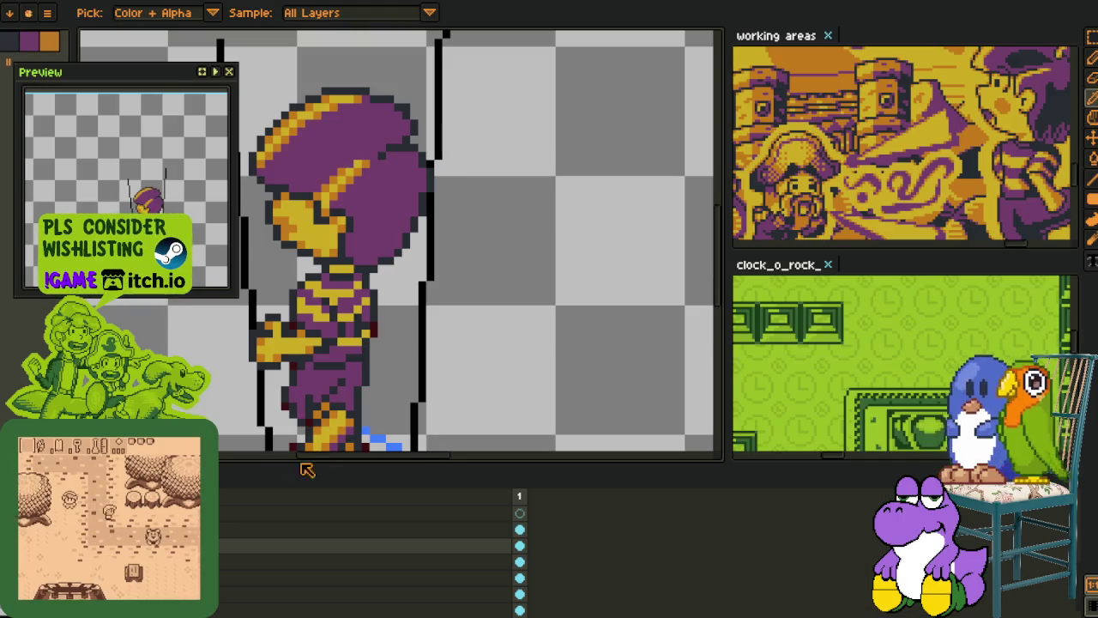
Step: Duplicate the current layer and move the copy down one position
right_click(238, 586)
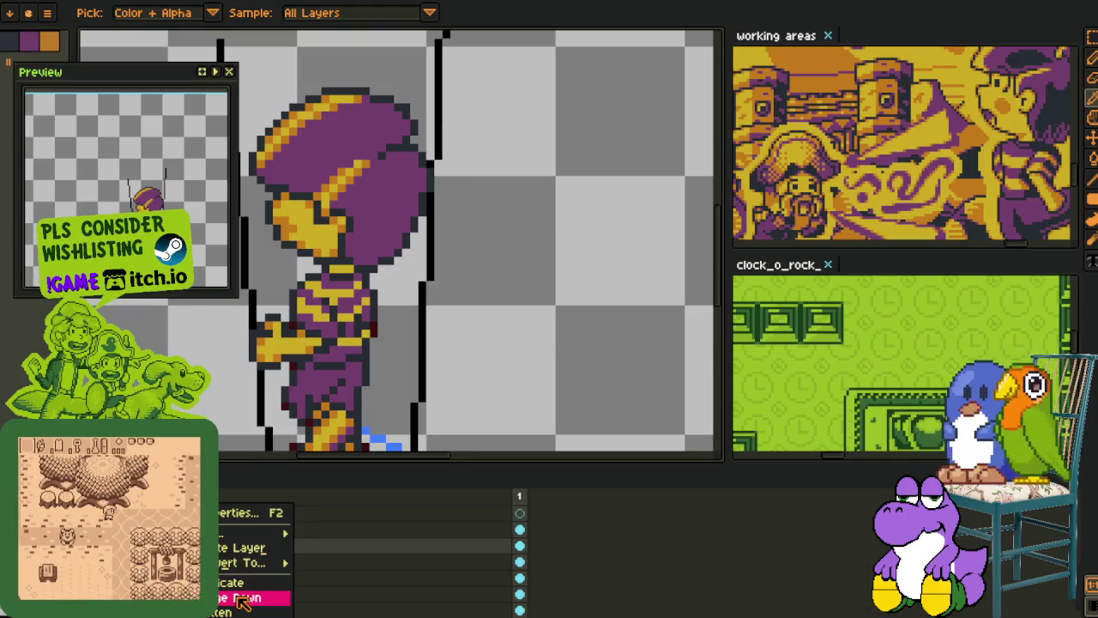
left_click(239, 585)
right_click(239, 538)
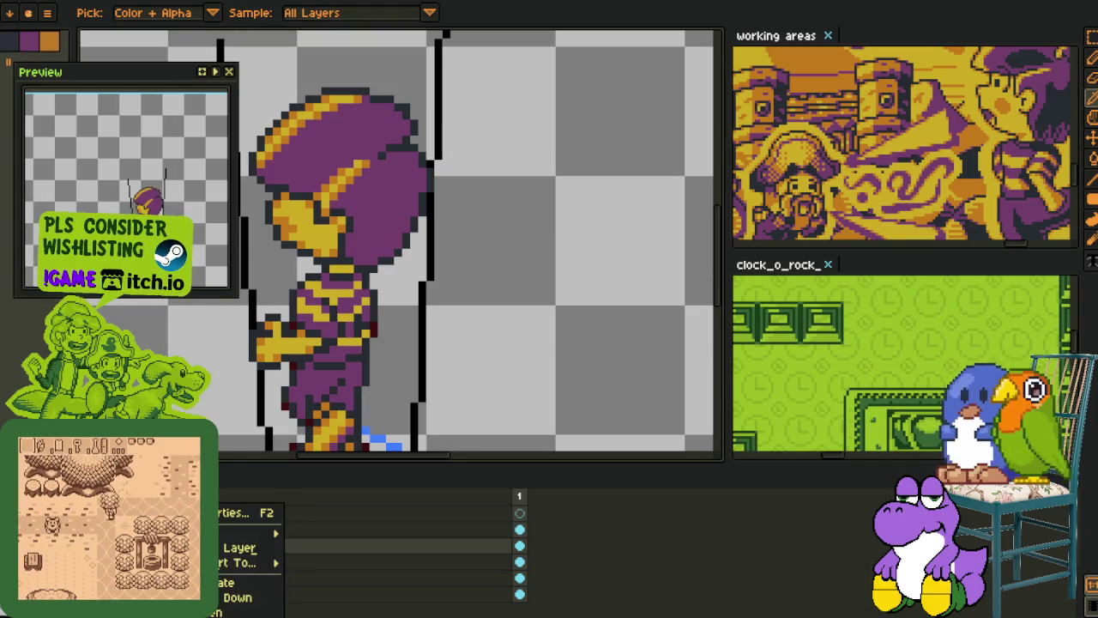
left_click(244, 596)
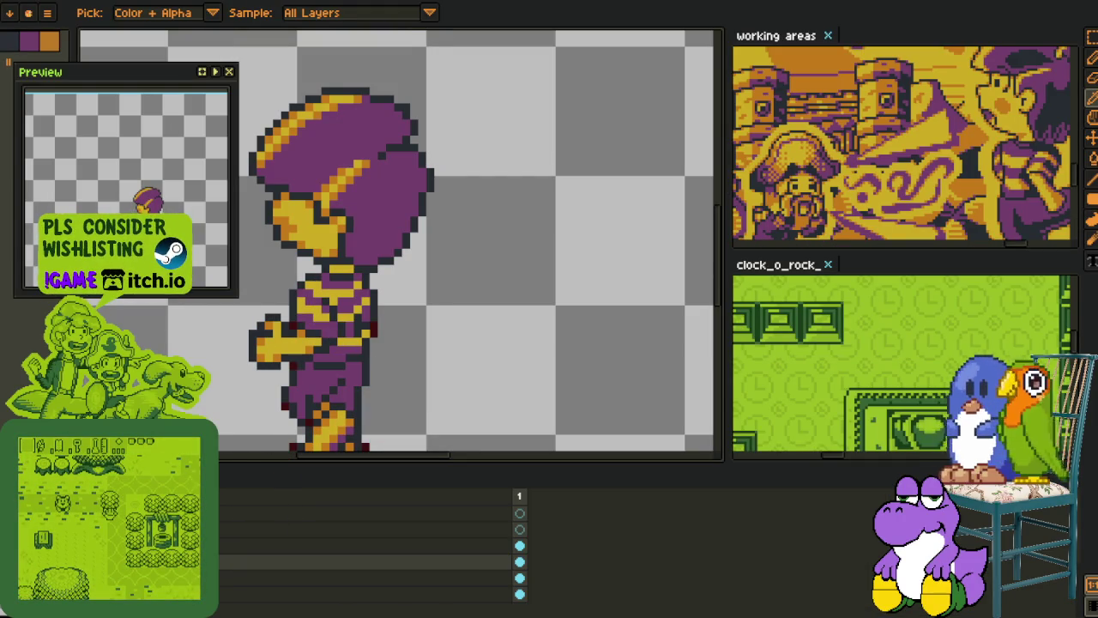
Step: Replace the dark-red #3c0606 pixels with magenta
key("Tab")
key("Tab")
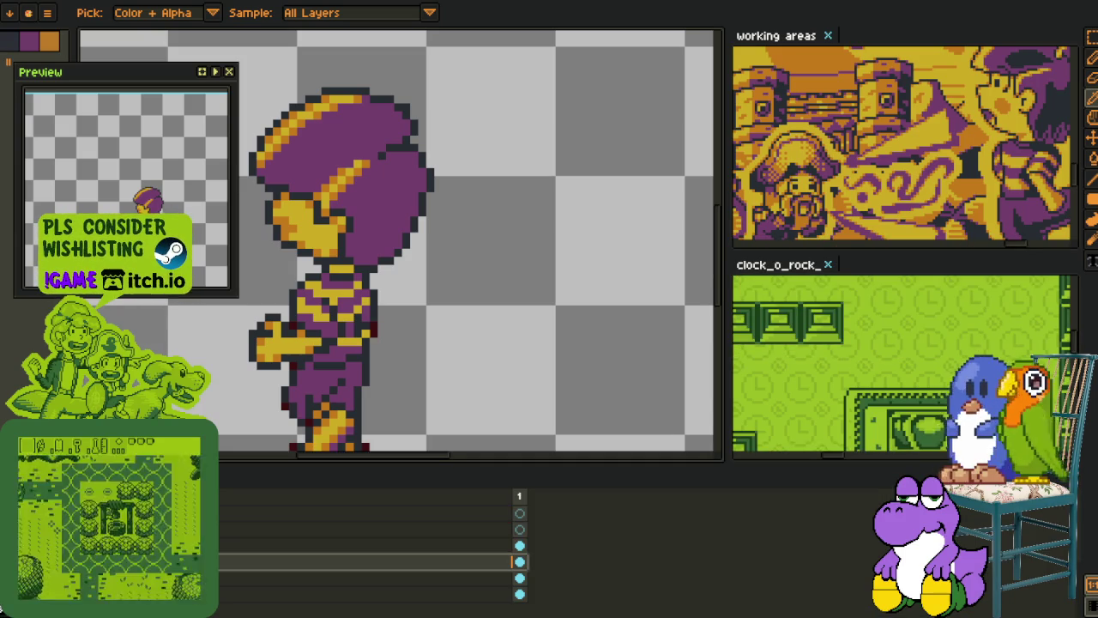
key("Tab")
scroll(295, 388, "up", 3)
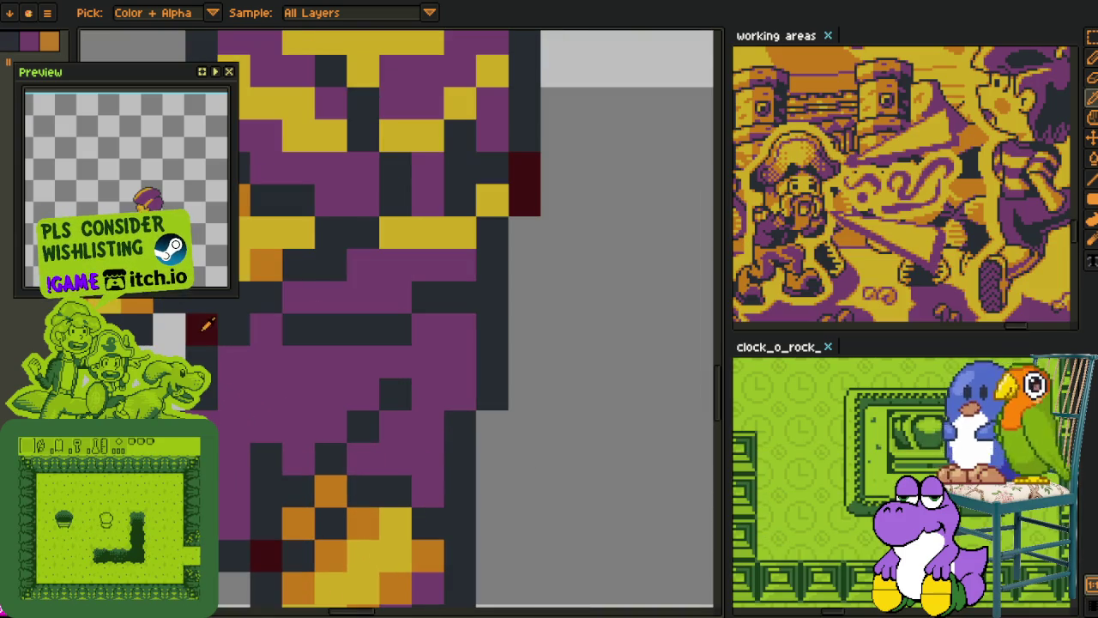
key("shift+r")
left_click(462, 487)
scroll(472, 430, "down", 2)
scroll(482, 423, "down", 1)
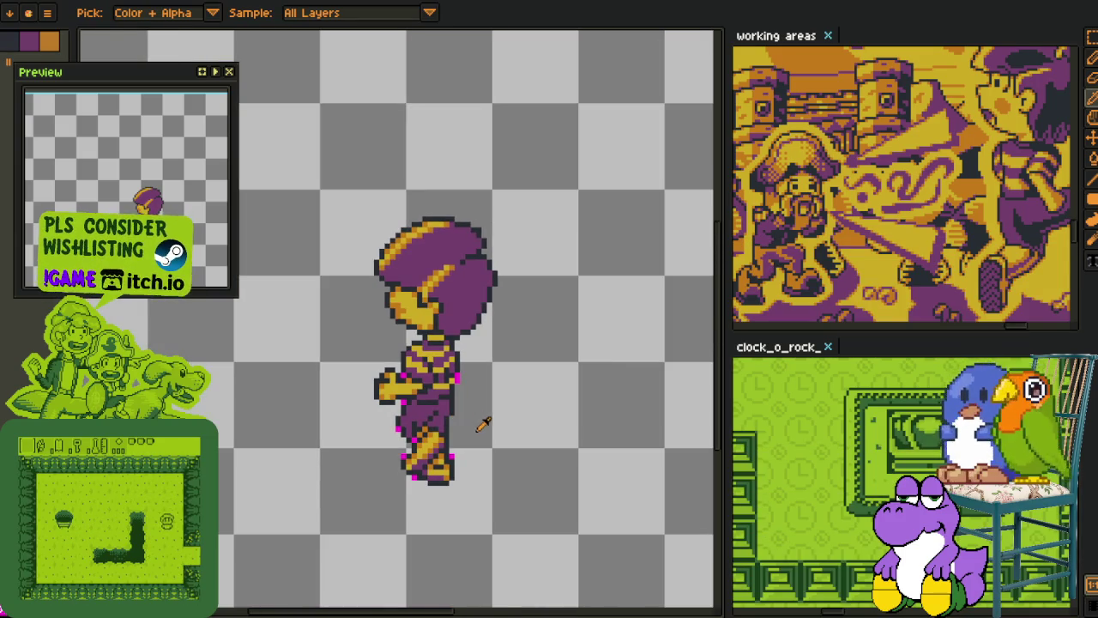
scroll(468, 403, "up", 1)
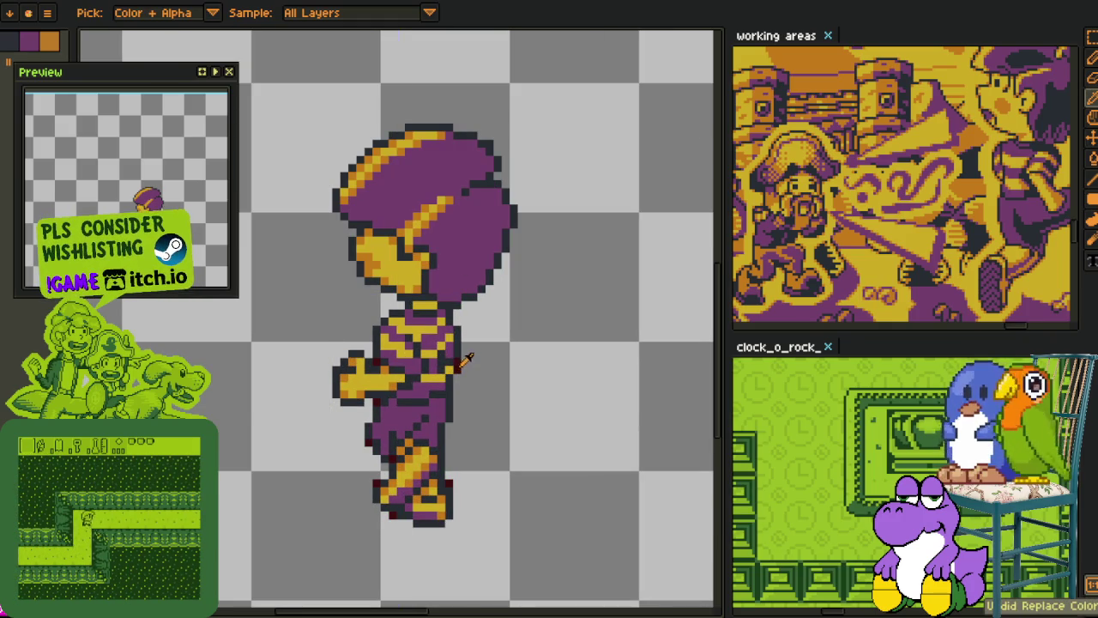
key("shift+r")
left_click(428, 482)
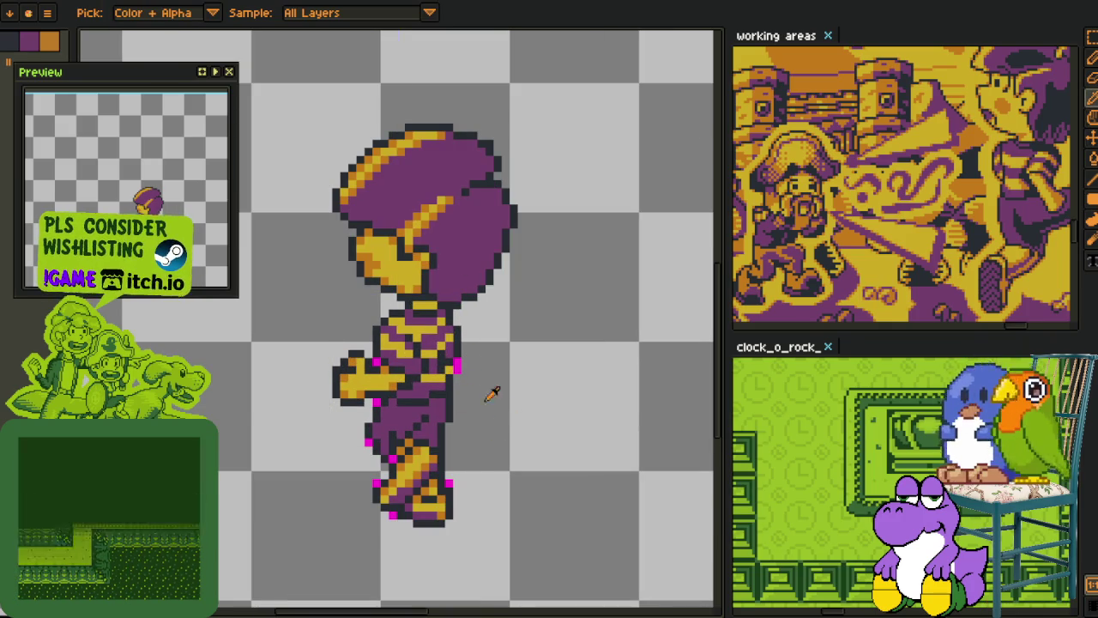
Step: Replace the magenta #FF00d1 pixels with transparency
left_click(458, 362)
key("shift+r")
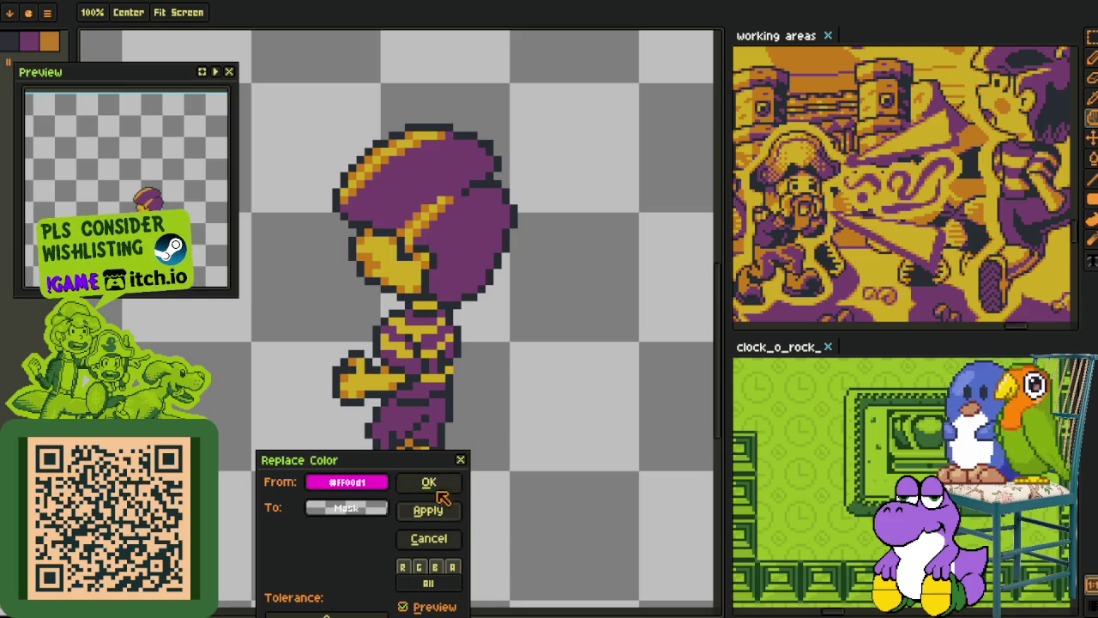
left_click(436, 489)
Step: Paint a dark outline pixel on the character's body edge
key("i")
scroll(473, 431, "up", 2)
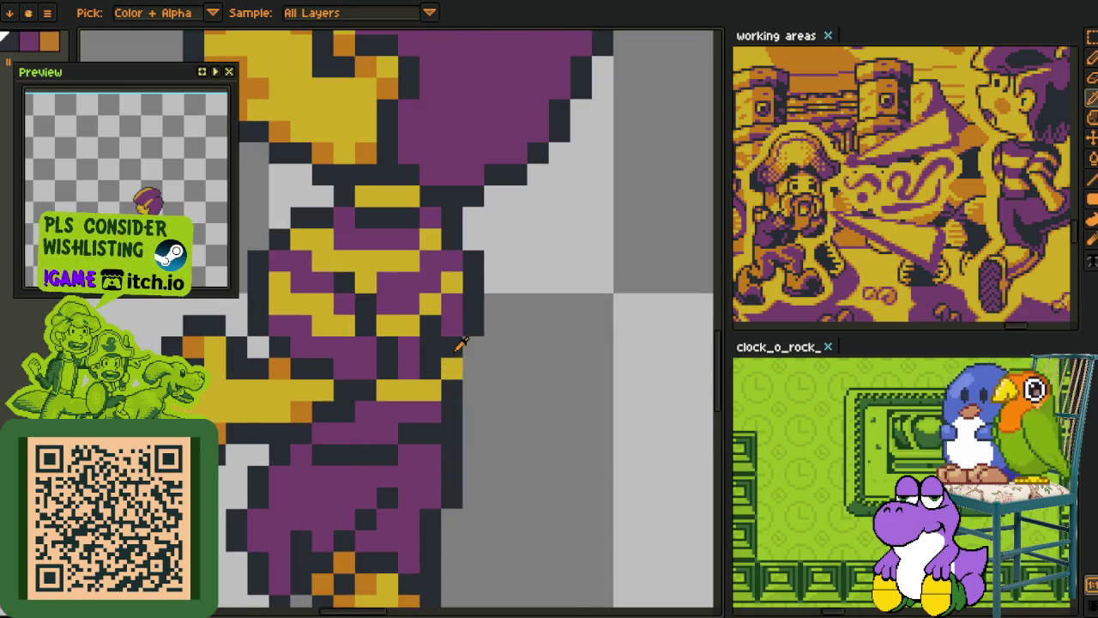
left_click(465, 364)
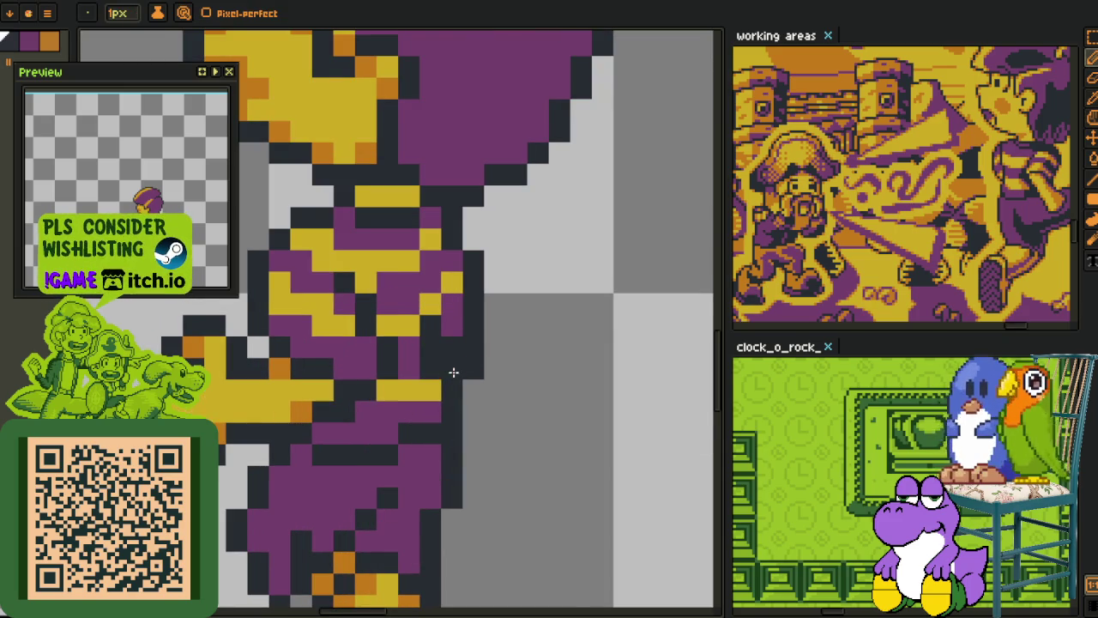
scroll(454, 372, "down", 1)
scroll(490, 380, "down", 1)
scroll(490, 381, "down", 1)
scroll(515, 382, "down", 1)
key("i")
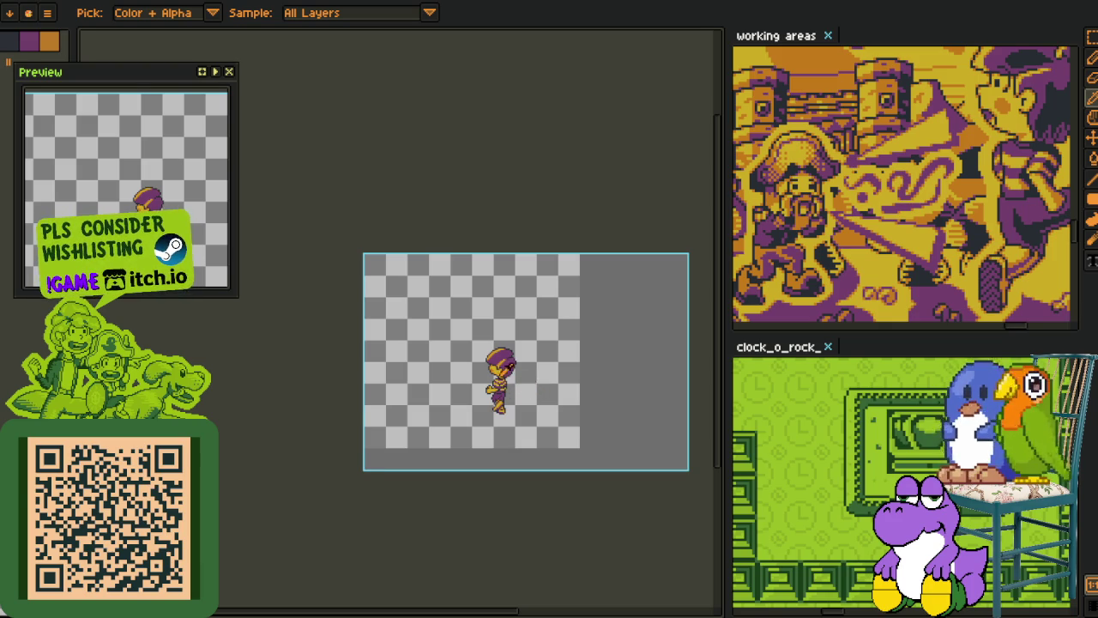
Step: Switch to the layer one row up, then select and clear a rectangle around the sprite
scroll(502, 369, "up", 2)
scroll(489, 373, "up", 1)
scroll(472, 378, "up", 2)
scroll(459, 381, "up", 1)
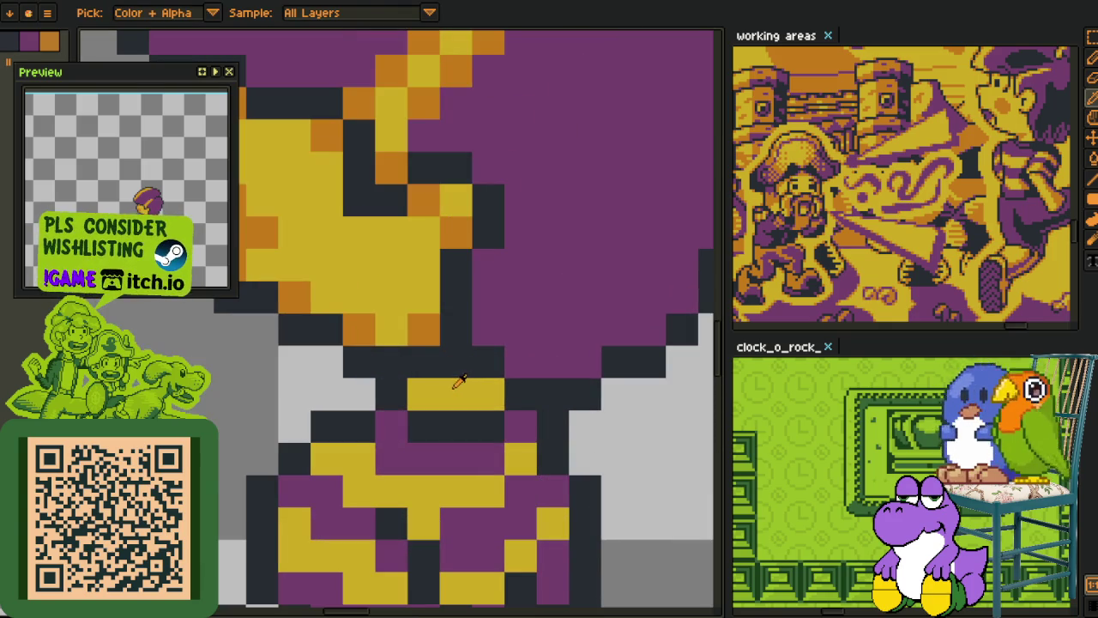
key("b")
key("Tab")
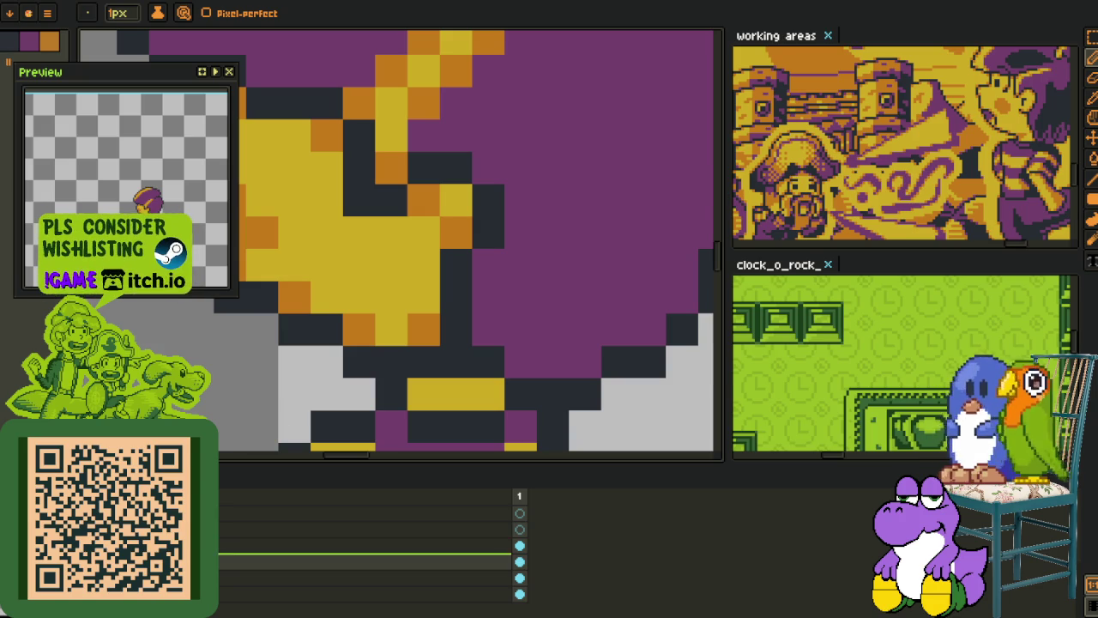
left_click(519, 545)
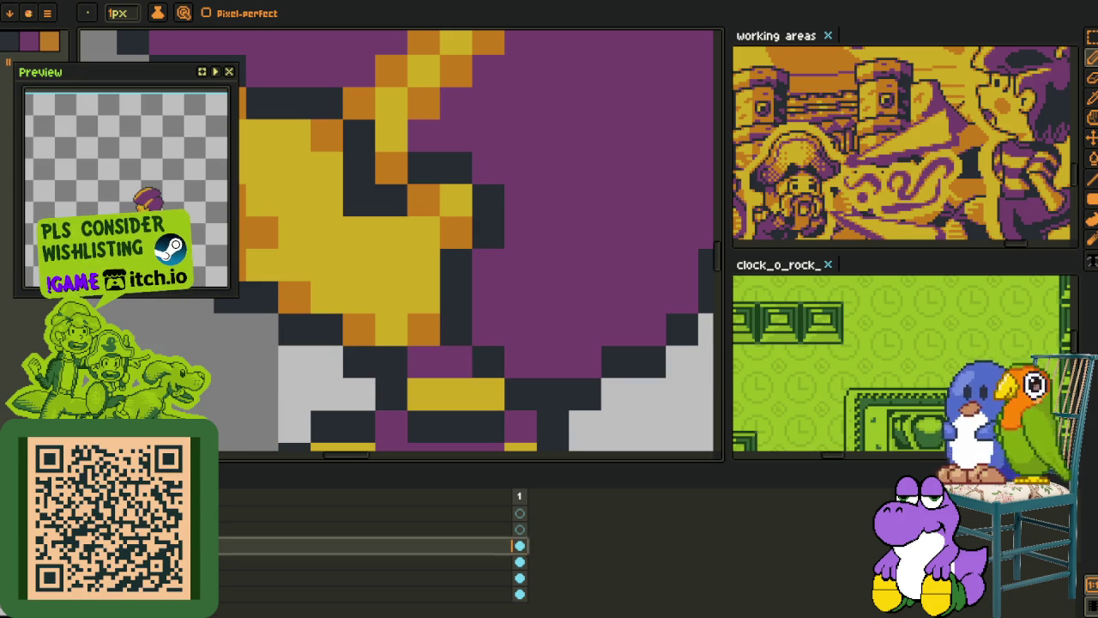
scroll(481, 368, "down", 3)
key("i")
key("m")
scroll(401, 365, "up", 1)
left_click_drag(363, 192, 544, 363)
left_click(509, 240)
scroll(470, 322, "down", 2)
Step: Sample orange and recolour the yellow chin pixel orange
left_click_drag(470, 321, 449, 324)
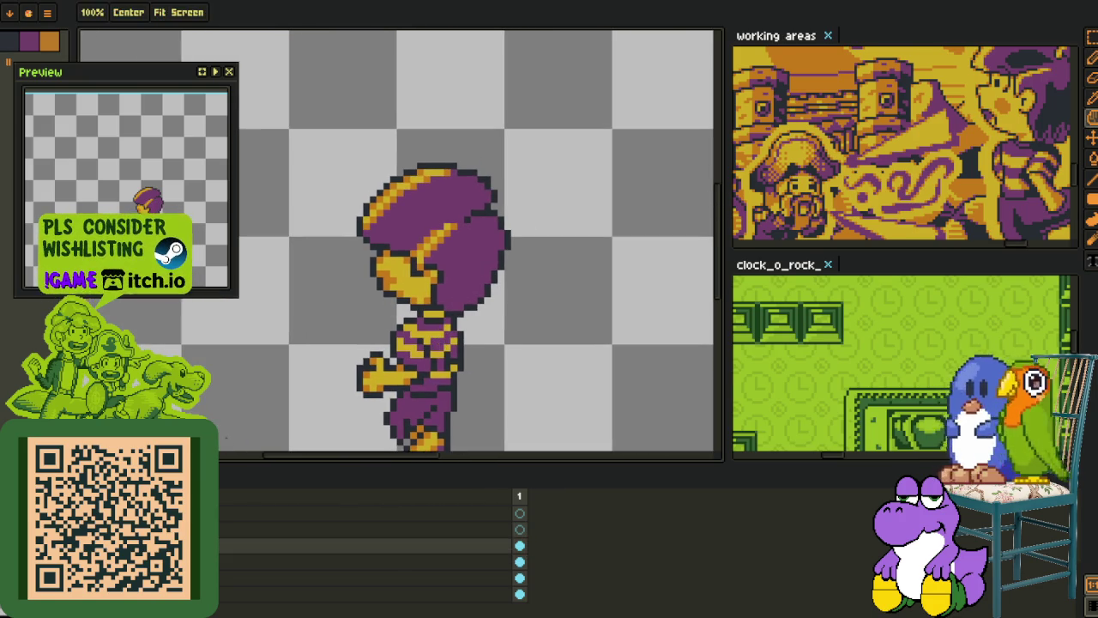
key("i")
scroll(448, 277, "up", 3)
key("b")
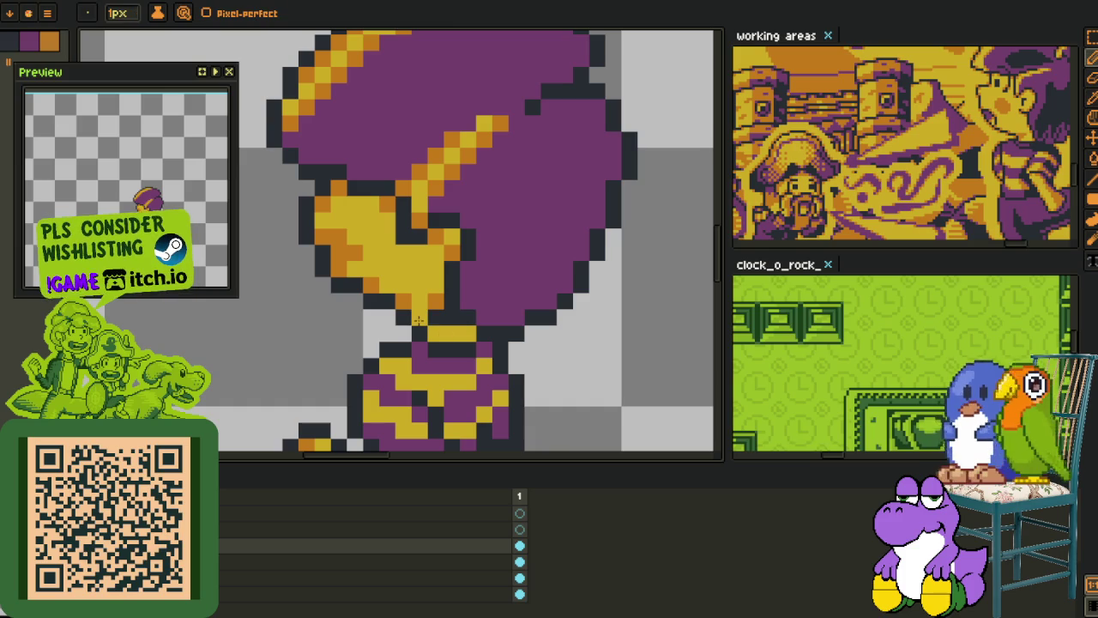
key("i")
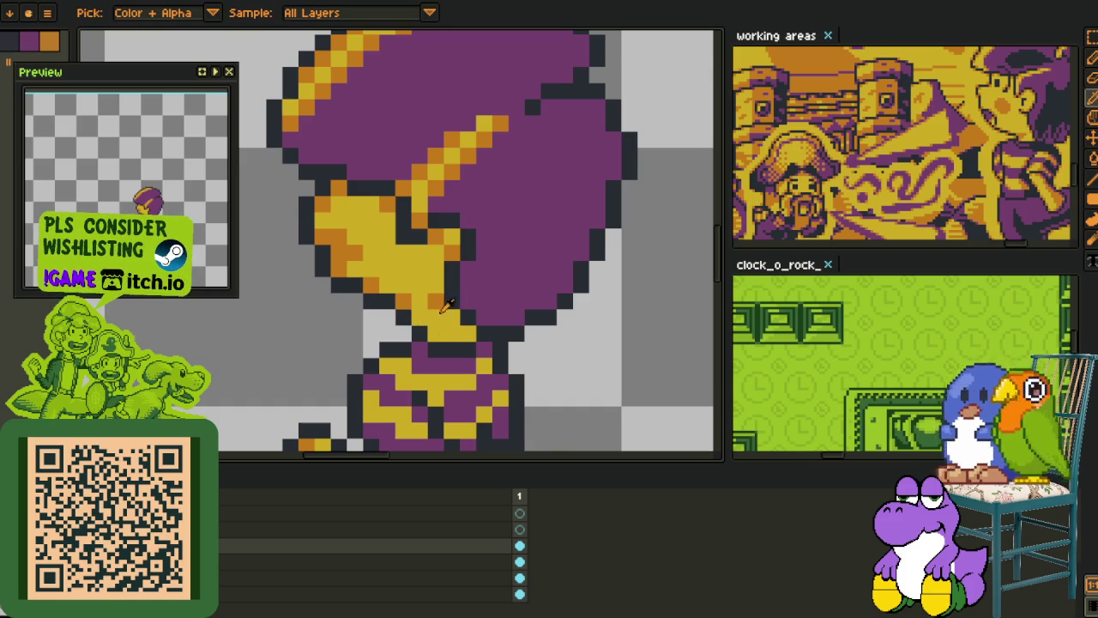
key("b")
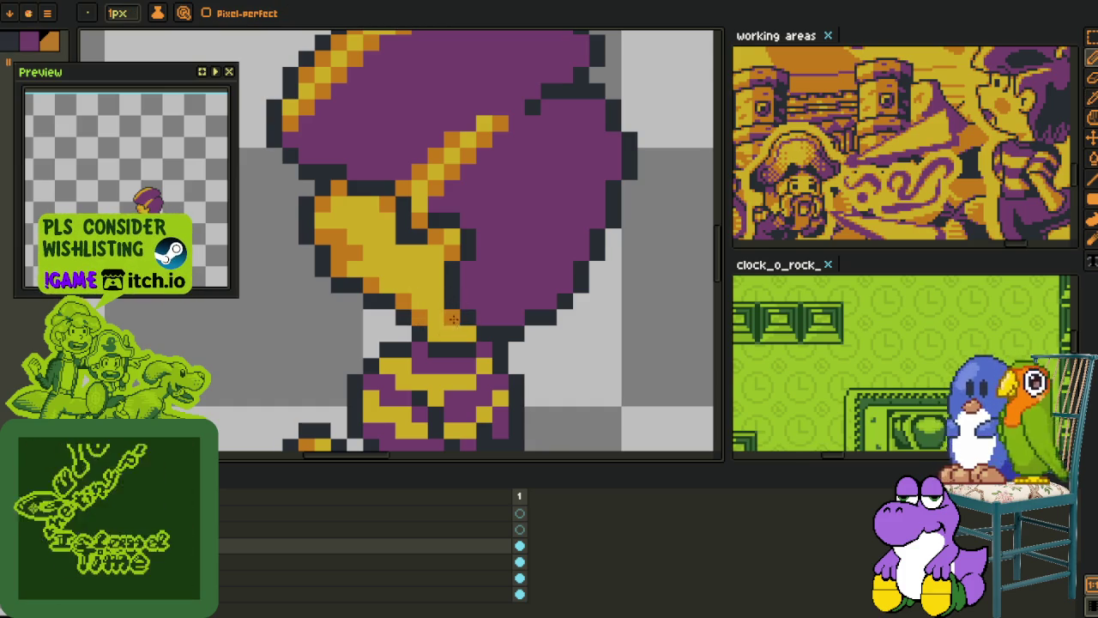
left_click(469, 334)
scroll(438, 335, "down", 3)
scroll(464, 341, "down", 2)
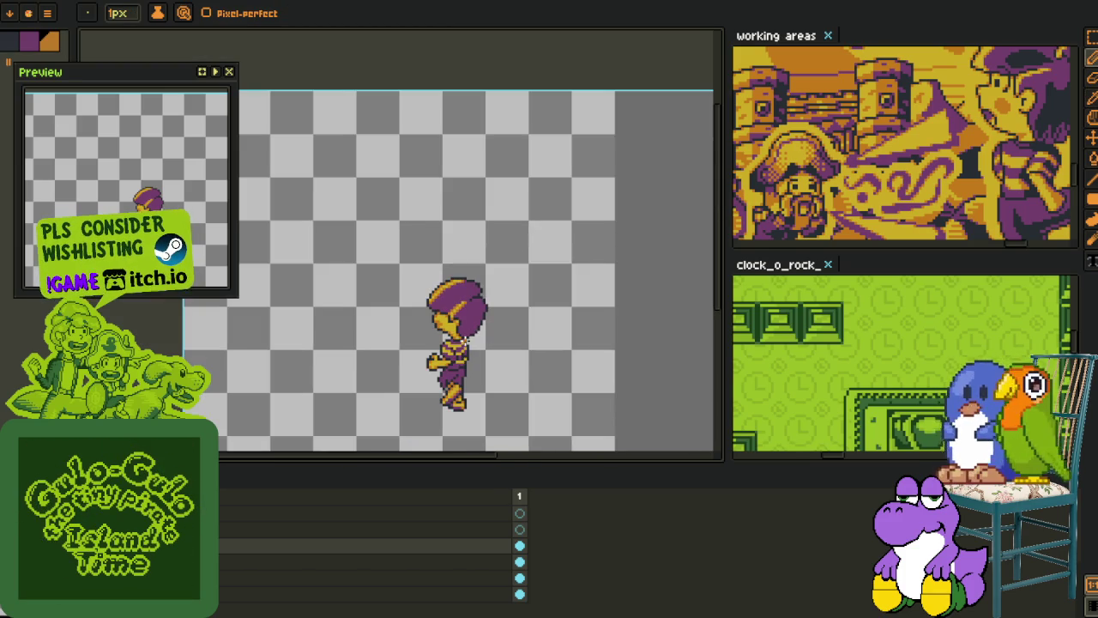
key("o")
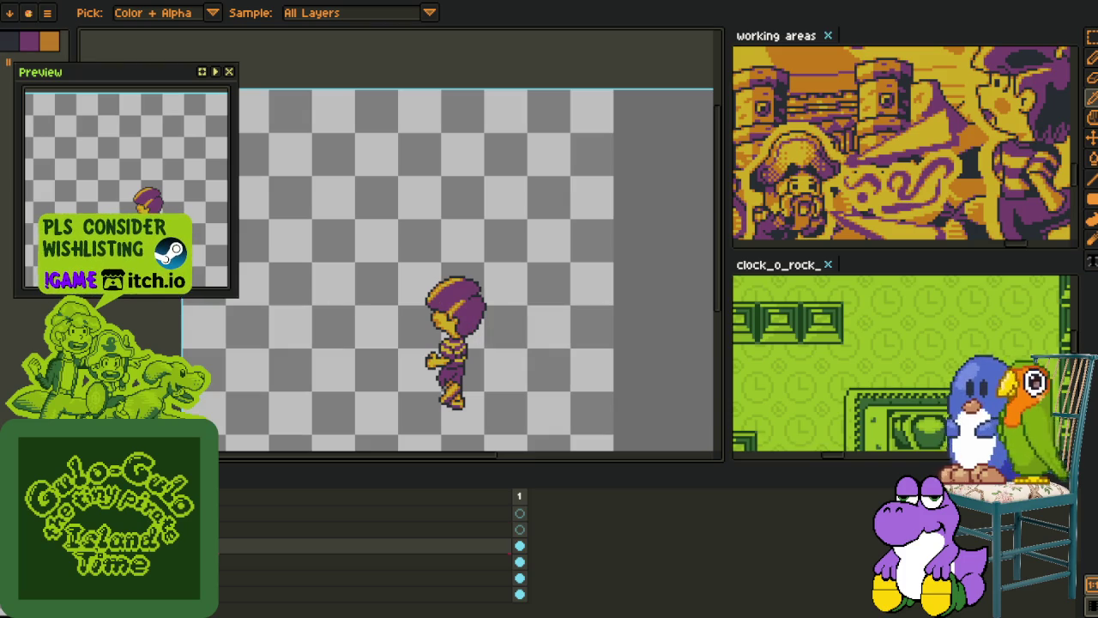
left_click(519, 561)
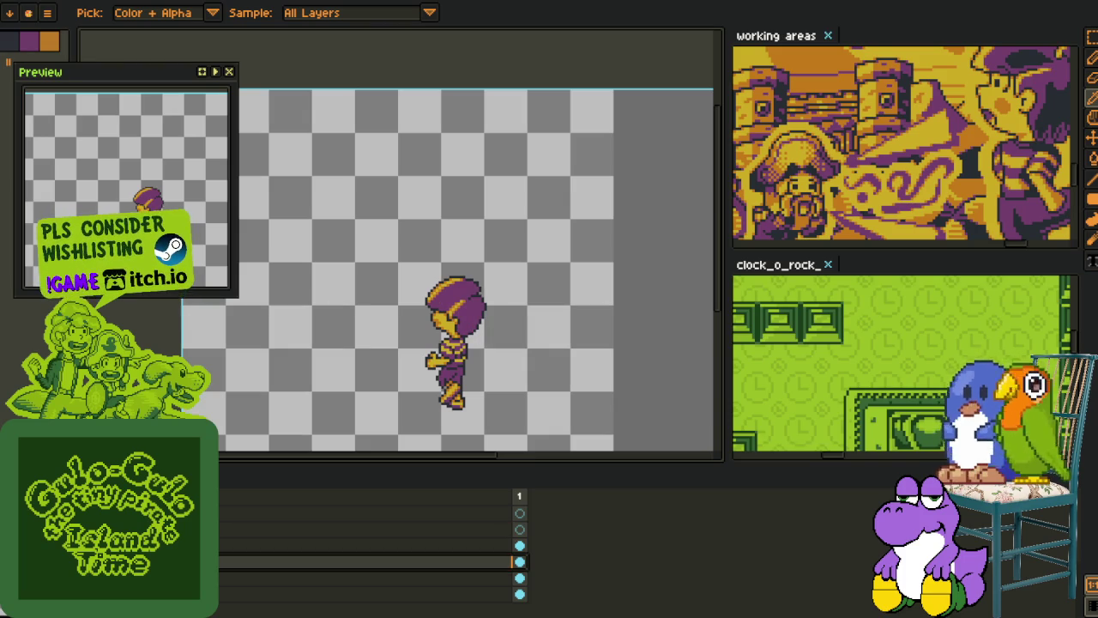
Step: Redraw the area under the chin in yellow with a dark outline
key("m")
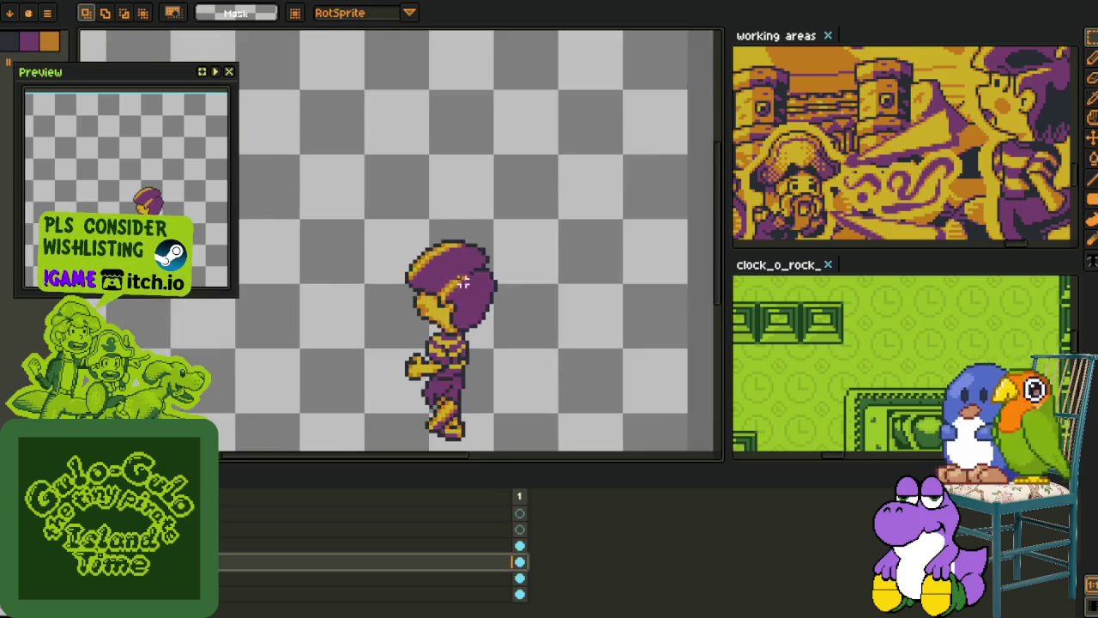
scroll(438, 315, "up", 3)
left_click_drag(333, 173, 648, 446)
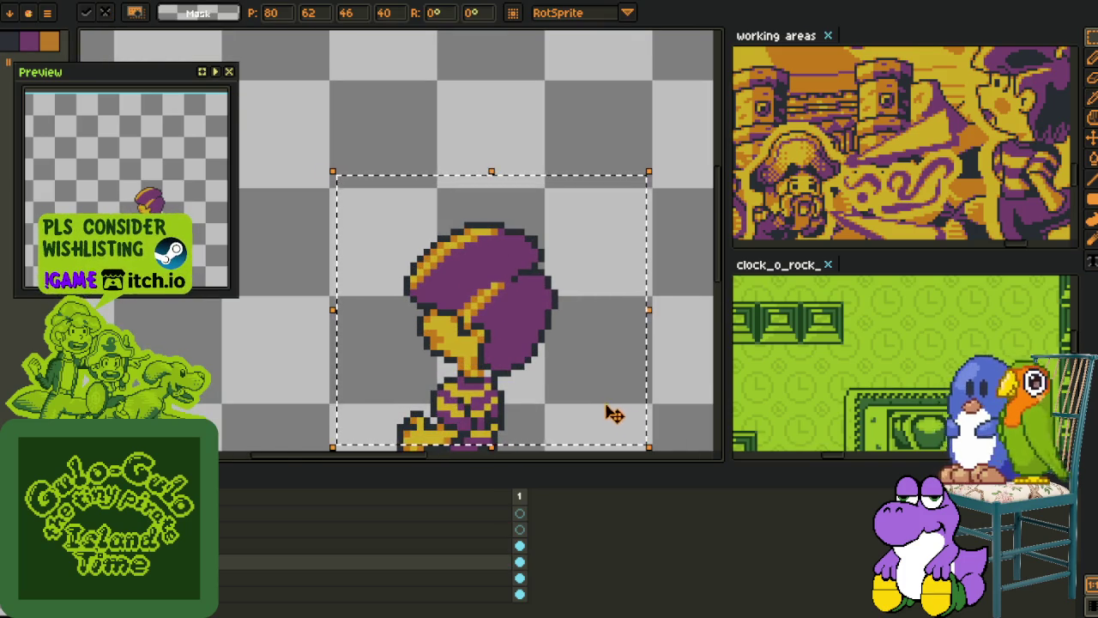
key("ctrl+d")
scroll(472, 334, "up", 2)
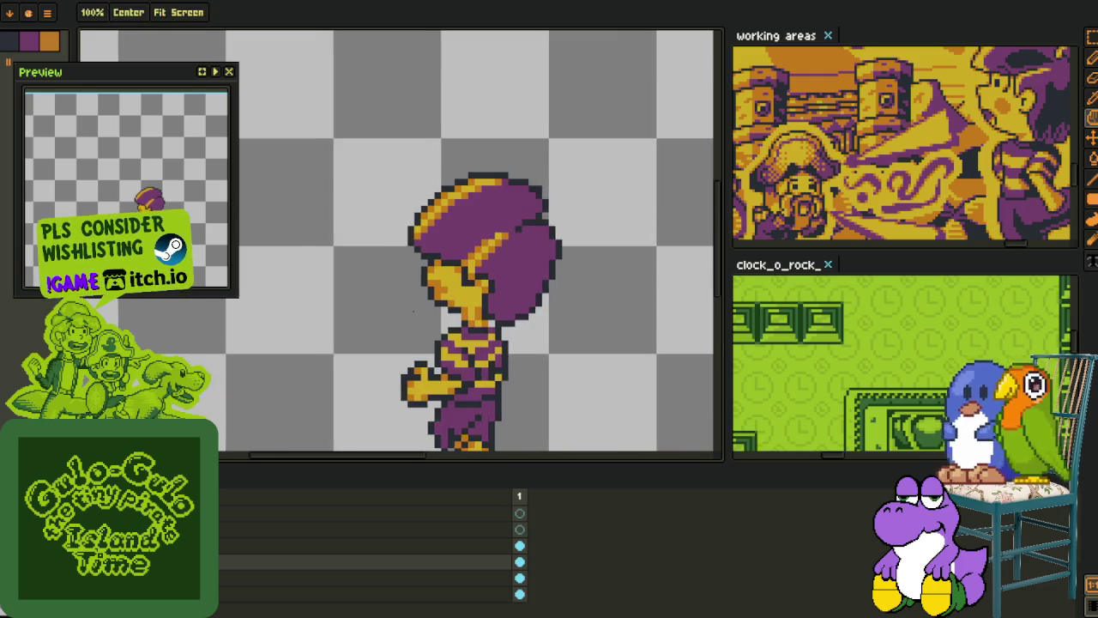
key("b")
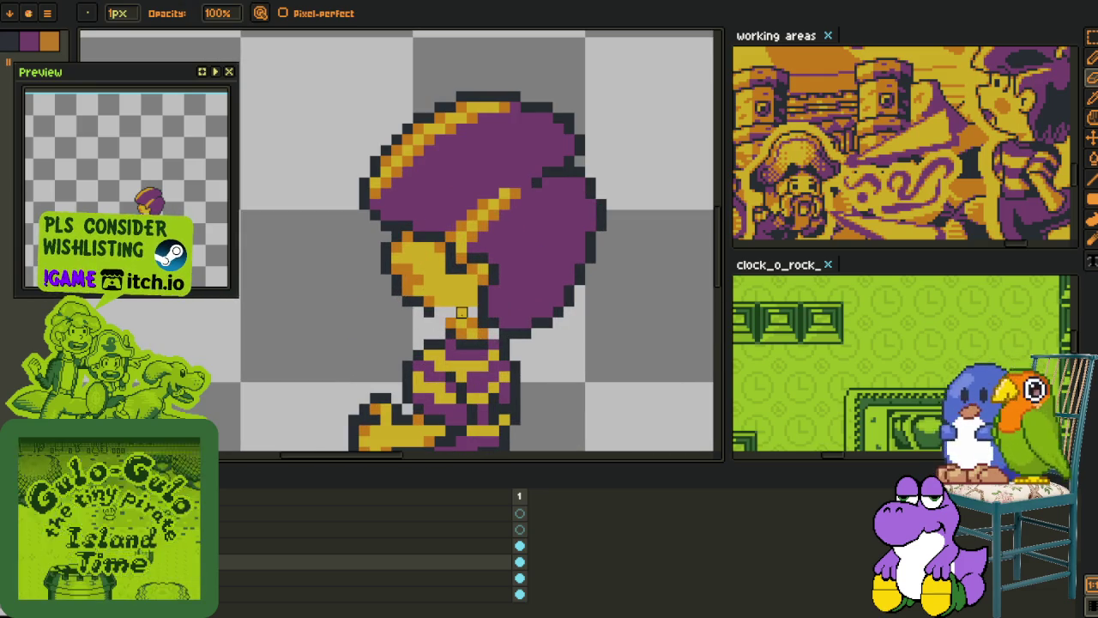
key("m")
key("ctrl+z")
key("b")
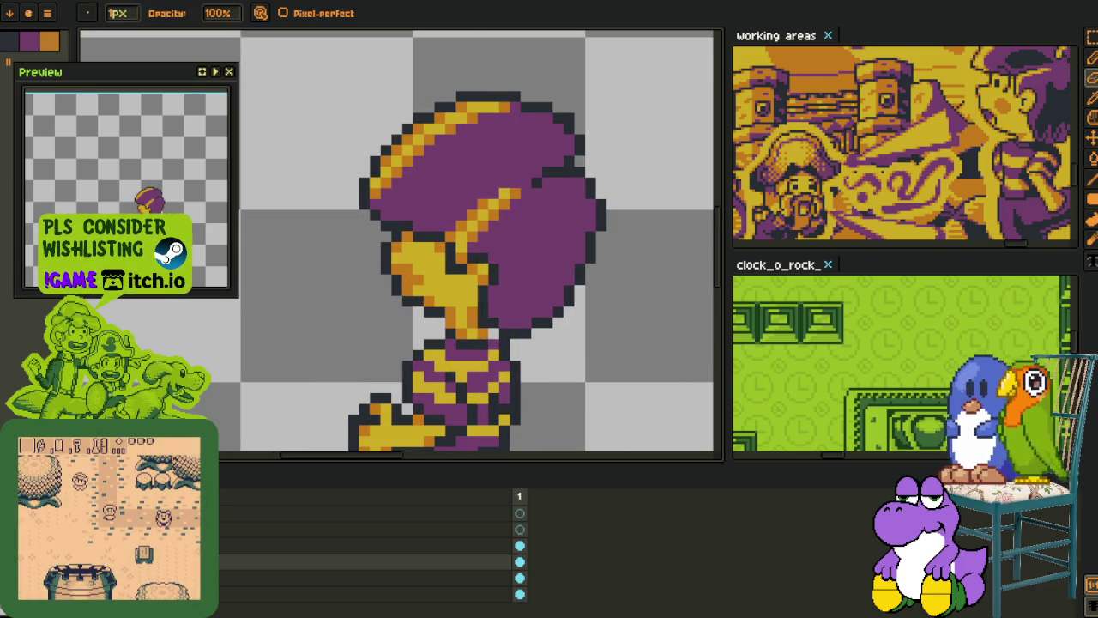
left_click_drag(440, 312, 472, 329)
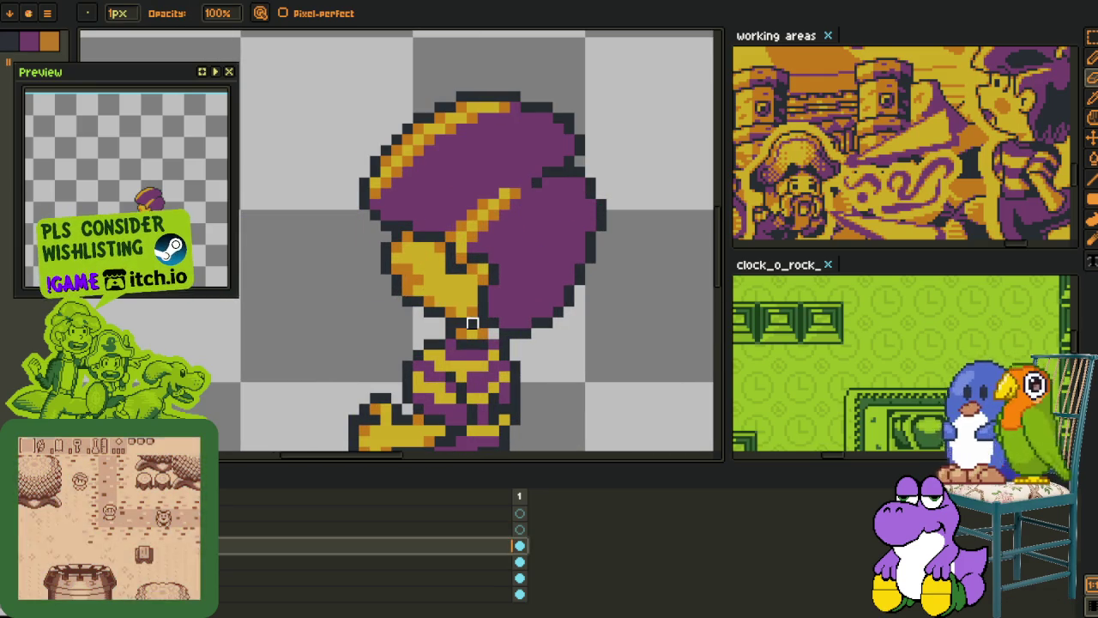
scroll(472, 334, "down", 3)
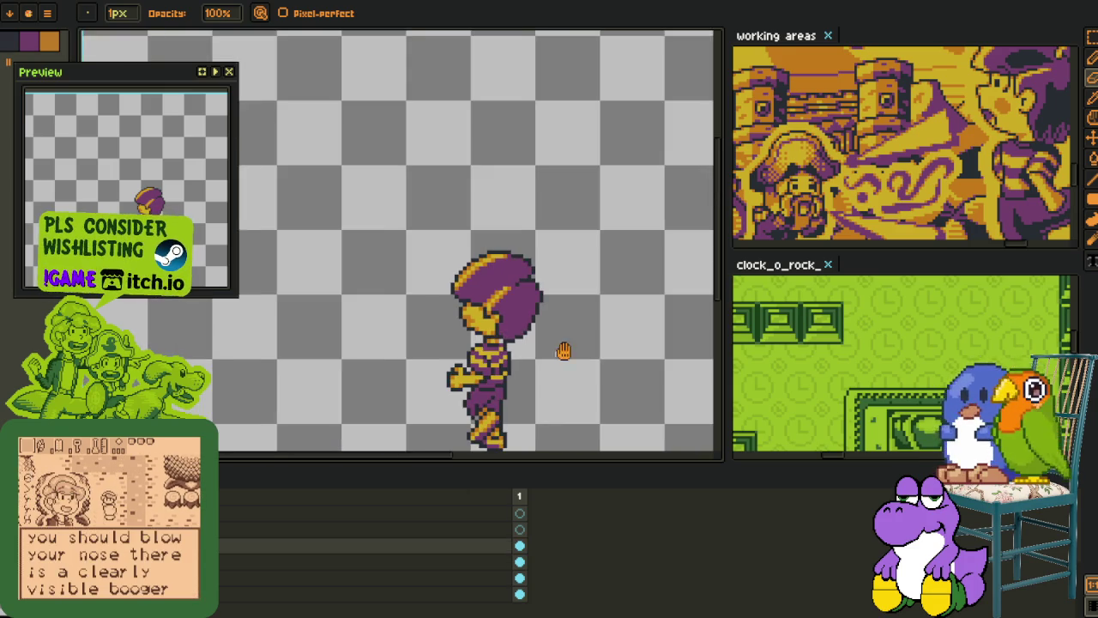
Step: Nudge the whole character sprite down one pixel and recentre the view
key("m")
left_click_drag(344, 192, 584, 446)
left_click(519, 562)
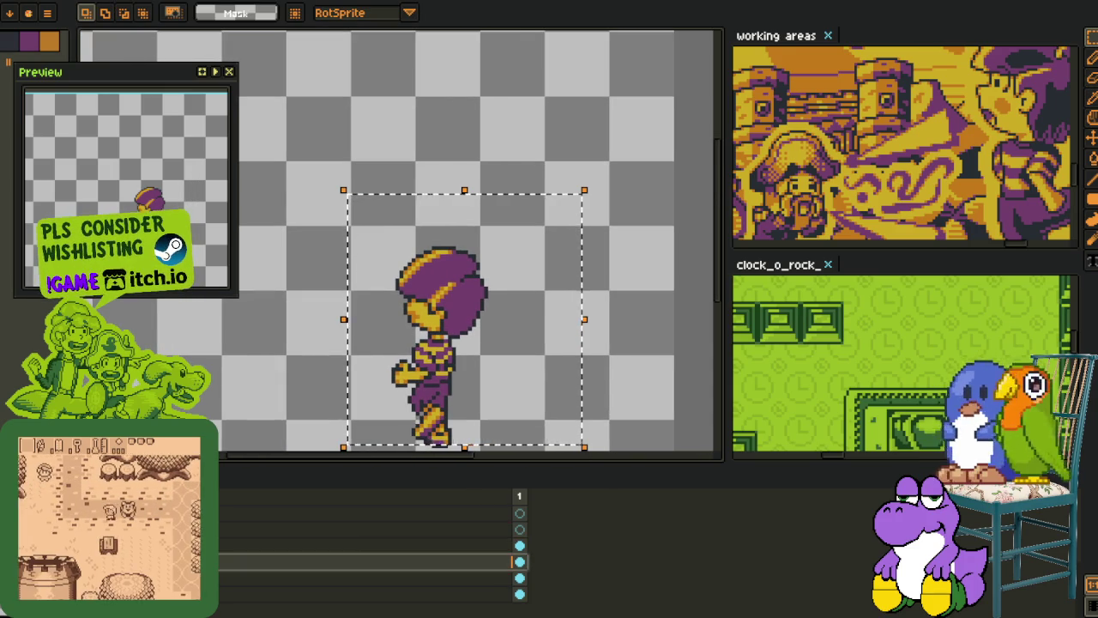
key("Down")
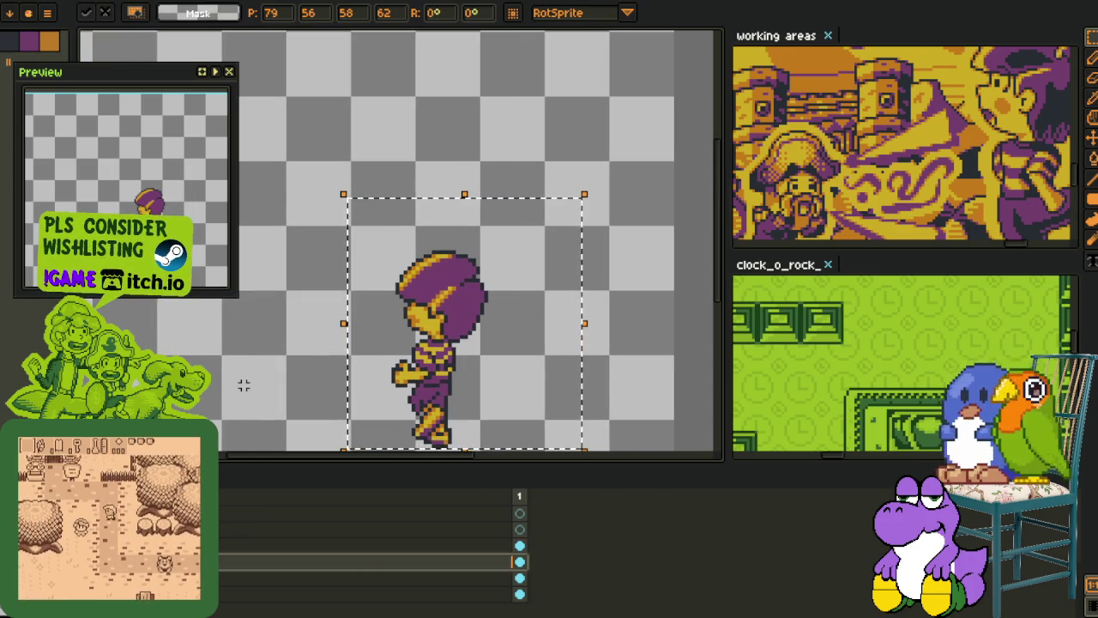
key("ctrl+d")
key("h")
left_click_drag(327, 389, 285, 402)
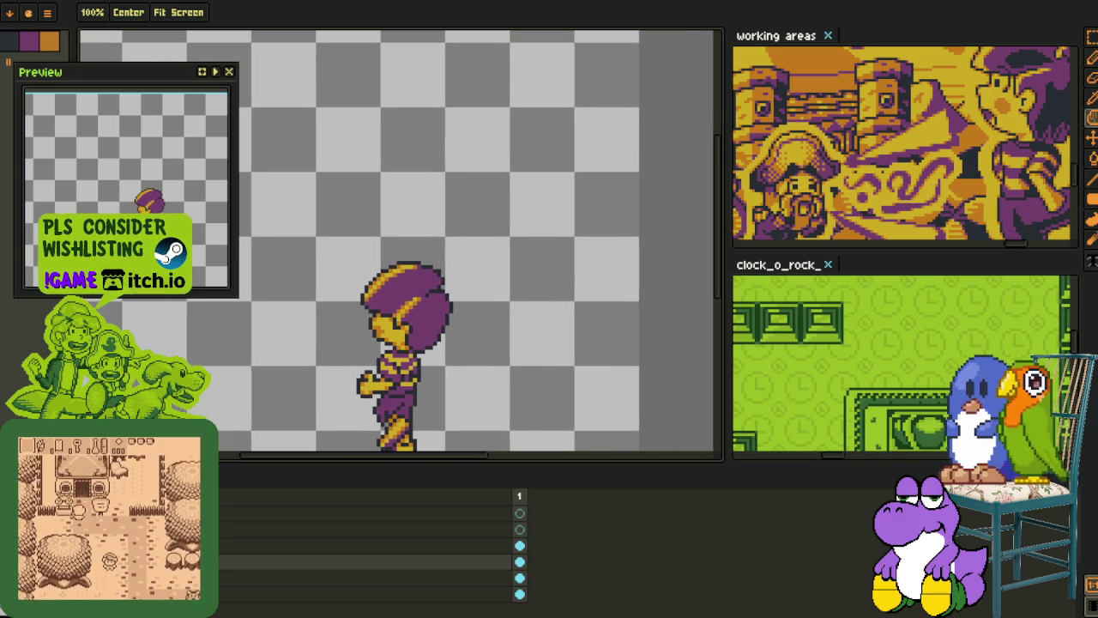
key("o")
scroll(441, 295, "up", 2)
scroll(441, 295, "up", 2)
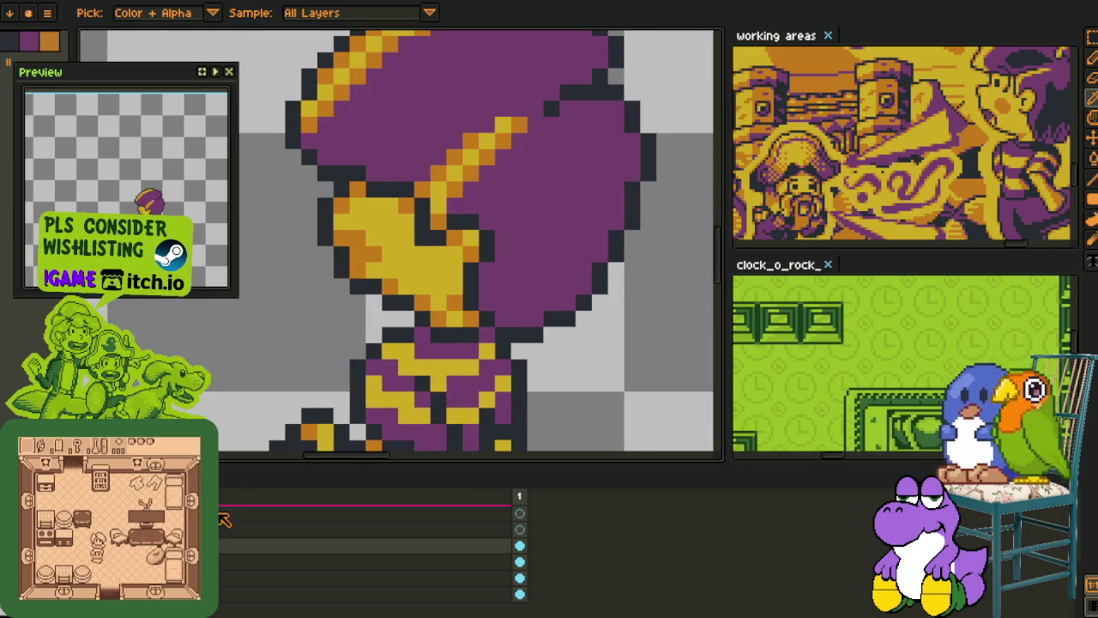
Step: Add a dark outline pixel to the face and erase a stray dark pixel near the chin
key("b")
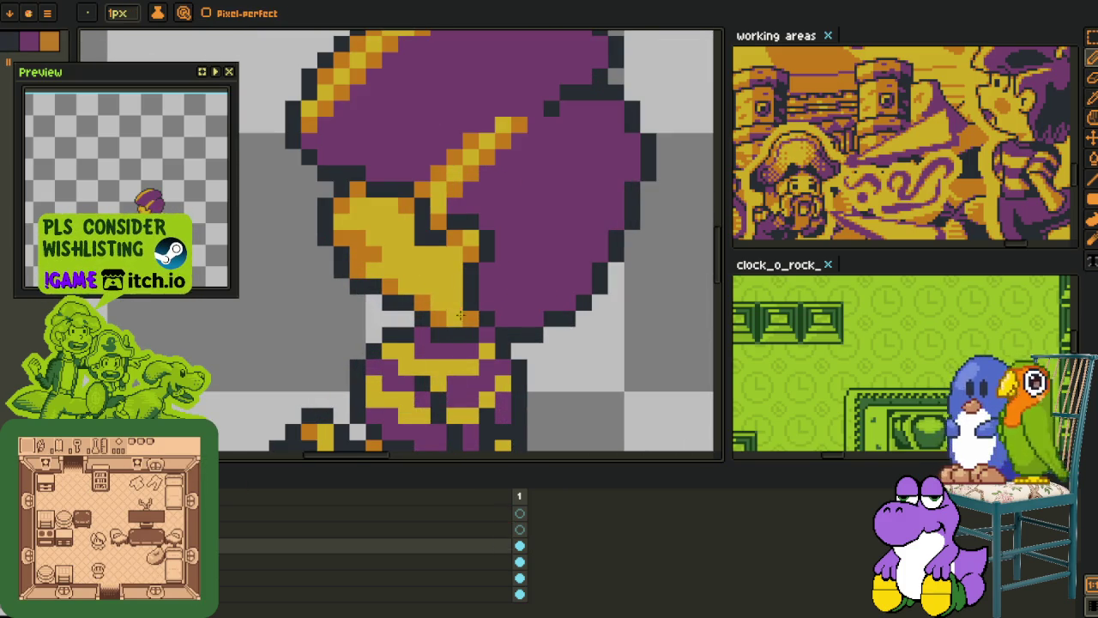
scroll(468, 343, "down", 3)
scroll(479, 354, "down", 2)
scroll(478, 353, "up", 2)
key("i")
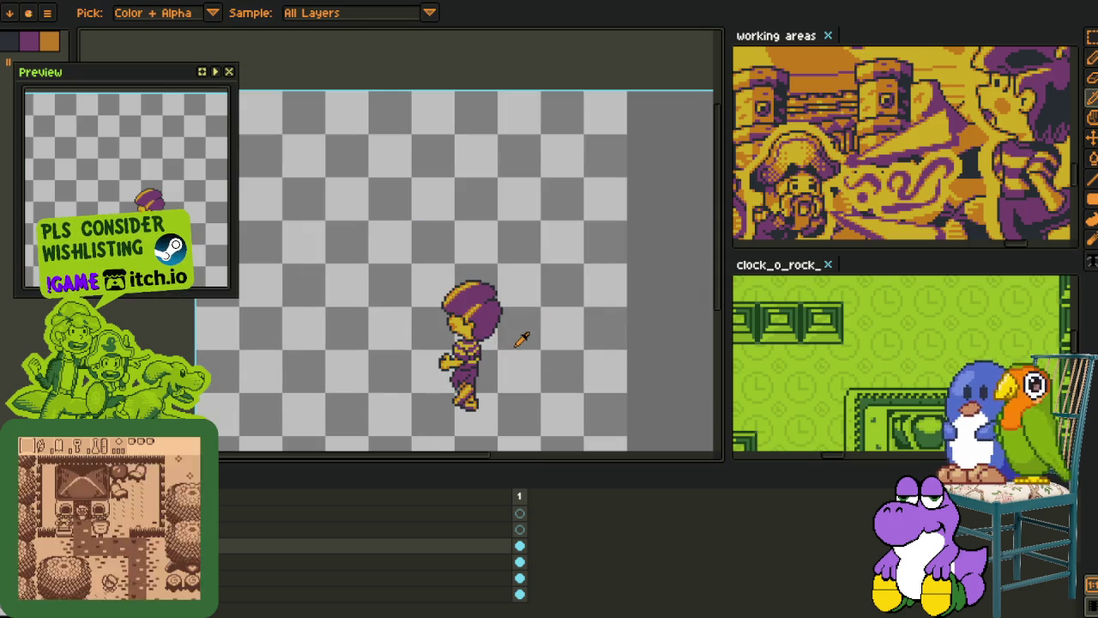
scroll(485, 327, "up", 3)
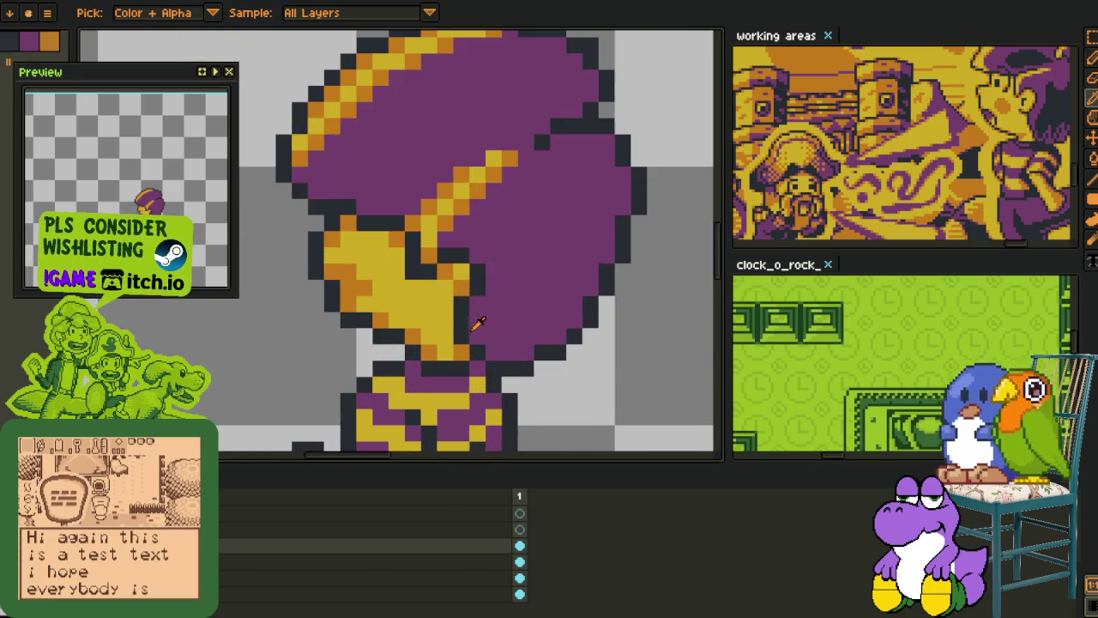
key("b")
left_click(469, 324, "alt")
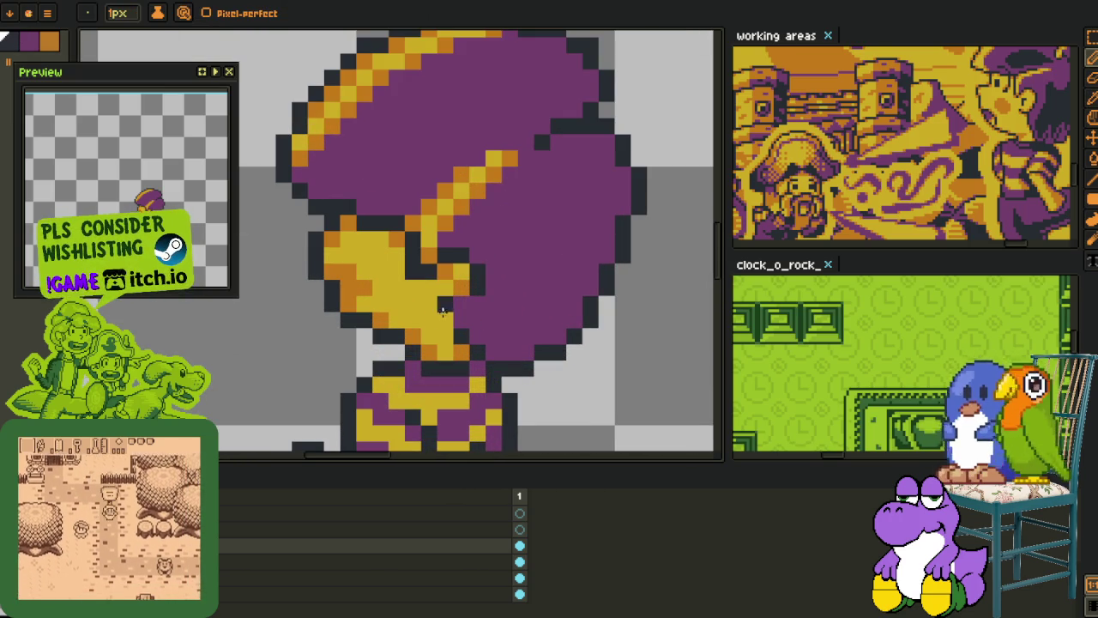
left_click(461, 305)
key("alt")
left_click(461, 326, "alt")
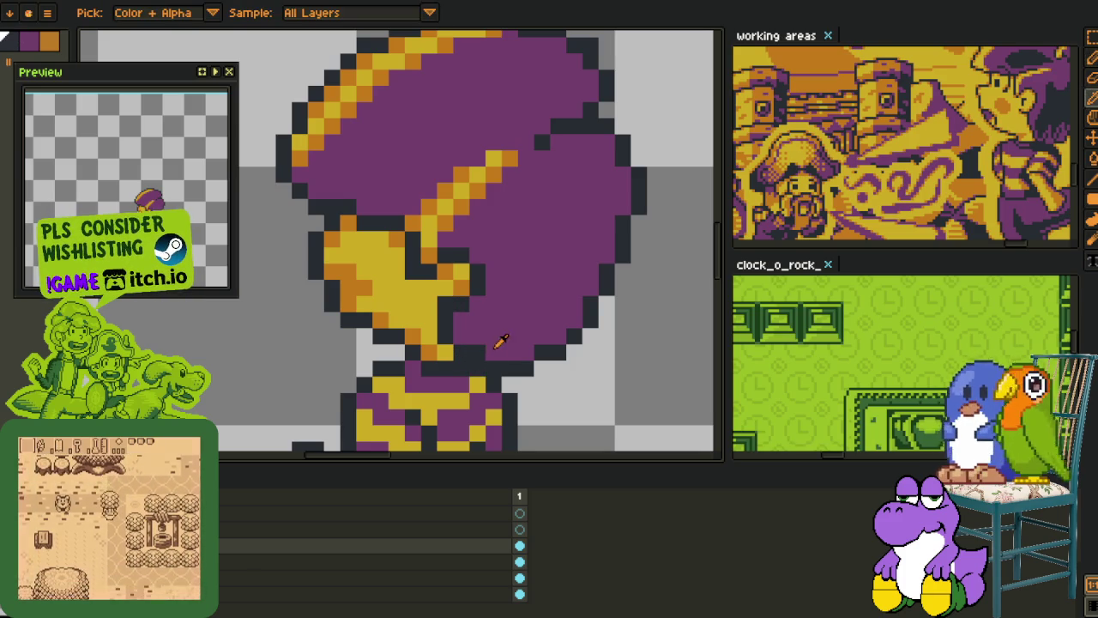
left_click(525, 368)
key("alt")
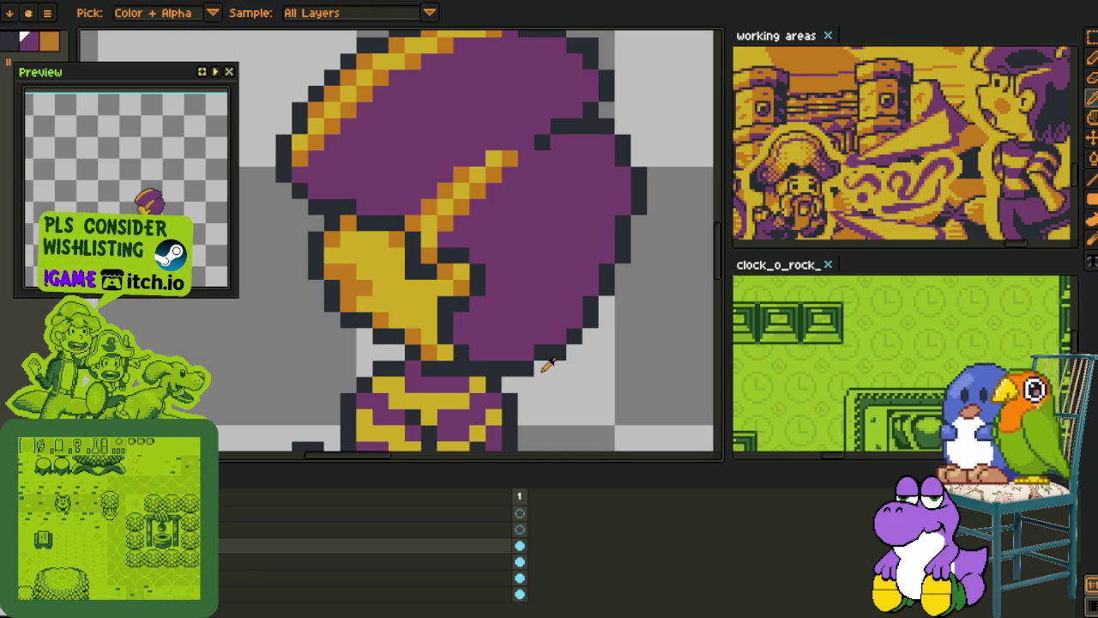
Step: Add a new empty layer, 'Layer 1', above the character
scroll(547, 364, "down", 3)
scroll(544, 364, "down", 1)
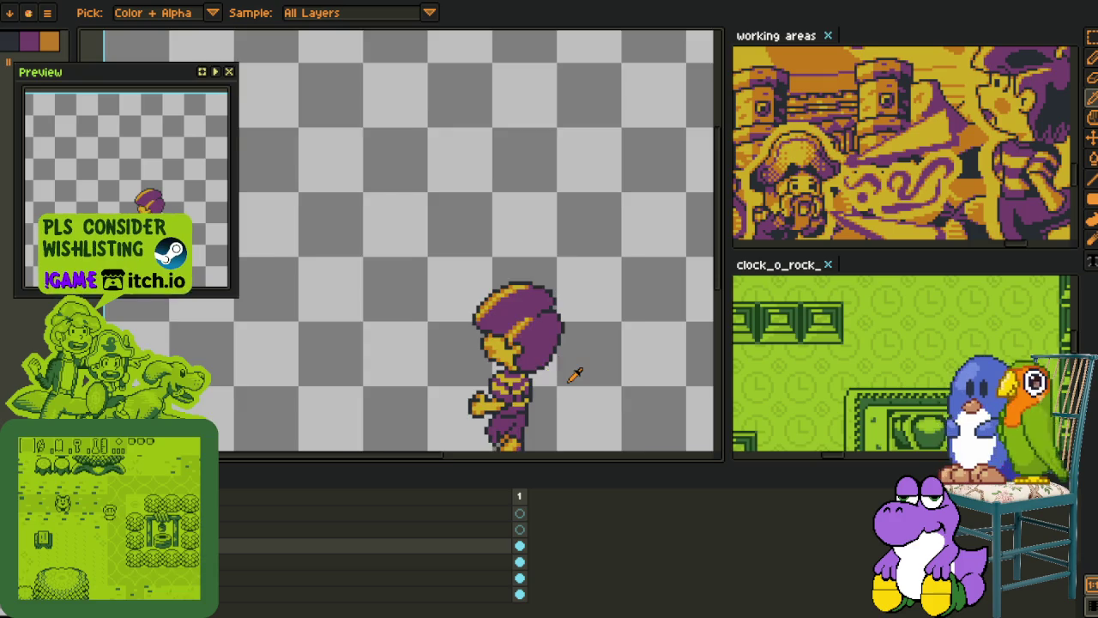
scroll(573, 375, "down", 2)
scroll(507, 346, "down", 2)
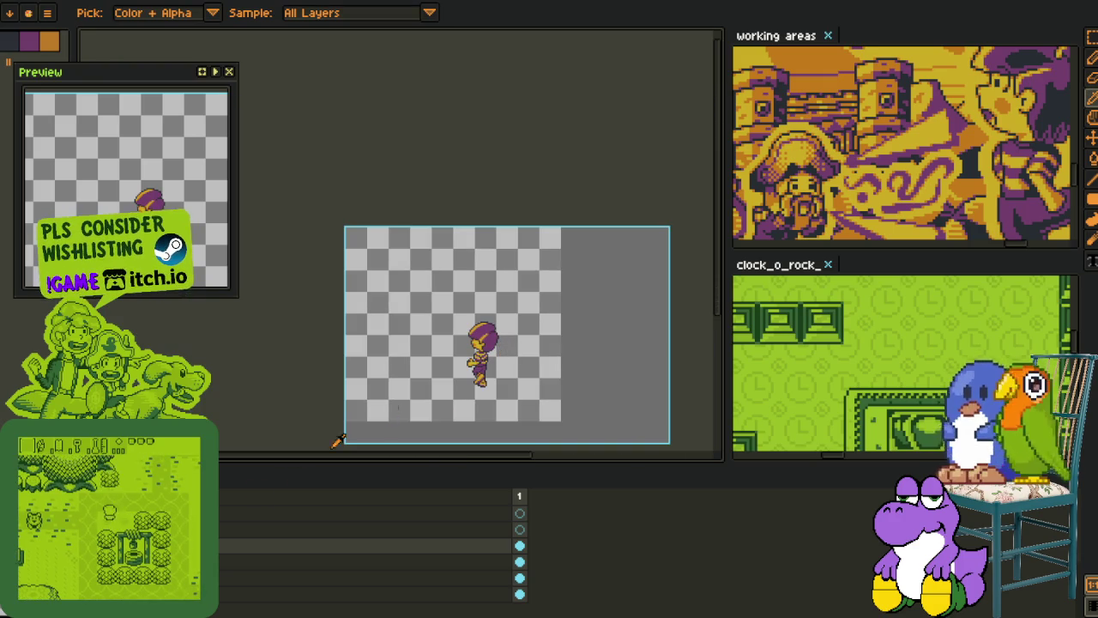
right_click(214, 546)
left_click(249, 595)
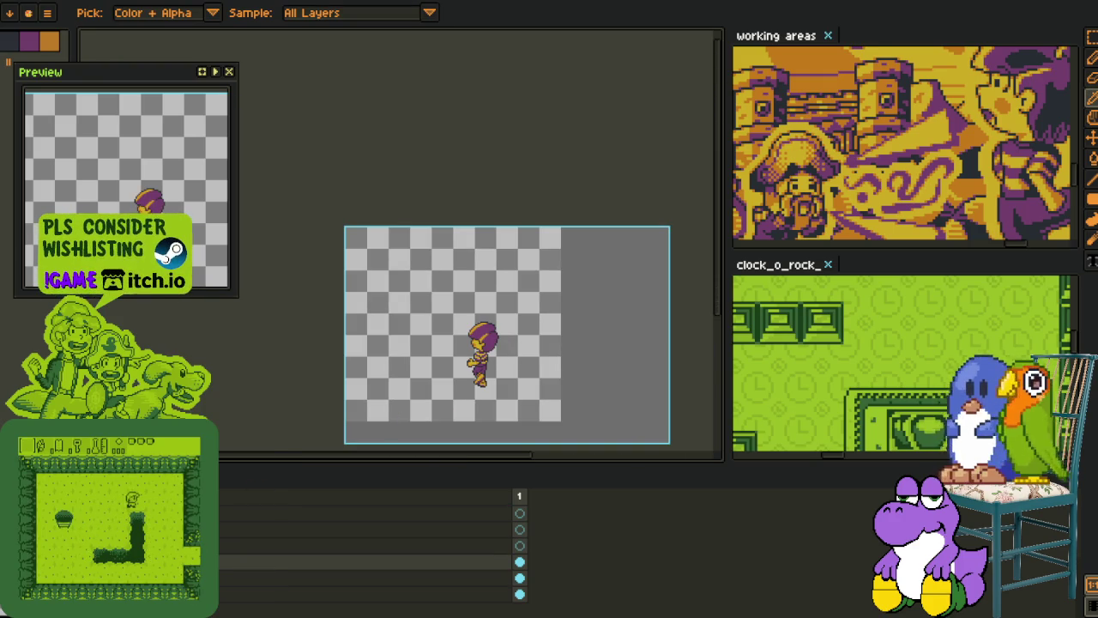
right_click(215, 502)
left_click(326, 534)
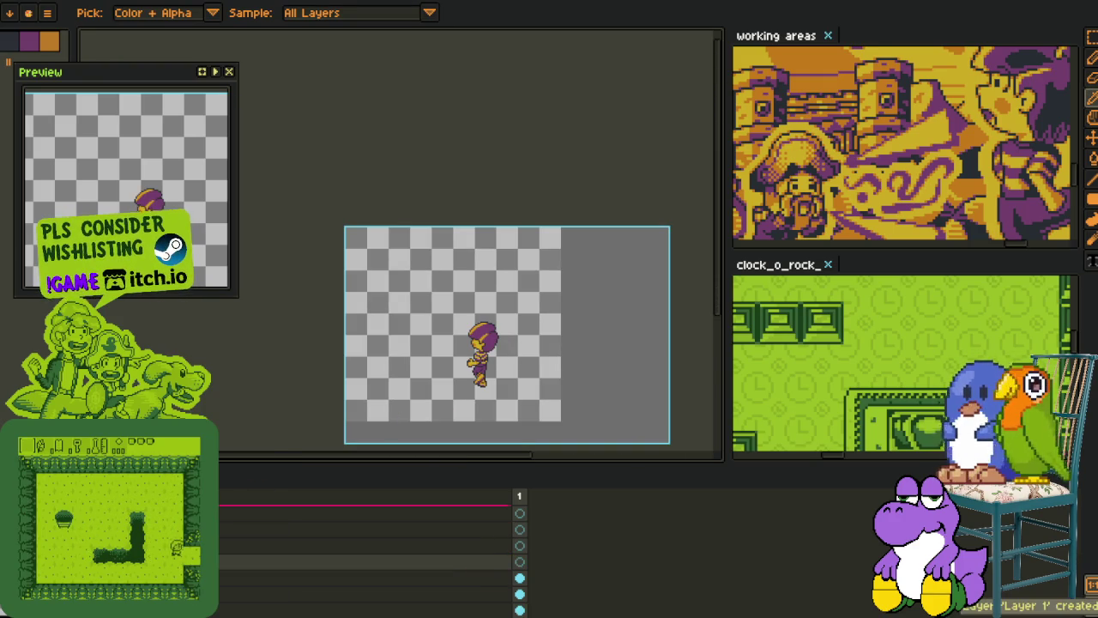
Step: Sketch a small curled shape in red pixels on the purple hair
scroll(510, 318, "up", 5)
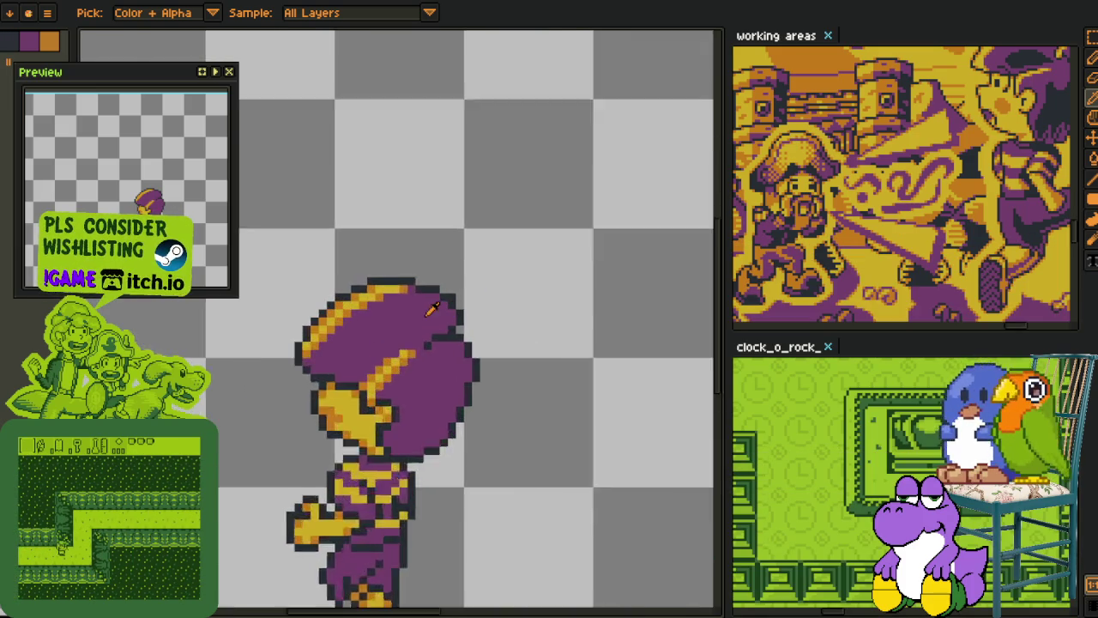
scroll(432, 371, "up", 2)
key("b")
scroll(429, 352, "up", 3)
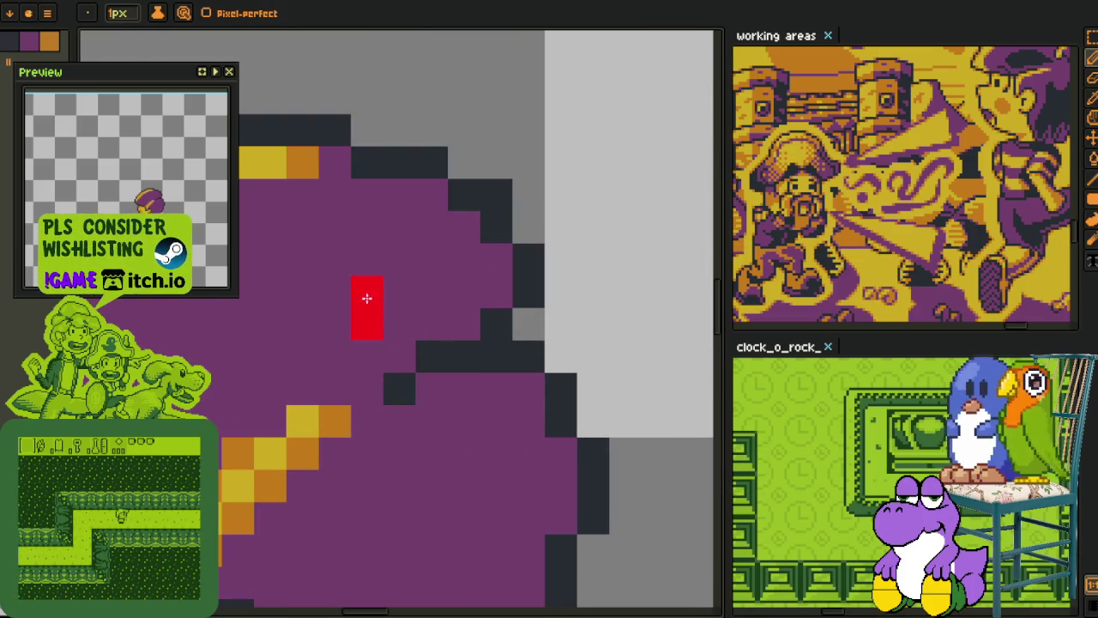
left_click(419, 289)
left_click(466, 350)
left_click(458, 332)
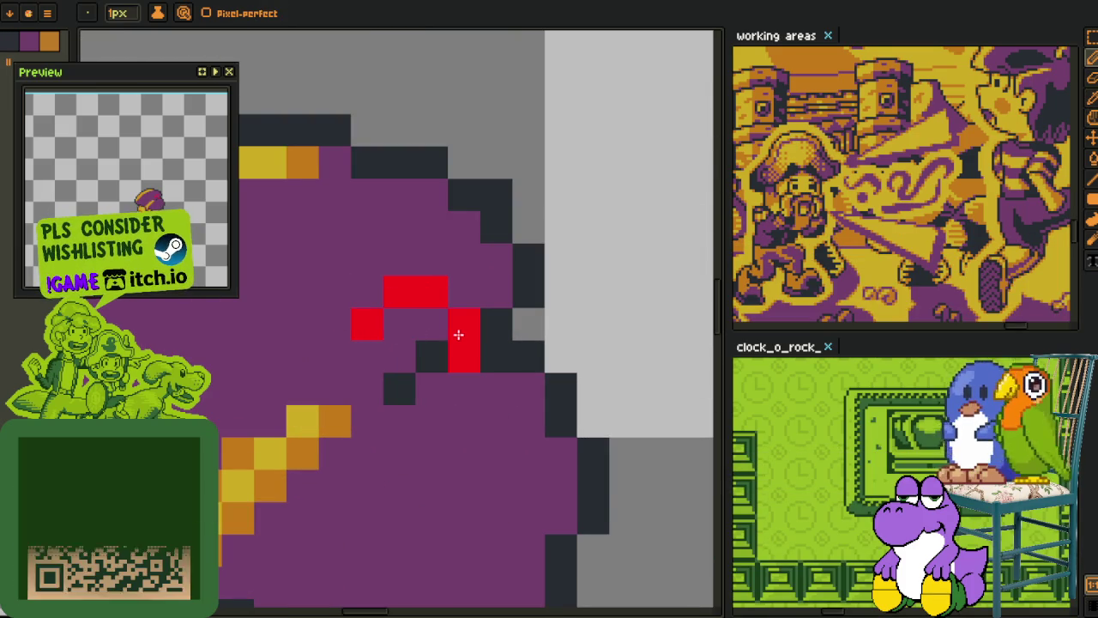
left_click(374, 345)
left_click(391, 382)
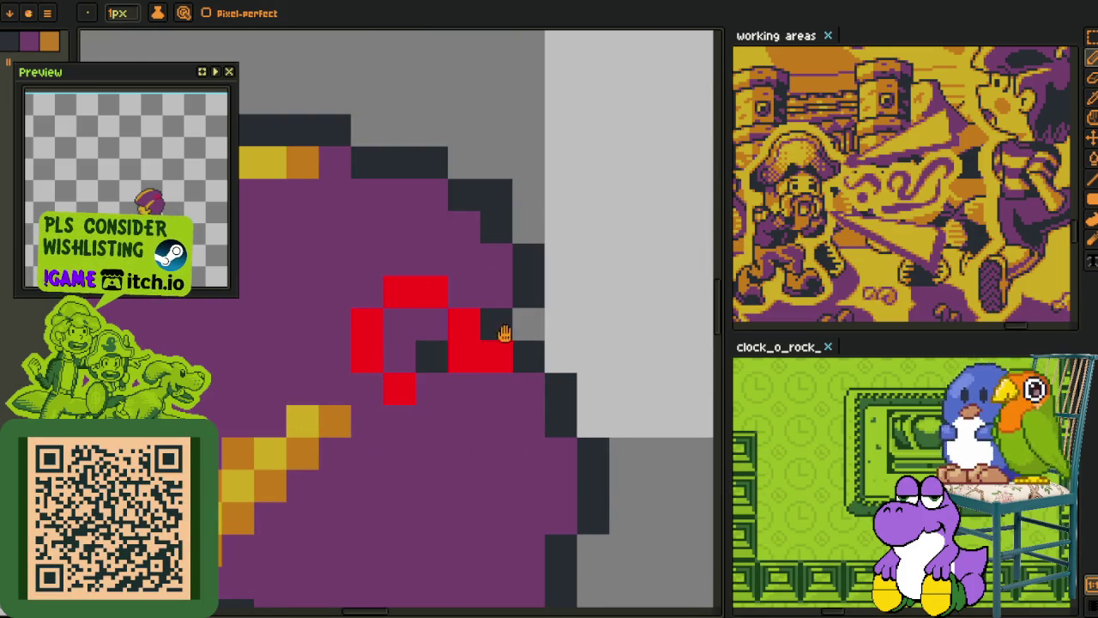
left_click_drag(504, 333, 443, 429)
key("ctrl+z")
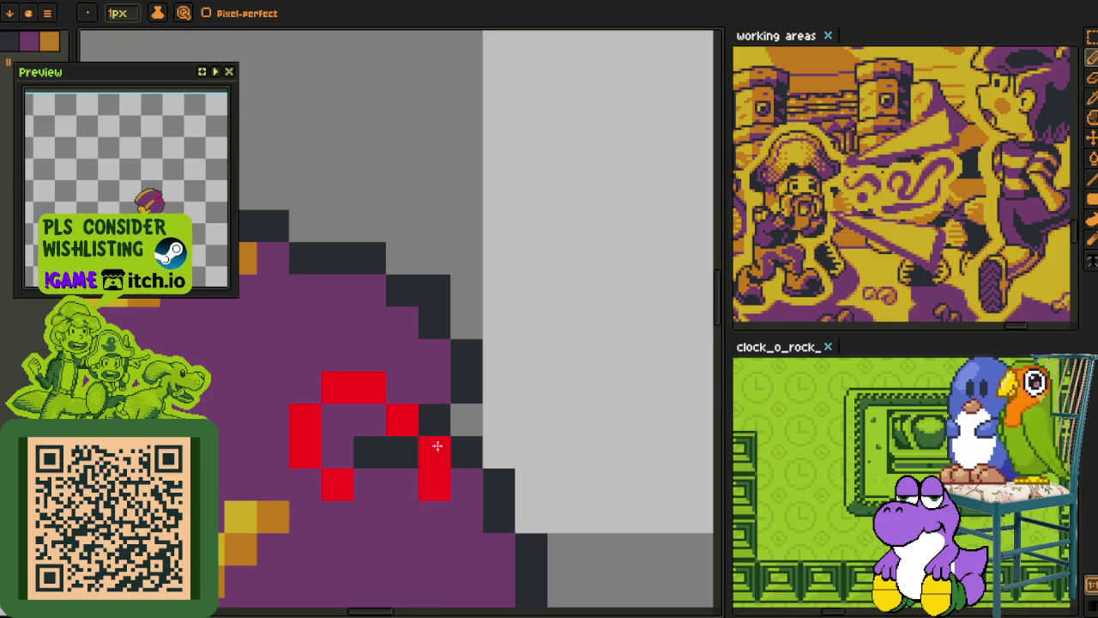
left_click_drag(469, 355, 550, 378)
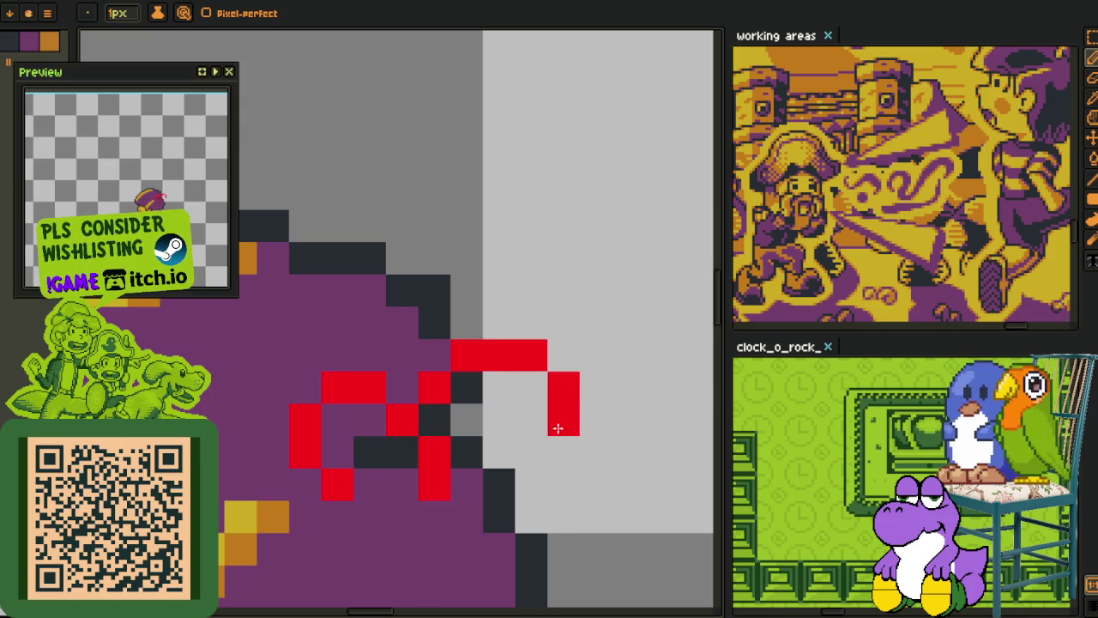
left_click_drag(559, 434, 535, 464)
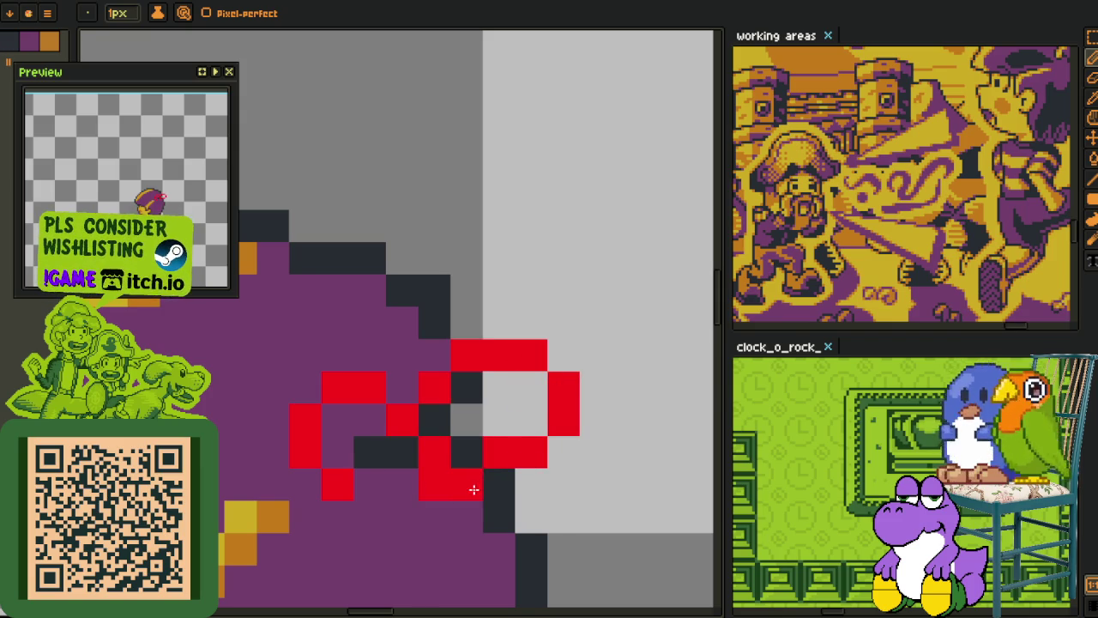
scroll(456, 427, "down", 2)
Step: Replace the red sketch pixels with the dark outline colour
key("alt")
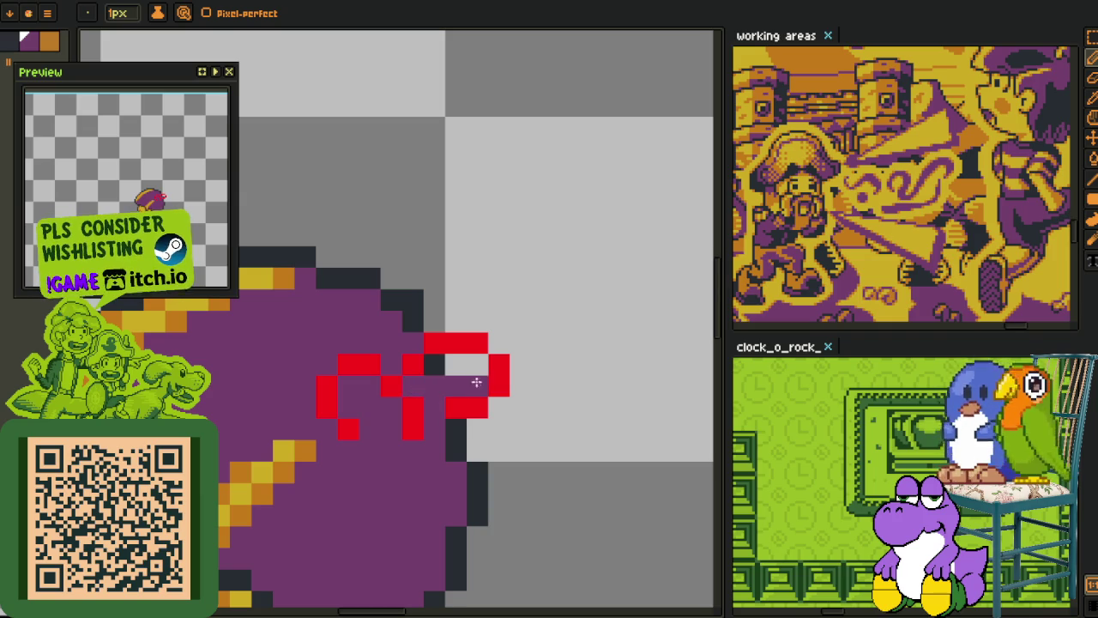
key("alt")
scroll(447, 370, "down", 2)
scroll(437, 385, "up", 2)
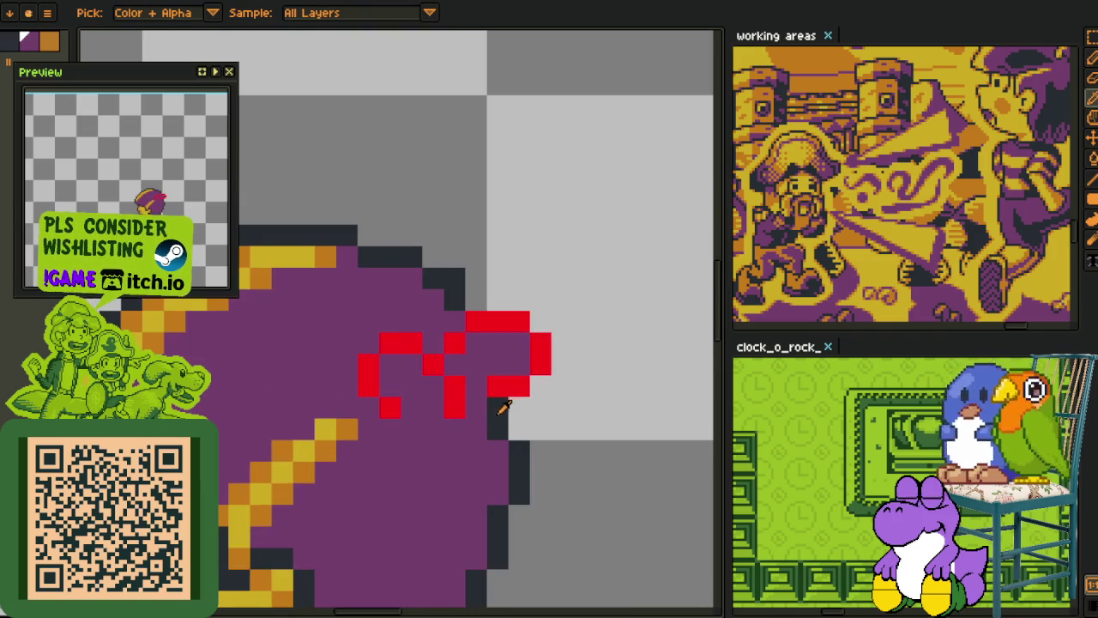
key("shift+r")
left_click(455, 484)
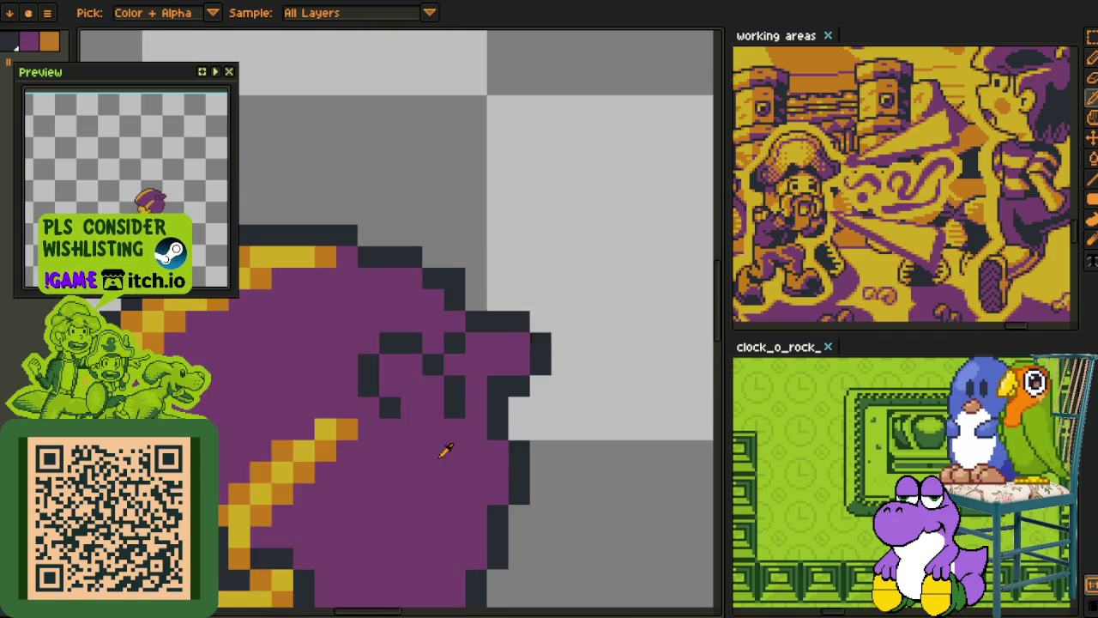
Step: Fill the inside of the hair curl outline with yellow pixels
scroll(497, 457, "down", 3)
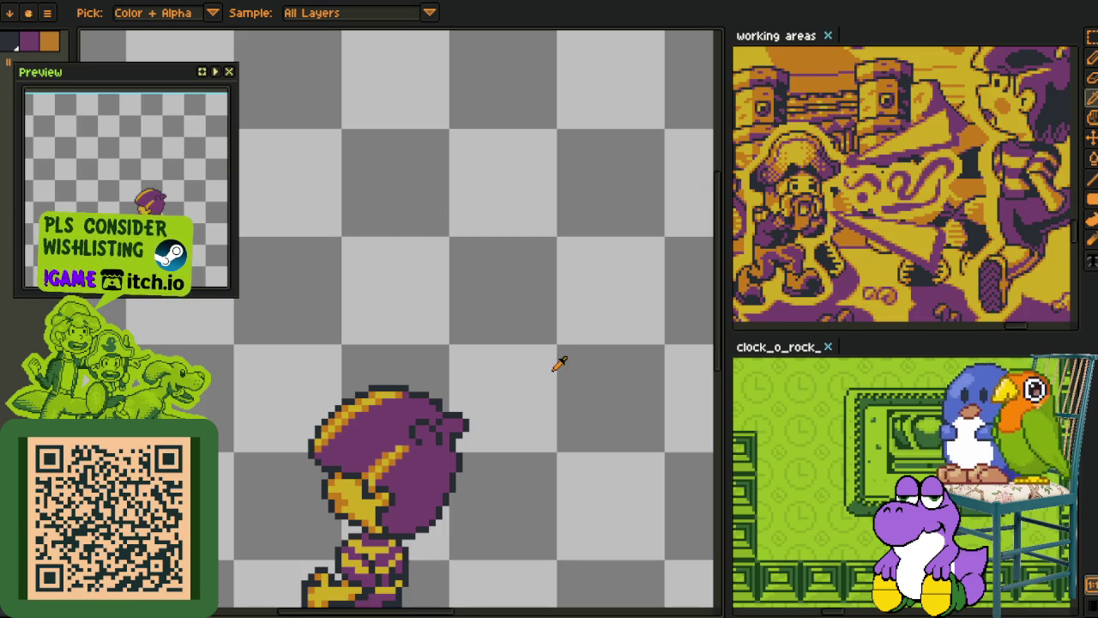
scroll(522, 299, "up", 1)
scroll(417, 361, "up", 1)
scroll(444, 363, "up", 2)
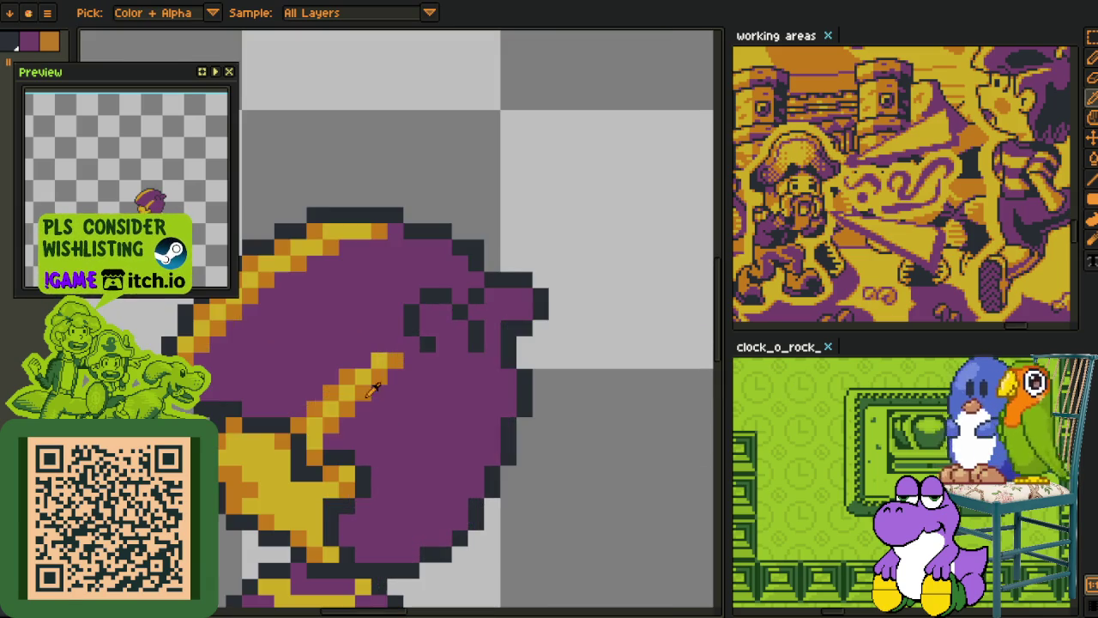
left_click(275, 436, "alt")
scroll(433, 343, "up", 2)
left_click(429, 344)
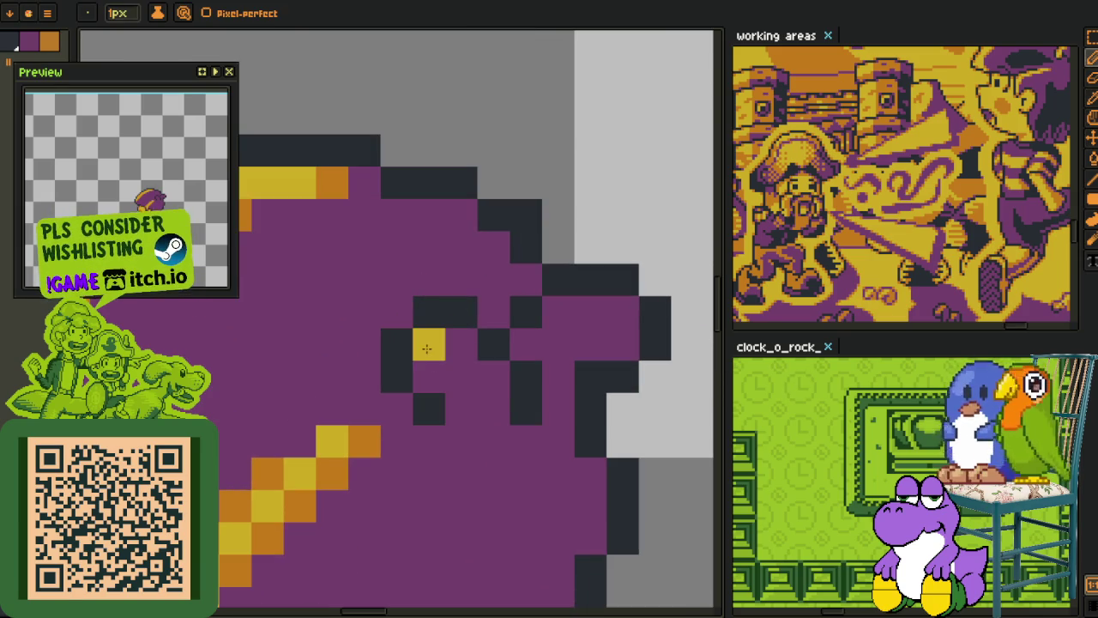
left_click(429, 376)
left_click(461, 344)
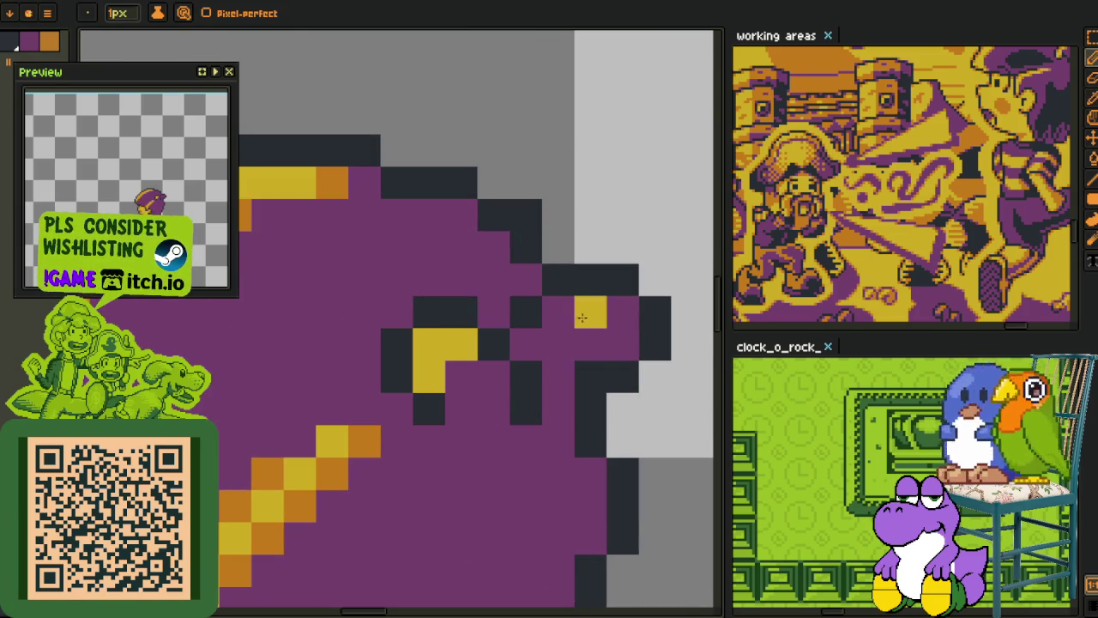
left_click_drag(569, 316, 623, 312)
left_click_drag(558, 344, 526, 345)
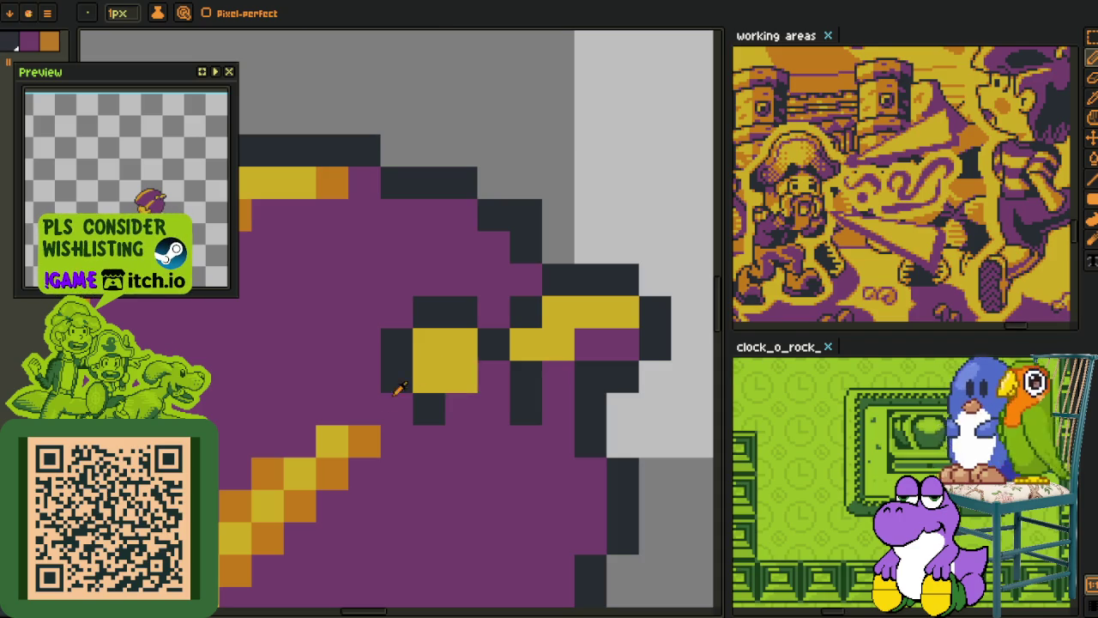
Step: Shade five curl pixels orange and darken one pixel at its edge
left_click(364, 441, "alt")
left_click(429, 344)
left_click(429, 377)
left_click(460, 344)
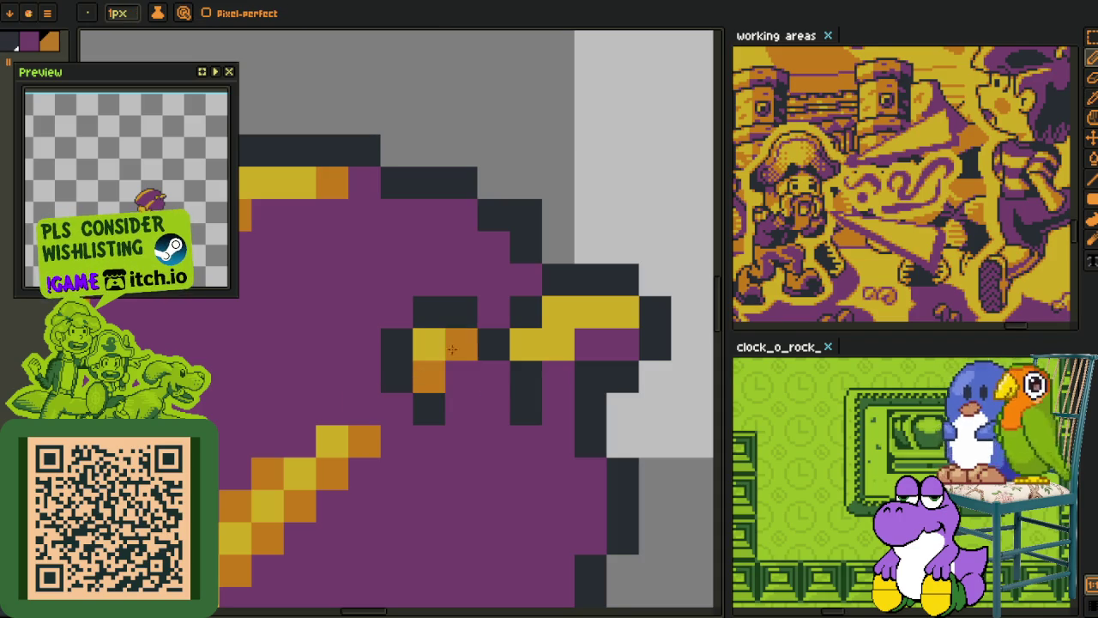
left_click(526, 344)
left_click(557, 311)
left_click(622, 312)
Step: Add two dark pixels to the hair outline and show the layer timeline
scroll(654, 359, "down", 5)
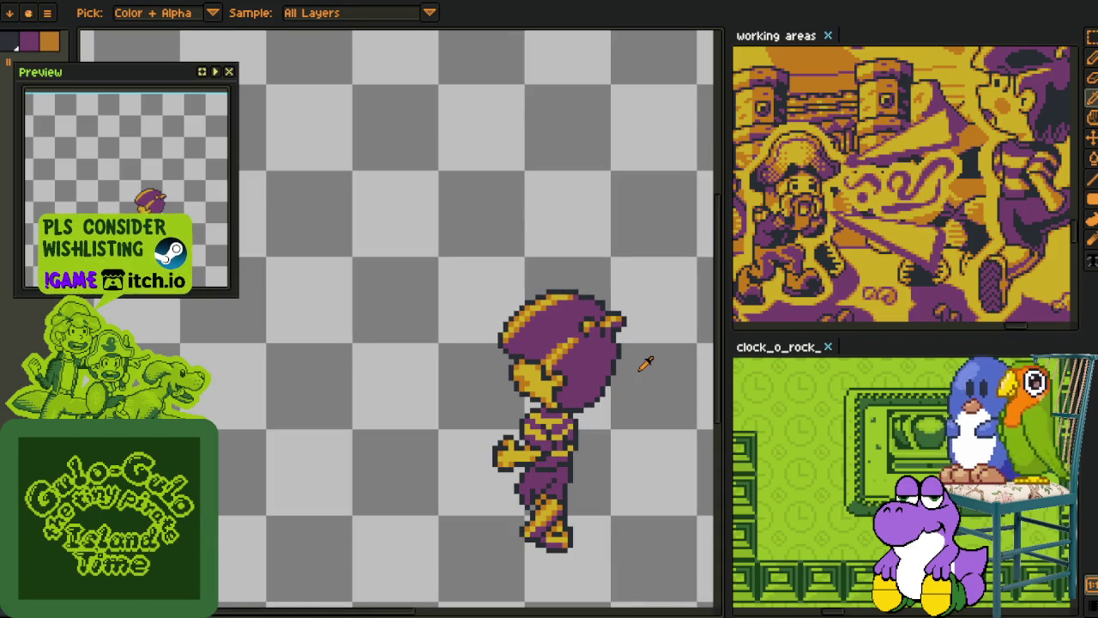
scroll(595, 343, "up", 5)
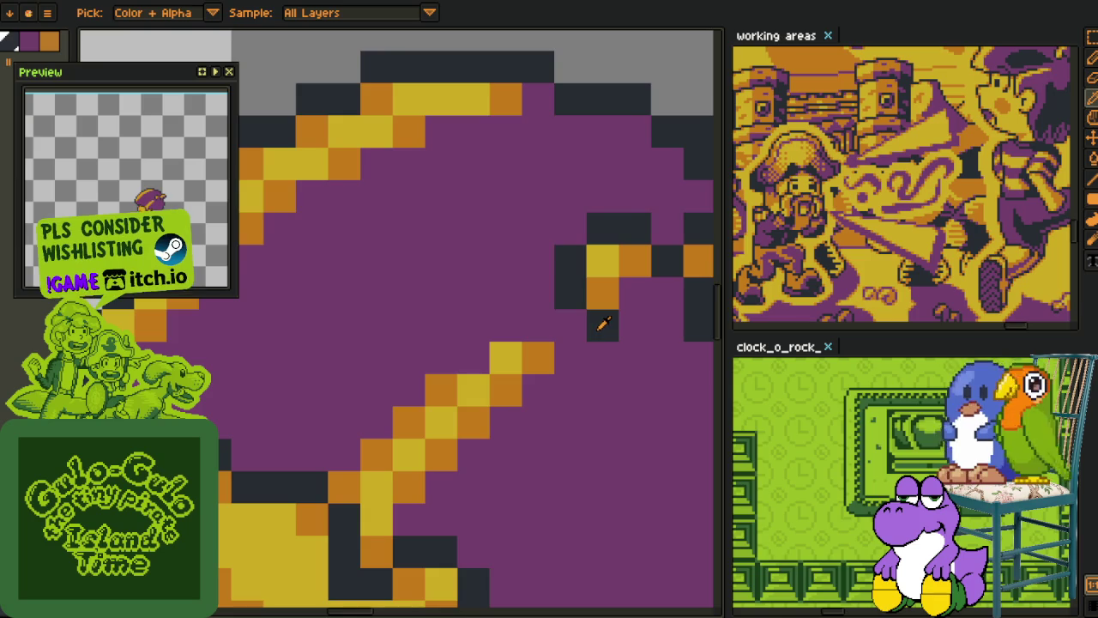
left_click(602, 324, "alt")
left_click(498, 357)
scroll(497, 357, "down", 4)
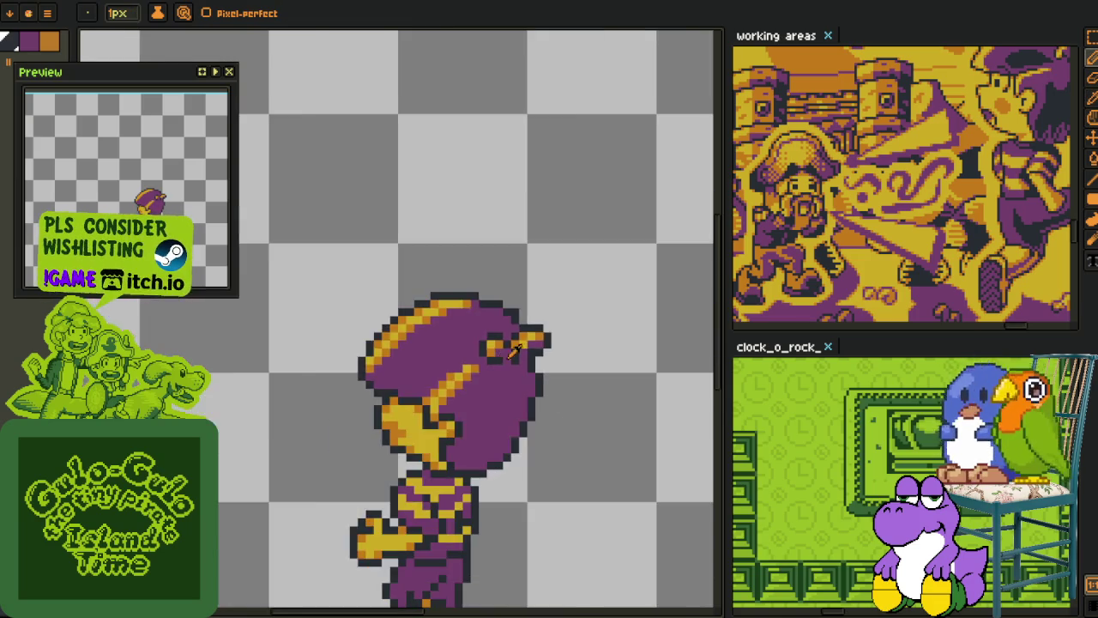
scroll(549, 365, "down", 1)
key("alt")
scroll(566, 374, "down", 1)
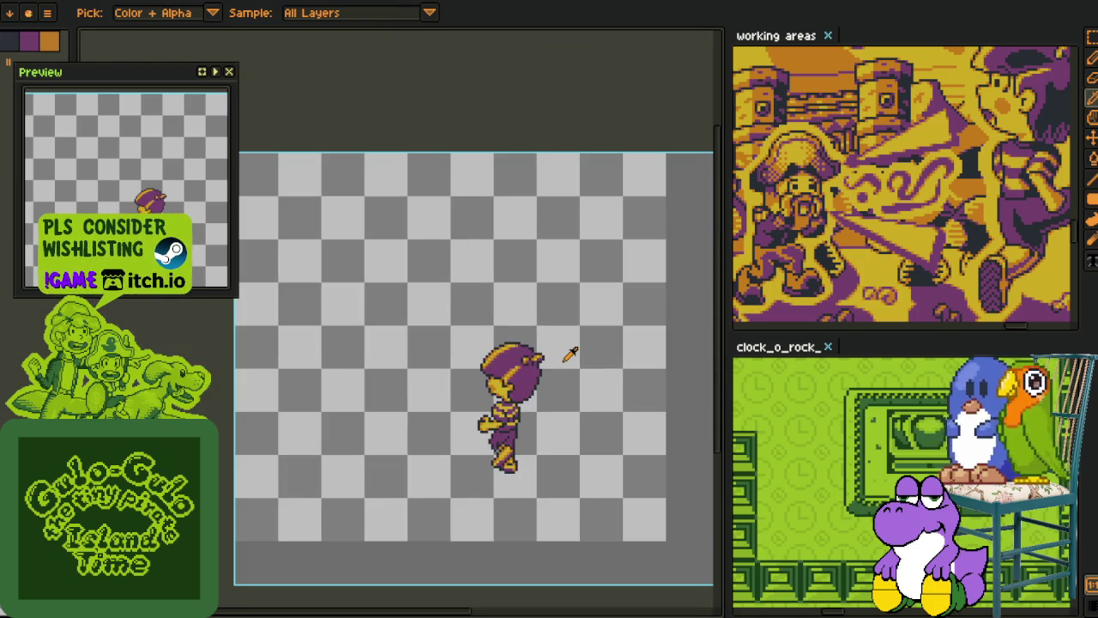
left_click_drag(569, 358, 539, 363)
key("Tab")
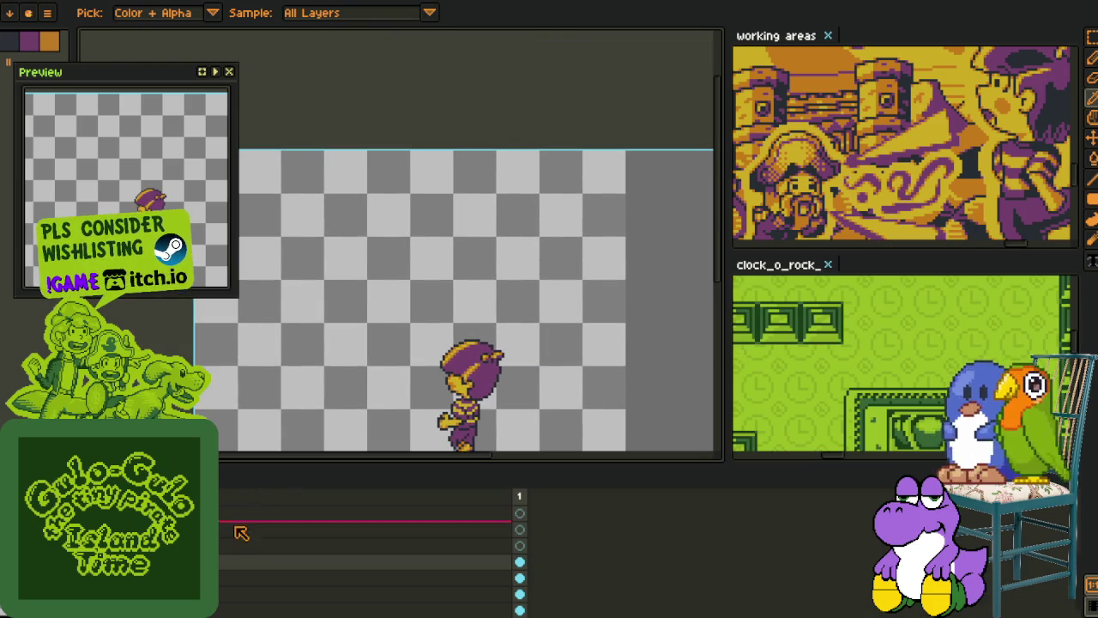
Step: Merge the sprite's layer down into the one below, undoing an accidental layer deletion
right_click(221, 570)
left_click(251, 595)
scroll(369, 364, "down", 2)
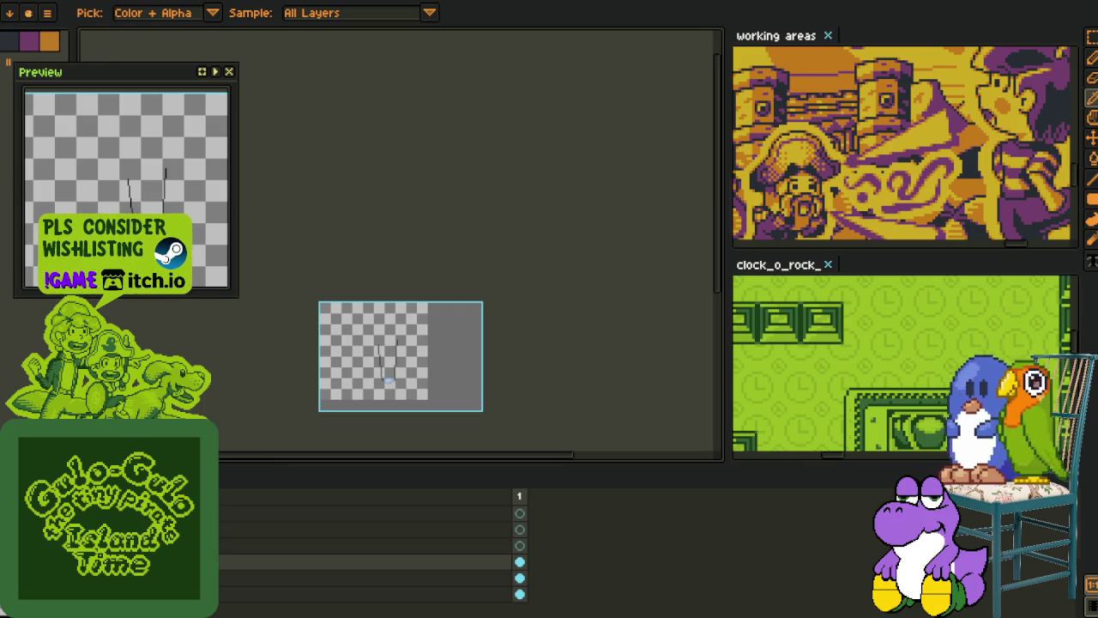
right_click(258, 562)
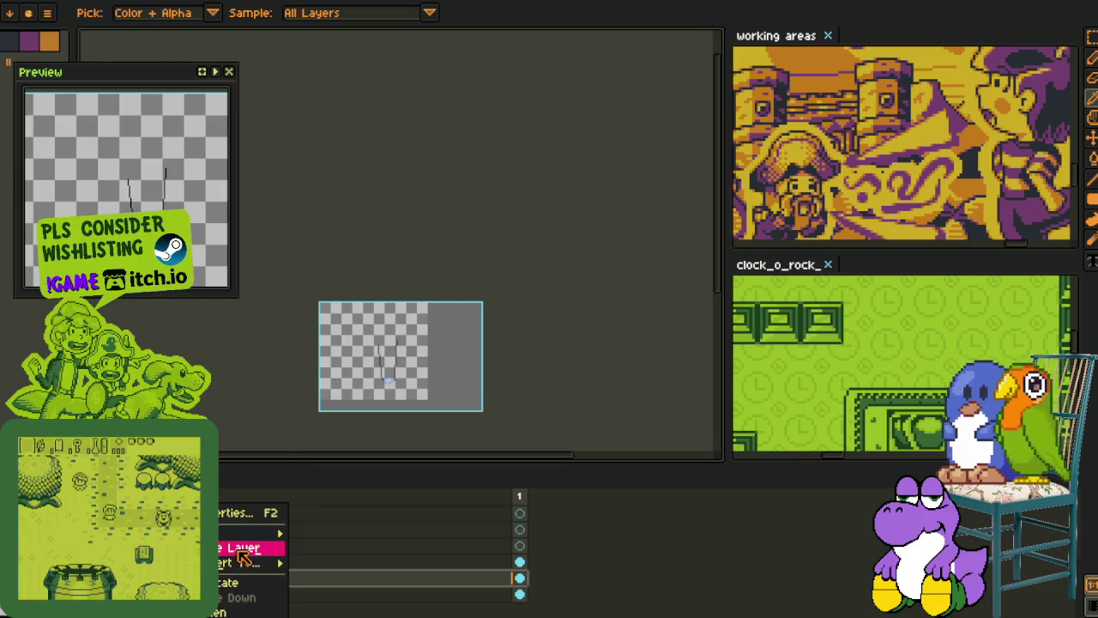
left_click(249, 544)
key("ctrl+z")
Step: Rename the merged layer to char_1 and clear the timeline selection
scroll(358, 373, "up", 2)
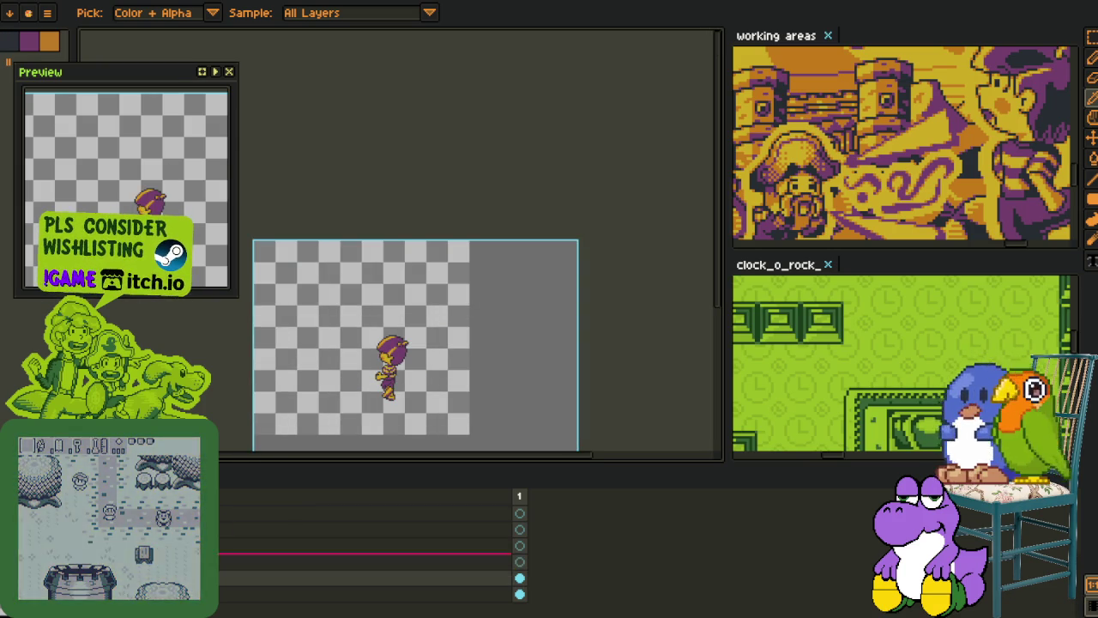
double_click(360, 578)
type("c")
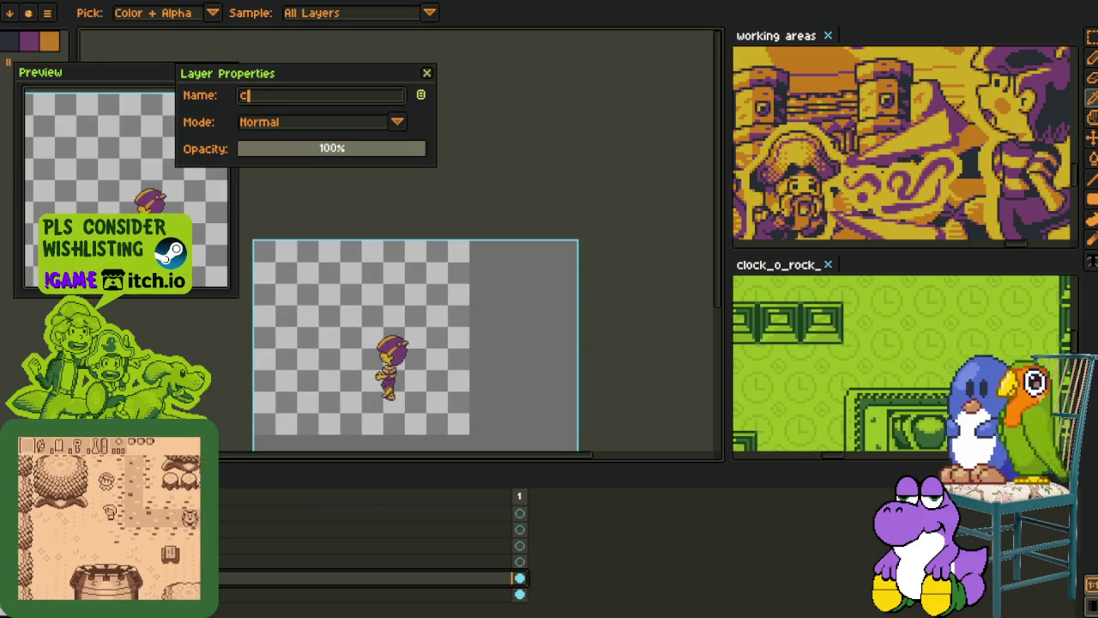
type("har_1")
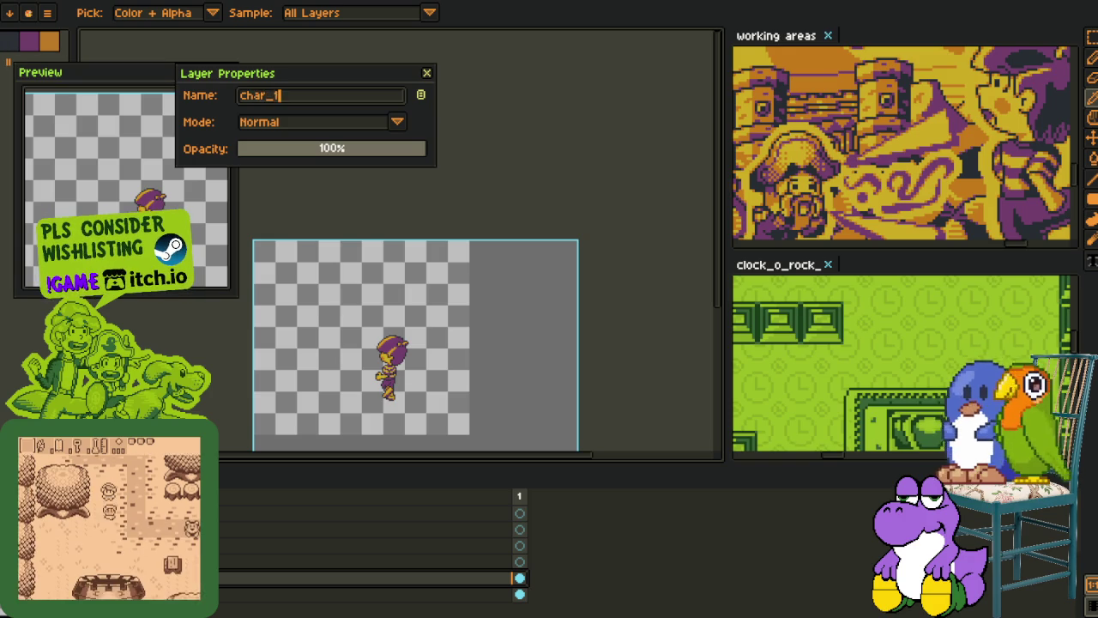
key("Return")
scroll(334, 373, "up", 1)
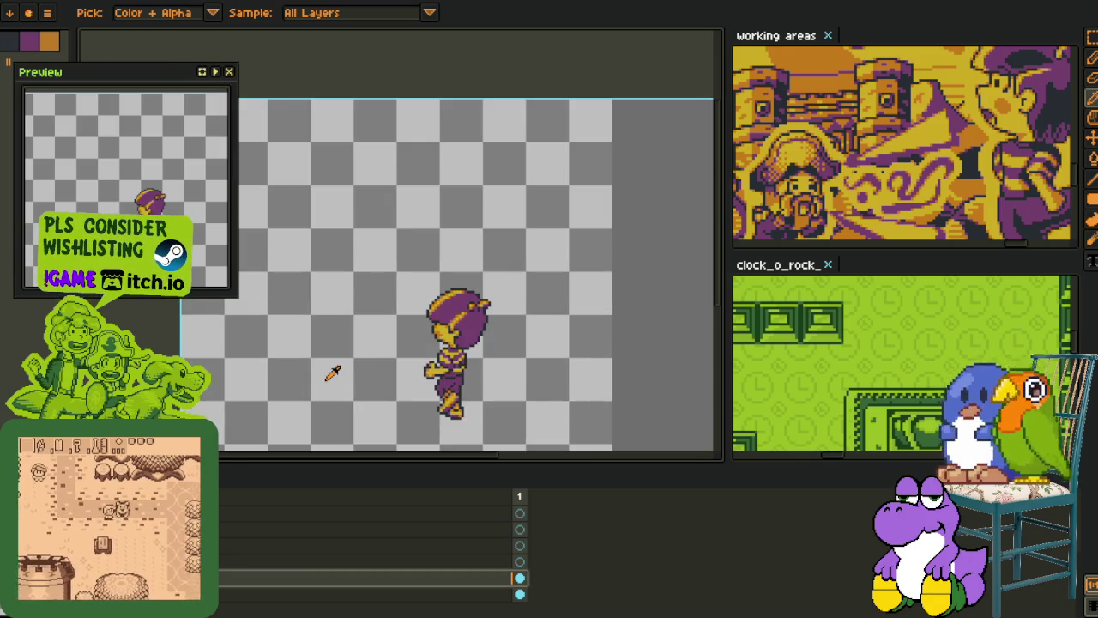
scroll(400, 341, "up", 1)
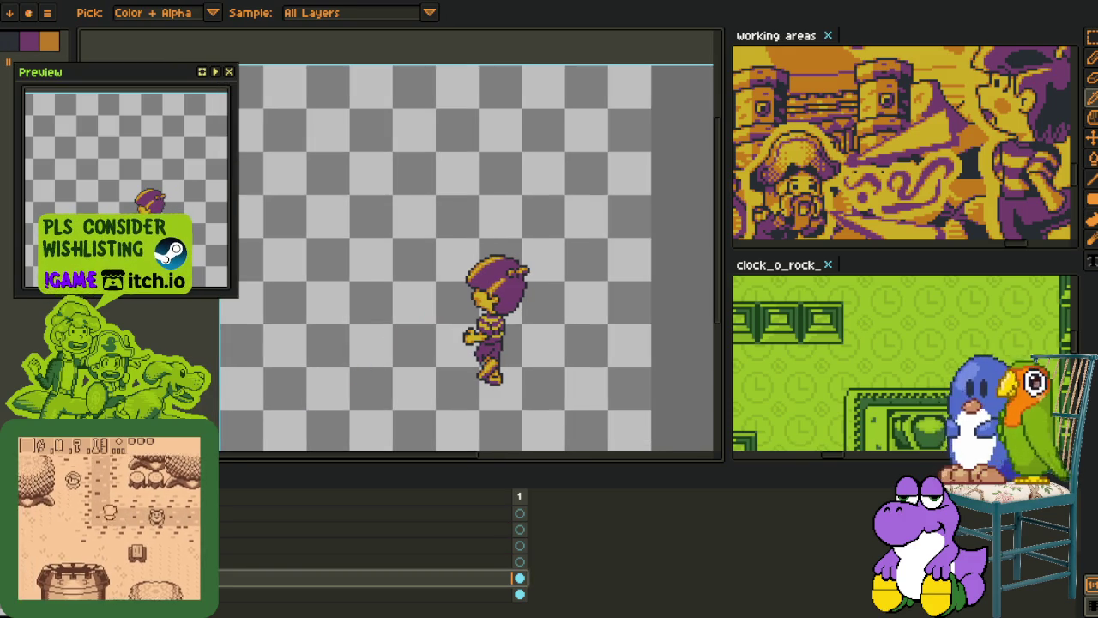
key("Escape")
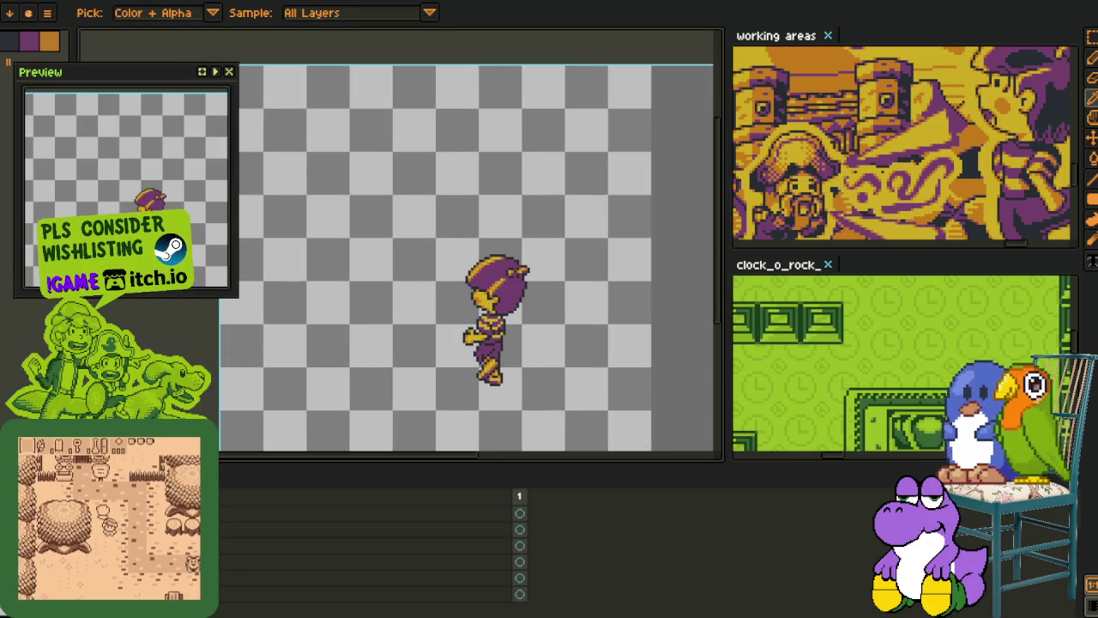
Step: Recentre the sprite and add a new empty layer from the timeline's layer menu
scroll(366, 332, "down", 2)
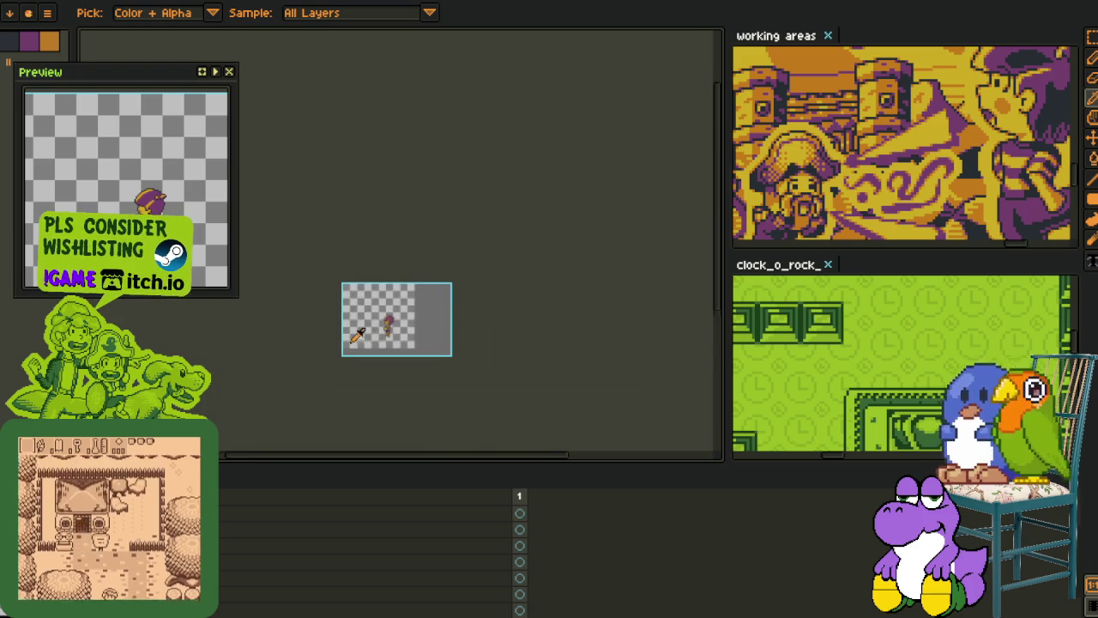
scroll(367, 337, "up", 1)
left_click_drag(416, 299, 387, 360)
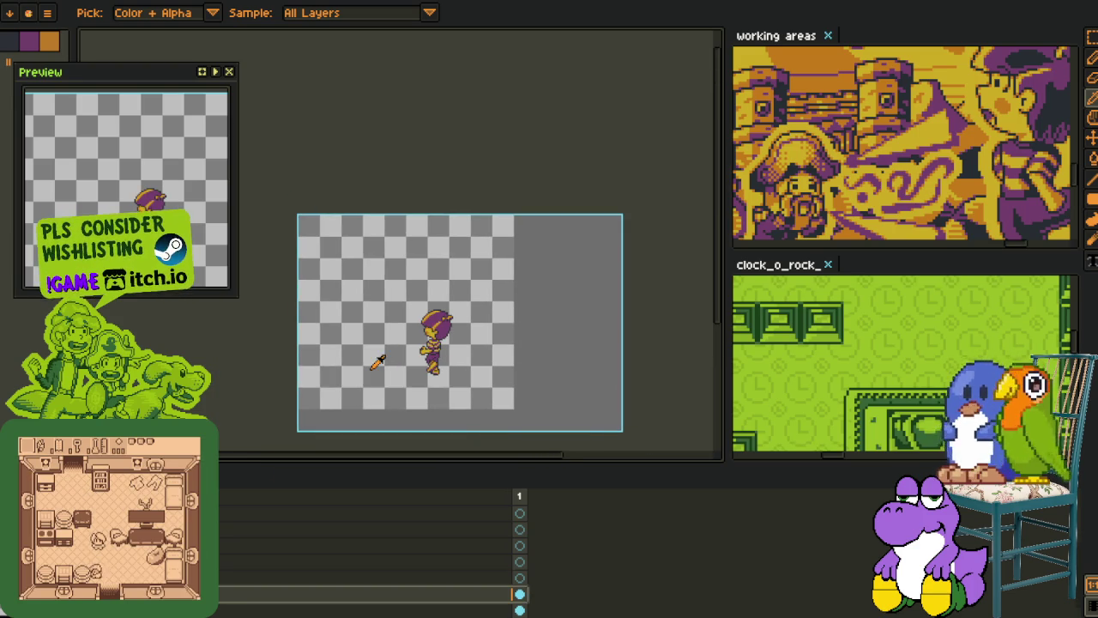
scroll(378, 362, "up", 2)
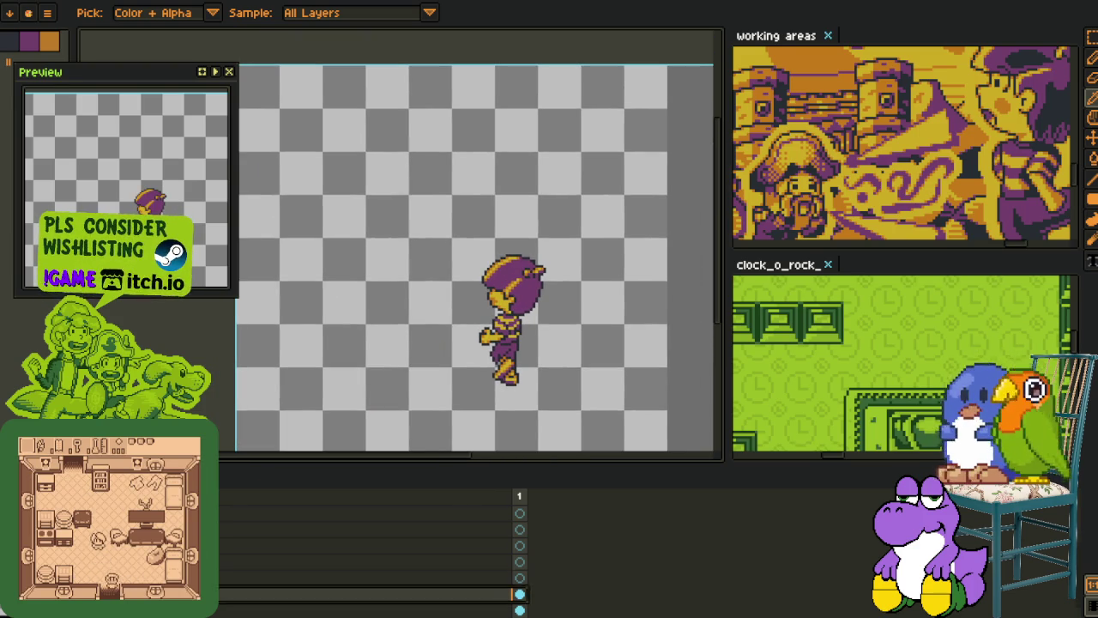
right_click(155, 593)
mouse_move(233, 513)
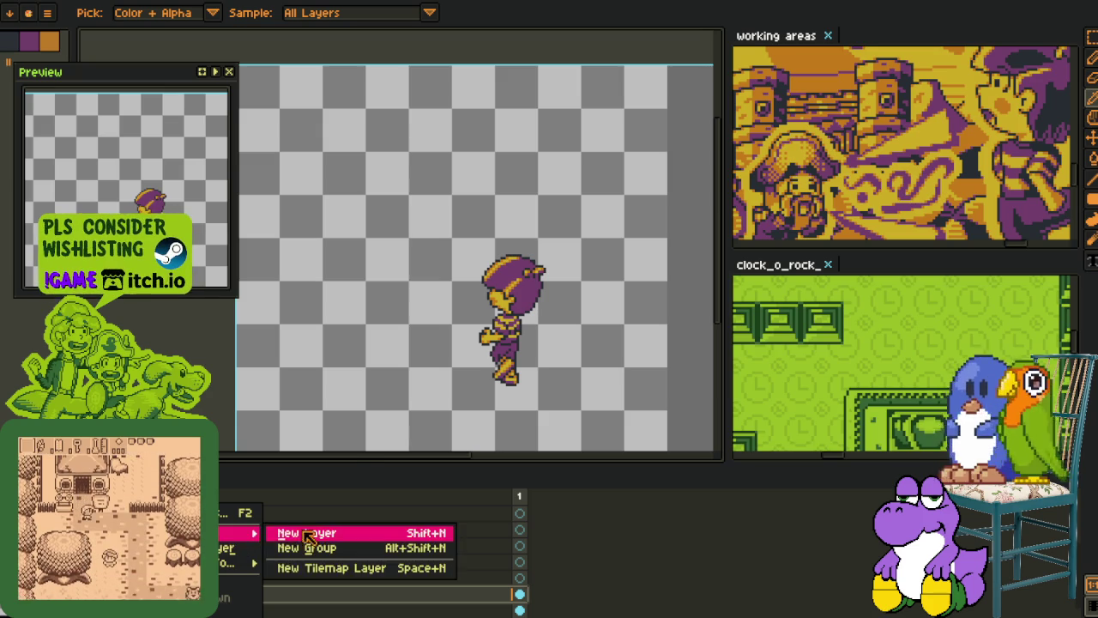
left_click(306, 534)
Step: Give the new layer a name starting with 'c' in its properties, then hide the timeline
scroll(550, 352, "down", 2)
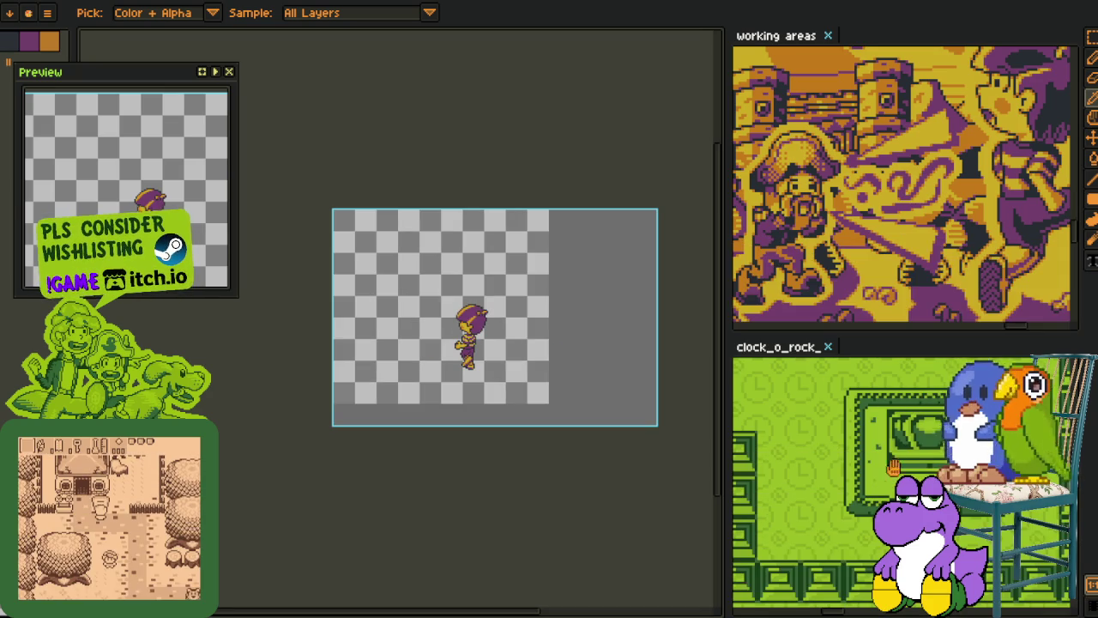
scroll(413, 350, "up", 2)
left_click_drag(413, 349, 385, 420)
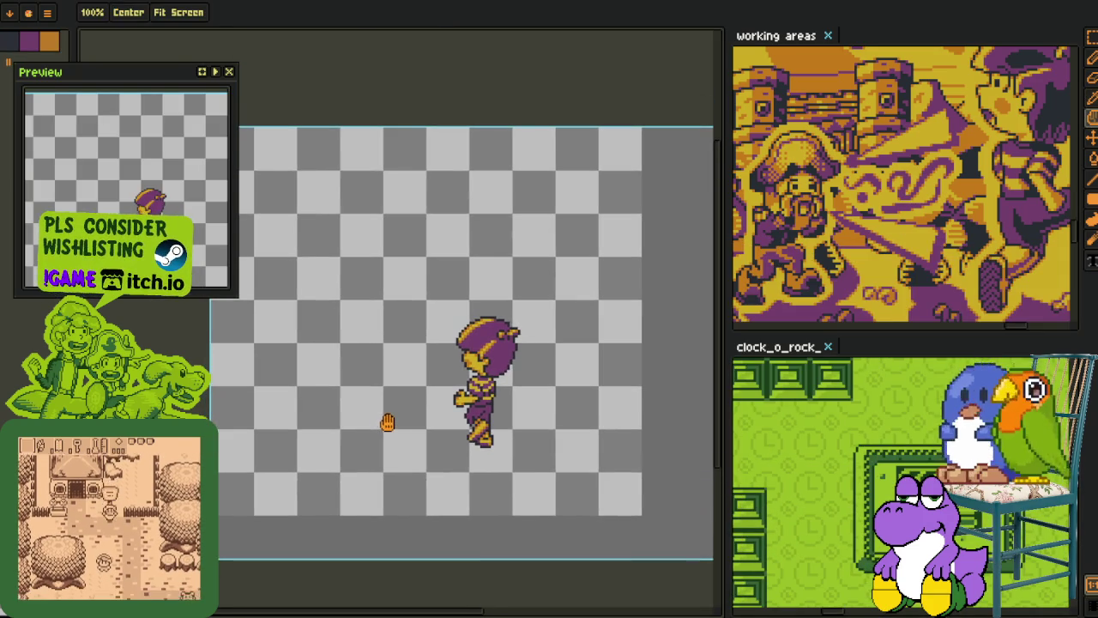
key("Tab")
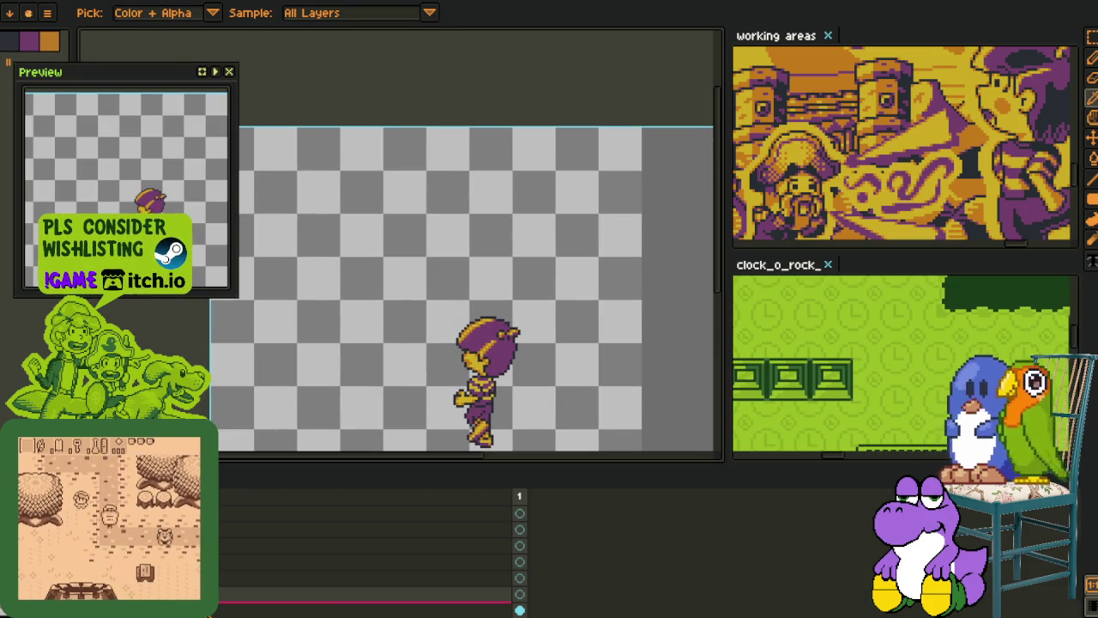
double_click(234, 594)
type("c")
key("Return")
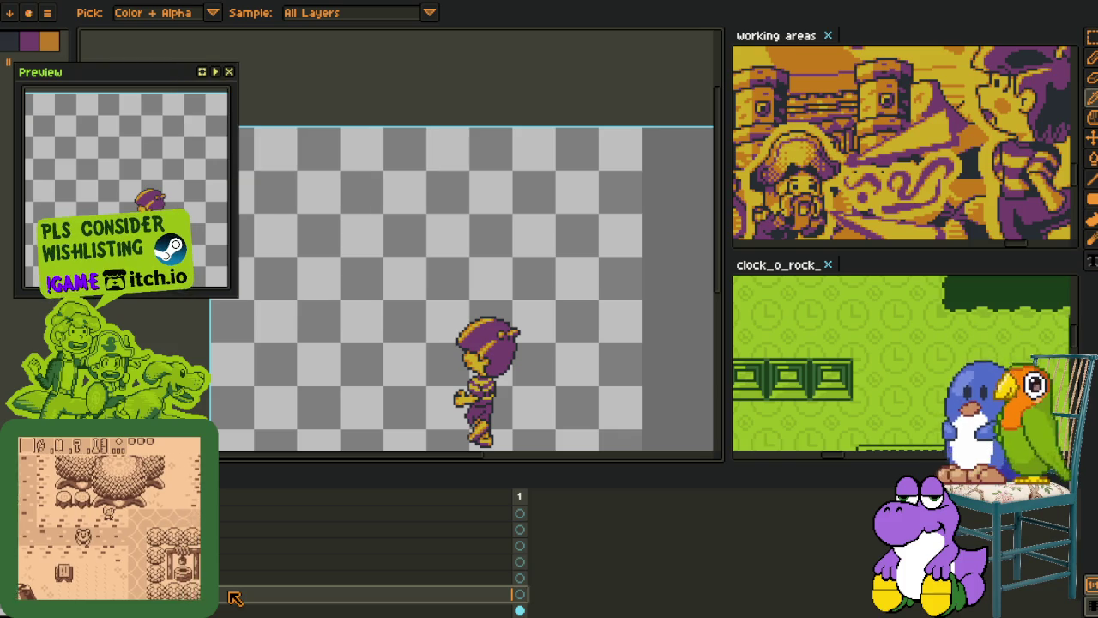
key("Tab")
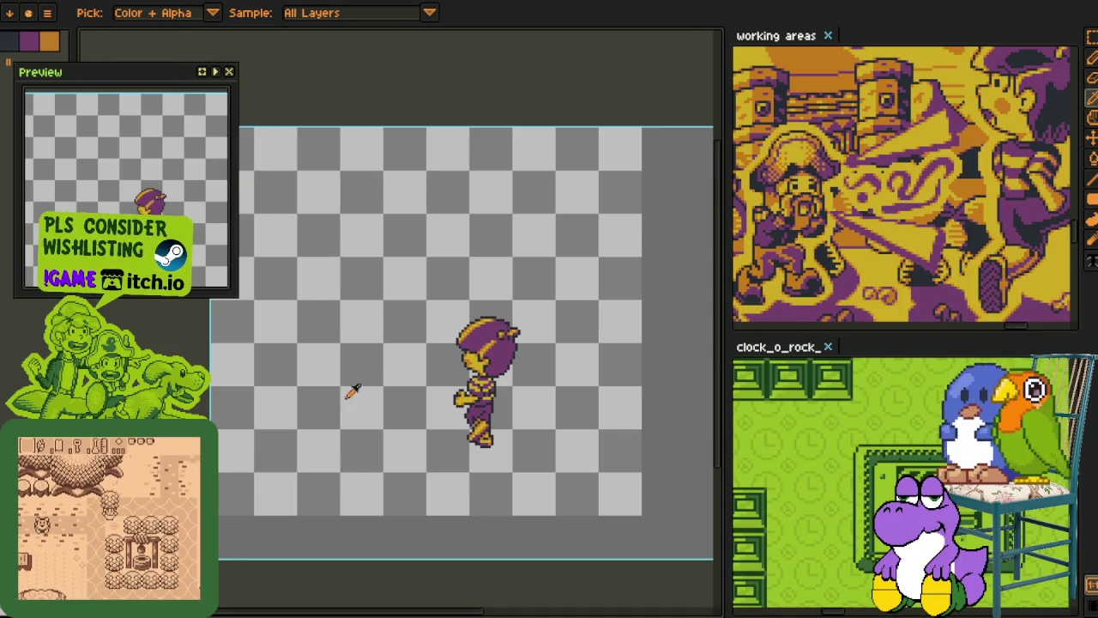
scroll(352, 391, "up", 1)
left_click_drag(363, 382, 382, 383)
scroll(383, 383, "up", 1)
mouse_move(421, 421)
left_mouse_down()
mouse_move(390, 501)
mouse_move(363, 387)
mouse_move(375, 449)
left_mouse_up()
key("i")
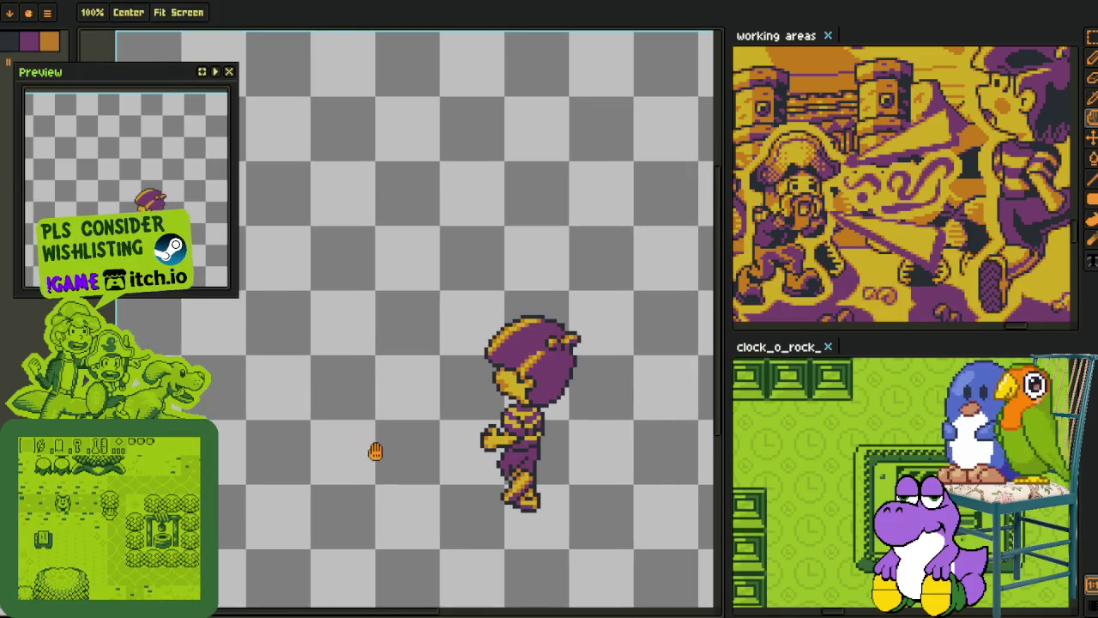
mouse_move(274, 390)
left_mouse_down()
mouse_move(272, 409)
mouse_move(248, 319)
left_mouse_up()
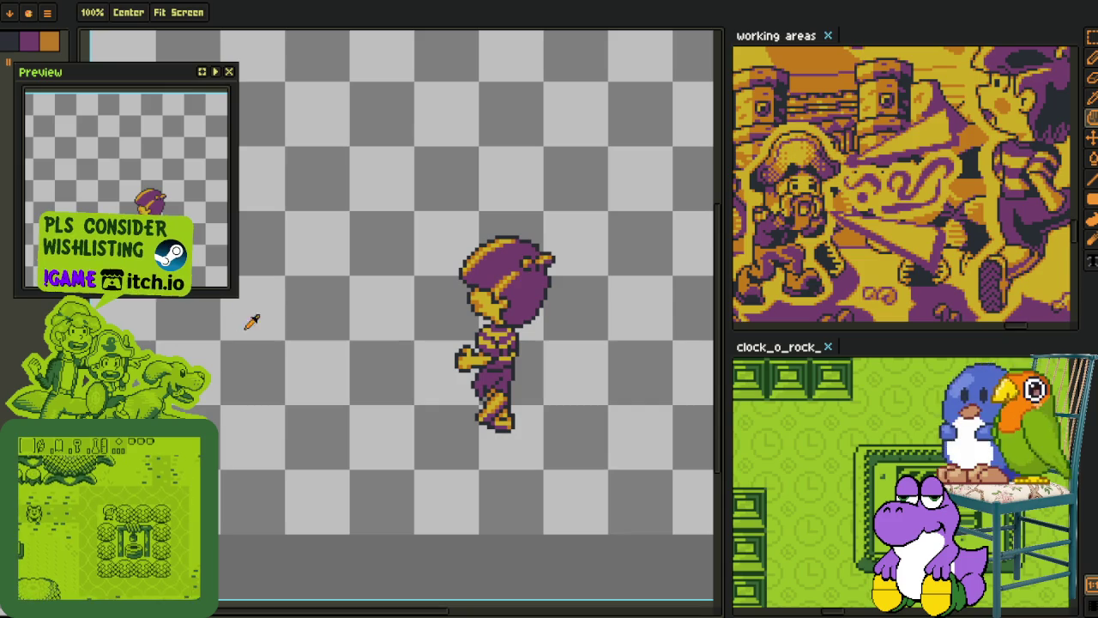
key("b")
key("Tab")
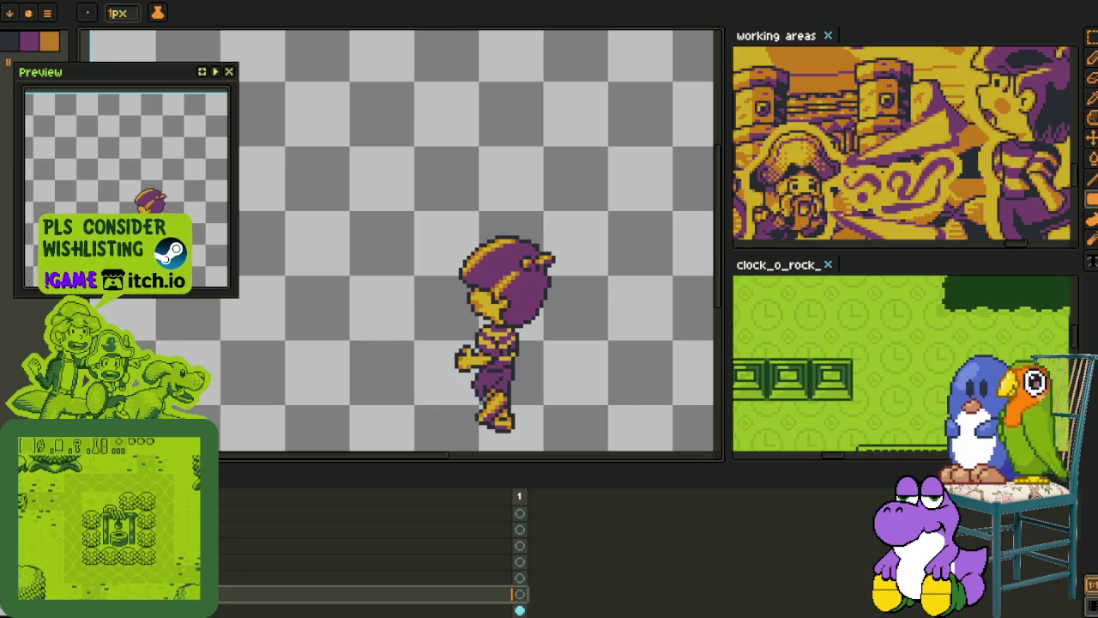
key("Tab")
scroll(517, 388, "up", 2)
scroll(520, 382, "up", 2)
key("i")
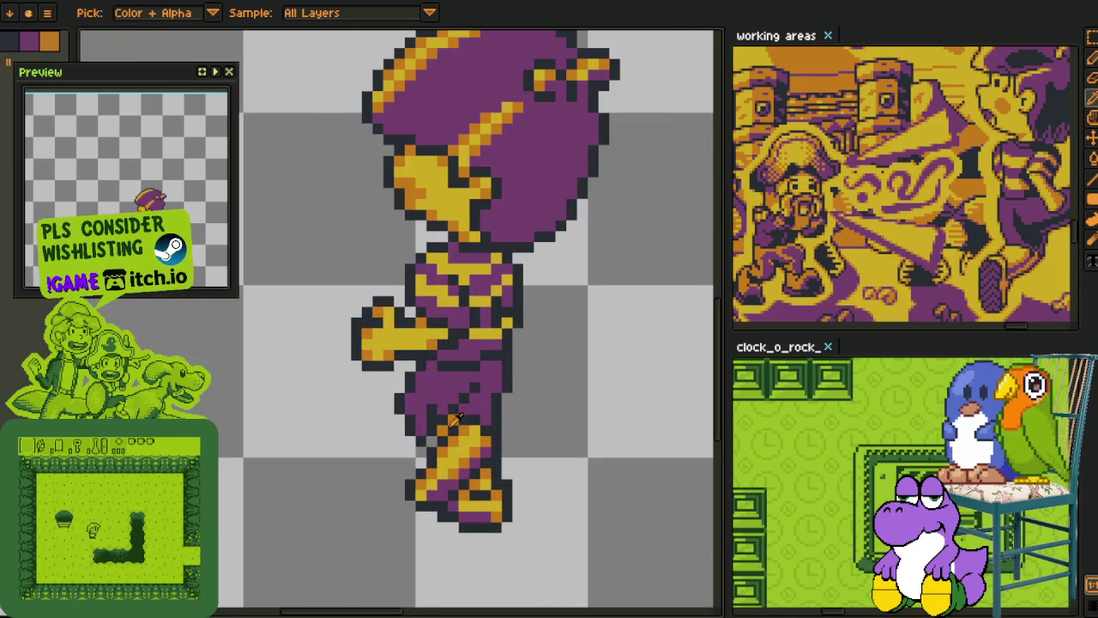
scroll(214, 378, "down", 4)
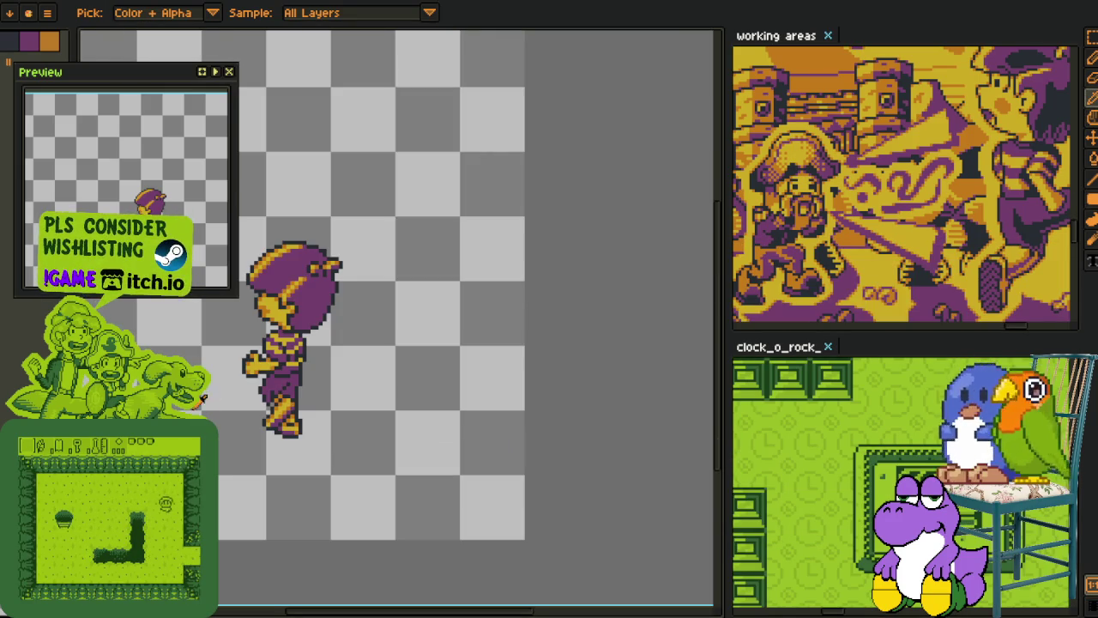
Step: Apply a one-pixel red Outline effect around the purple-haired character
key("shift+o")
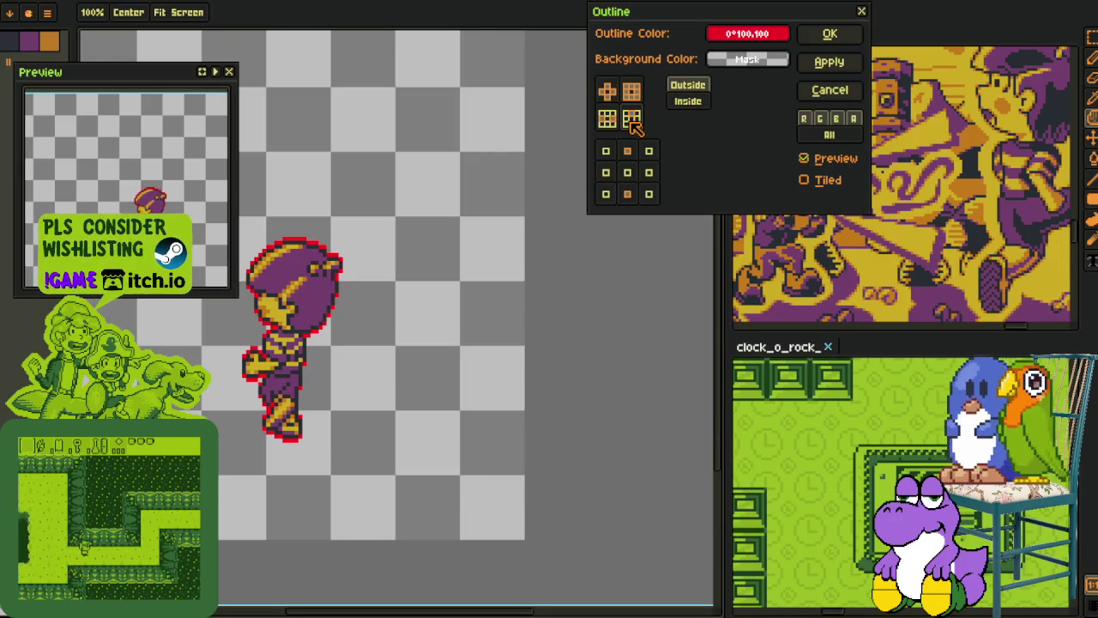
left_click(822, 33)
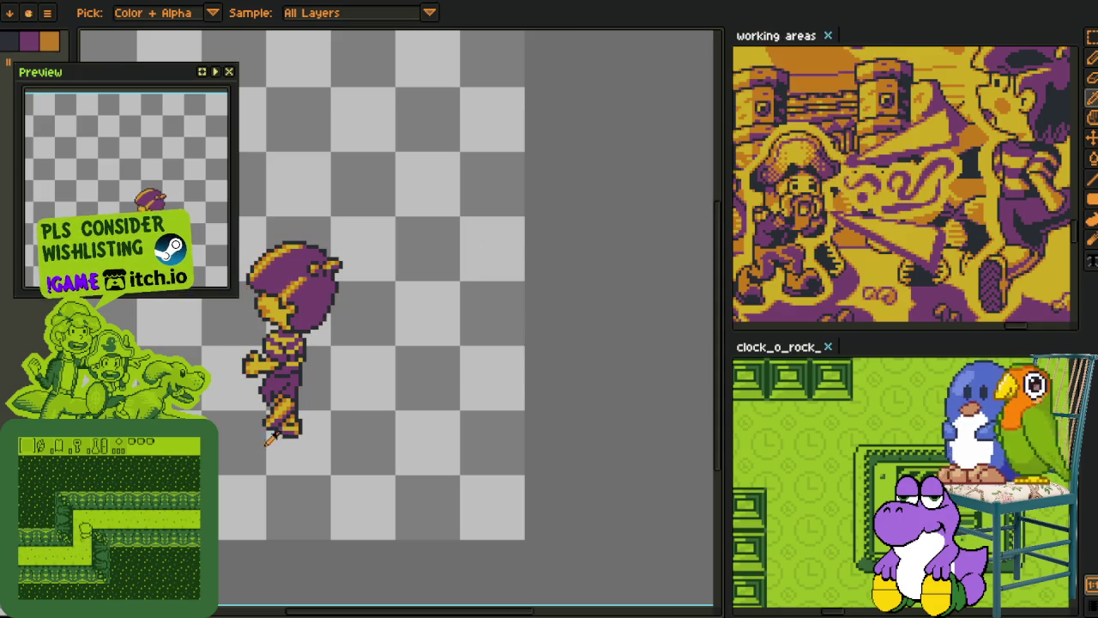
key("Tab")
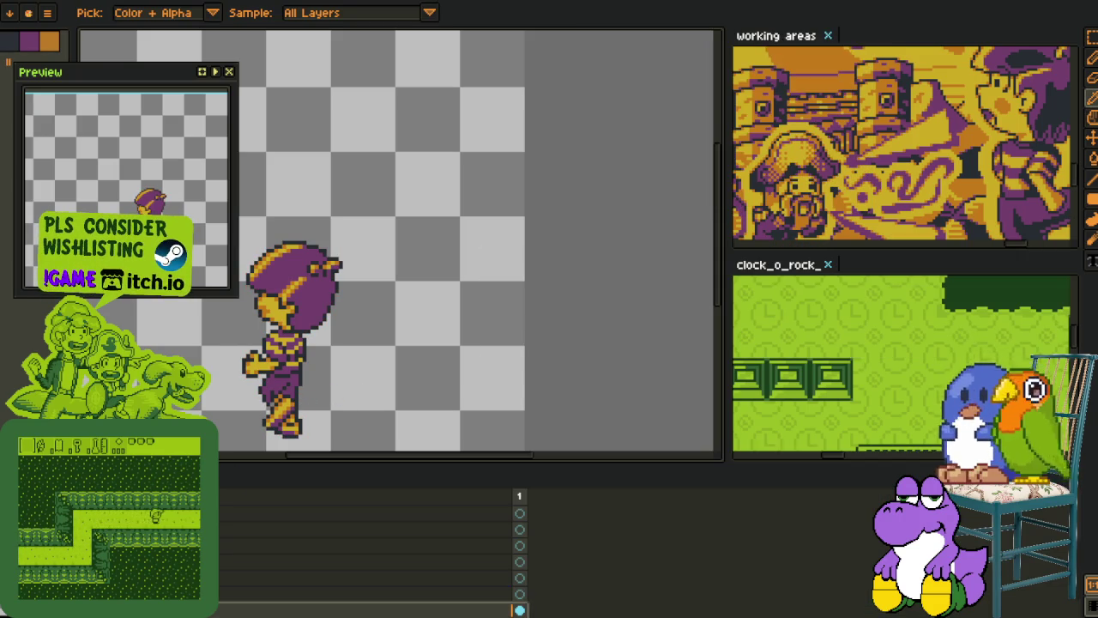
key("shift+o")
left_click(827, 35)
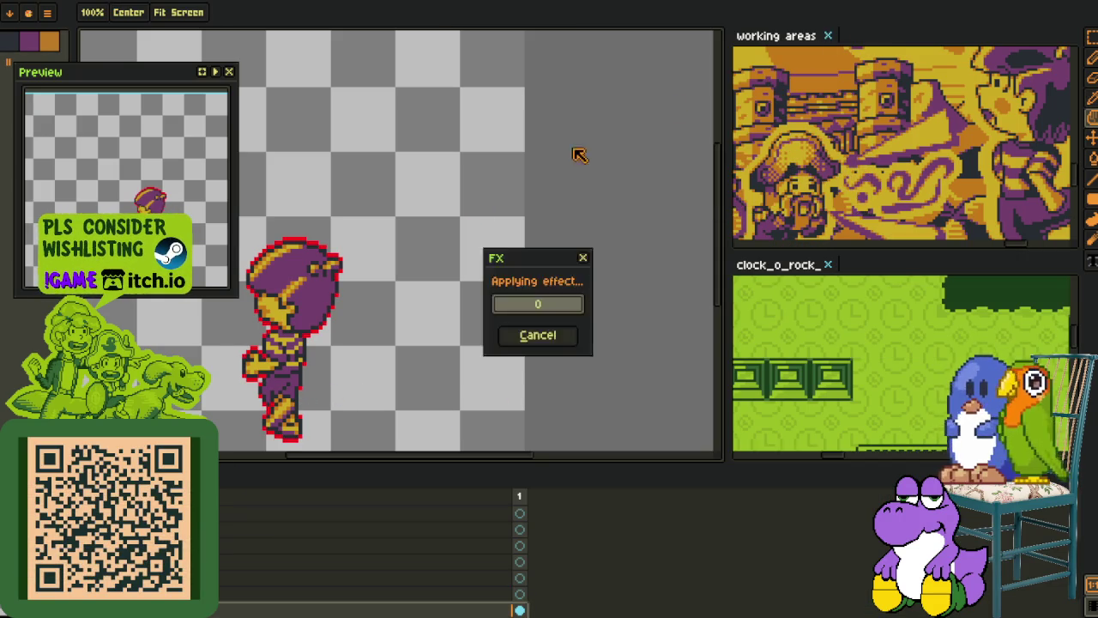
key("Tab")
mouse_move(397, 434)
left_mouse_down()
mouse_move(523, 388)
mouse_move(612, 370)
left_mouse_up()
scroll(532, 382, "up", 5)
Step: Erase stray red outline pixels around the feet, leg and top of the head
key("b")
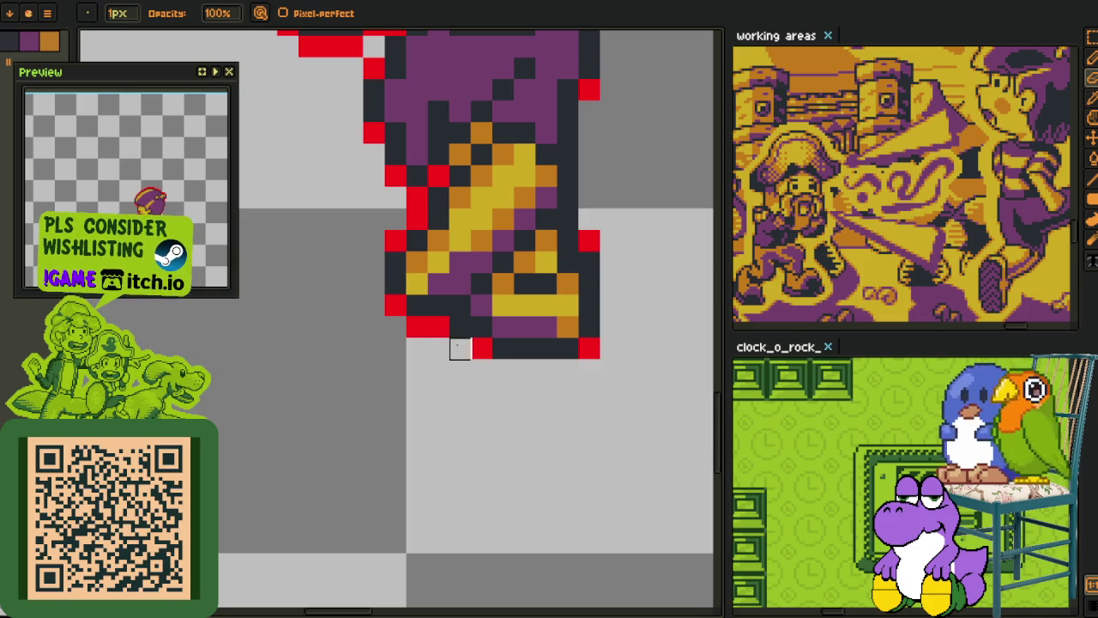
left_click_drag(460, 348, 417, 283)
left_click_drag(418, 219, 352, 455)
left_click(352, 455)
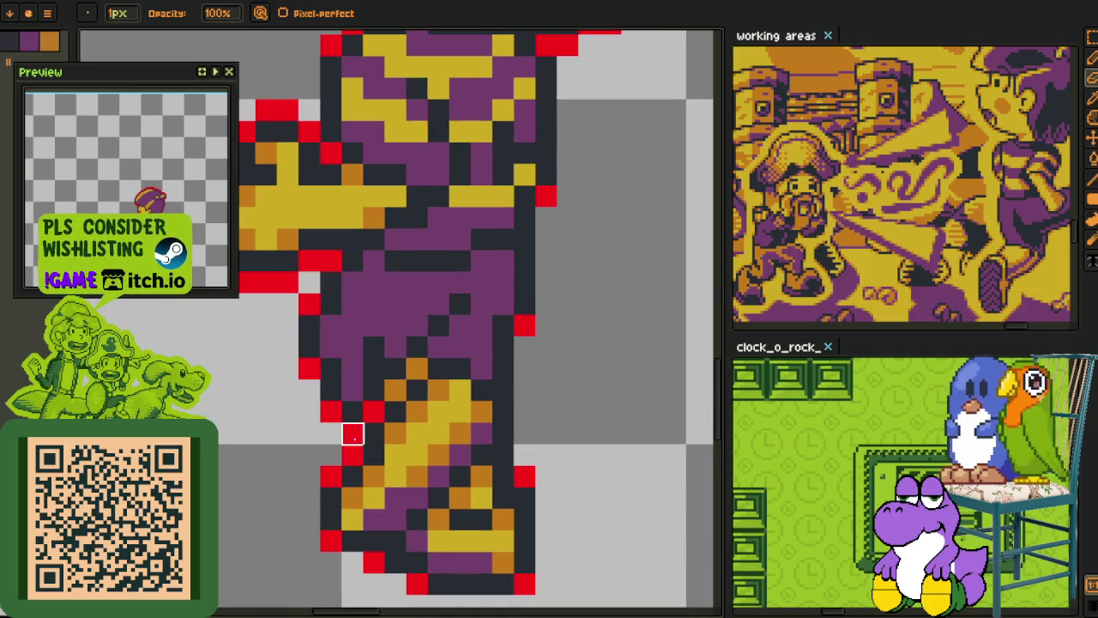
scroll(353, 433, "down", 2)
scroll(376, 440, "up", 1)
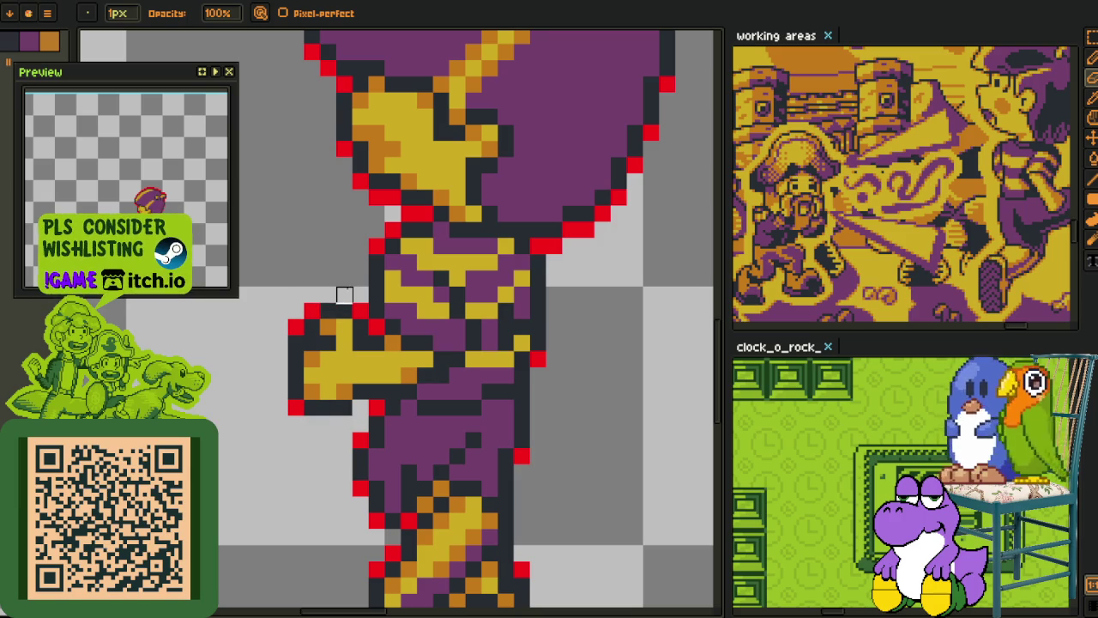
scroll(345, 294, "up", 2)
scroll(319, 369, "up", 1)
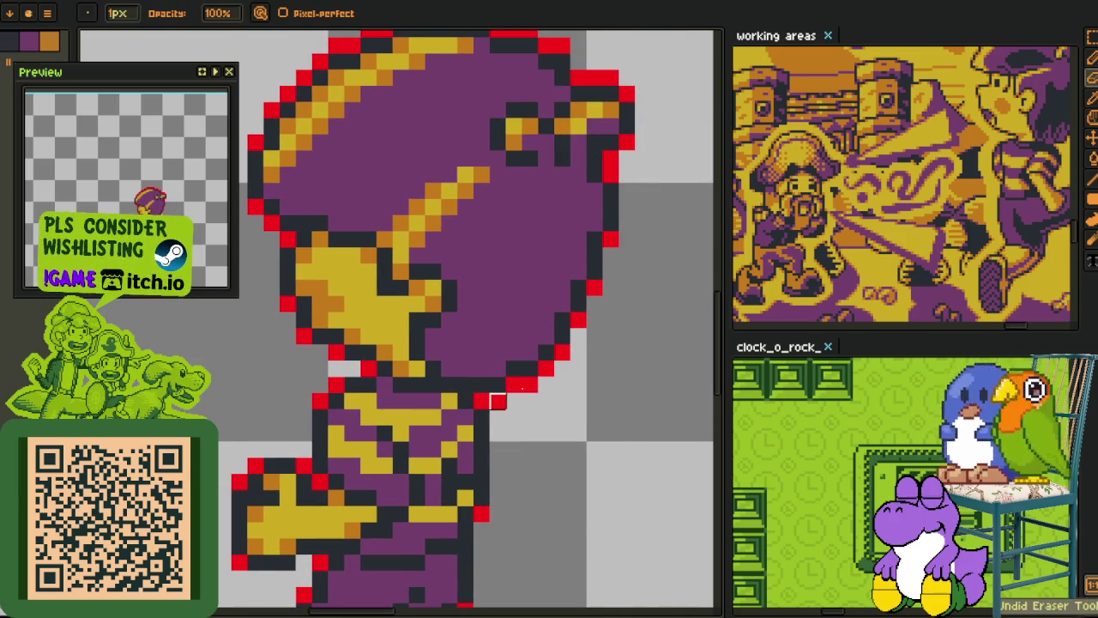
scroll(595, 320, "up", 2)
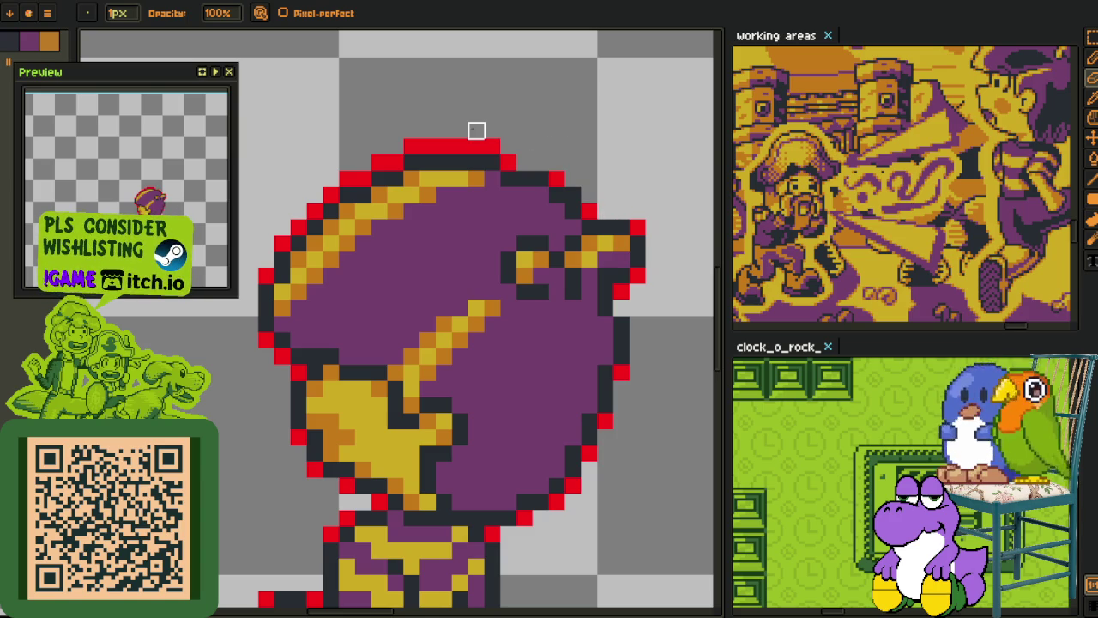
left_click_drag(493, 130, 364, 164)
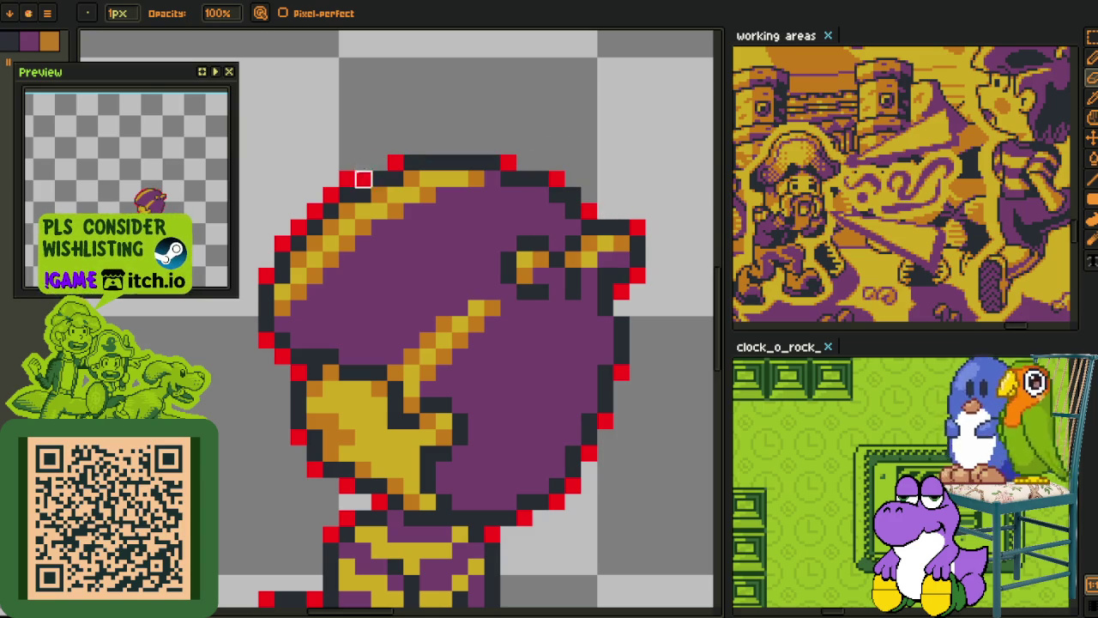
scroll(314, 276, "down", 3)
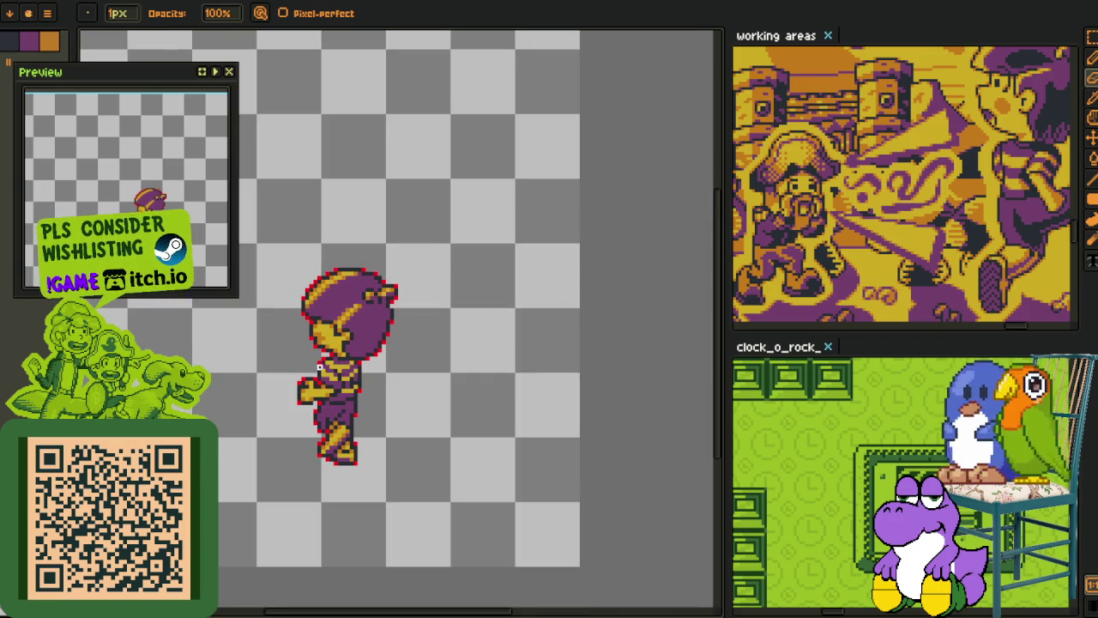
Step: Recolour all red outline pixels to #c97900 and set up a round gold #d3aa0b outline
key("i")
scroll(326, 347, "up", 1)
scroll(361, 356, "up", 1)
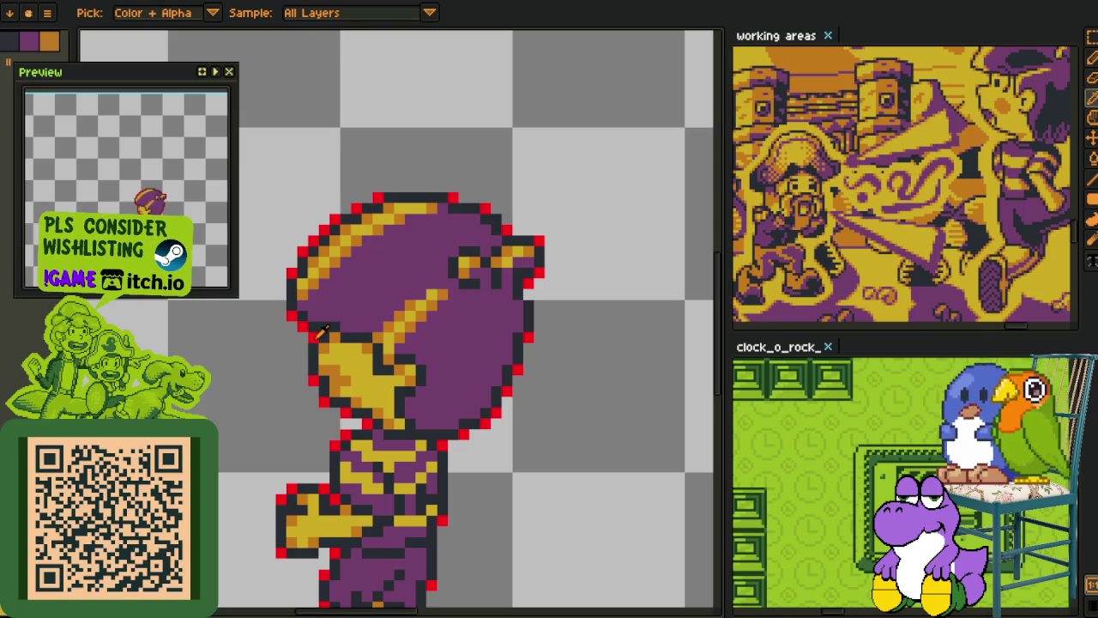
key("shift+r")
left_click(448, 482)
scroll(400, 369, "down", 1)
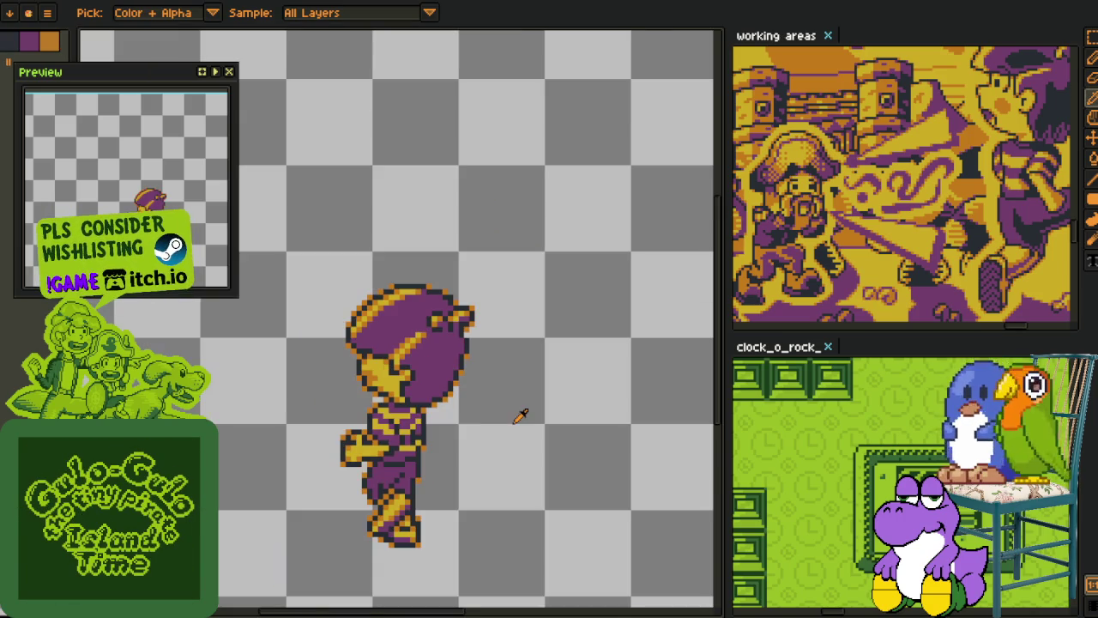
key("shift+o")
left_click(631, 90)
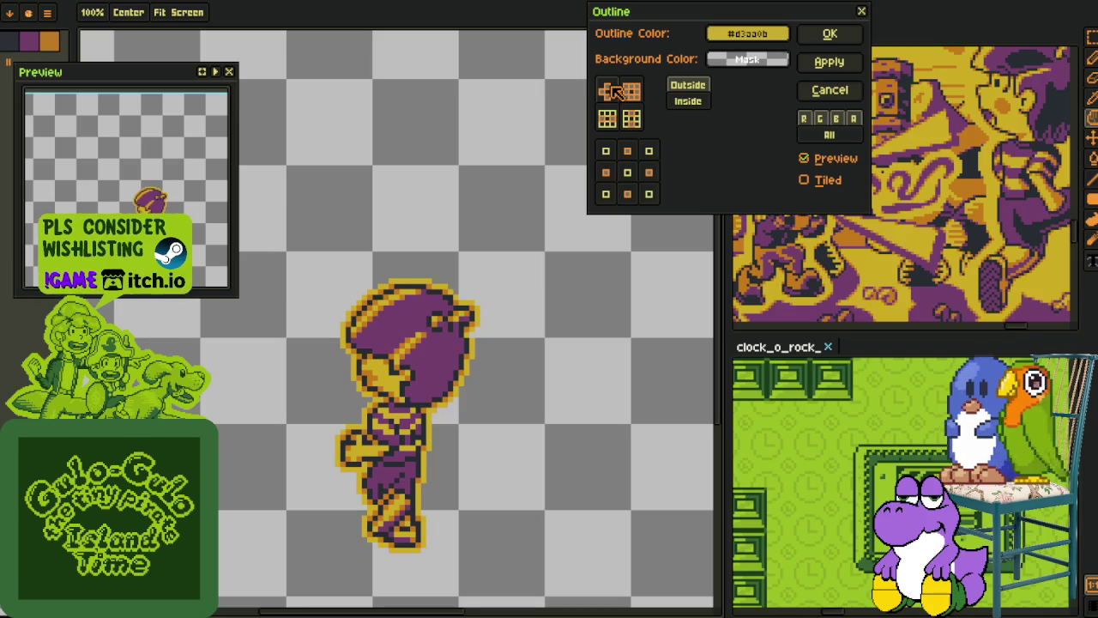
Step: Apply the gold #d3aa0b outline repeatedly to build a thick multi-pixel border
left_click(817, 63)
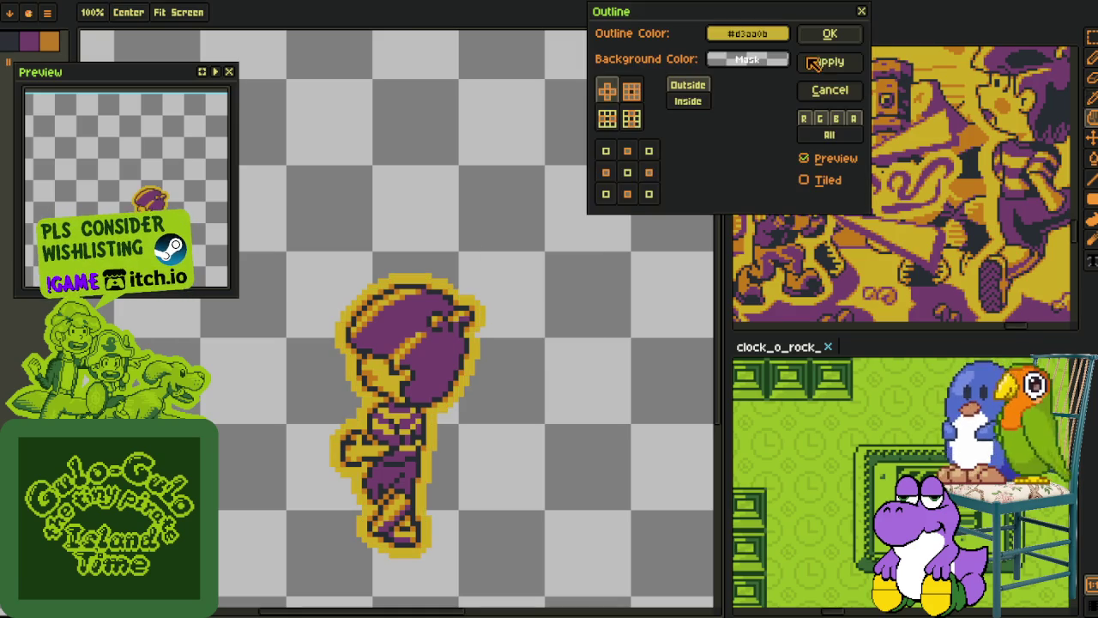
left_click(829, 61)
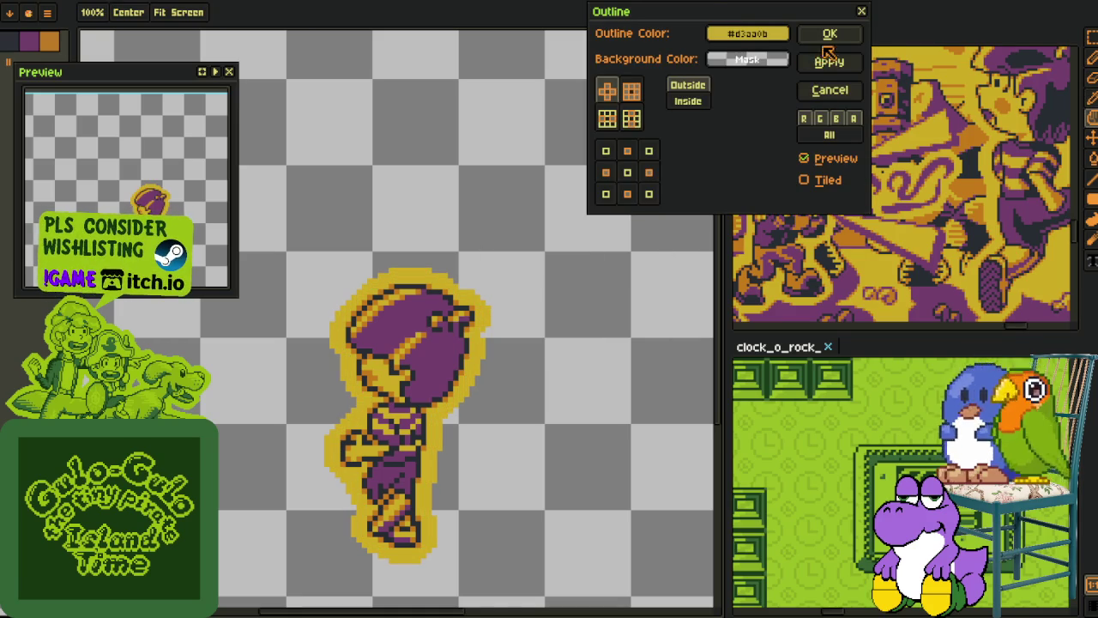
left_click(828, 34)
key("o")
scroll(507, 232, "down", 3)
scroll(502, 245, "up", 1)
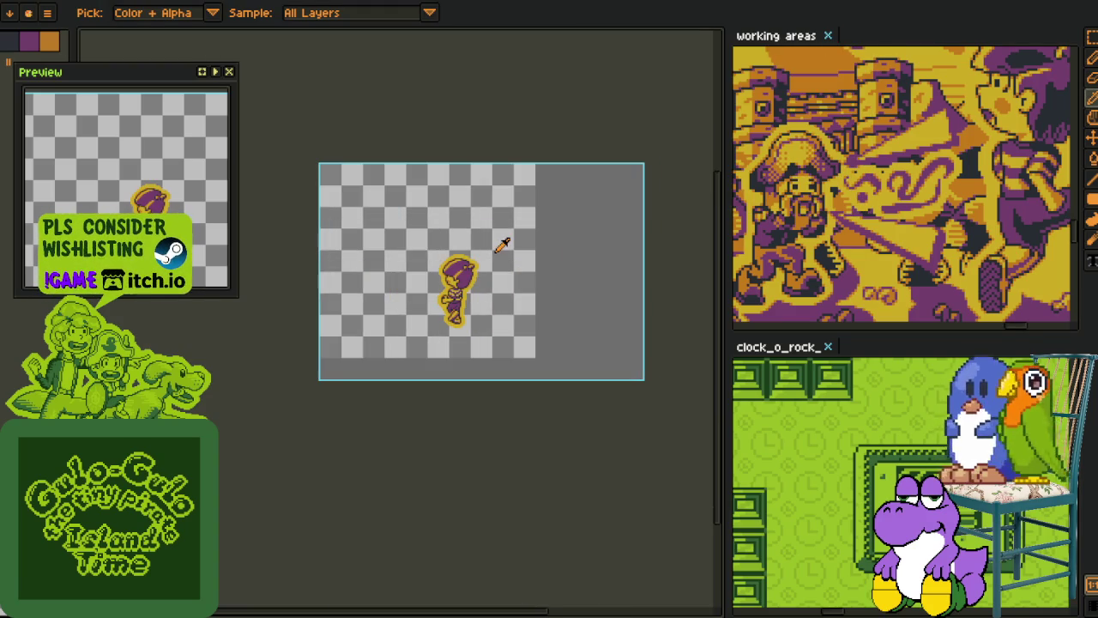
key("ctrl+shift+o")
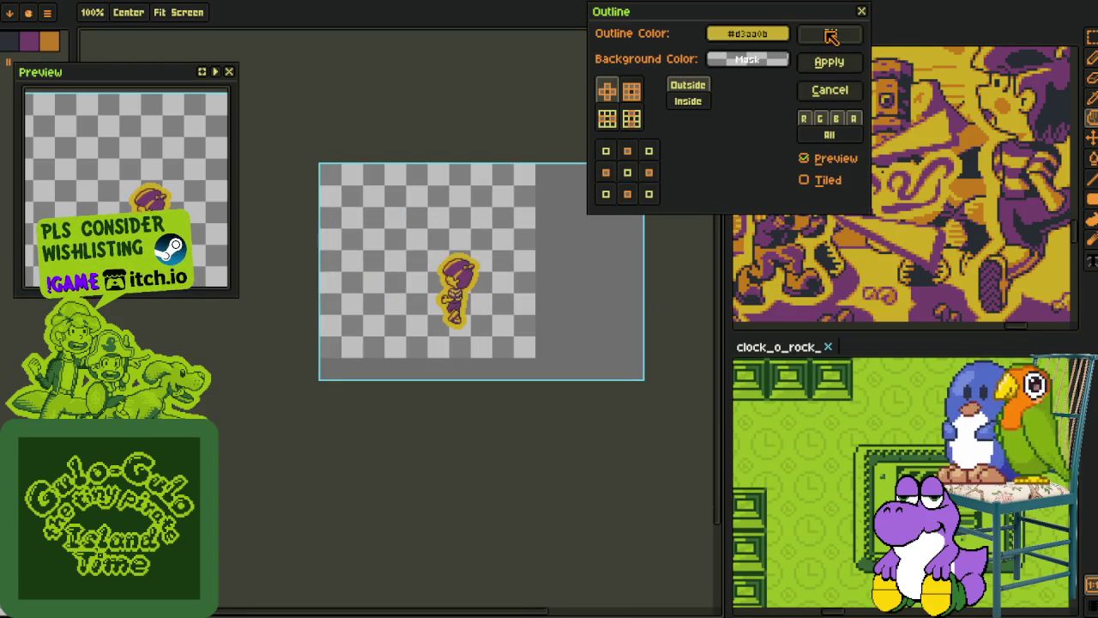
left_click(831, 34)
scroll(460, 269, "up", 3)
scroll(460, 274, "up", 1)
scroll(438, 336, "down", 1)
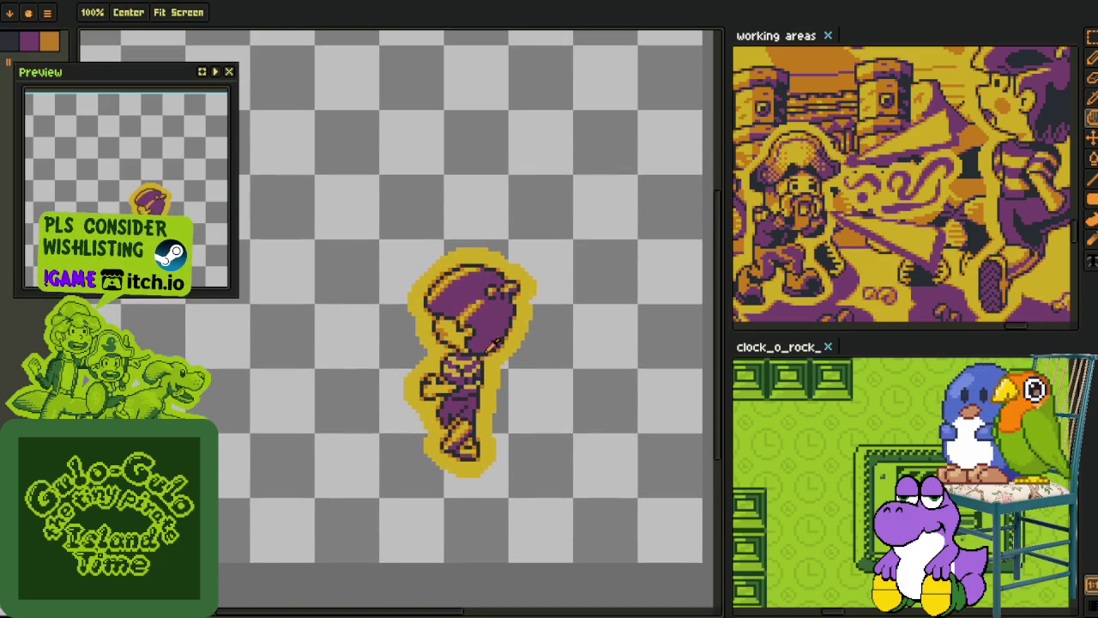
Step: Switch between hand and eyedropper tools and zoom around the gold-outlined sprite
key("o")
key("z")
key("o")
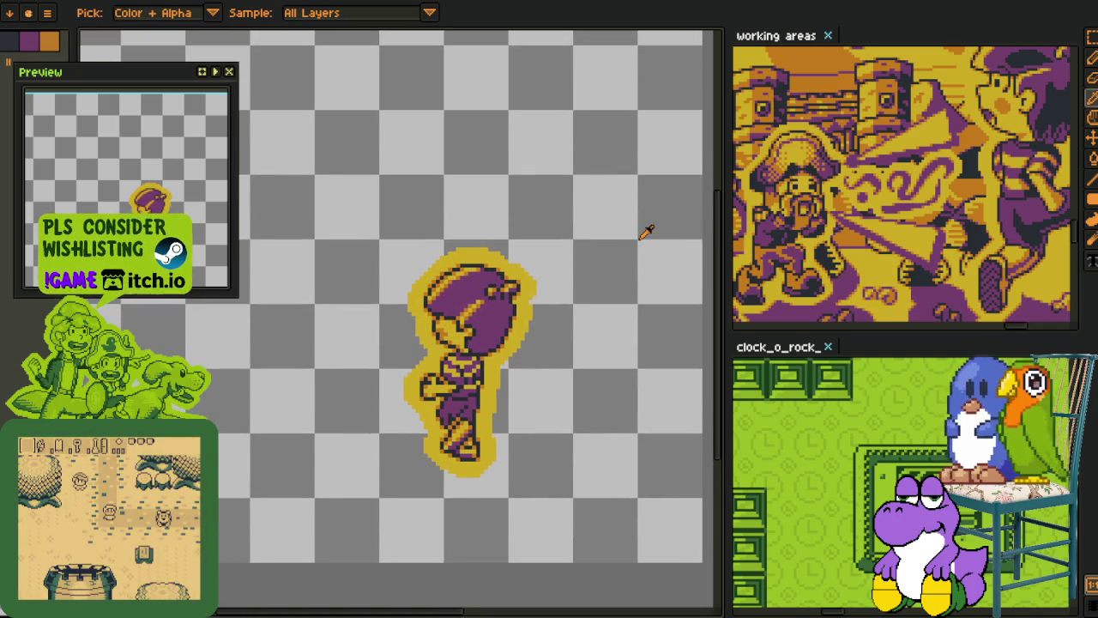
key("h")
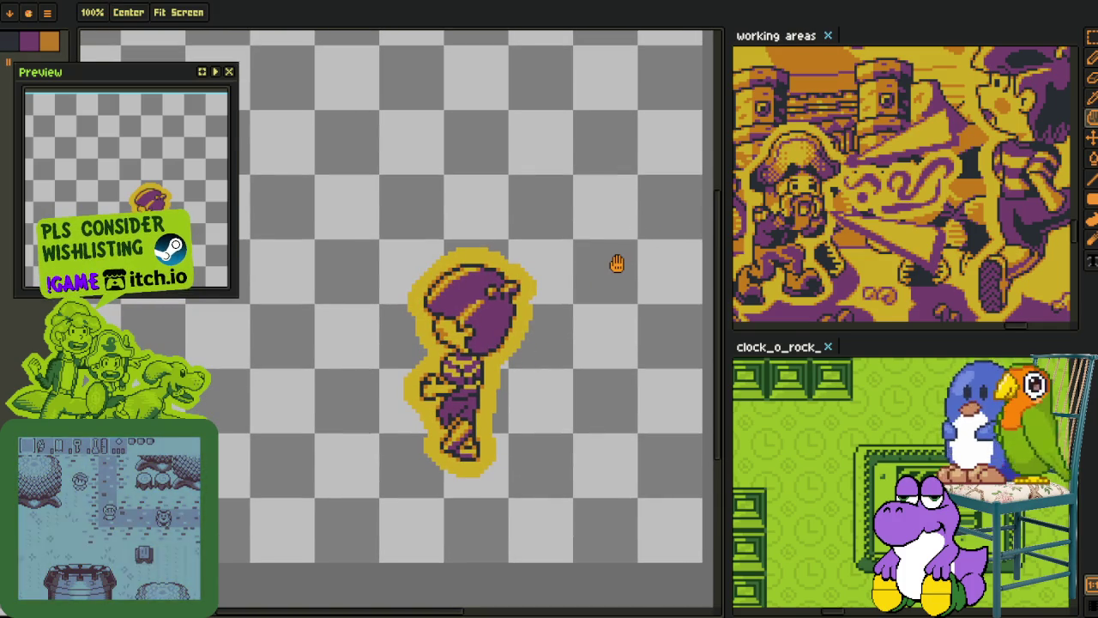
key("o")
key("h")
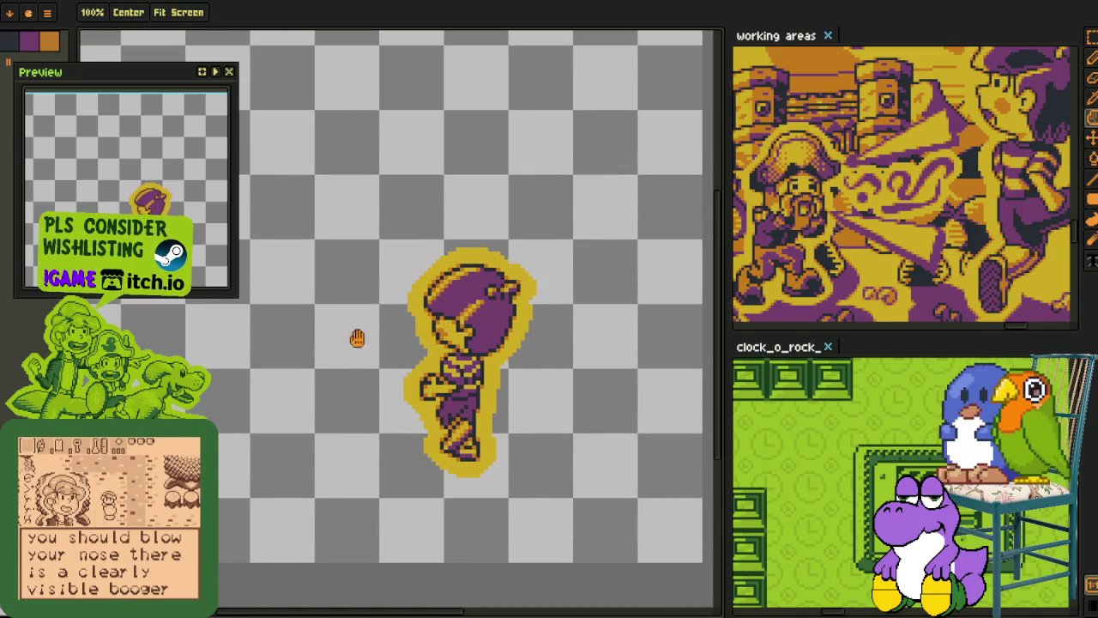
key("o")
key("h")
scroll(605, 221, "down", 4)
scroll(582, 237, "down", 1)
scroll(583, 236, "up", 5)
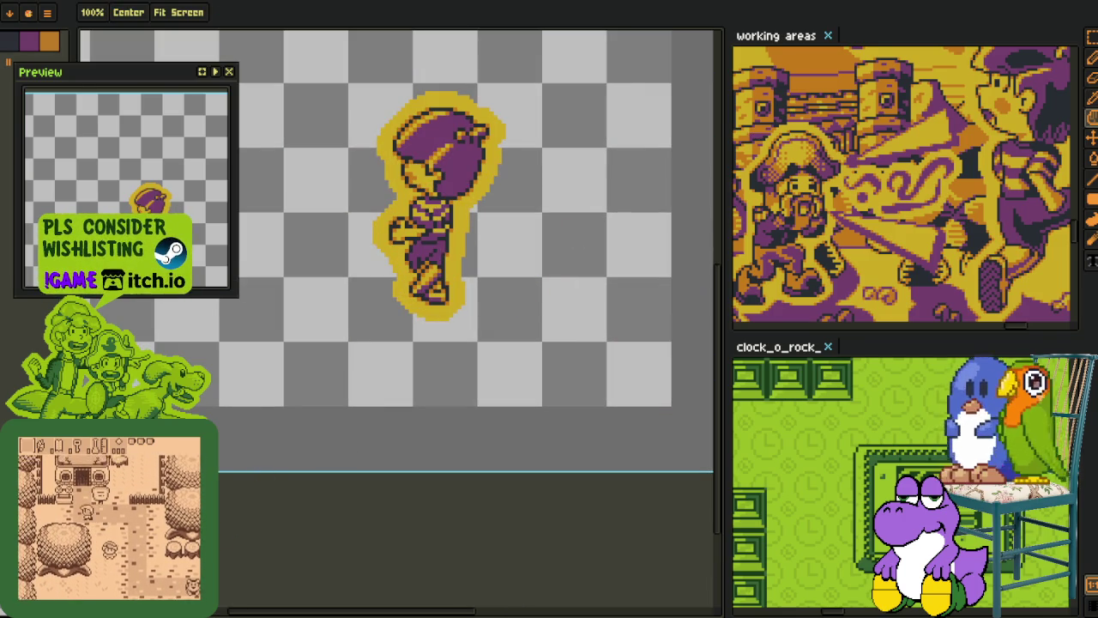
scroll(565, 319, "down", 4)
scroll(506, 314, "up", 2)
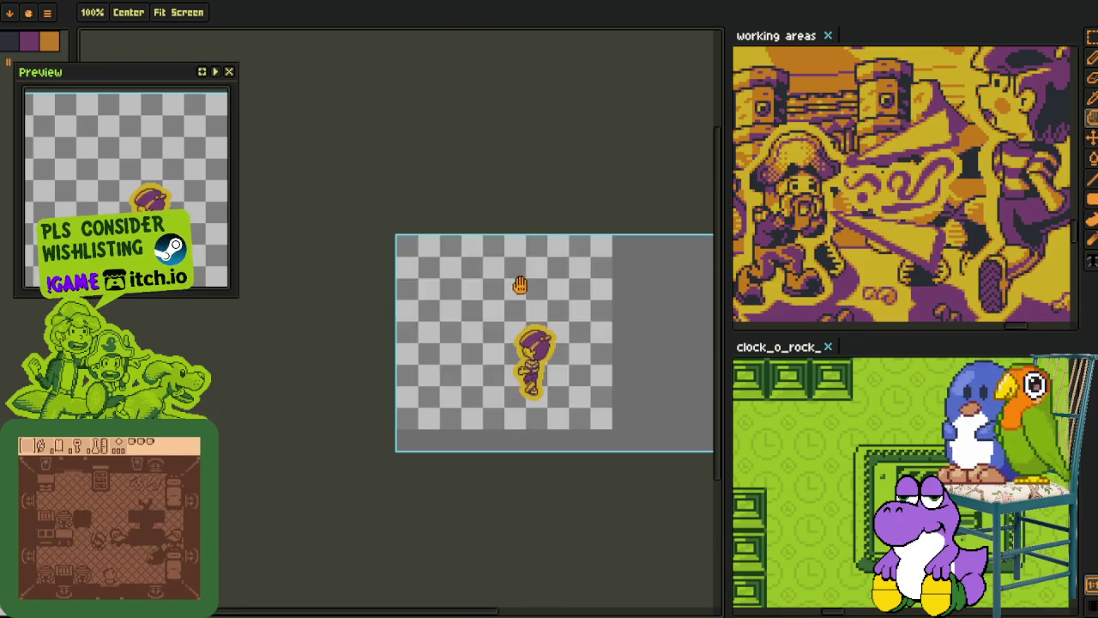
Step: Open the New Layer dialog twice and cancel it without adding a layer
key("shift+n")
type("usdfg")
left_click(659, 370)
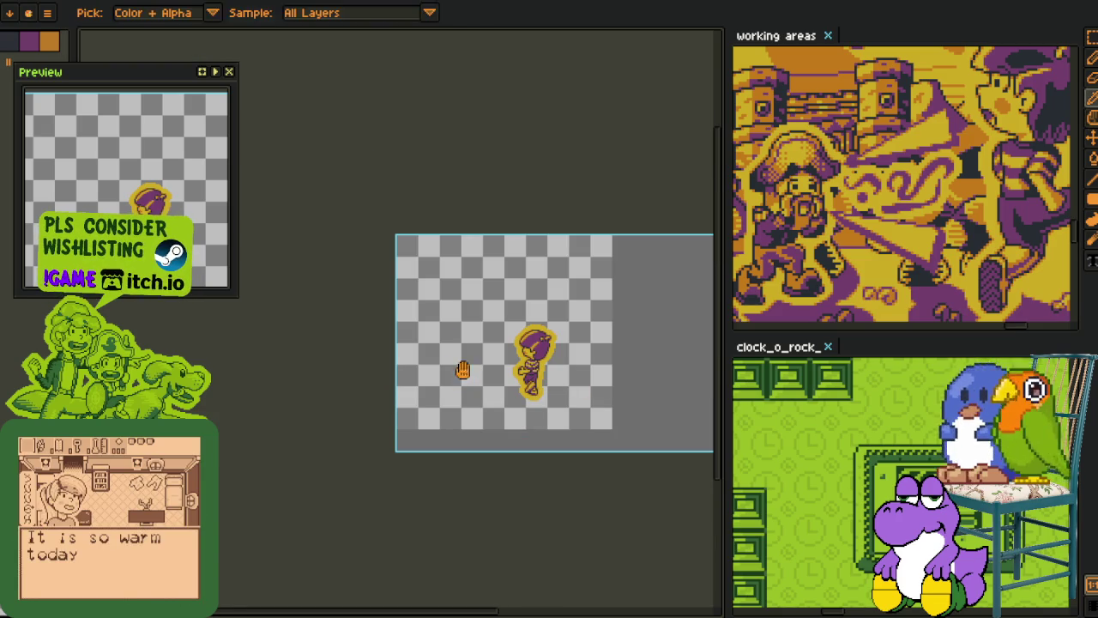
key("shift+n")
left_click(652, 371)
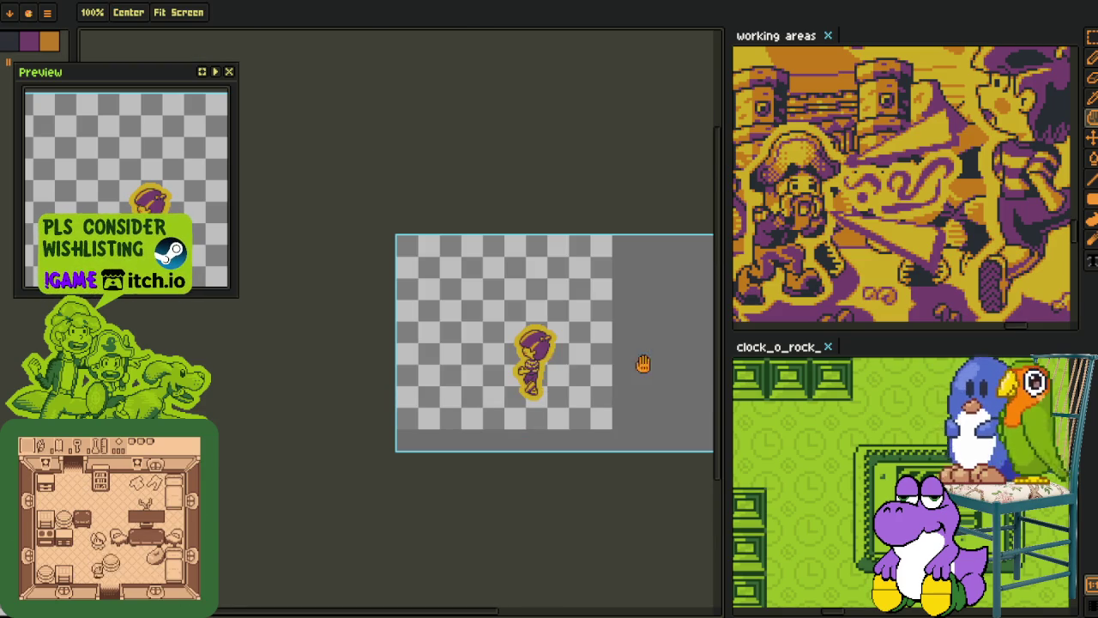
Step: Save the sprite with File > Save from the main menu
left_click(47, 12)
left_click(35, 38)
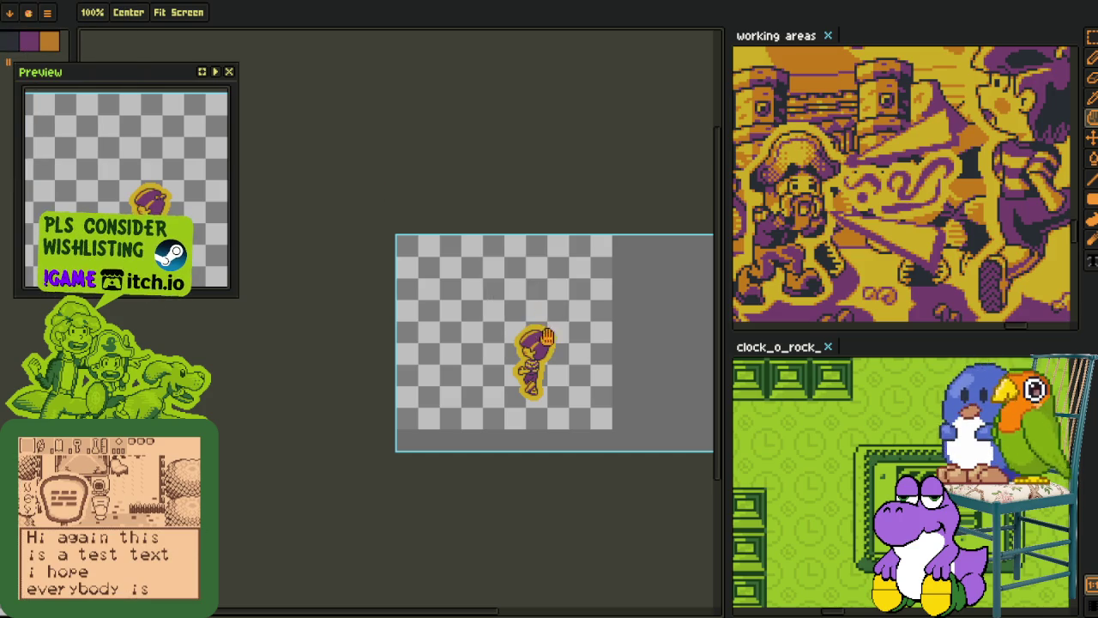
scroll(510, 389, "up", 1)
scroll(510, 389, "up", 1)
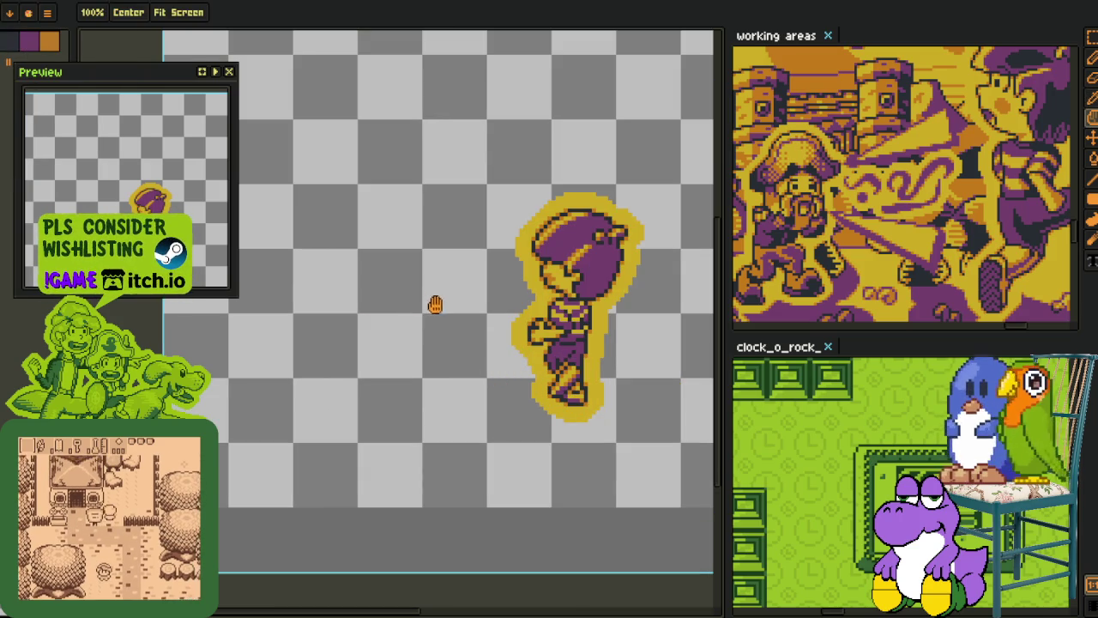
scroll(592, 283, "up", 2)
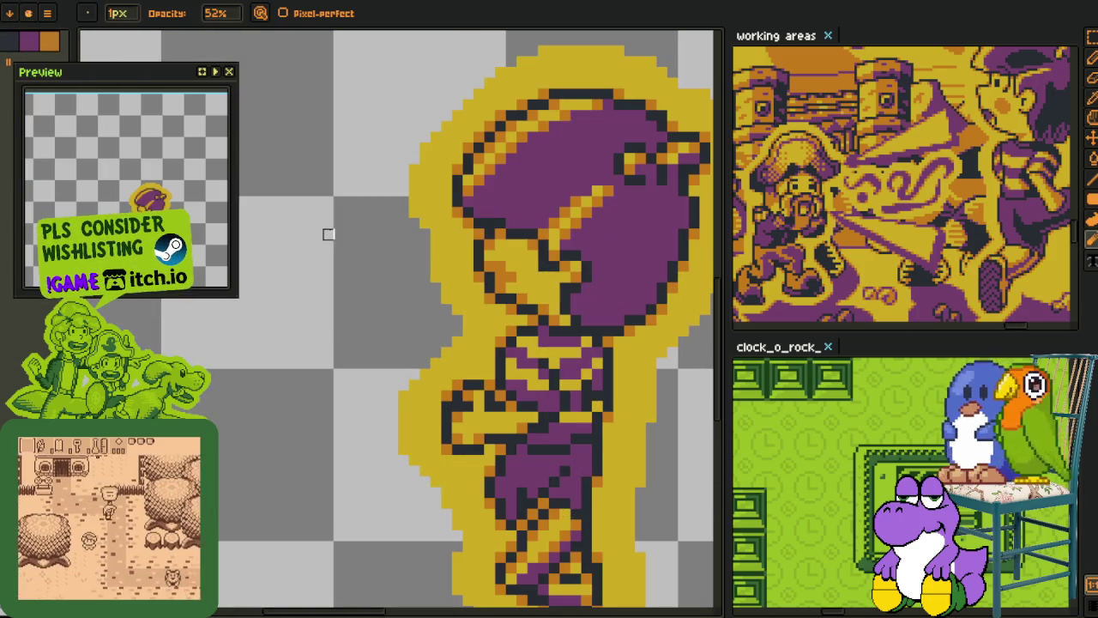
Step: Undo a stray red pencil stroke left of the sprite and recentre the view
key("b")
mouse_move(270, 391)
left_mouse_down()
mouse_move(372, 355)
mouse_move(305, 320)
left_mouse_up()
scroll(305, 320, "down", 2)
key("ctrl+z")
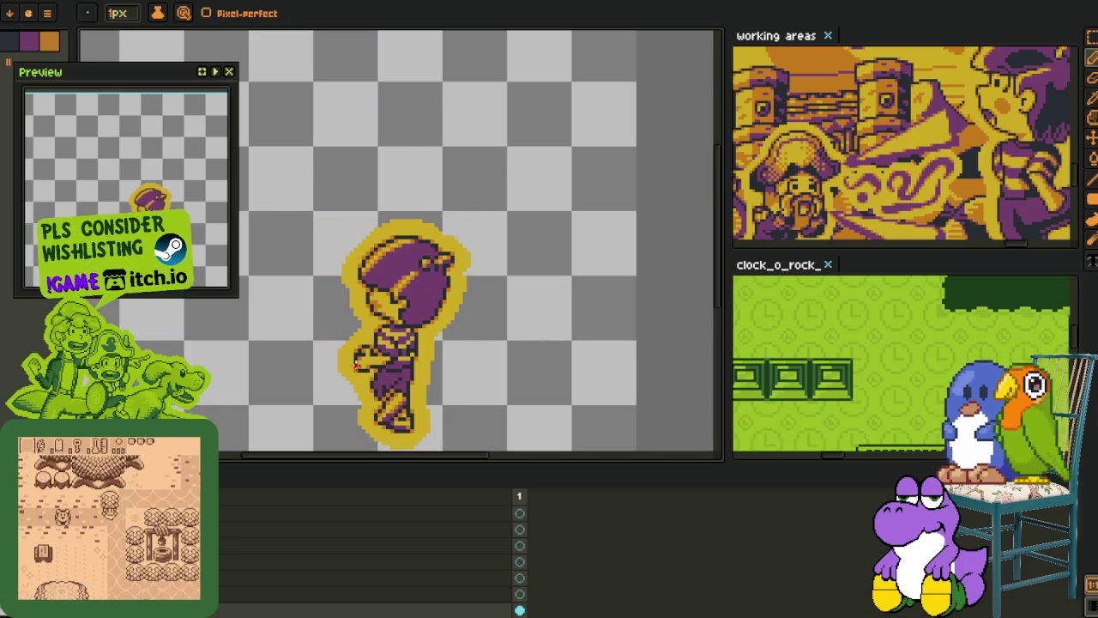
left_click_drag(294, 387, 331, 347)
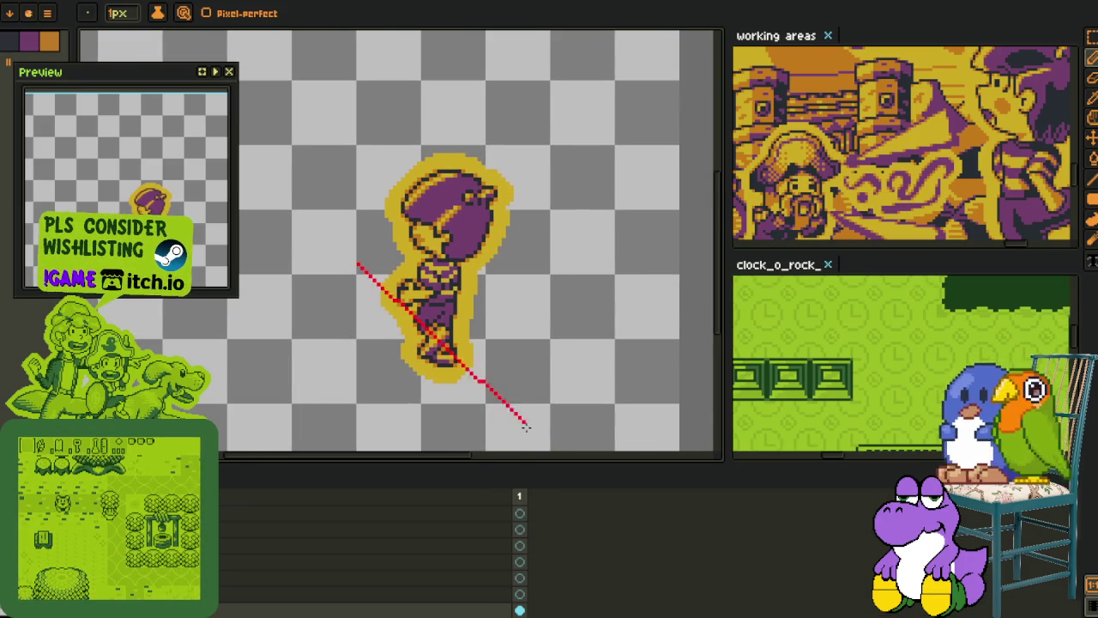
Step: Add a red Inside outline, then replace its red colour with yellow
key("shift+o")
left_click(697, 102)
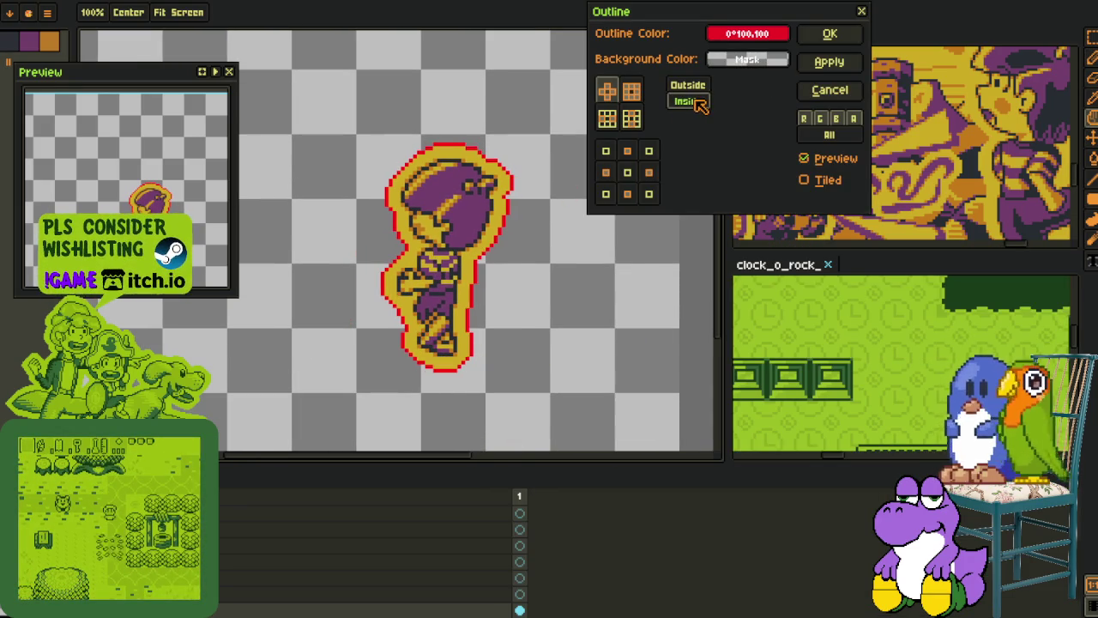
left_click(830, 34)
key("i")
scroll(515, 193, "up", 2)
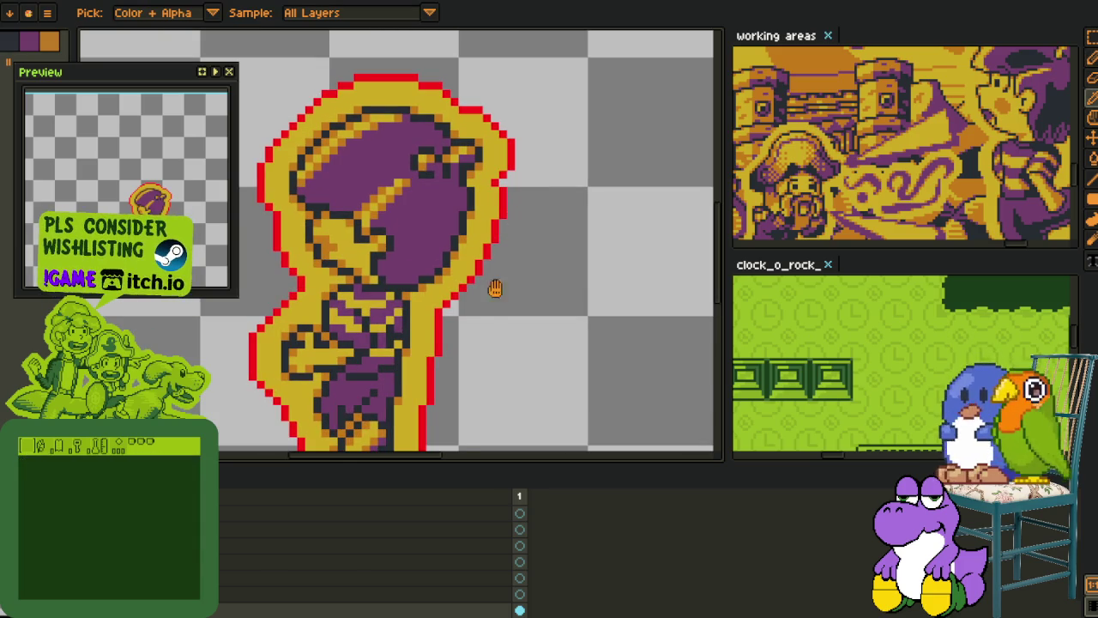
key("shift+r")
left_click(438, 480)
scroll(544, 275, "down", 2)
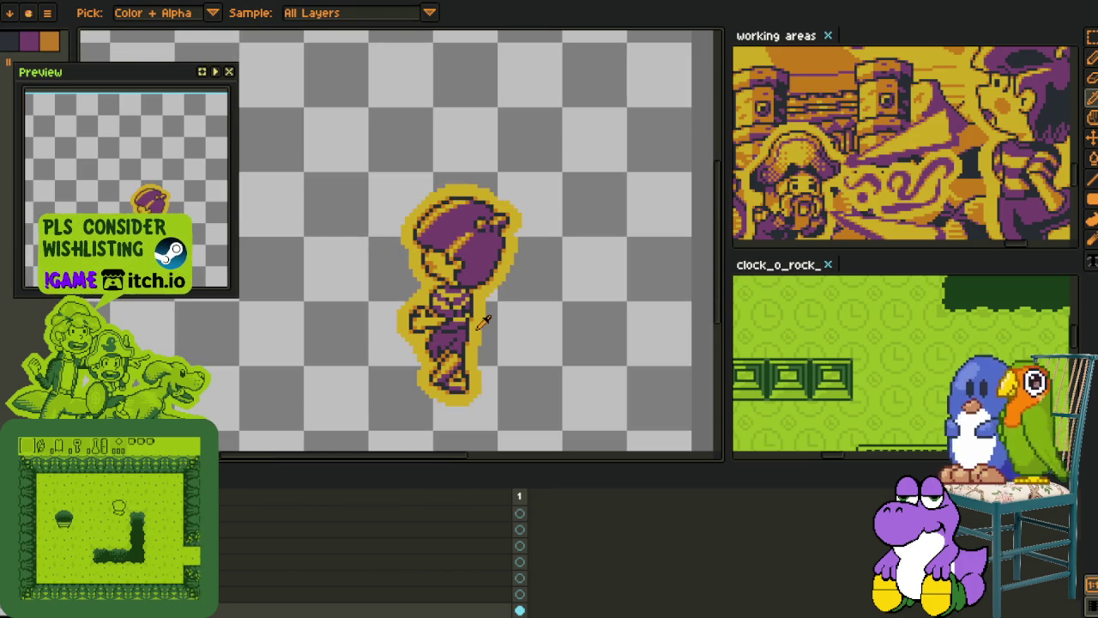
Step: Hide the timeline, nudge the view, and save the sprite with Ctrl+S
scroll(391, 356, "up", 2)
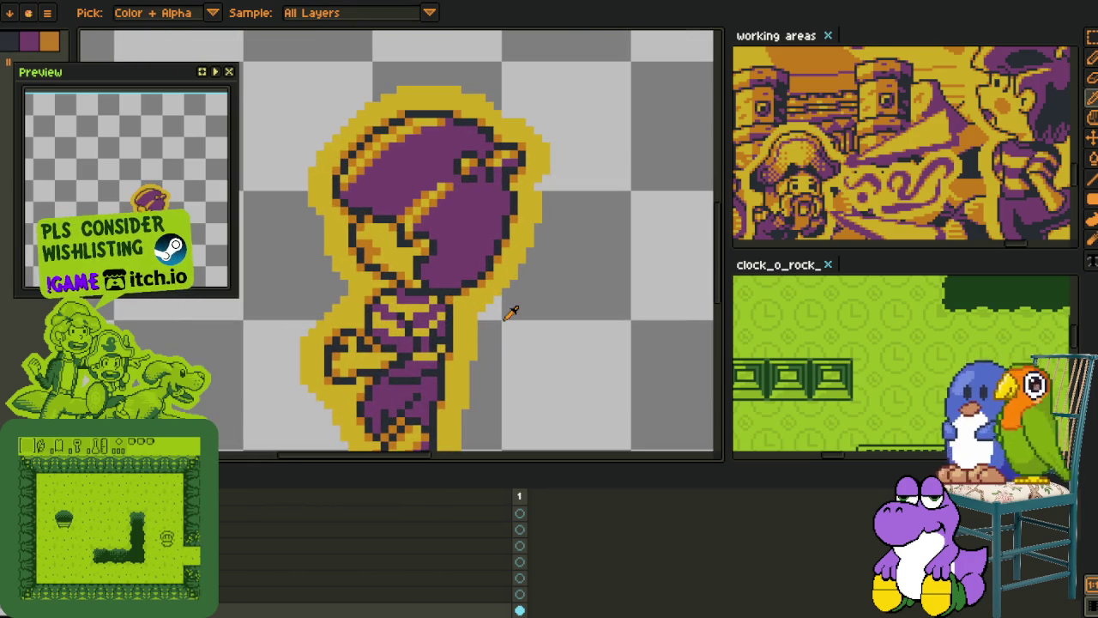
key("Tab")
key("b")
scroll(550, 171, "up", 1)
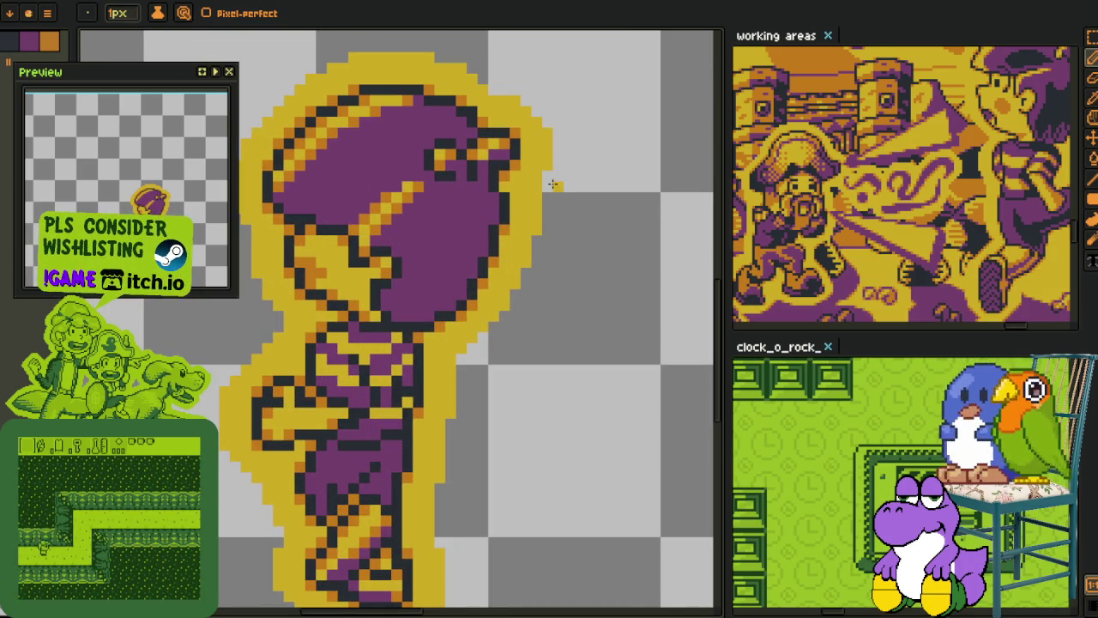
scroll(553, 184, "down", 2)
key("h")
left_click_drag(429, 300, 440, 313)
key("i")
scroll(523, 380, "up", 1)
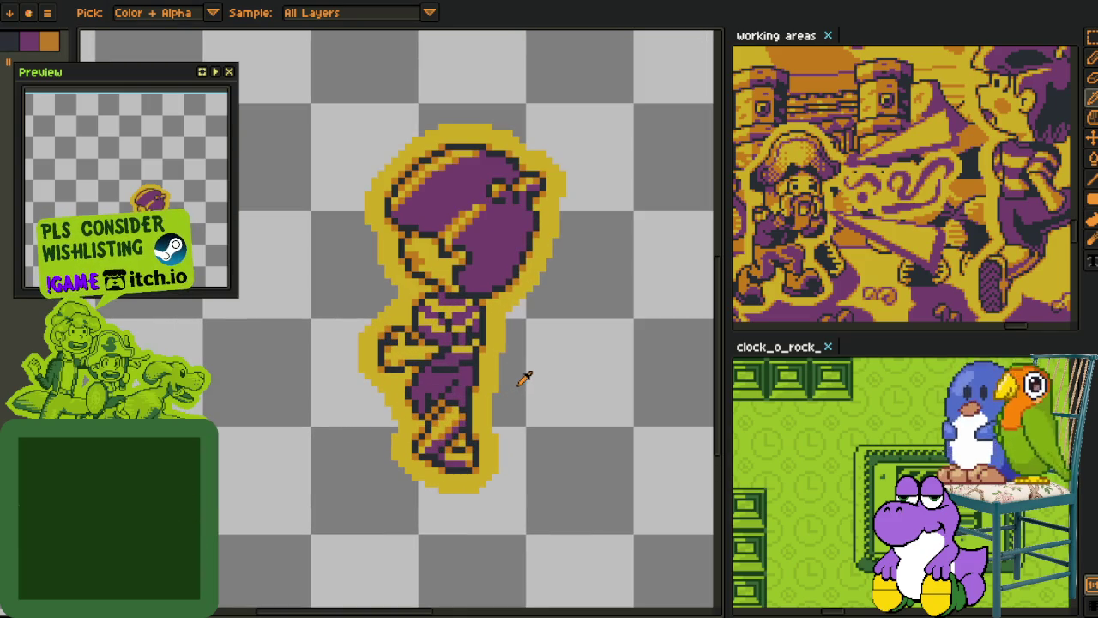
key("ctrl+s")
scroll(530, 363, "down", 1)
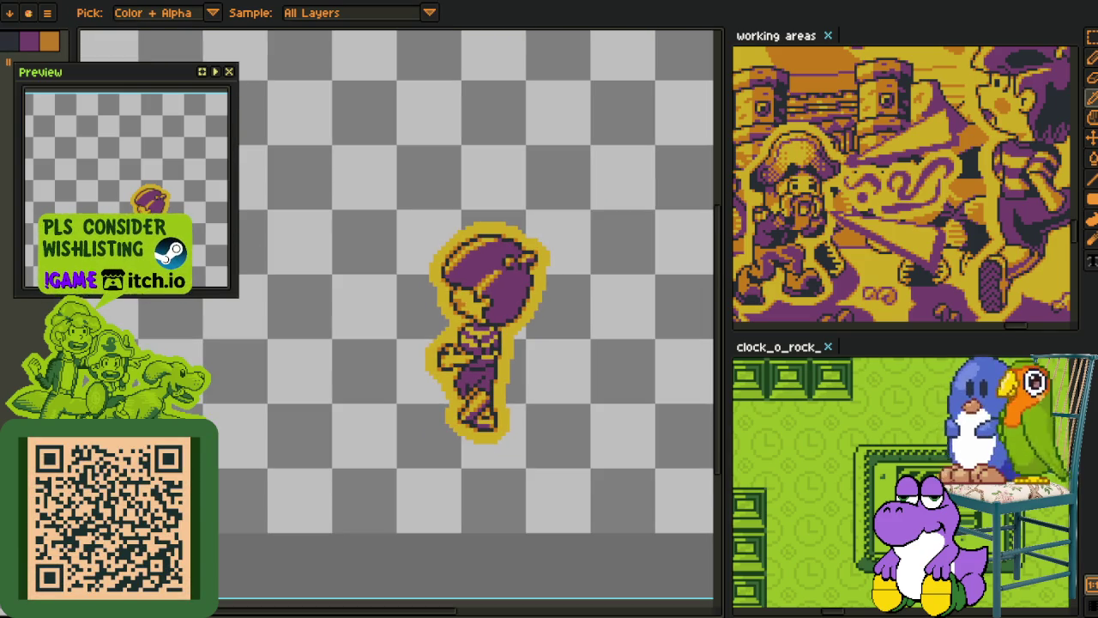
Step: Make room left of the character and draw a thin dark vertical pencil line
key("Tab")
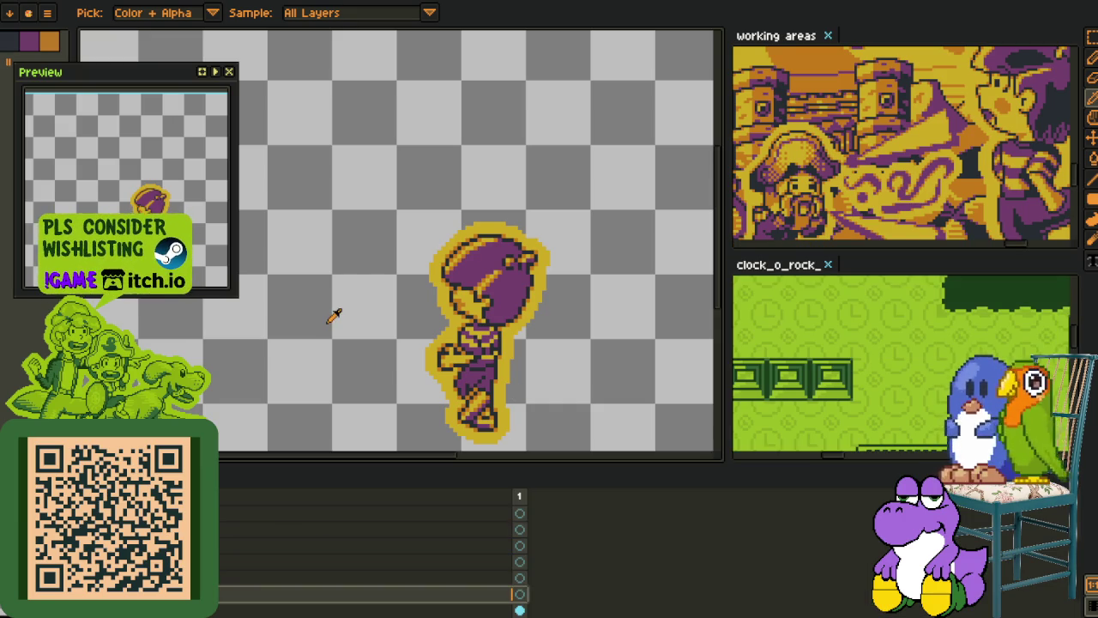
scroll(334, 316, "down", 5)
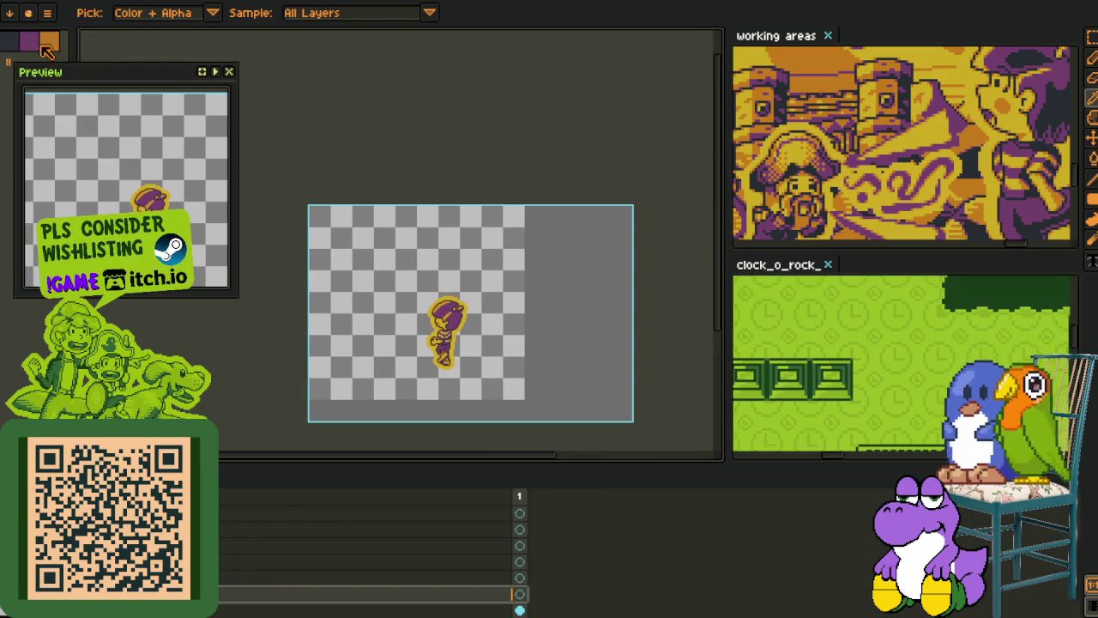
scroll(388, 352, "up", 3)
scroll(423, 396, "up", 2)
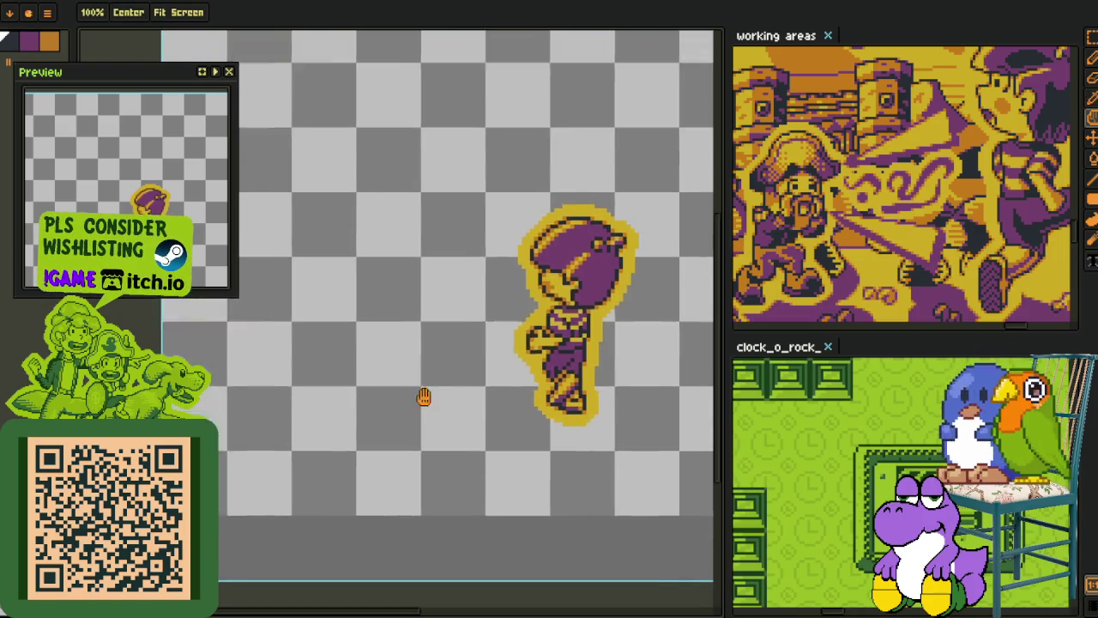
left_click_drag(424, 396, 327, 440)
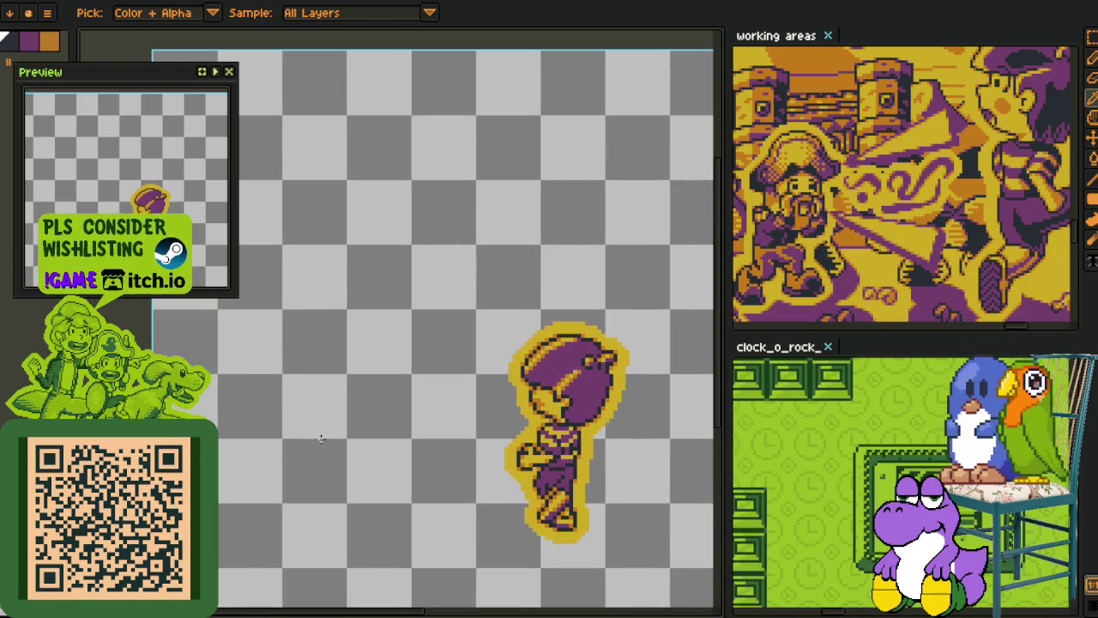
key("b")
left_click_drag(287, 453, 271, 401)
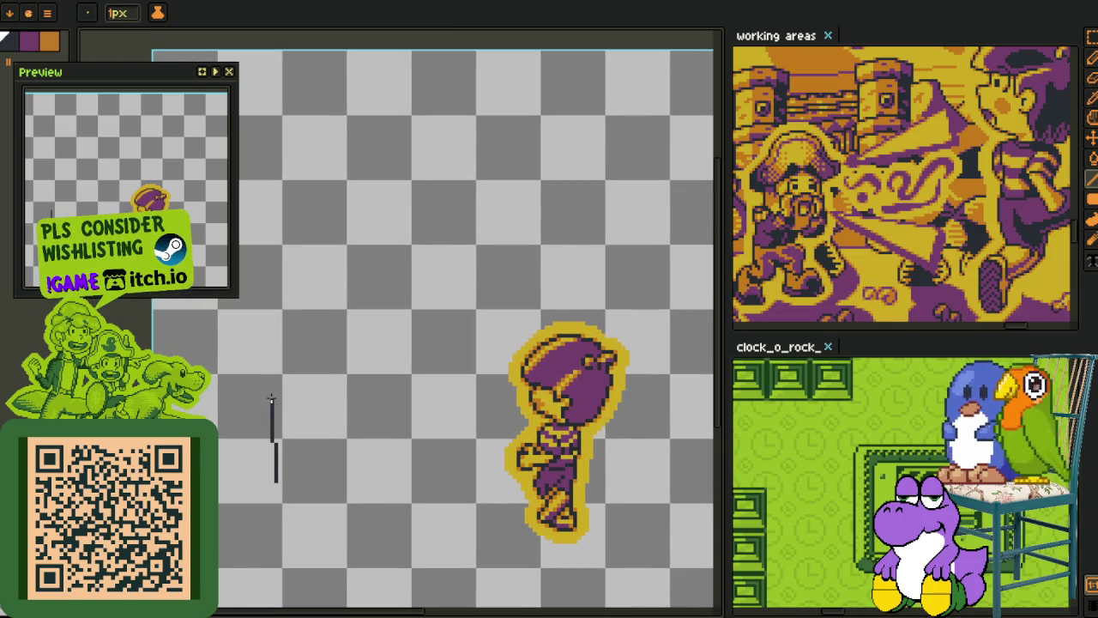
Step: Redraw the chest's straight vertical side, undoing the crooked attempts
scroll(271, 395, "up", 1)
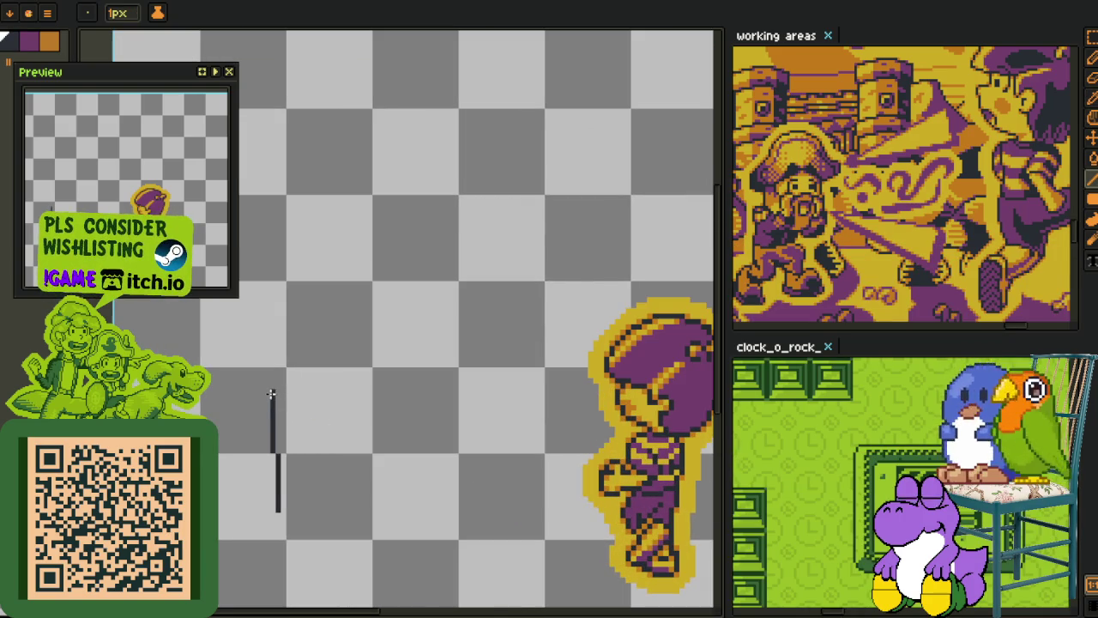
key("ctrl+z")
left_click_drag(290, 318, 296, 442)
key("ctrl+z")
scroll(286, 349, "up", 1)
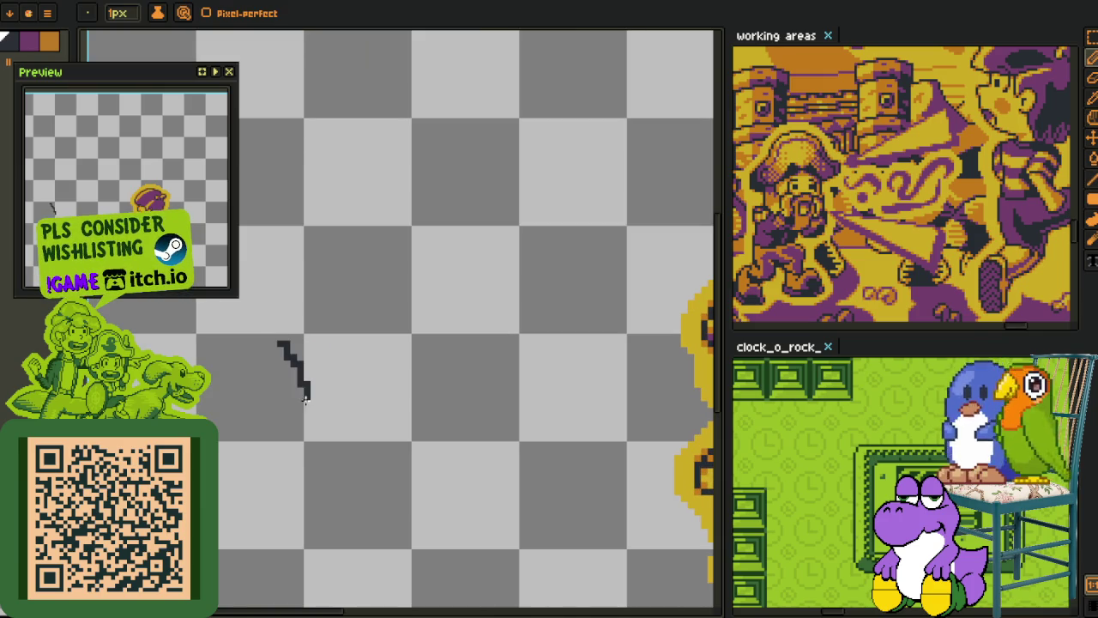
key("ctrl+z")
left_click_drag(293, 336, 298, 458)
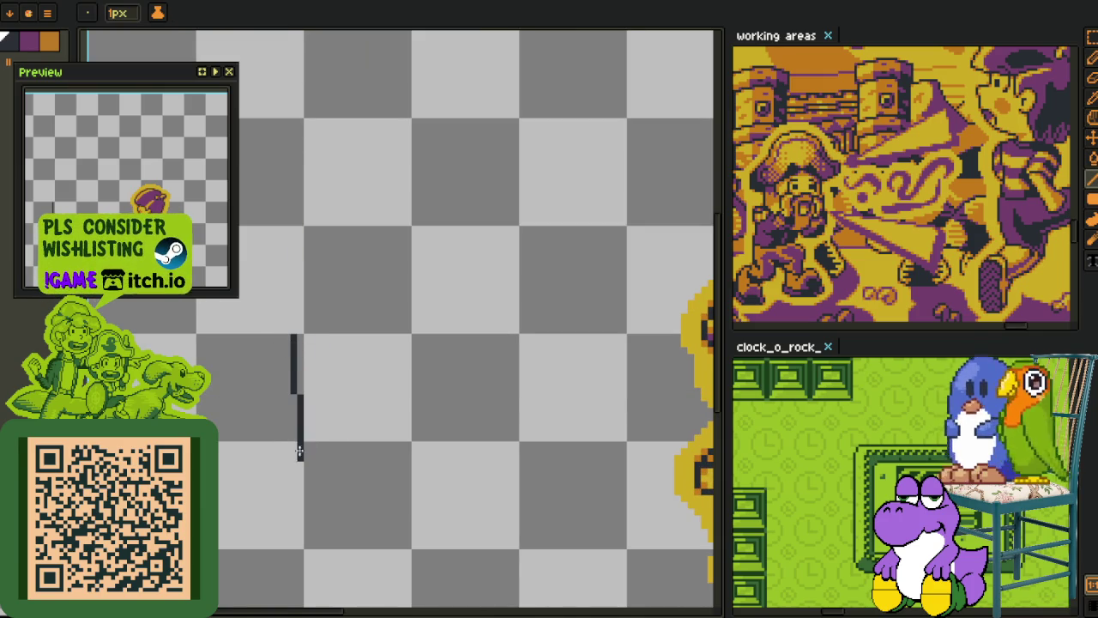
Step: Draw the chest's stepped bottom and top edges, then reframe the sketch
scroll(300, 439, "right", 3)
scroll(305, 412, "down", 1)
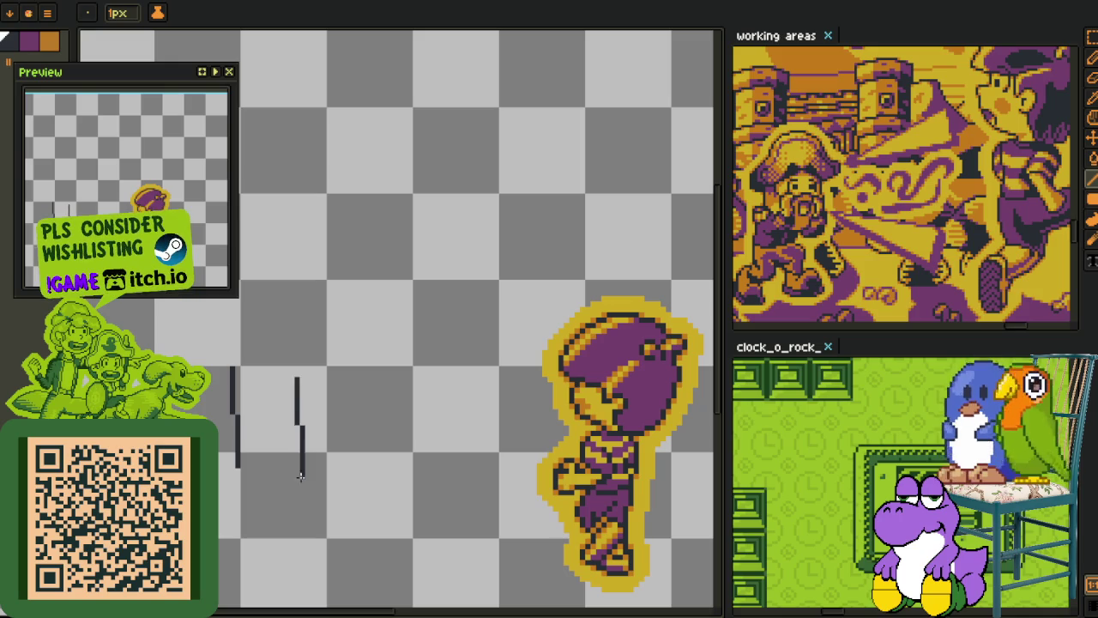
mouse_move(301, 474)
left_mouse_down()
mouse_move(242, 465)
mouse_move(466, 448)
mouse_move(457, 438)
left_mouse_up()
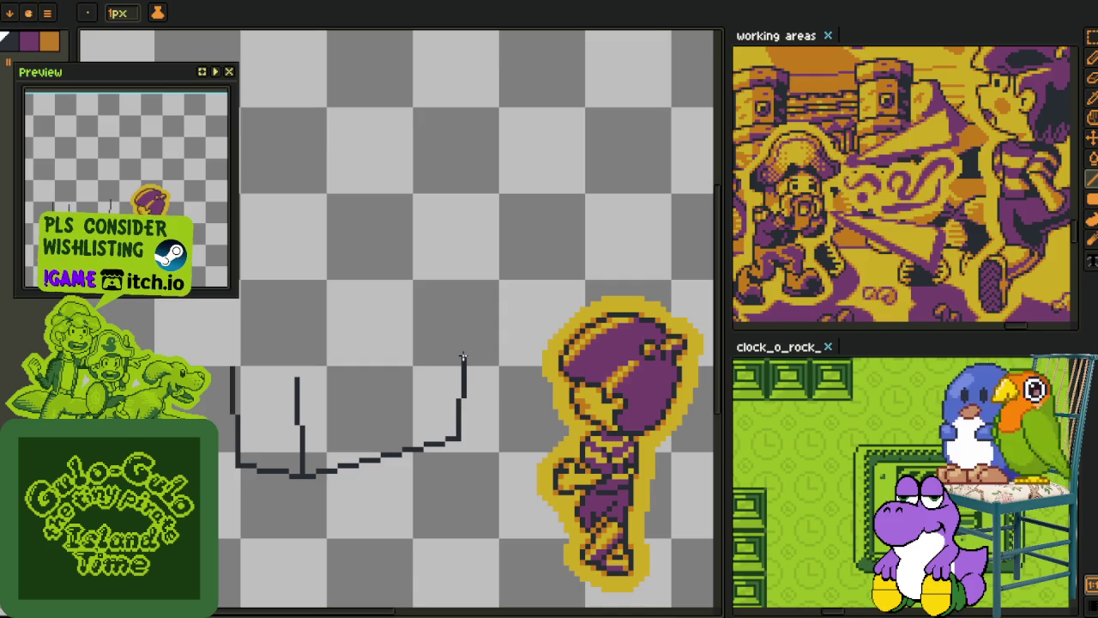
left_click_drag(462, 357, 295, 381)
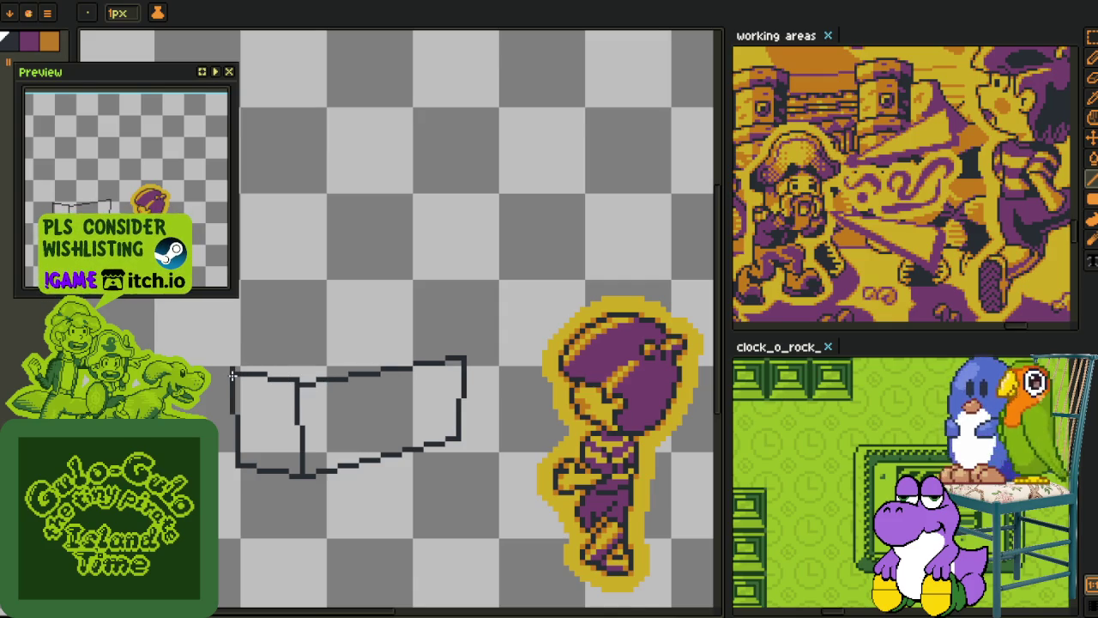
left_click_drag(305, 378, 395, 418)
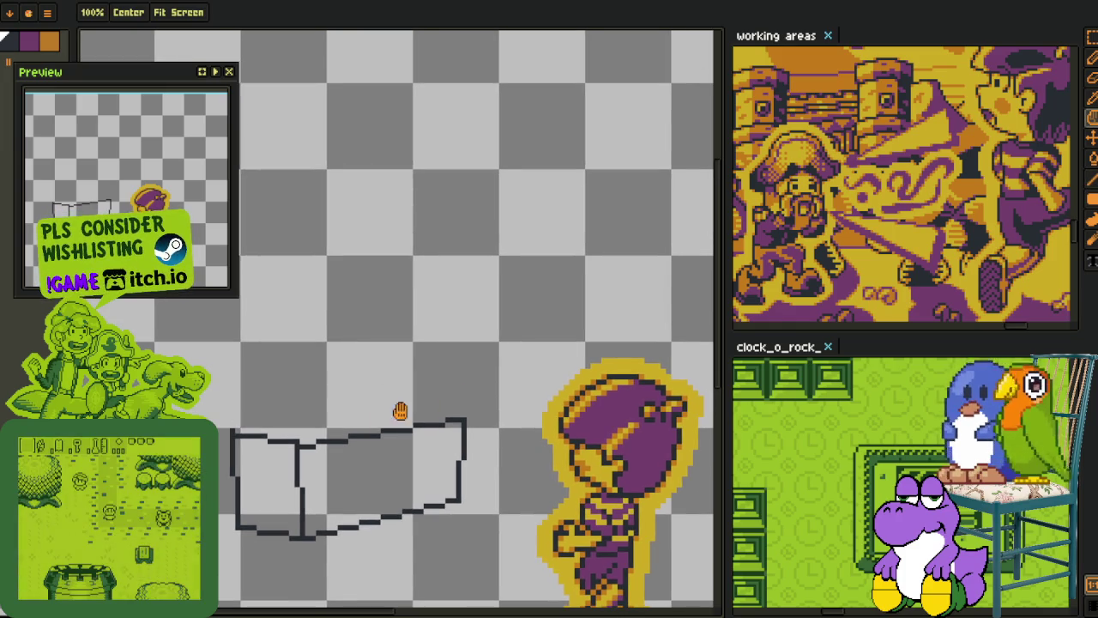
Step: Draw a rounded arch with the pencil over the left section of the chest sketch
scroll(394, 418, "up", 1)
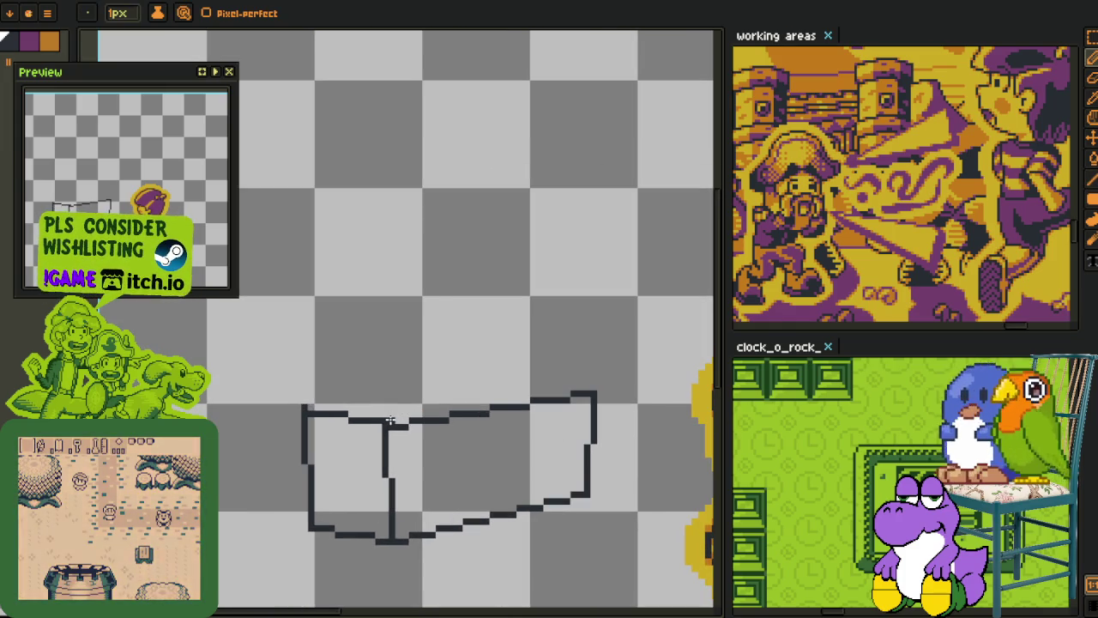
left_click_drag(390, 421, 304, 392)
scroll(304, 393, "up", 2)
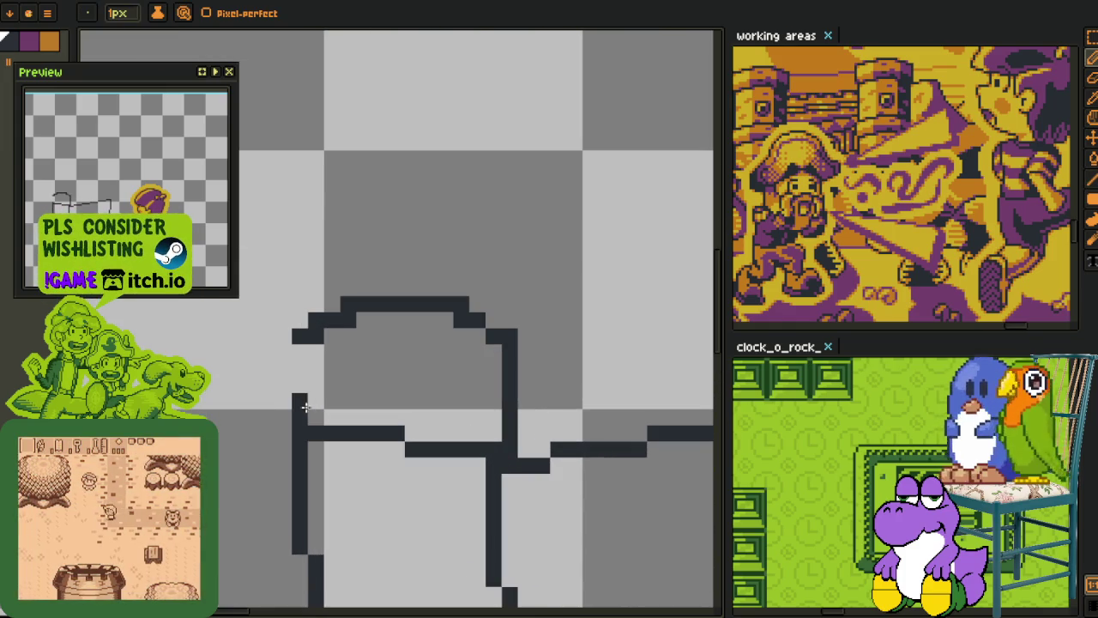
Step: Erase stray step pixels and add pixels so the arch forms a smooth curve with a longer top row
right_click(349, 319)
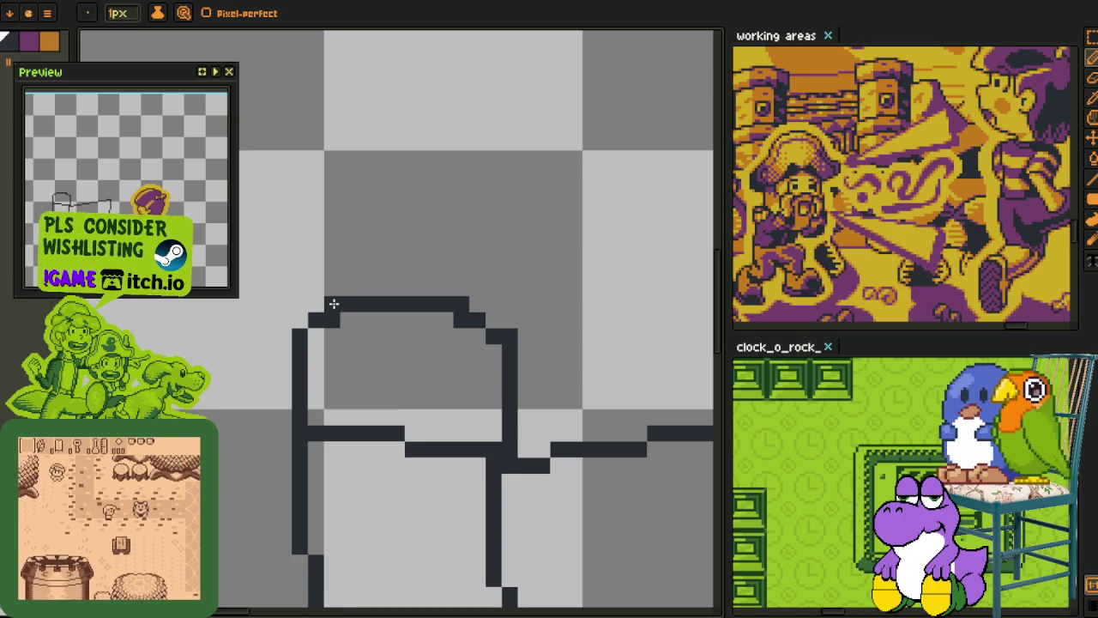
right_click(510, 337)
right_click(510, 352)
left_click(494, 352)
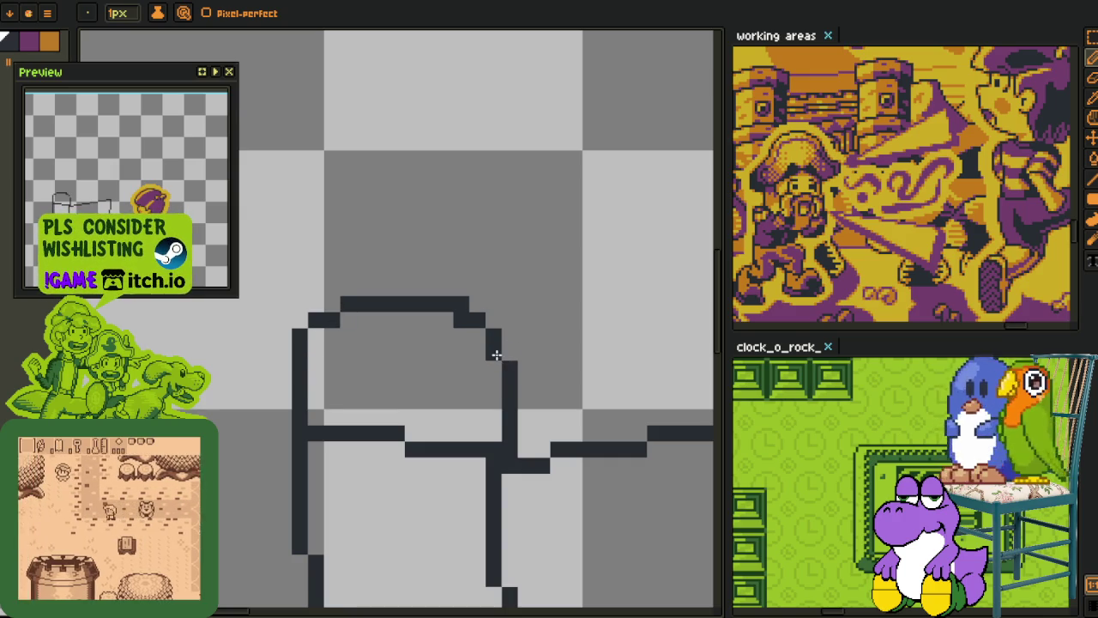
right_click(462, 319)
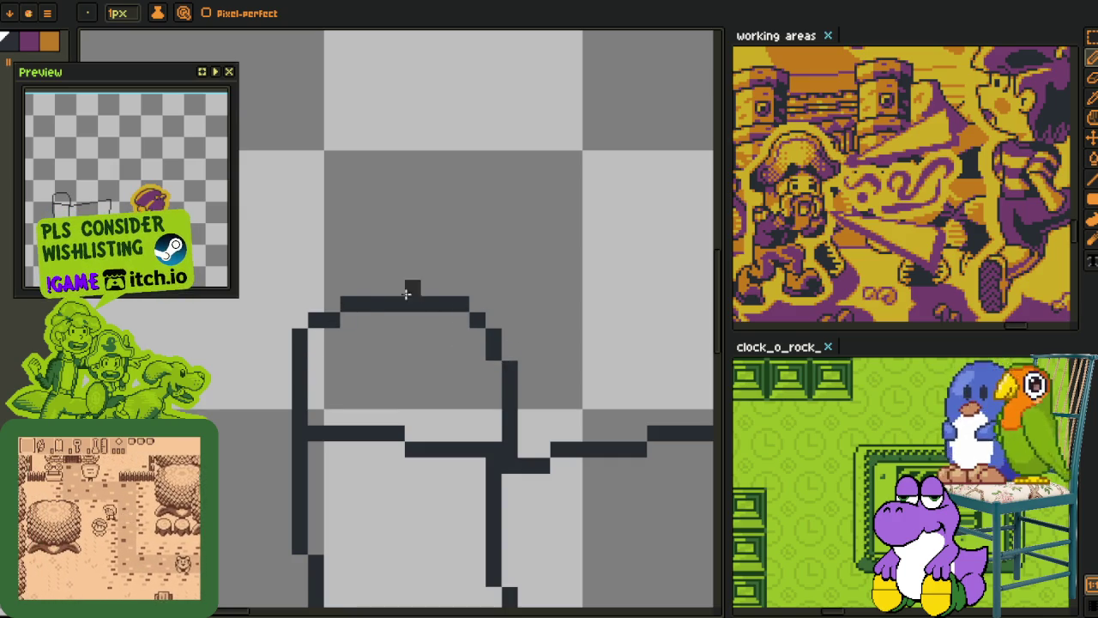
mouse_move(398, 284)
left_mouse_down()
mouse_move(435, 284)
mouse_move(368, 309)
left_mouse_up()
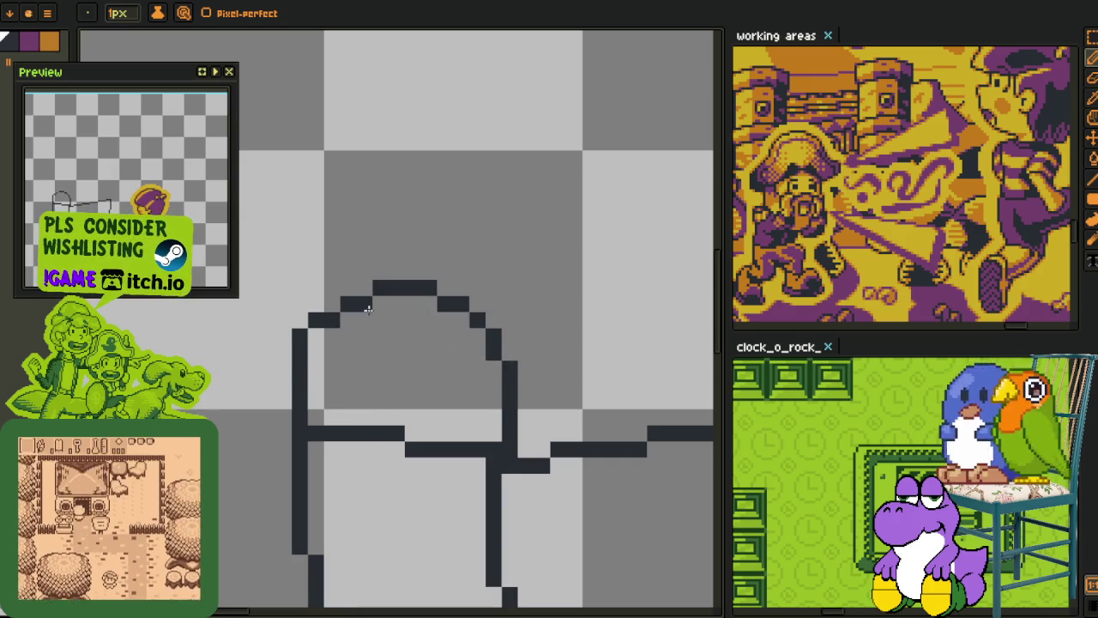
scroll(366, 304, "down", 2)
scroll(367, 304, "down", 2)
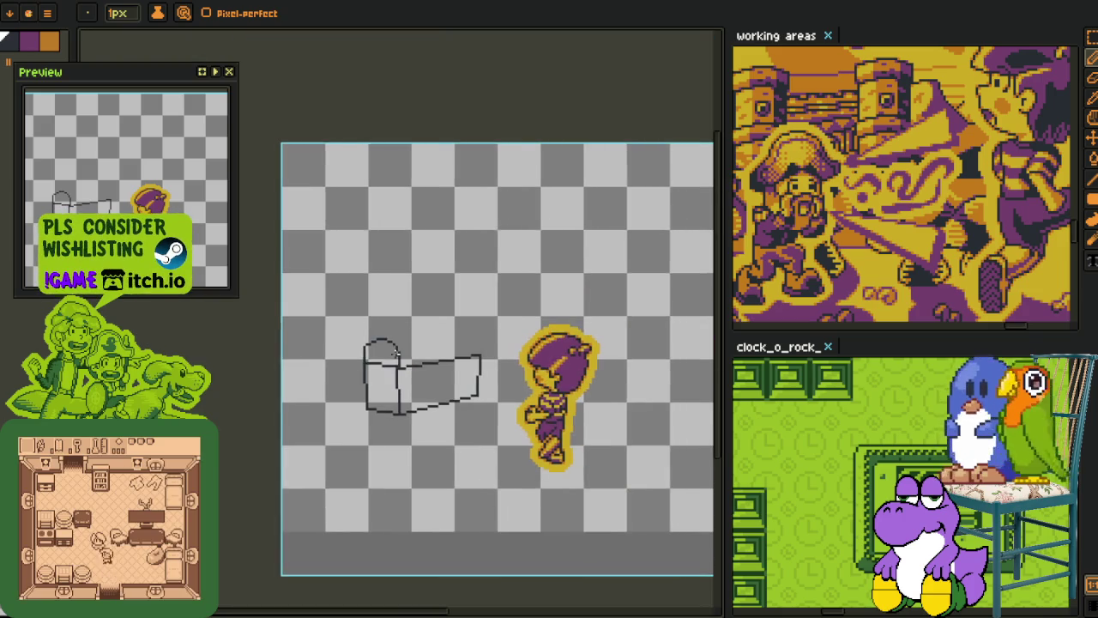
scroll(335, 336, "up", 4)
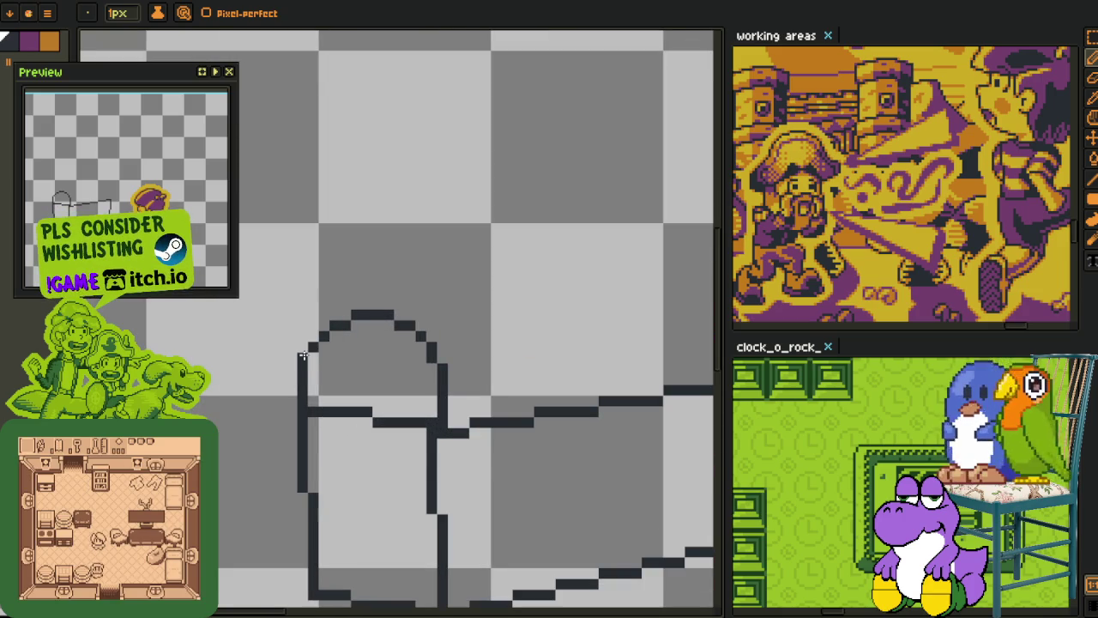
scroll(313, 355, "down", 2)
scroll(429, 367, "down", 1)
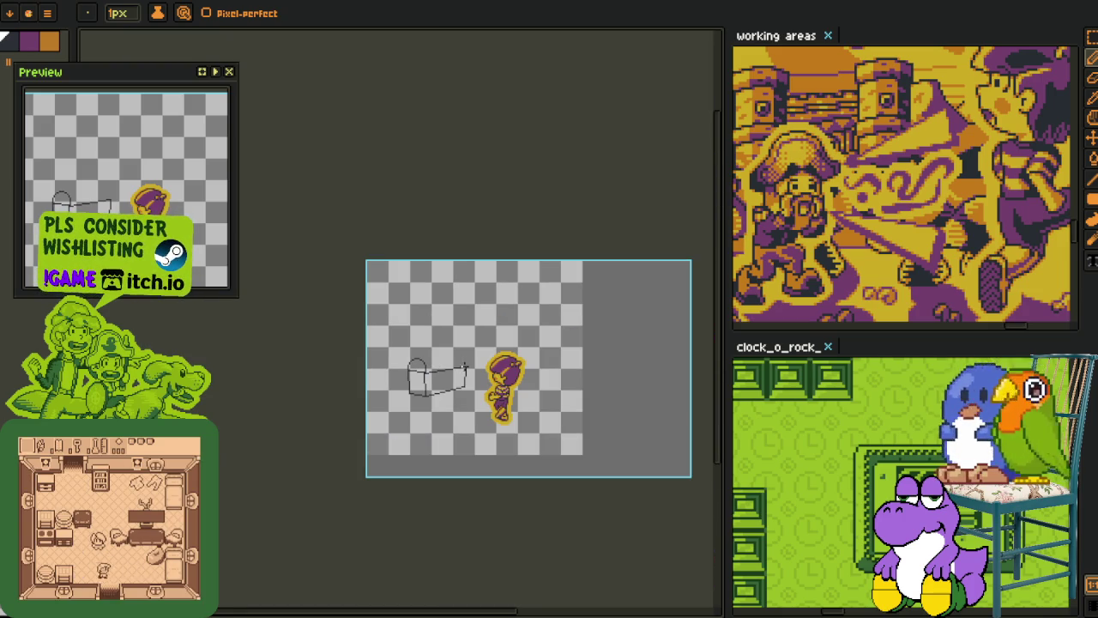
scroll(407, 351, "up", 3)
scroll(408, 358, "up", 1)
scroll(343, 326, "up", 1)
Step: Raise the whole arch one pixel by moving it with a rectangular selection
key("m")
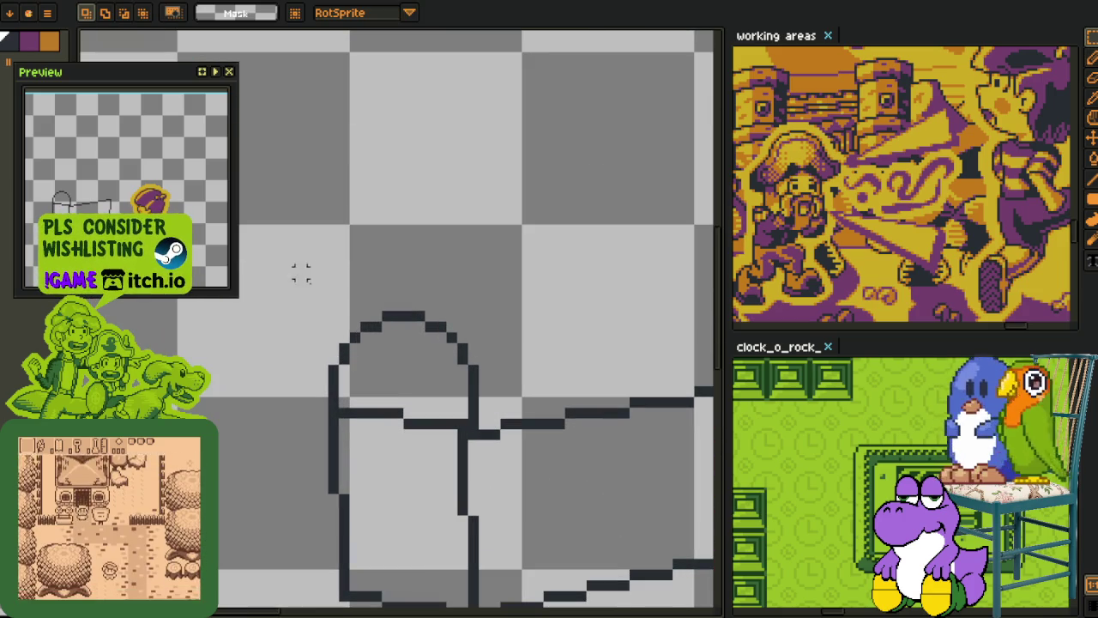
left_click_drag(300, 272, 495, 392)
key("Up")
key("Up")
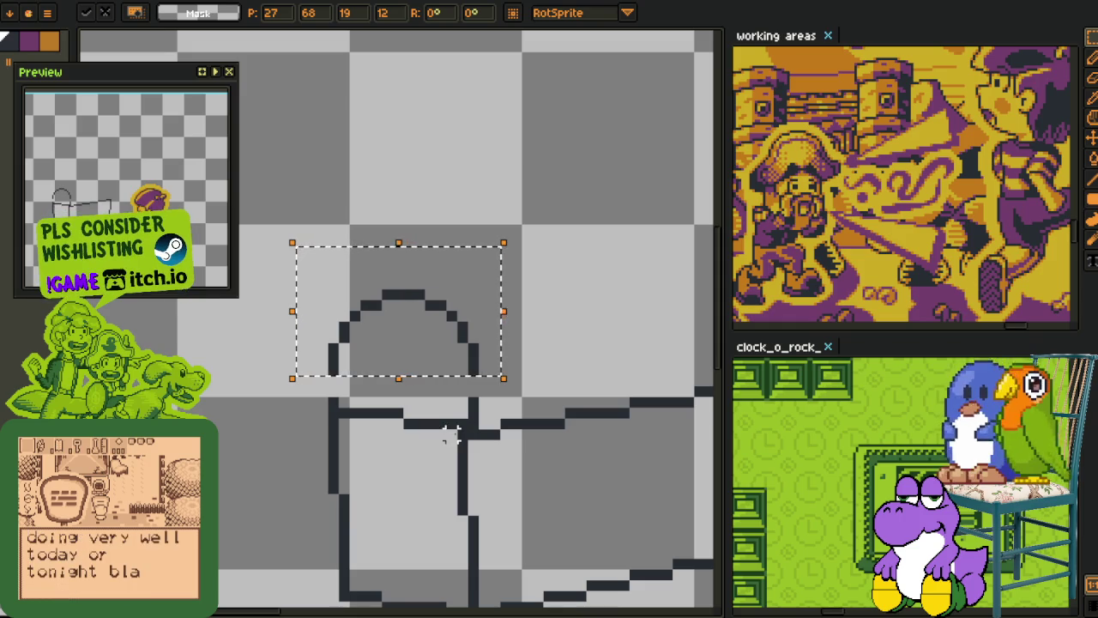
left_click(451, 435)
key("o")
key("b")
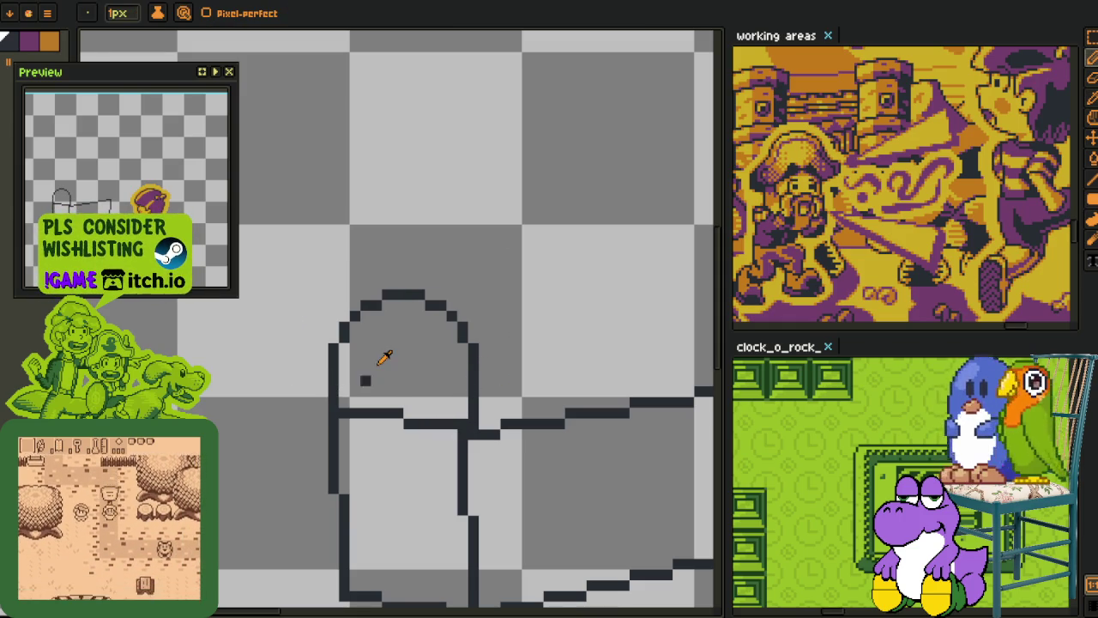
Step: Shift the arch one pixel left and fill the gap in the lid's arc outline
key("m")
left_click_drag(303, 244, 472, 367)
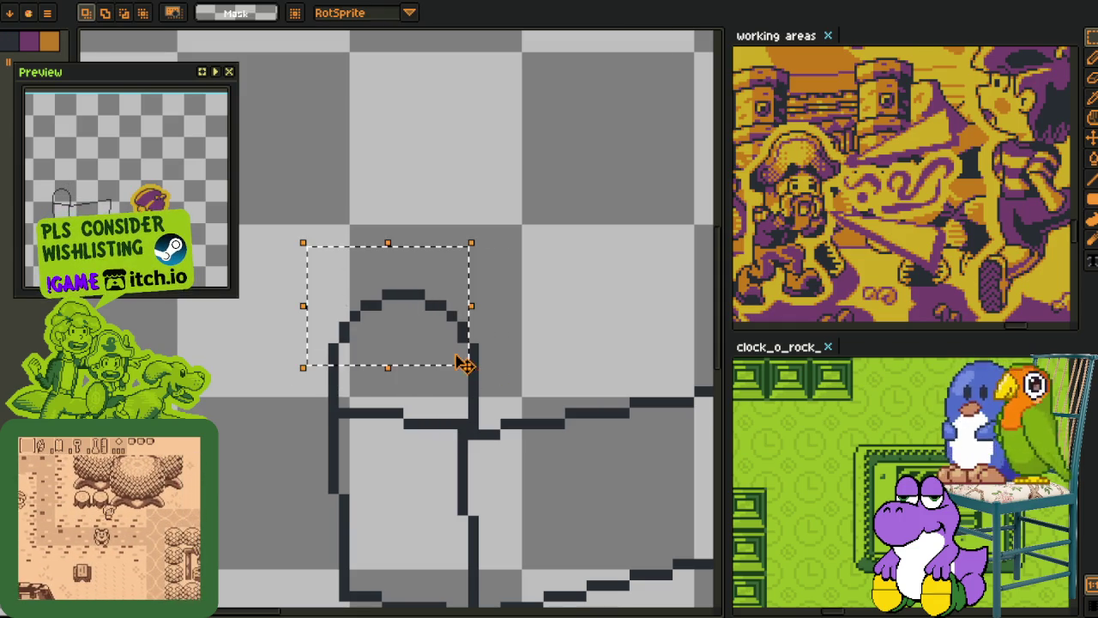
key("Left")
scroll(300, 347, "up", 2)
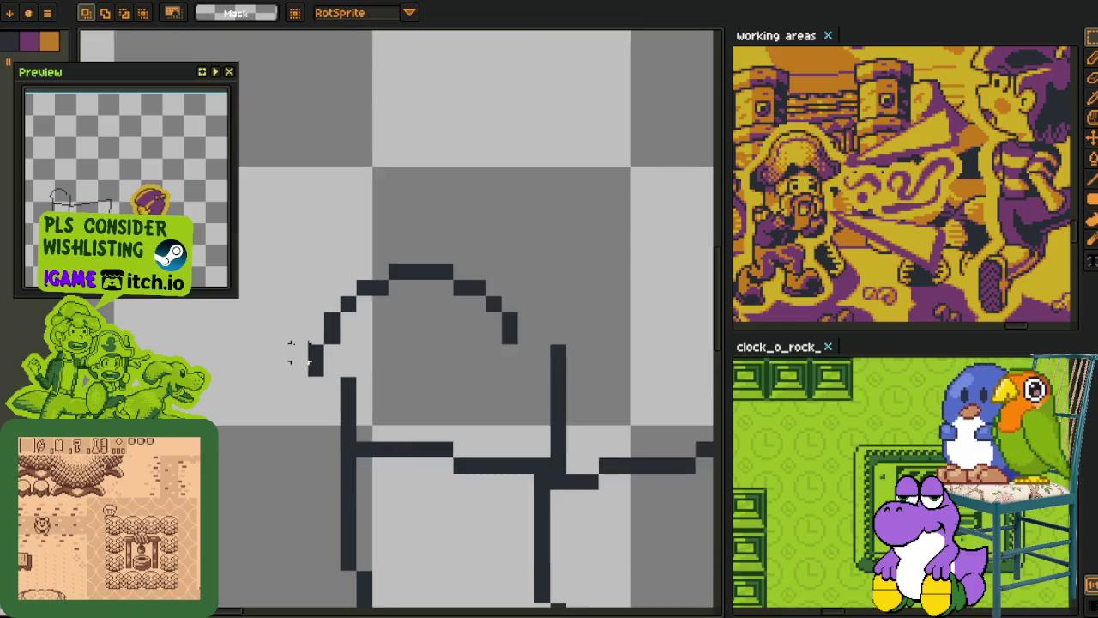
left_click(343, 416)
scroll(356, 431, "down", 1)
scroll(449, 400, "up", 1)
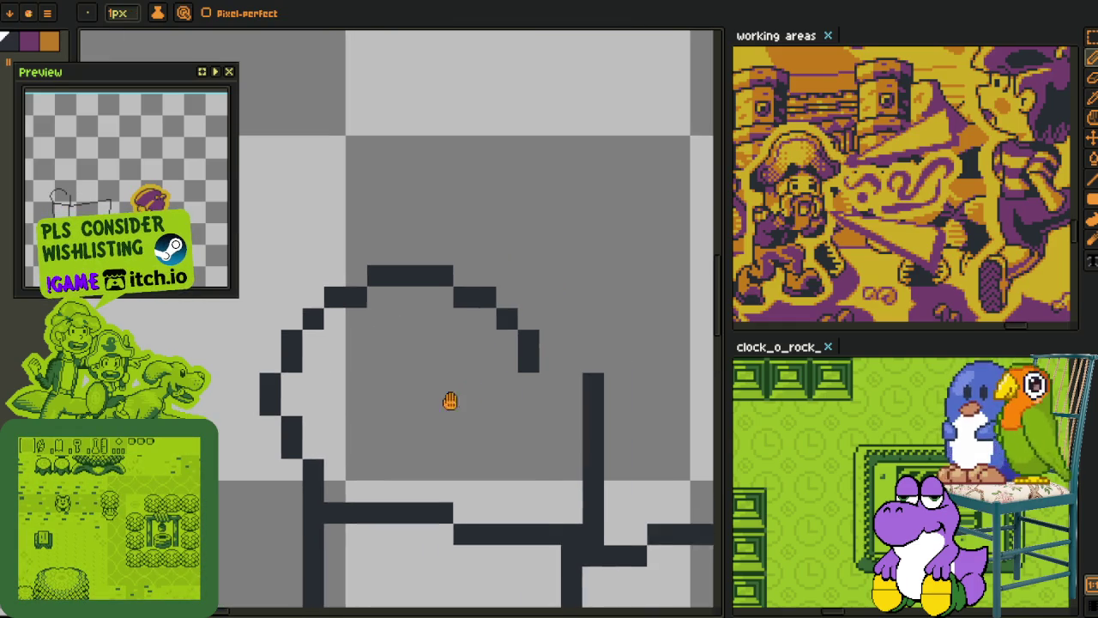
Step: Move the lid's right arc one pixel to the right to widen the dome
key("m")
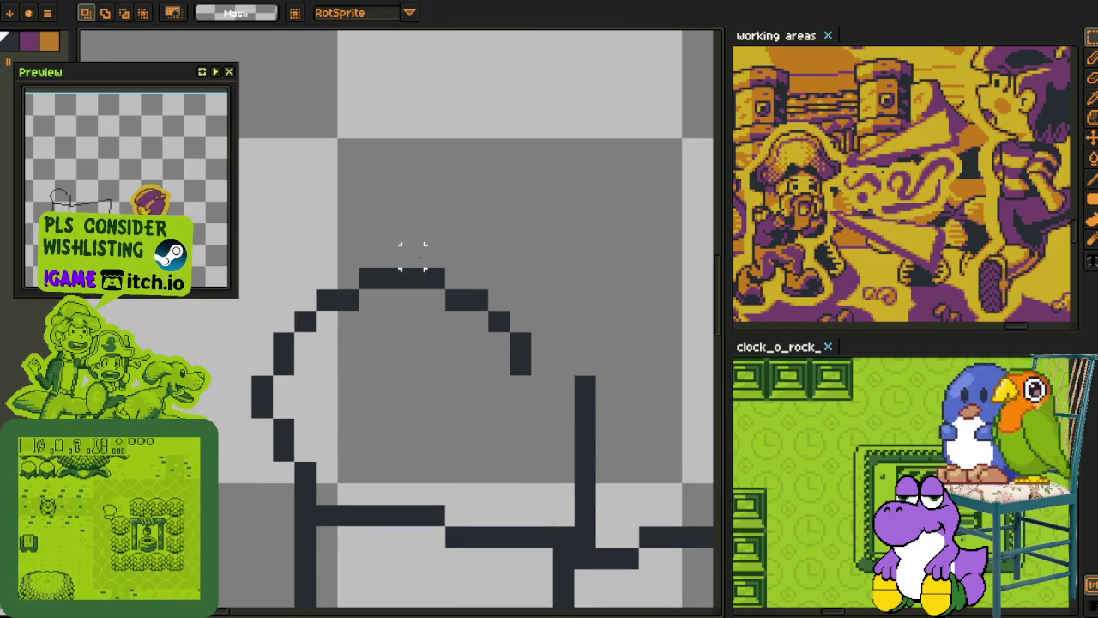
left_click_drag(400, 245, 534, 399)
key("Right")
left_click(627, 364)
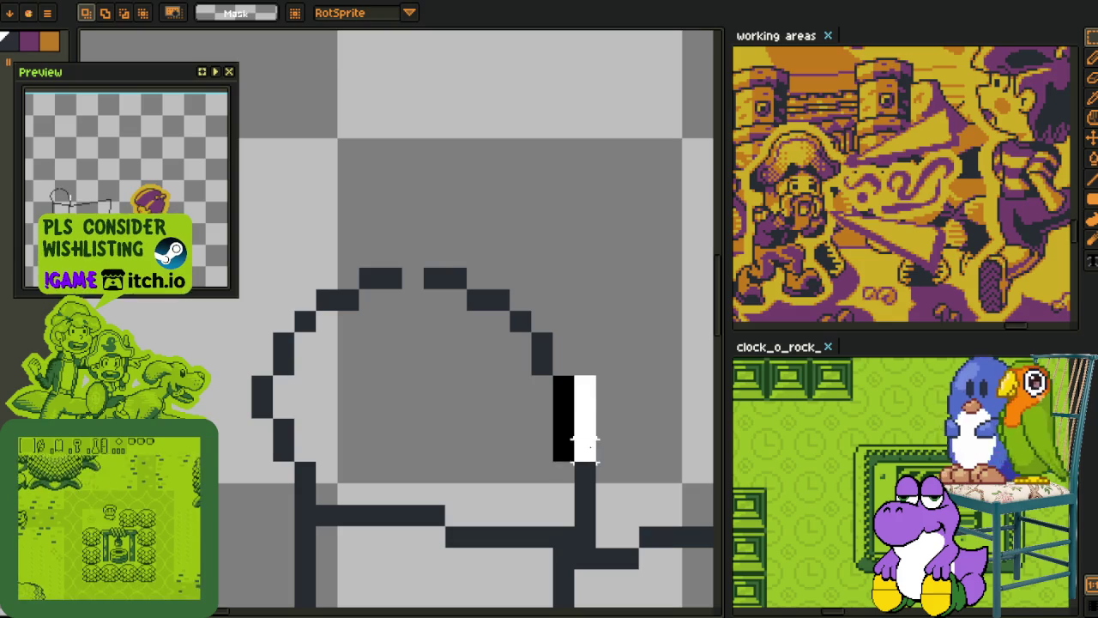
scroll(439, 385, "down", 2)
scroll(438, 386, "down", 1)
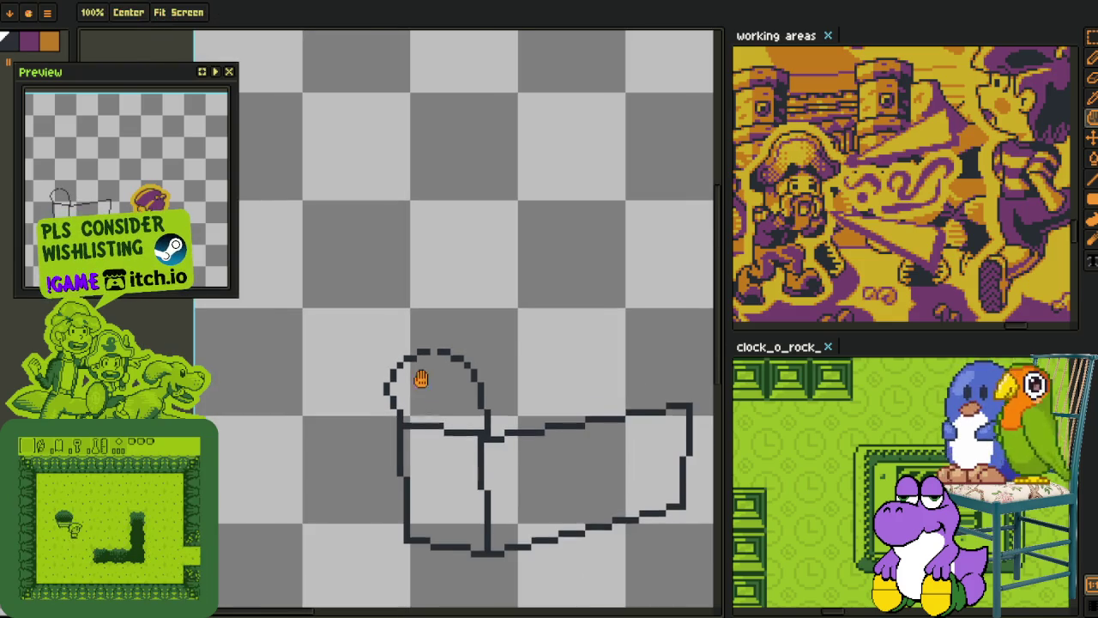
scroll(351, 351, "up", 2)
Step: Cancel the distortion in the lid's top-left section, restoring a continuous flat top row
key("i")
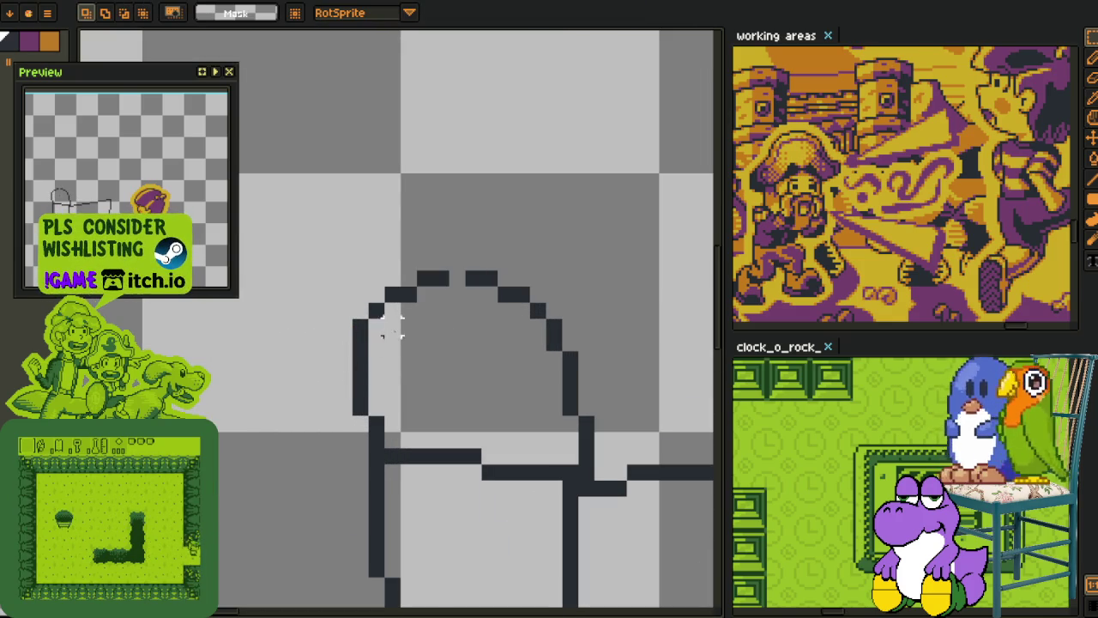
left_click_drag(329, 244, 440, 327)
key("Escape")
left_click(519, 311)
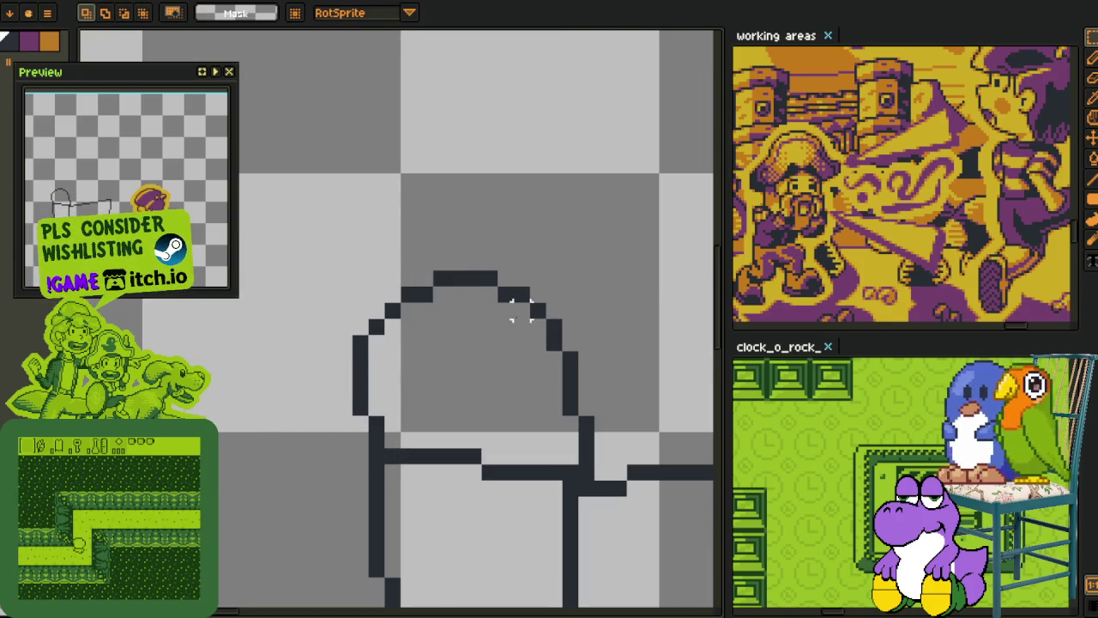
key("b")
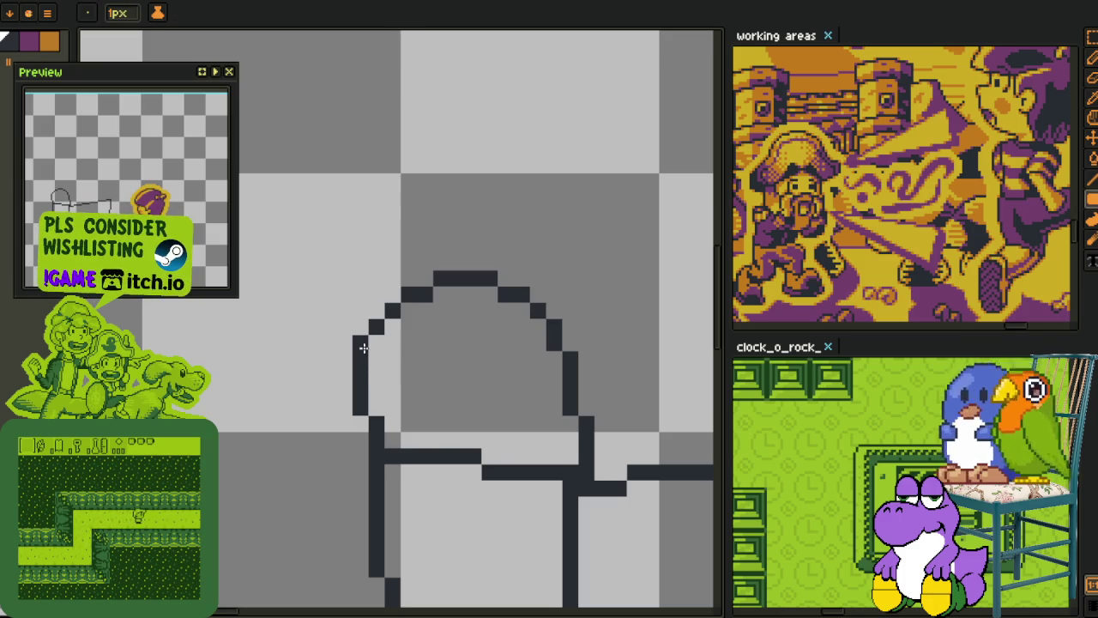
key("h")
scroll(391, 354, "down", 5)
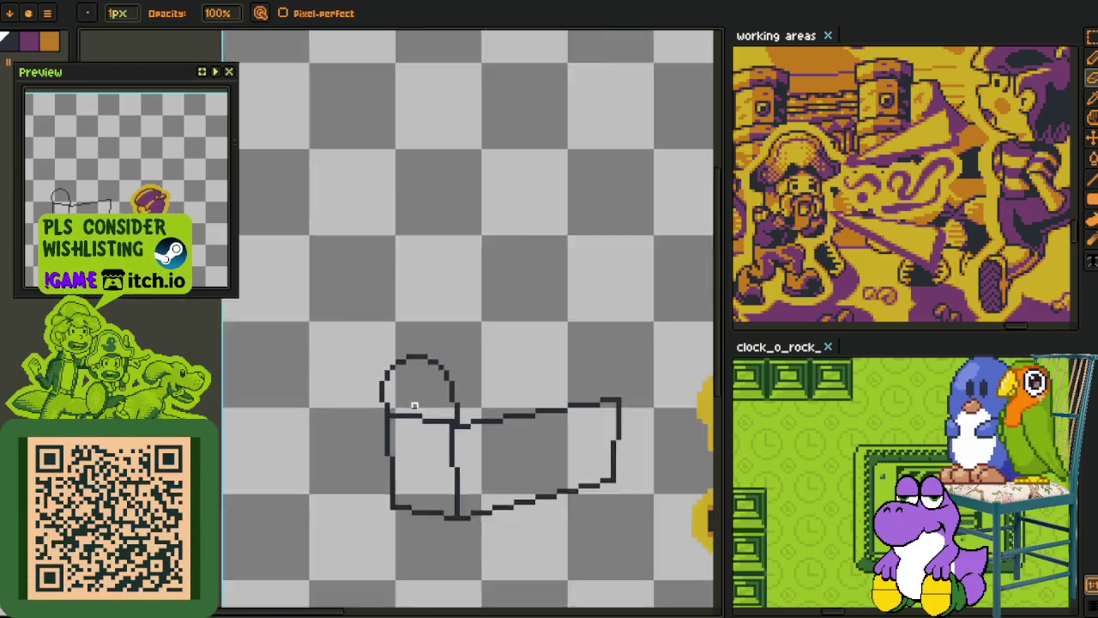
Step: Realign the chest's left front panel edge beneath the arch using a rectangular selection
scroll(360, 348, "up", 3)
key("r")
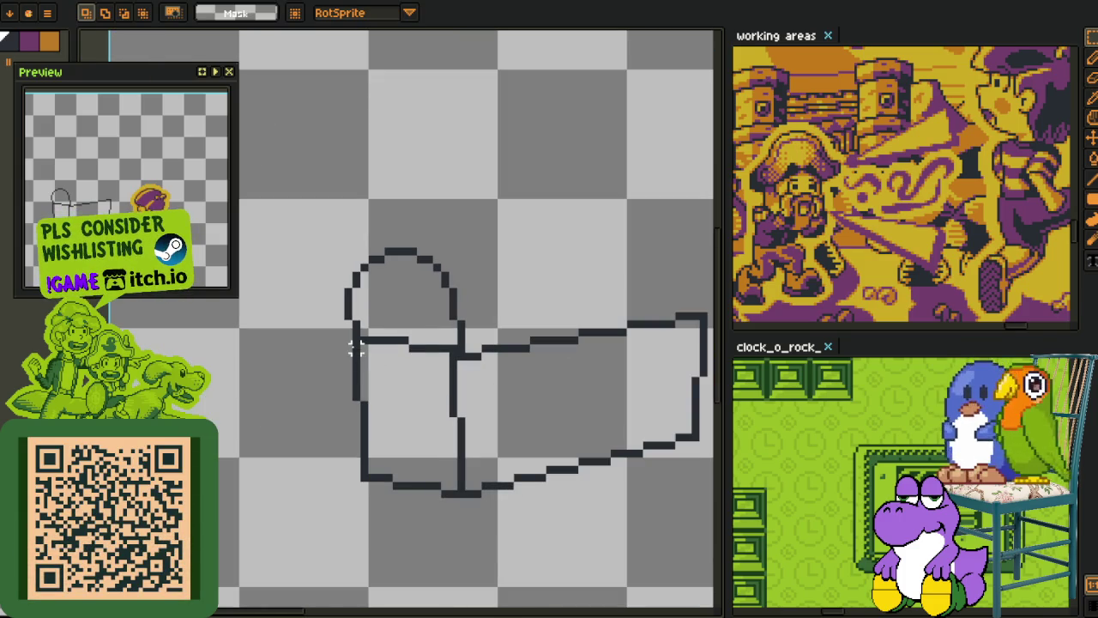
left_click_drag(347, 346, 404, 508)
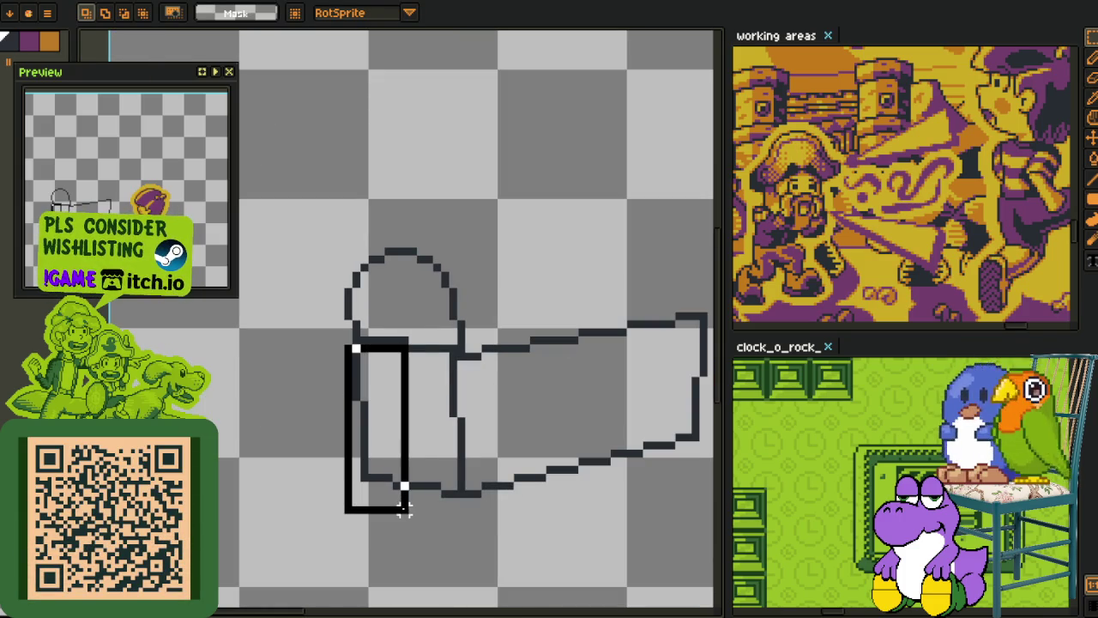
left_click(472, 429)
scroll(459, 404, "down", 2)
scroll(460, 403, "down", 1)
scroll(348, 331, "up", 3)
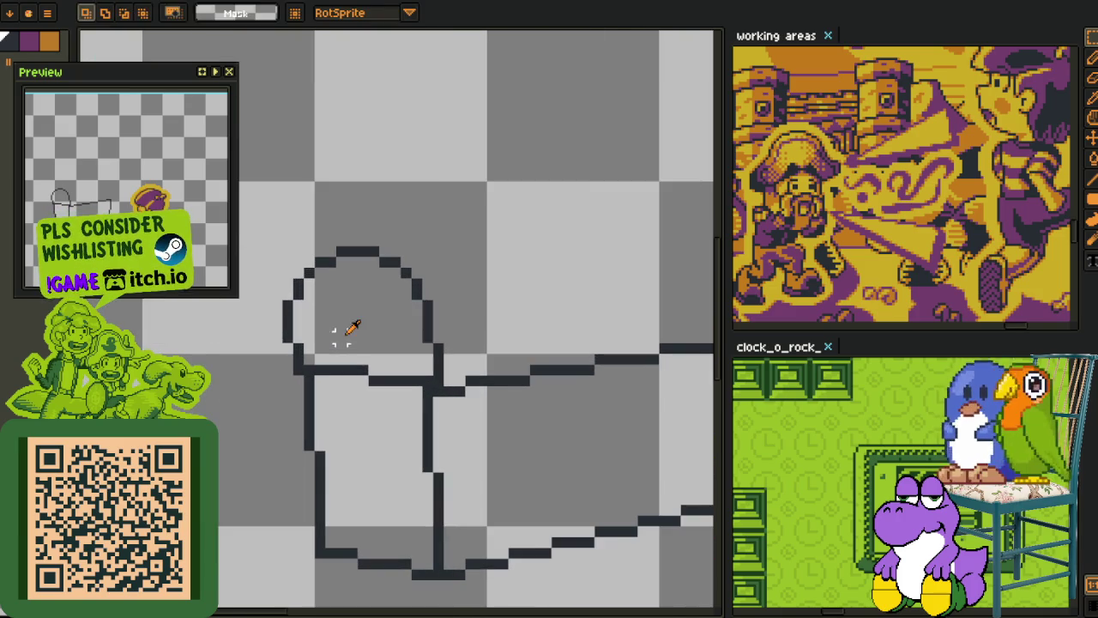
left_click_drag(412, 375, 432, 402)
Step: Reshape the lid's right edge with a corrective pencil stroke
key("o")
key("r")
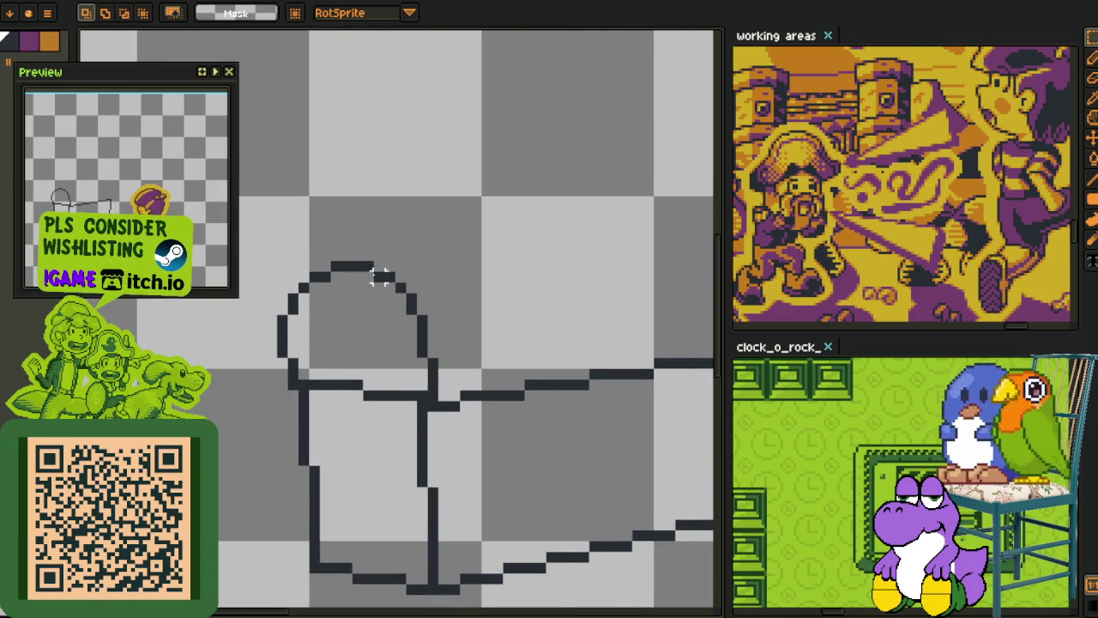
left_click_drag(358, 234, 471, 391)
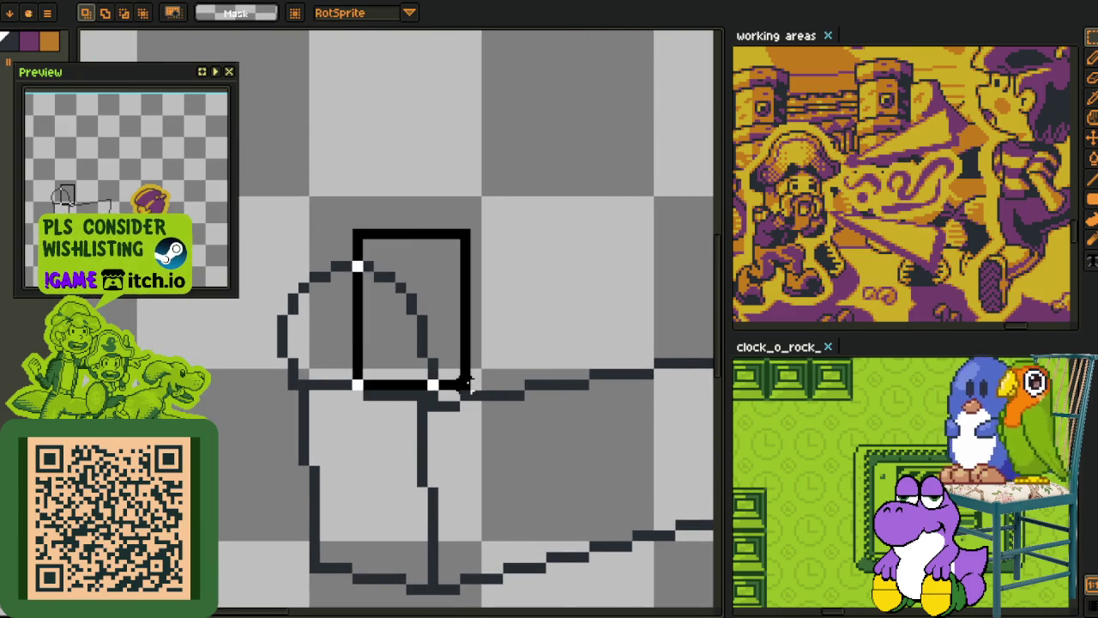
left_click(367, 297)
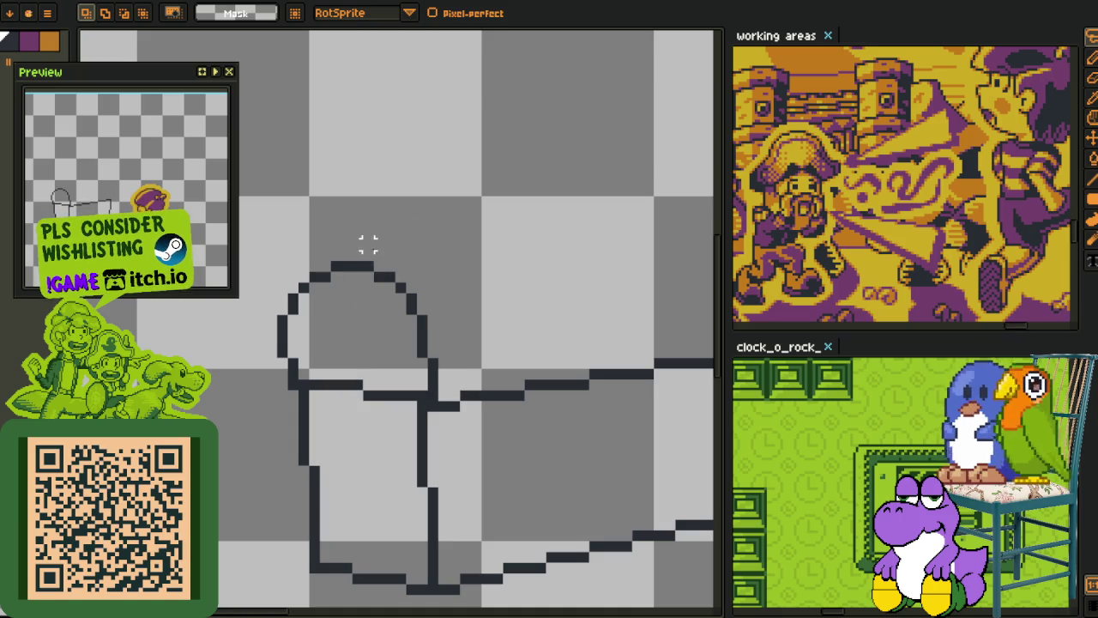
left_click_drag(367, 245, 431, 371)
left_click(486, 309)
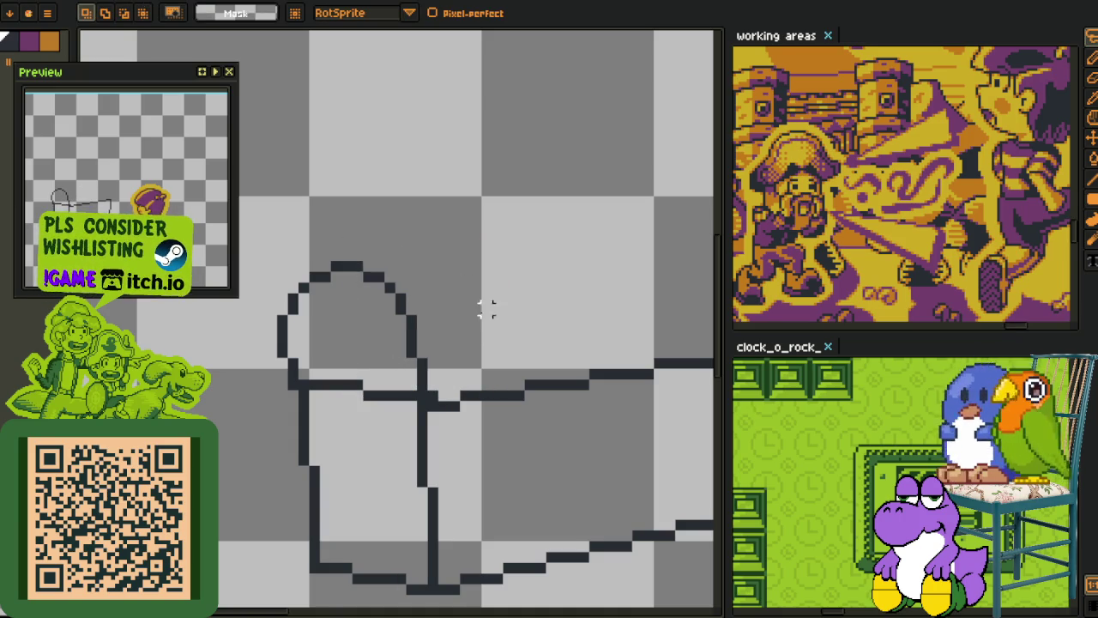
key("b")
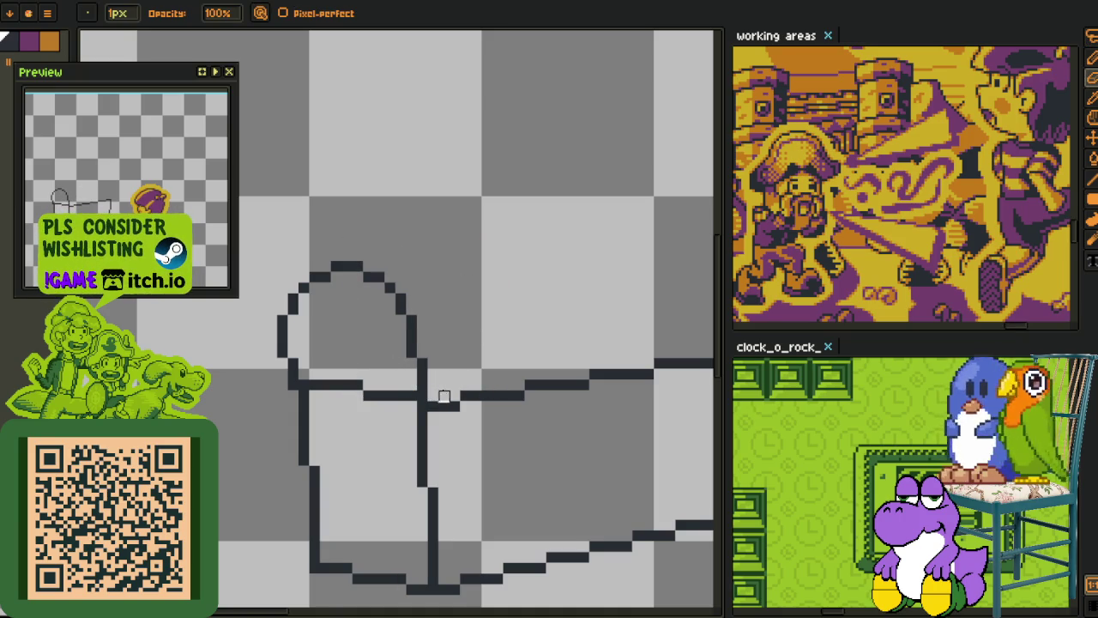
Step: Draw a curved line rising up-left from the chest's right side toward the arch
scroll(404, 373, "down", 1)
scroll(392, 432, "up", 1)
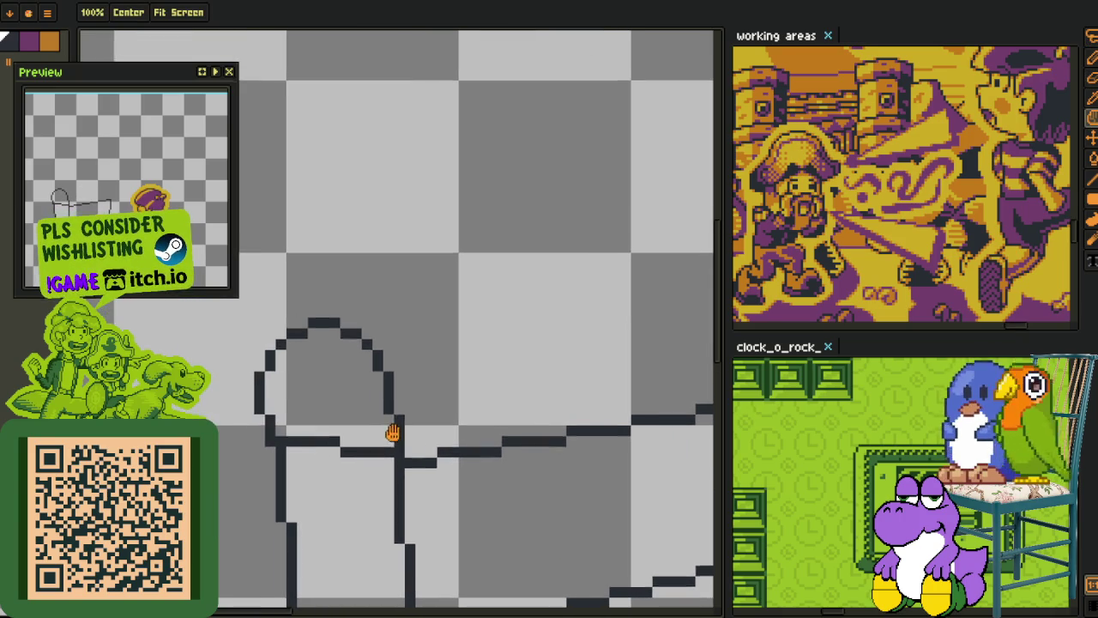
scroll(263, 420, "up", 2)
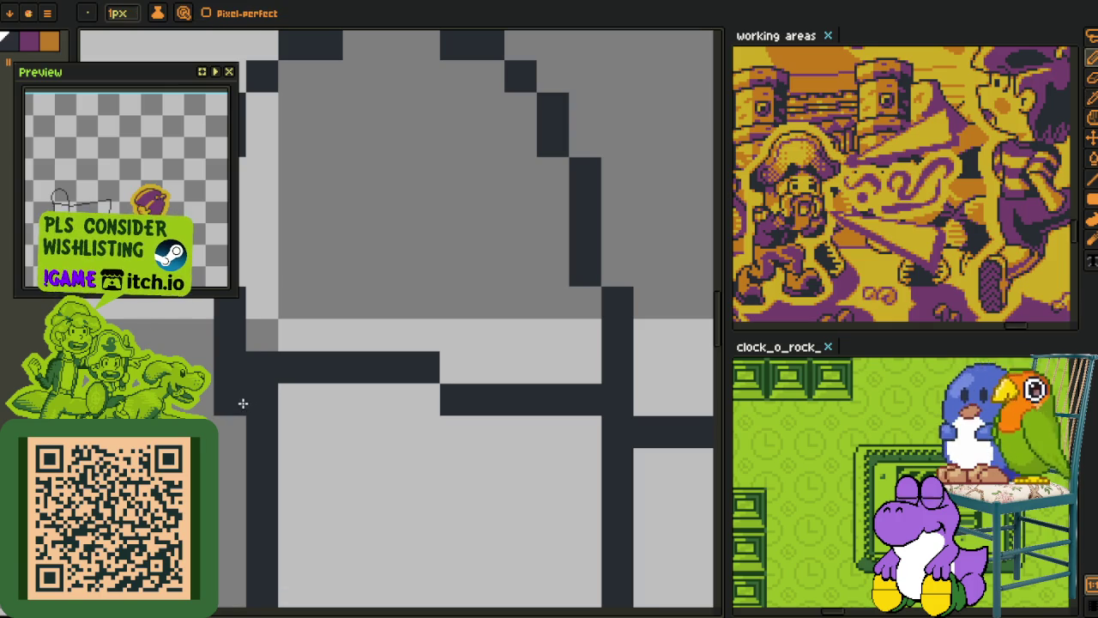
scroll(318, 429, "down", 5)
scroll(350, 434, "down", 2)
scroll(429, 407, "up", 2)
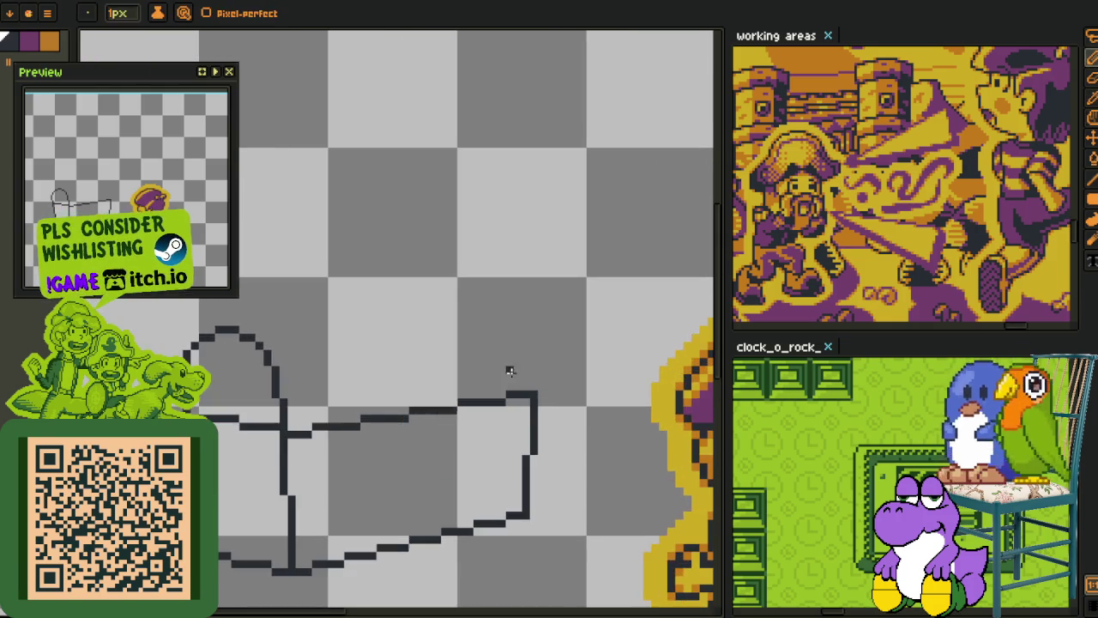
scroll(510, 369, "down", 1)
scroll(562, 402, "up", 1)
scroll(566, 398, "up", 1)
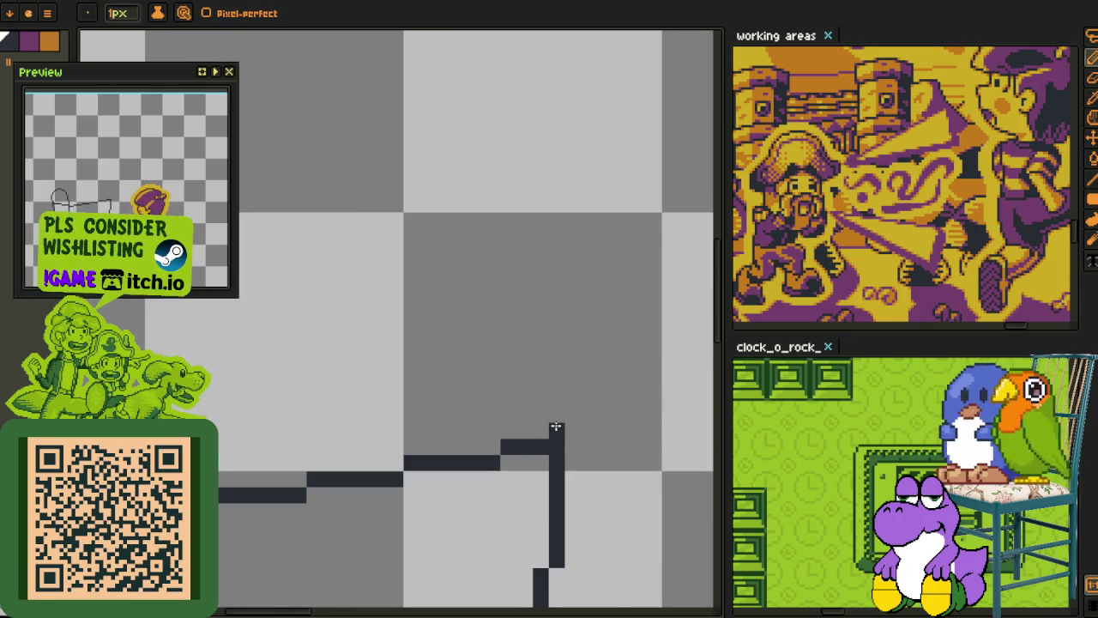
left_click_drag(559, 396, 441, 289)
Step: Erase the surplus staircase pixels from the new curve
scroll(480, 370, "down", 3)
scroll(483, 369, "up", 2)
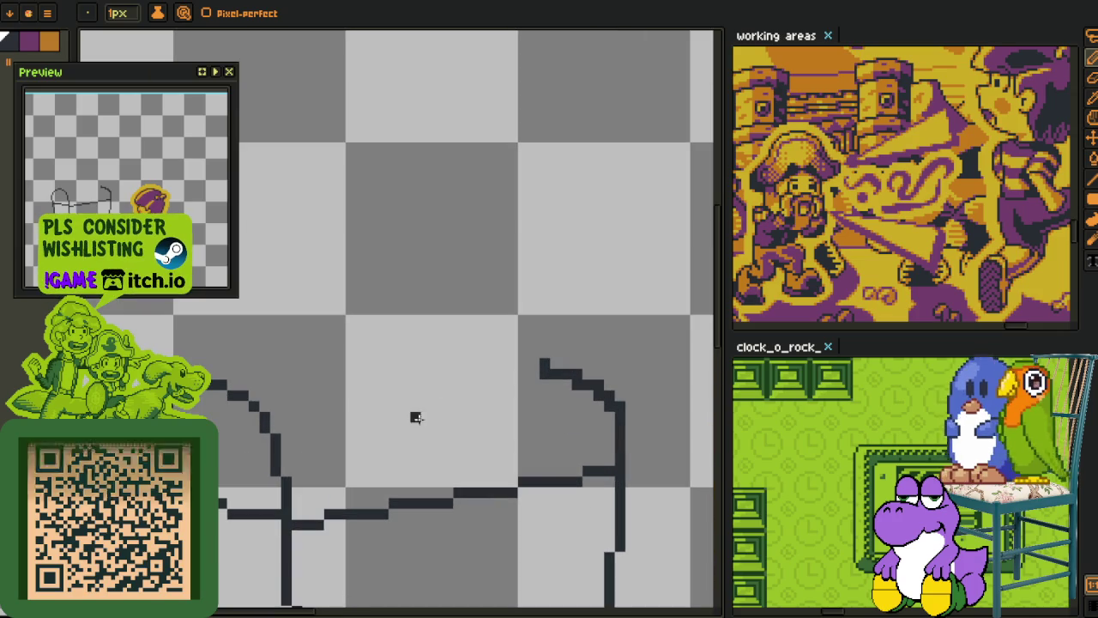
scroll(417, 417, "up", 1)
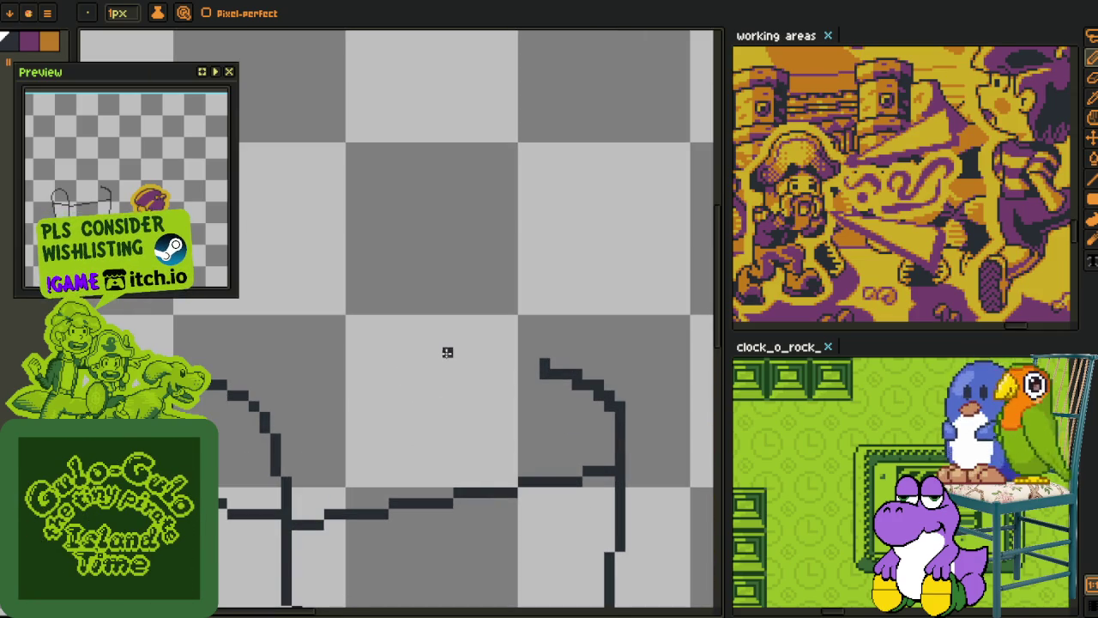
scroll(569, 382, "up", 1)
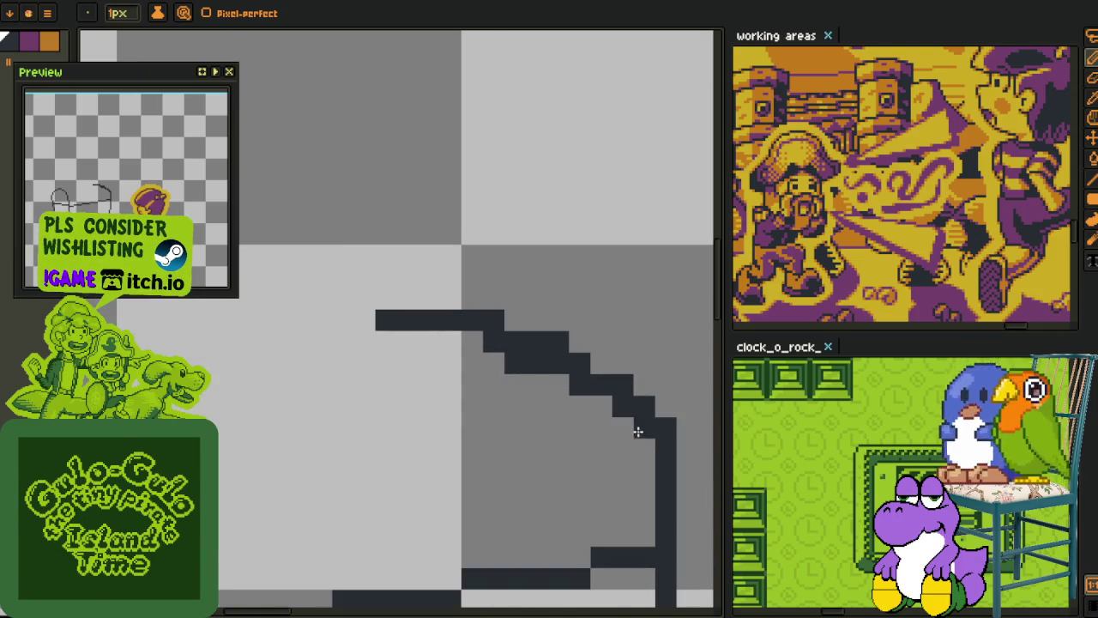
left_click_drag(639, 441, 594, 391)
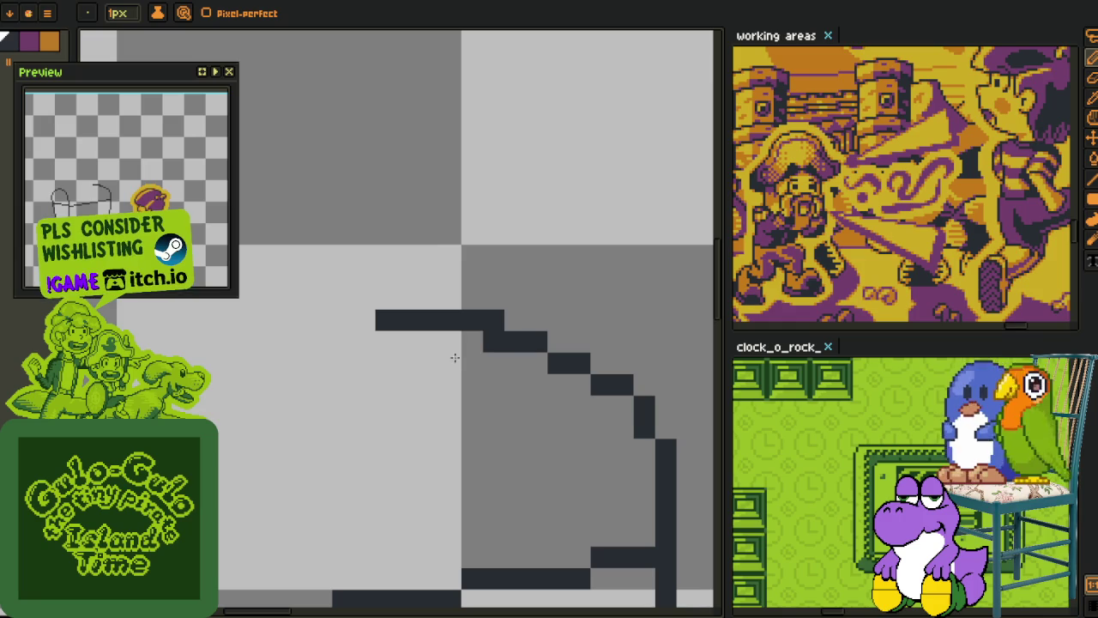
Step: Redraw the curve's pixel steps evenly so it meets the front panel with a straight vertical edge
scroll(485, 352, "down", 2)
scroll(506, 368, "down", 2)
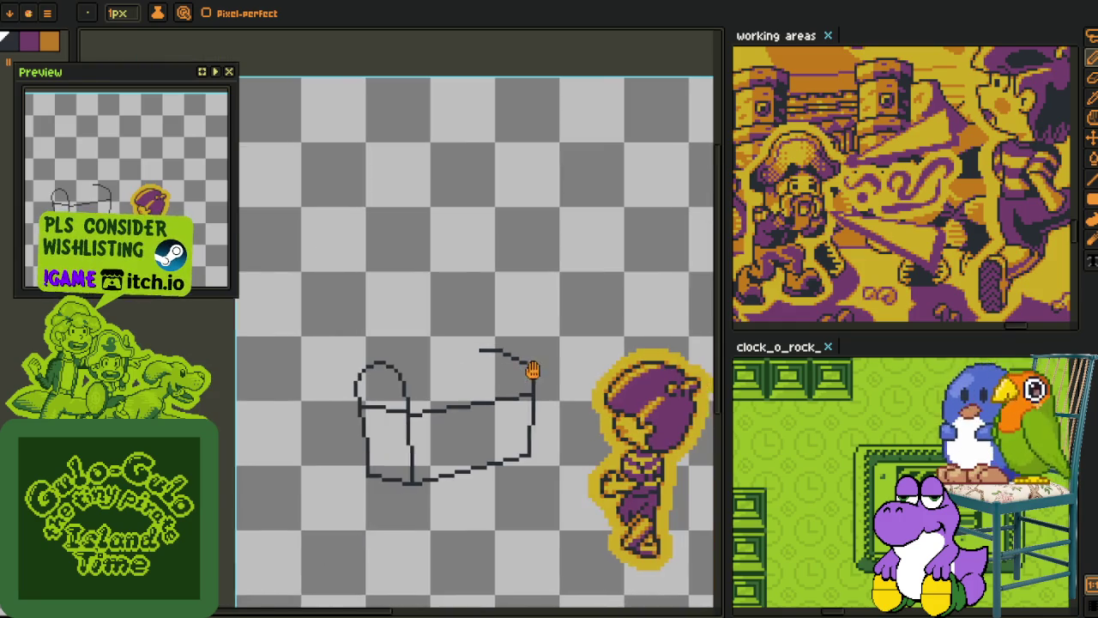
scroll(533, 370, "up", 2)
scroll(500, 338, "up", 2)
mouse_move(489, 373)
left_mouse_down()
mouse_move(549, 375)
mouse_move(628, 406)
mouse_move(620, 444)
mouse_move(615, 431)
left_mouse_up()
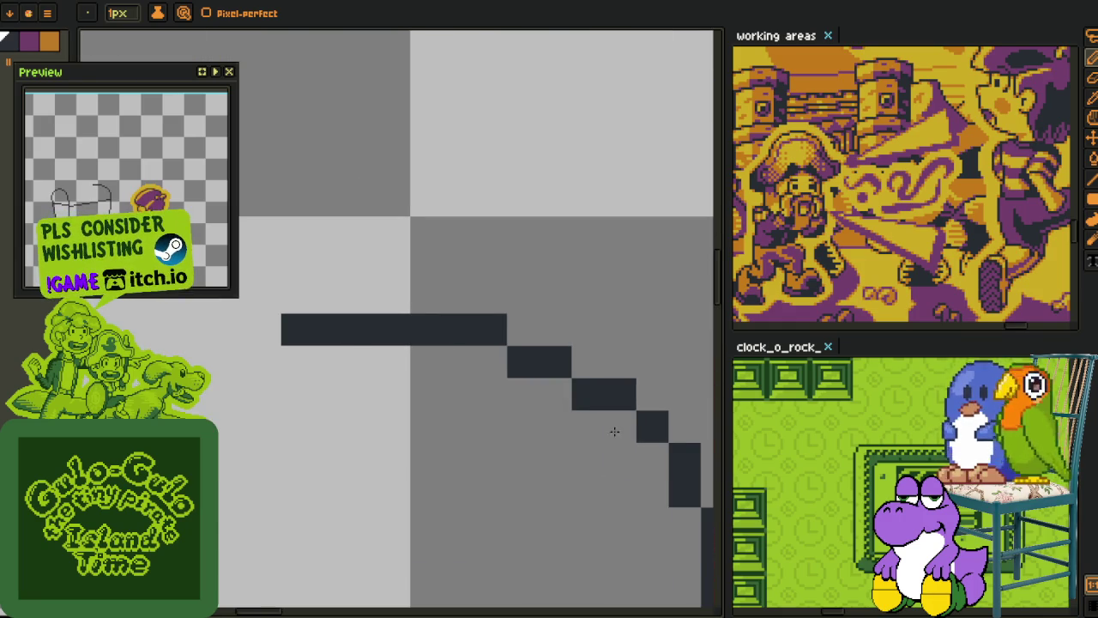
scroll(615, 431, "down", 2)
scroll(550, 432, "up", 2)
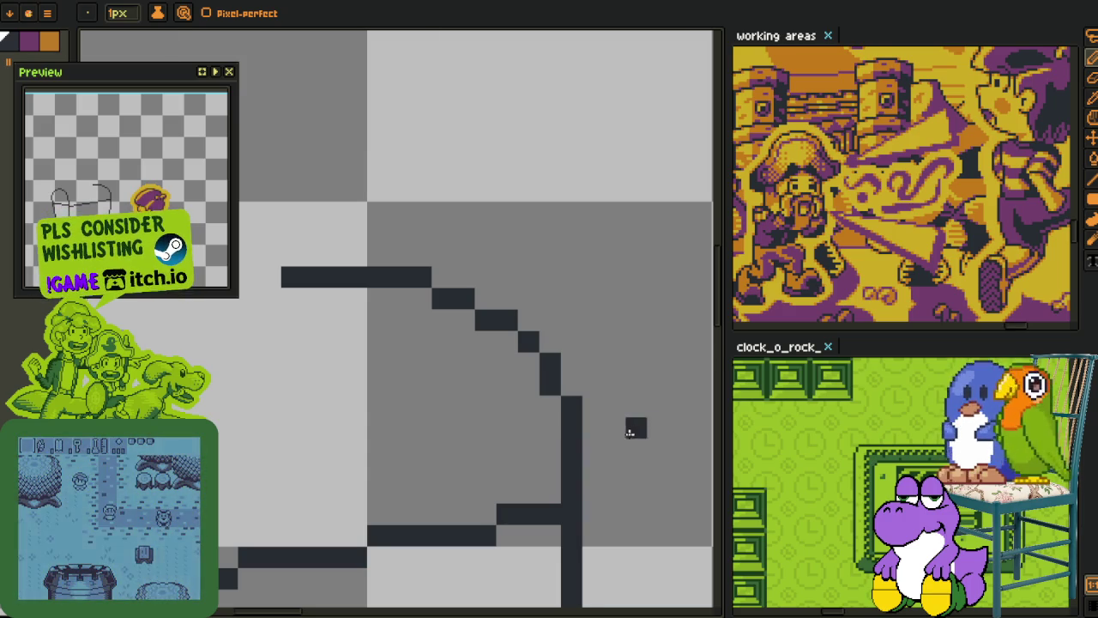
scroll(635, 427, "down", 2)
scroll(606, 456, "up", 1)
Step: Draw a stepped line joining the lid's upper edges to close its top
key("r")
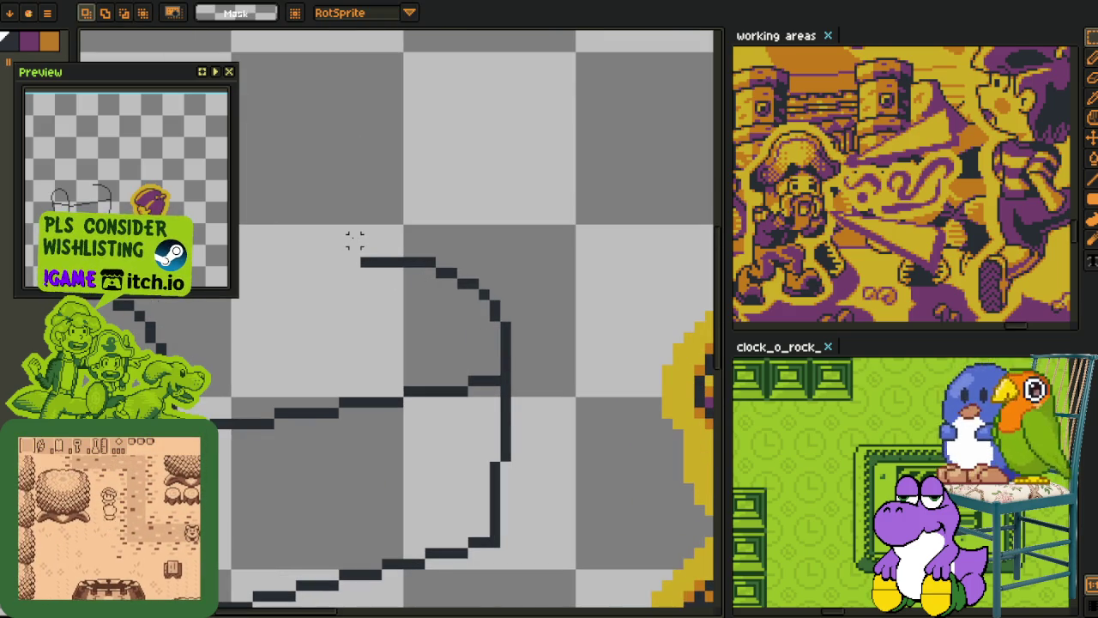
left_click_drag(354, 238, 519, 369)
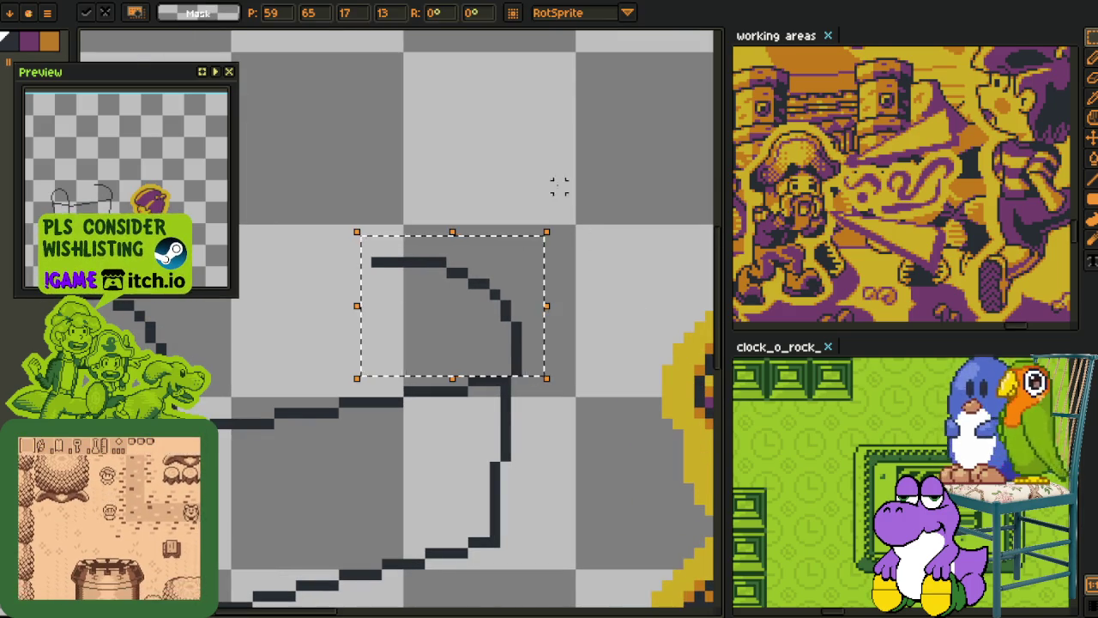
scroll(566, 378, "down", 1)
key("m")
scroll(356, 309, "up", 1)
key("o")
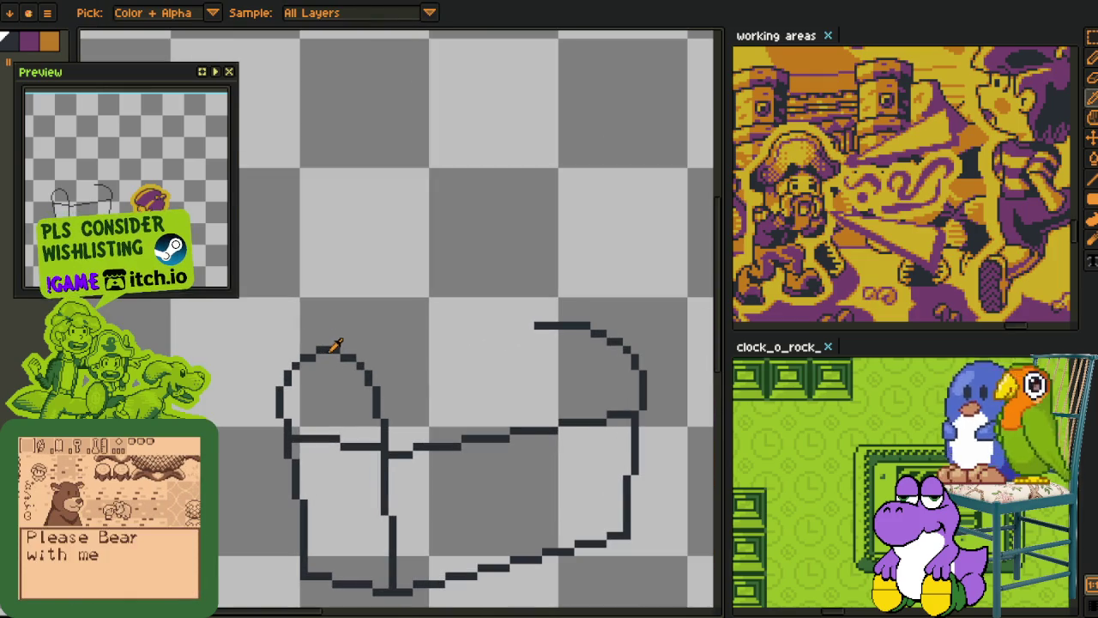
mouse_move(335, 344)
left_mouse_down()
mouse_move(311, 361)
mouse_move(524, 350)
mouse_move(507, 352)
left_mouse_up()
key("b")
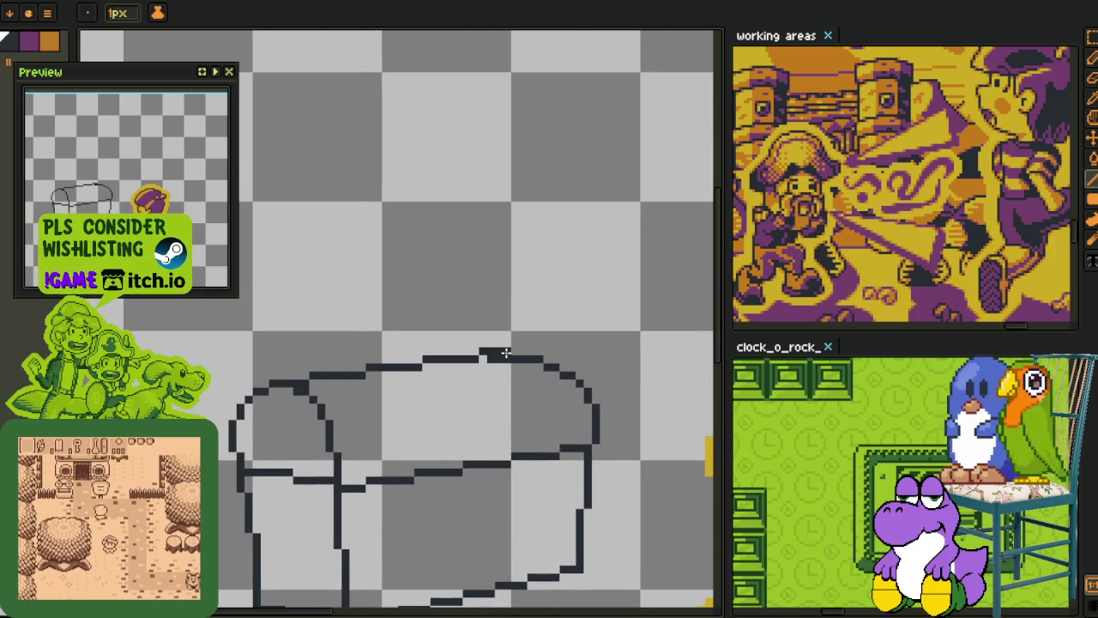
Step: Zoom and pan across the canvas to review the completed domed chest lid
scroll(506, 353, "up", 2)
key("e")
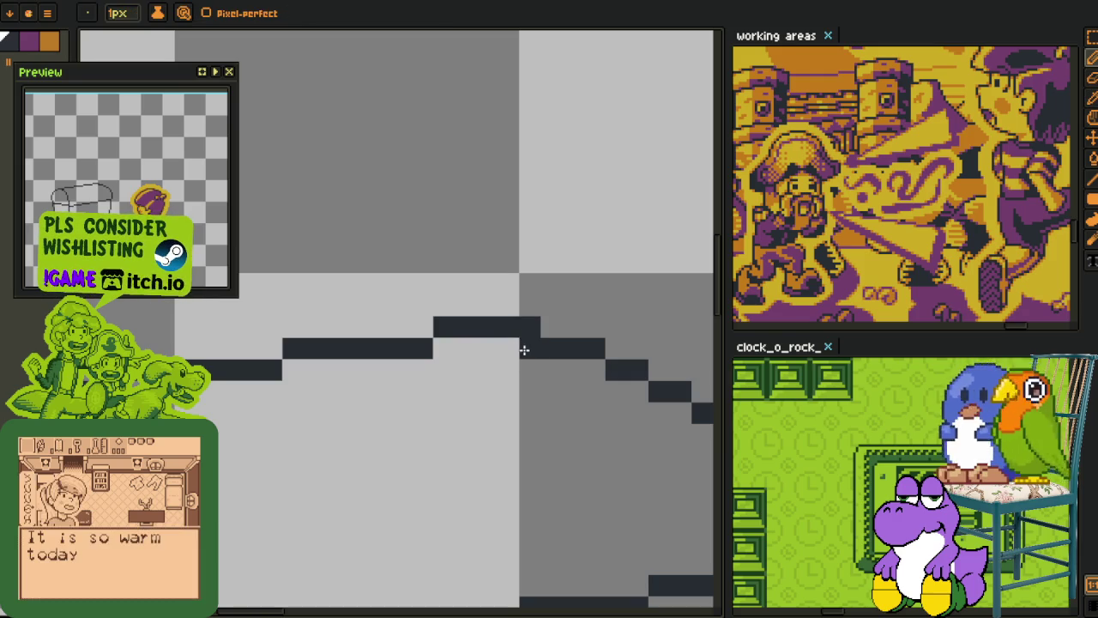
scroll(522, 348, "down", 3)
key("i")
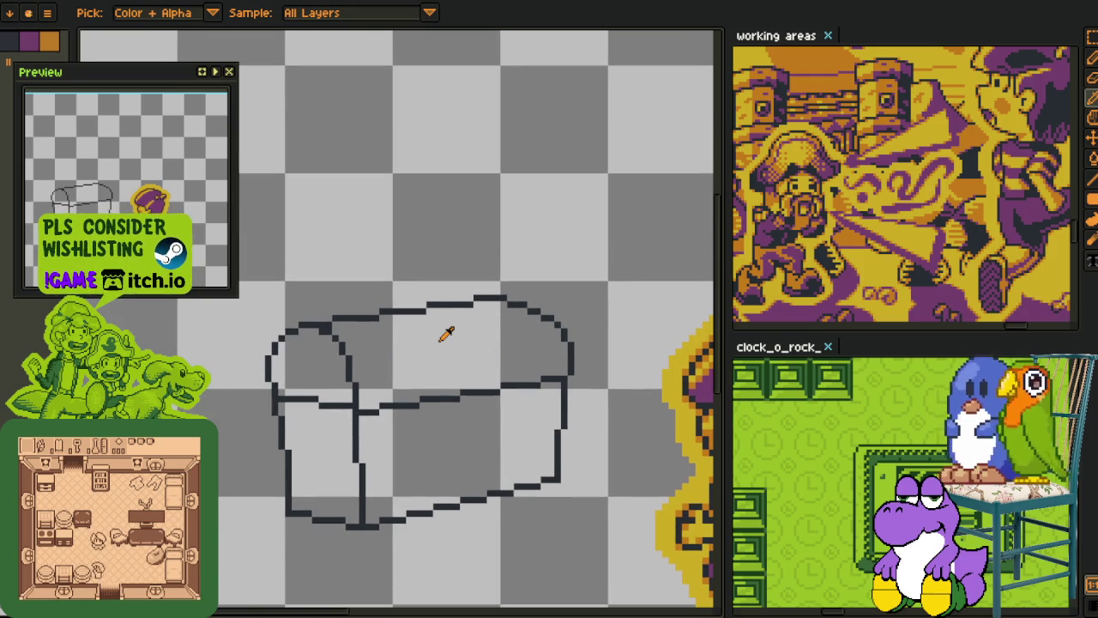
scroll(448, 344, "down", 3)
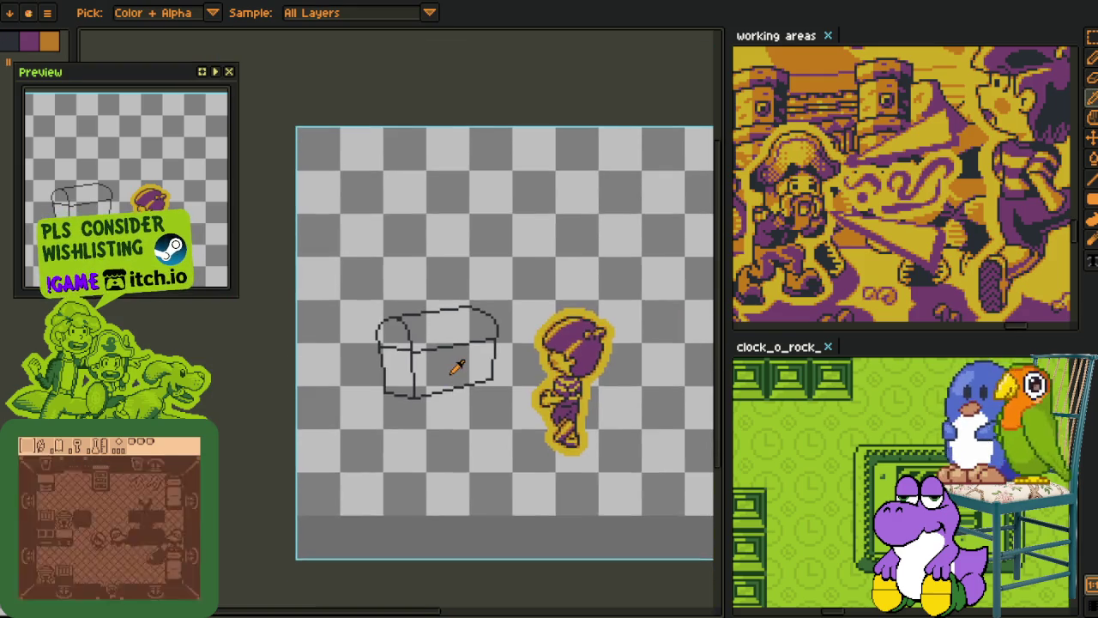
scroll(453, 364, "up", 2)
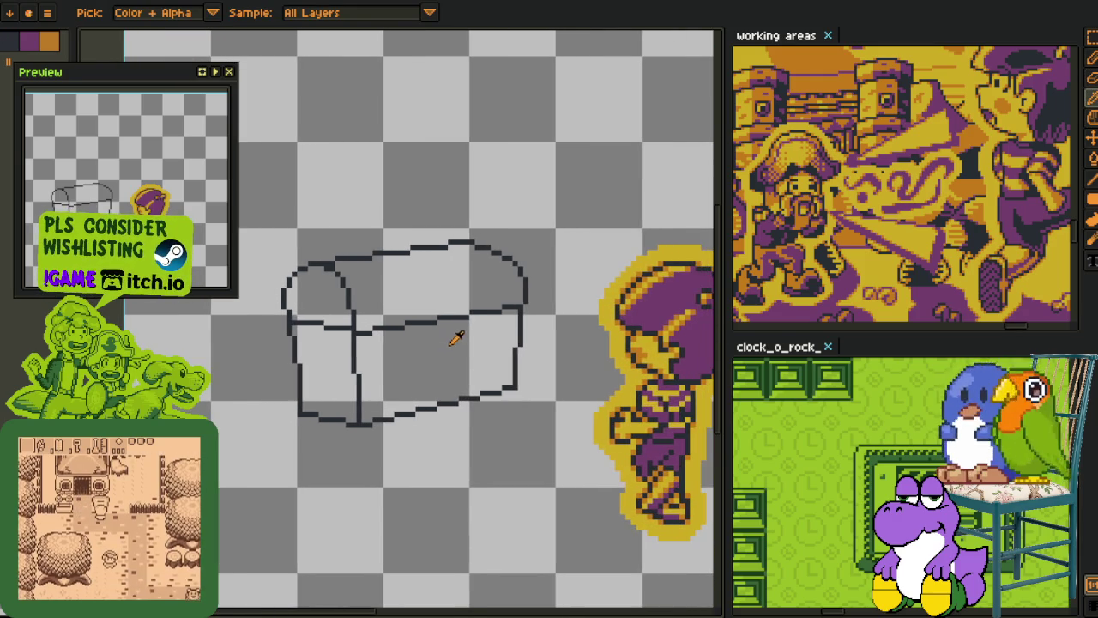
scroll(449, 338, "down", 2)
left_click_drag(449, 343, 417, 305)
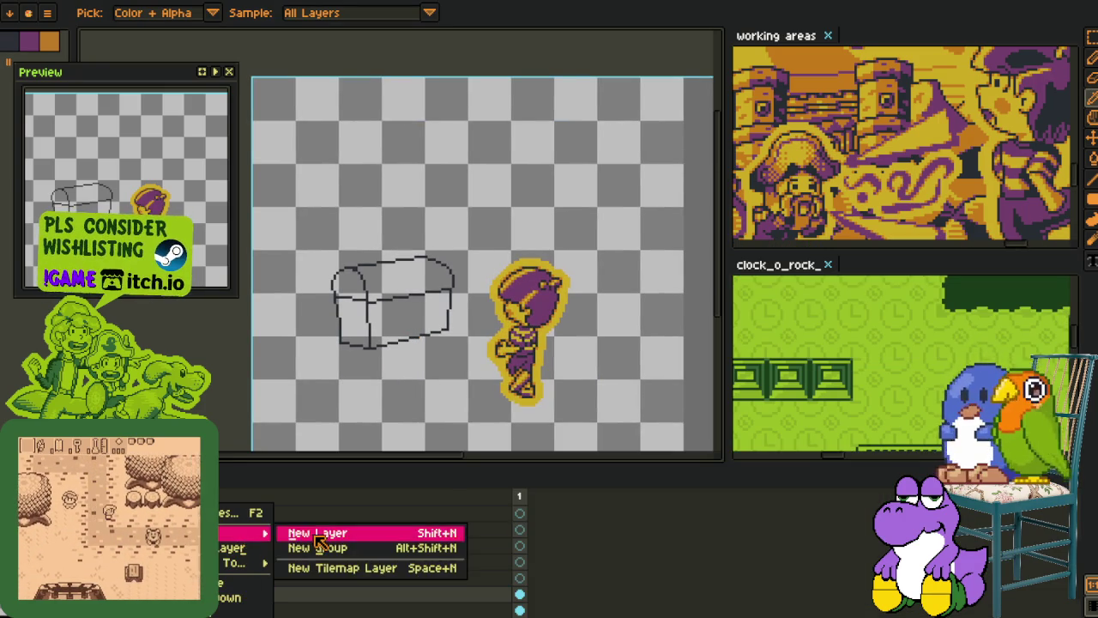
key("Tab")
left_click_drag(387, 317, 391, 370)
key("Tab")
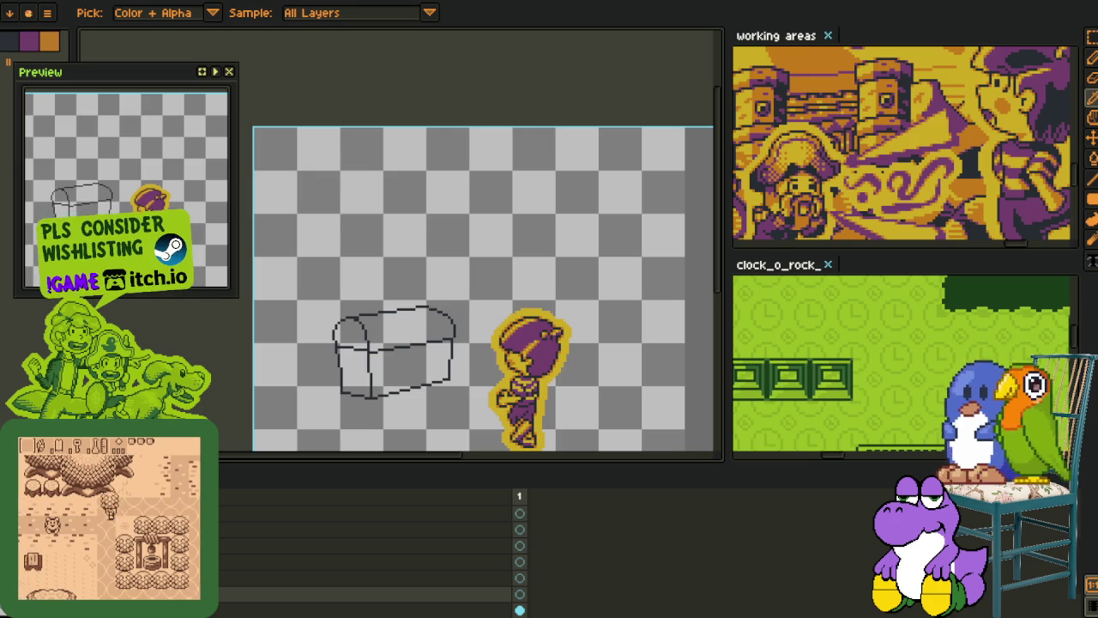
key("Tab")
scroll(424, 260, "up", 2)
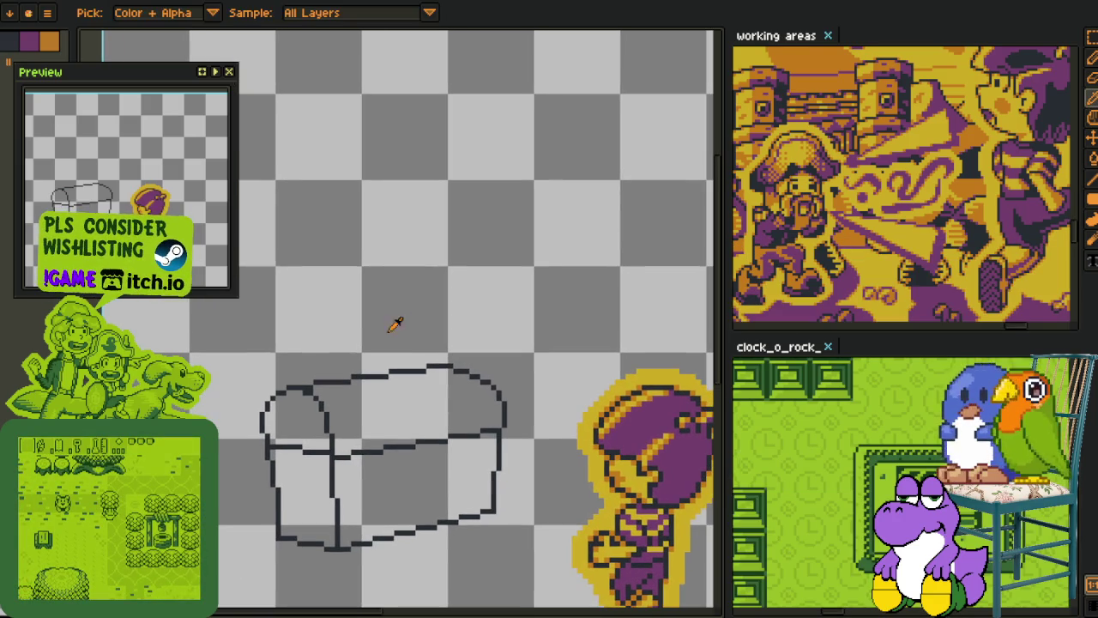
key("r")
key("m")
key("b")
mouse_move(418, 295)
left_mouse_down()
mouse_move(254, 369)
mouse_move(268, 435)
mouse_move(482, 420)
mouse_move(552, 368)
mouse_move(416, 234)
left_mouse_up()
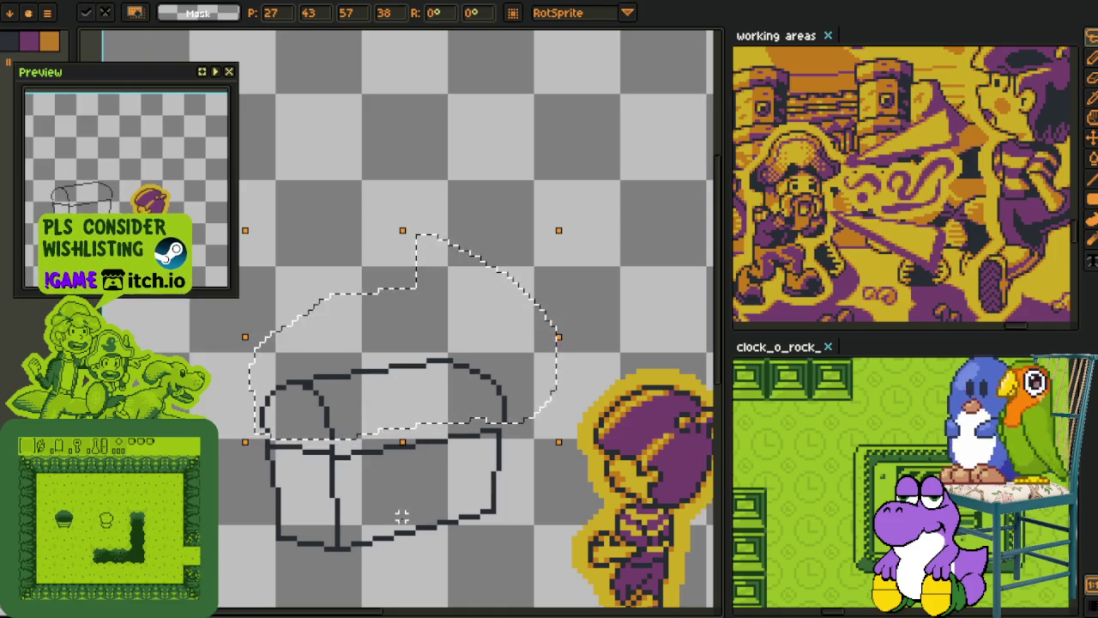
left_click(391, 485)
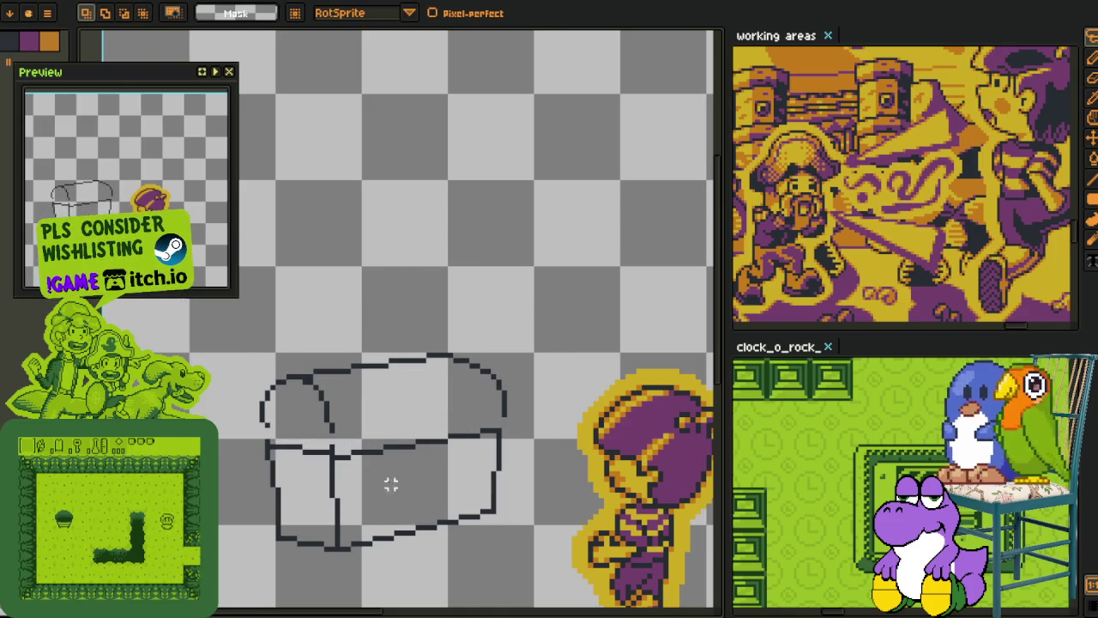
Step: Add a few pixels with the 1px pencil to finish the end of the lid's arc
scroll(392, 485, "up", 2)
scroll(278, 433, "up", 2)
key("b")
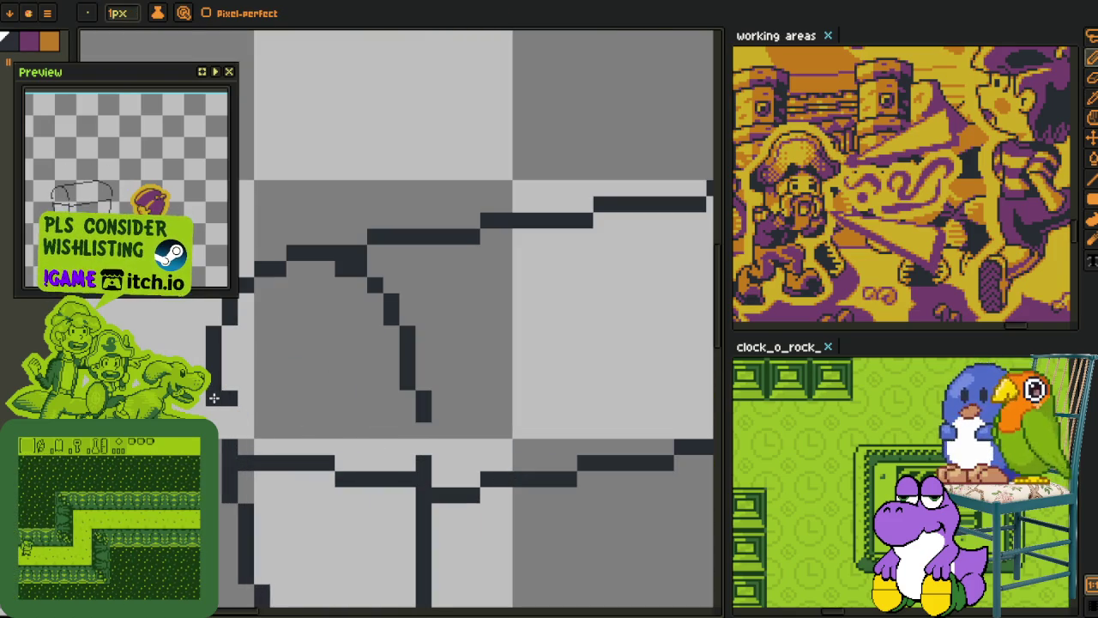
left_click_drag(409, 444, 429, 448)
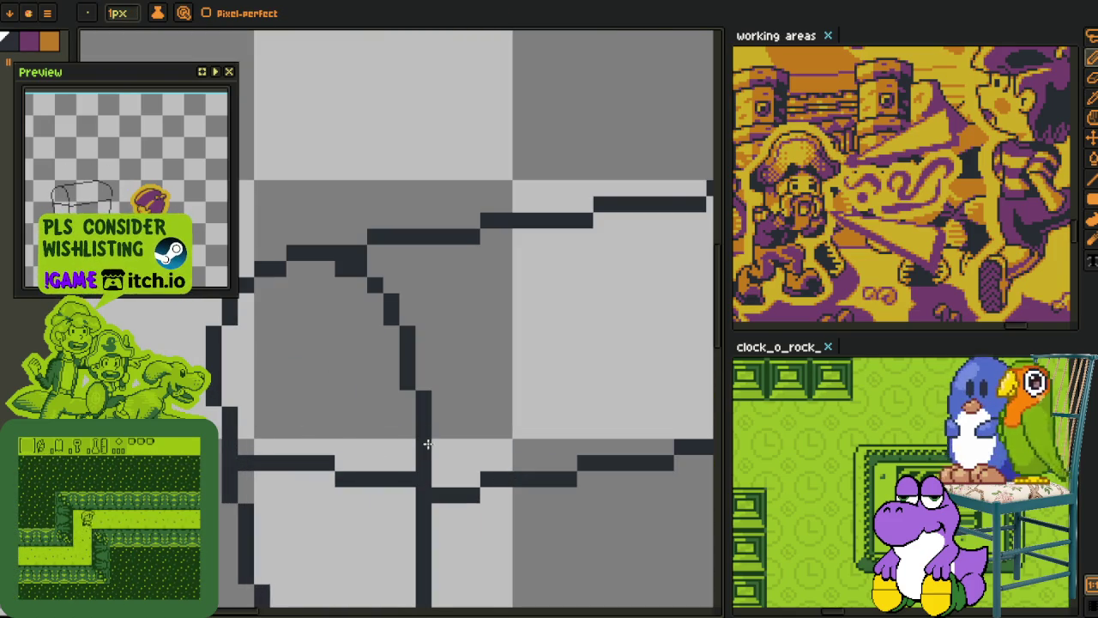
left_click_drag(543, 410, 461, 413)
left_click(475, 419)
scroll(473, 412, "down", 3)
key("i")
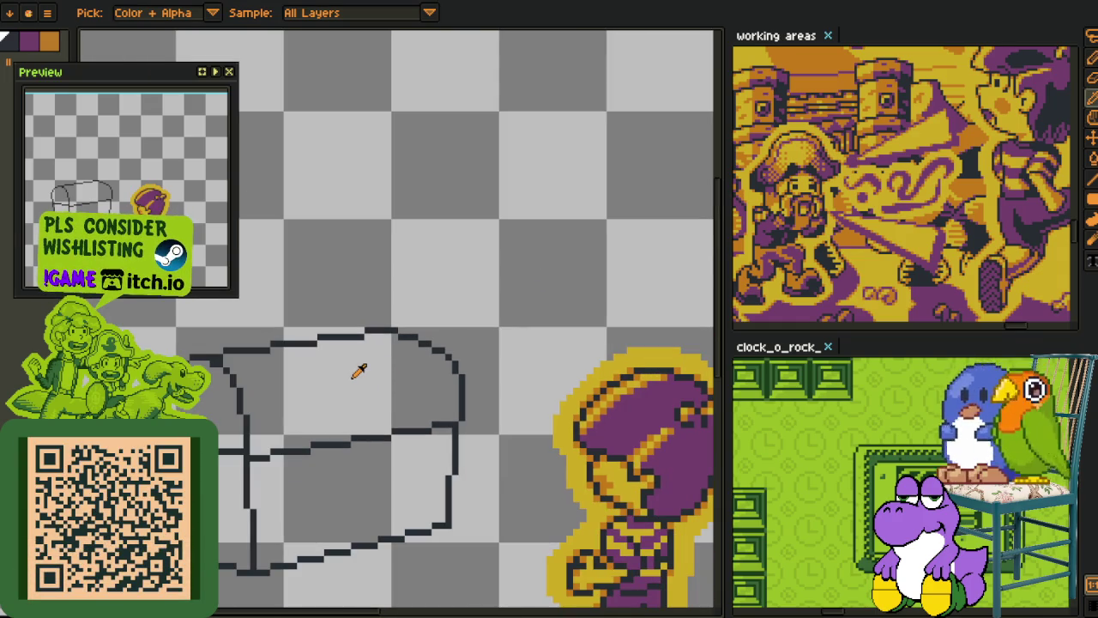
left_click_drag(411, 382, 363, 345)
scroll(363, 343, "down", 1)
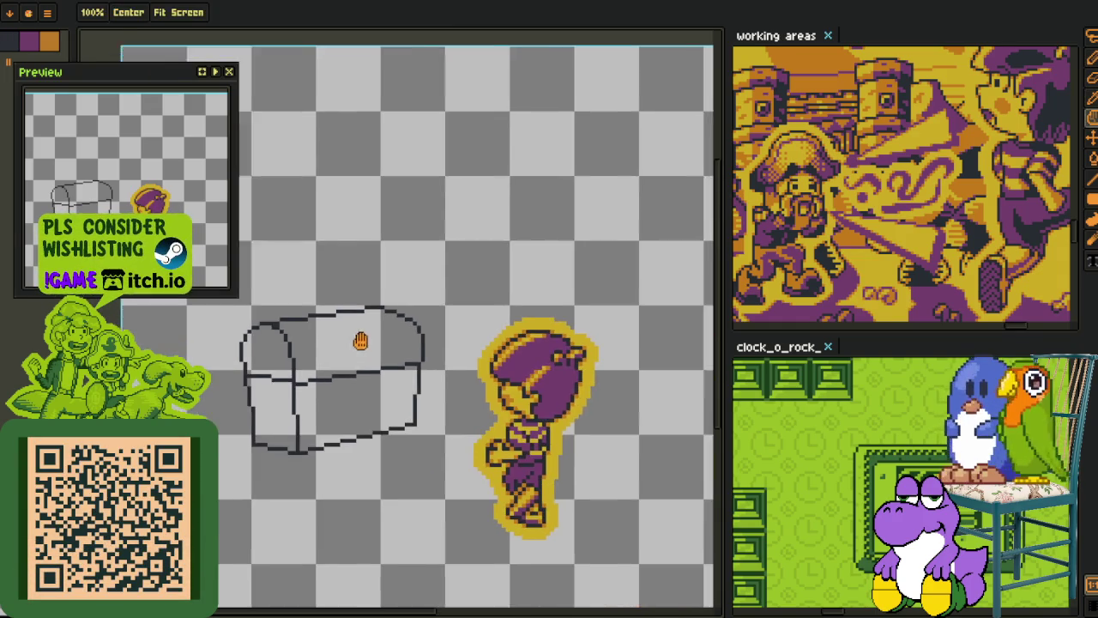
scroll(363, 336, "down", 1)
key("Tab")
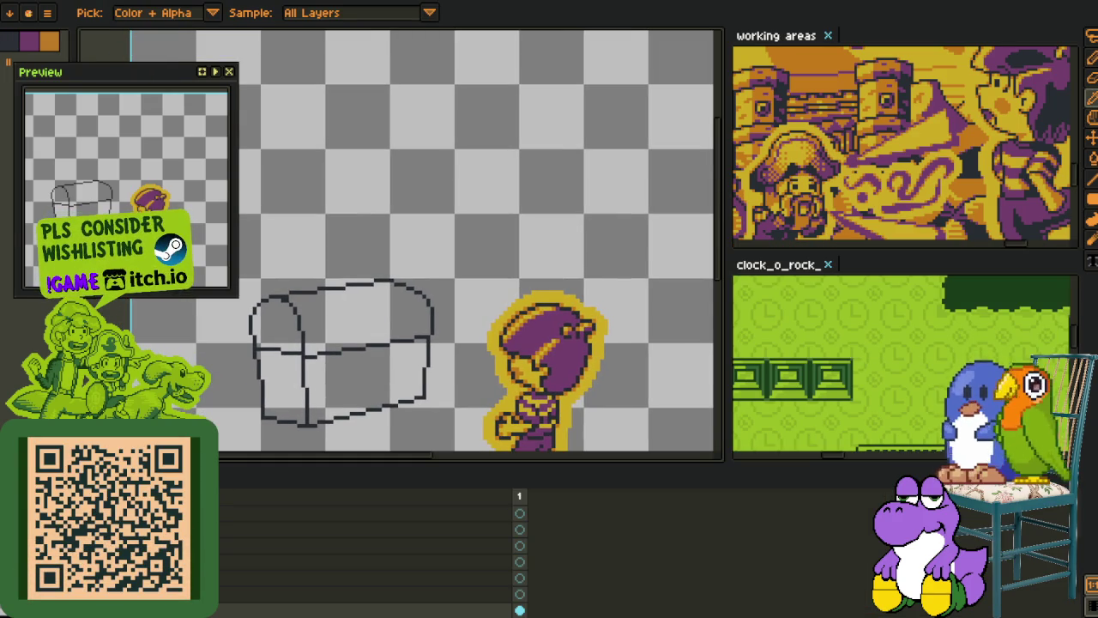
key("Tab")
Step: Draw diagonal stepped lines across the lid's left side, undoing a stray stroke
scroll(369, 365, "up", 2)
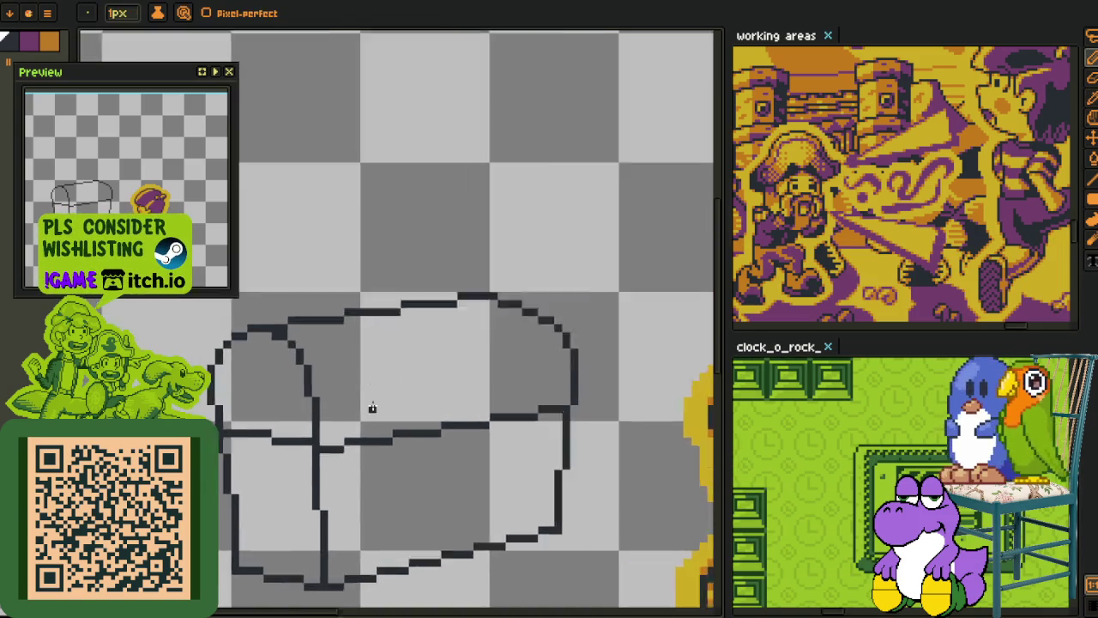
scroll(373, 409, "up", 2)
scroll(369, 400, "up", 2)
key("b")
mouse_move(360, 373)
left_mouse_down()
mouse_move(291, 330)
mouse_move(400, 426)
left_mouse_up()
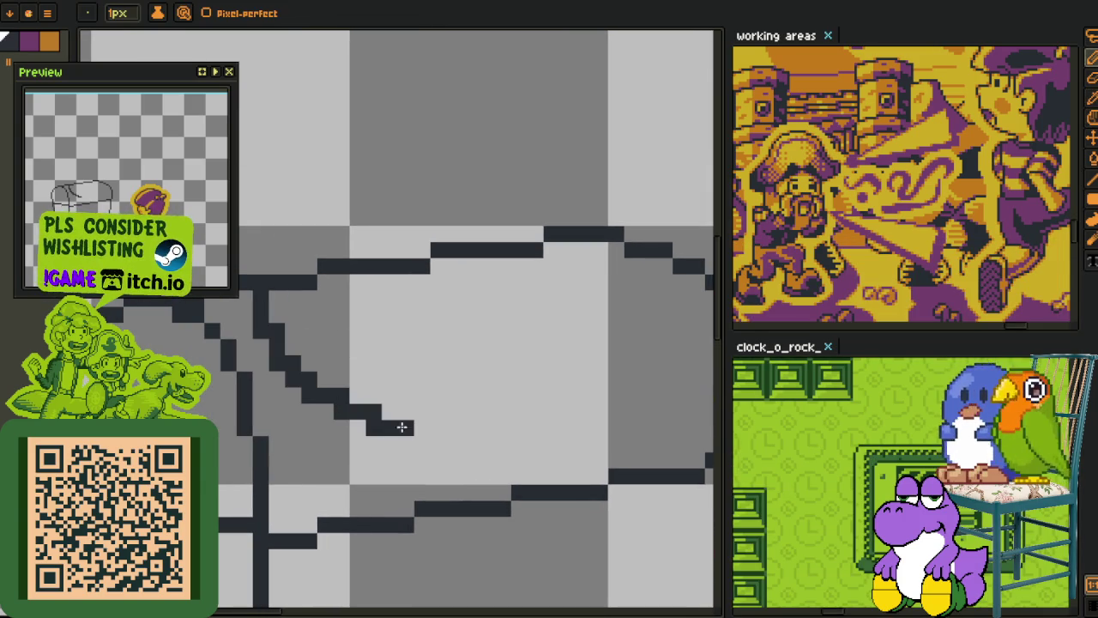
key("ctrl+z")
left_click_drag(292, 303, 461, 415)
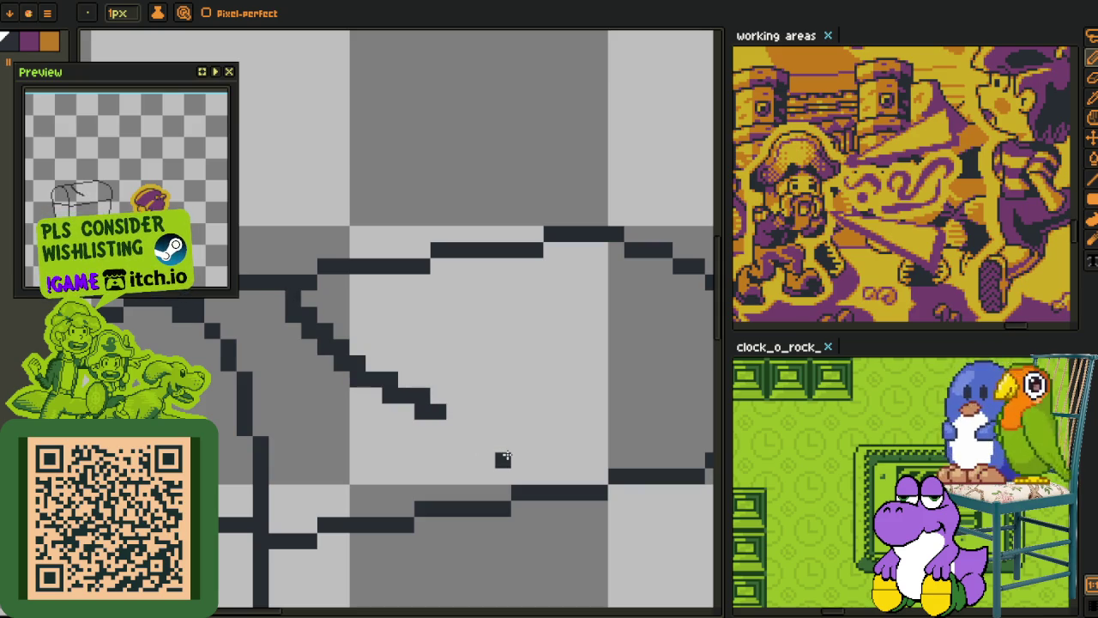
left_click_drag(503, 460, 481, 429)
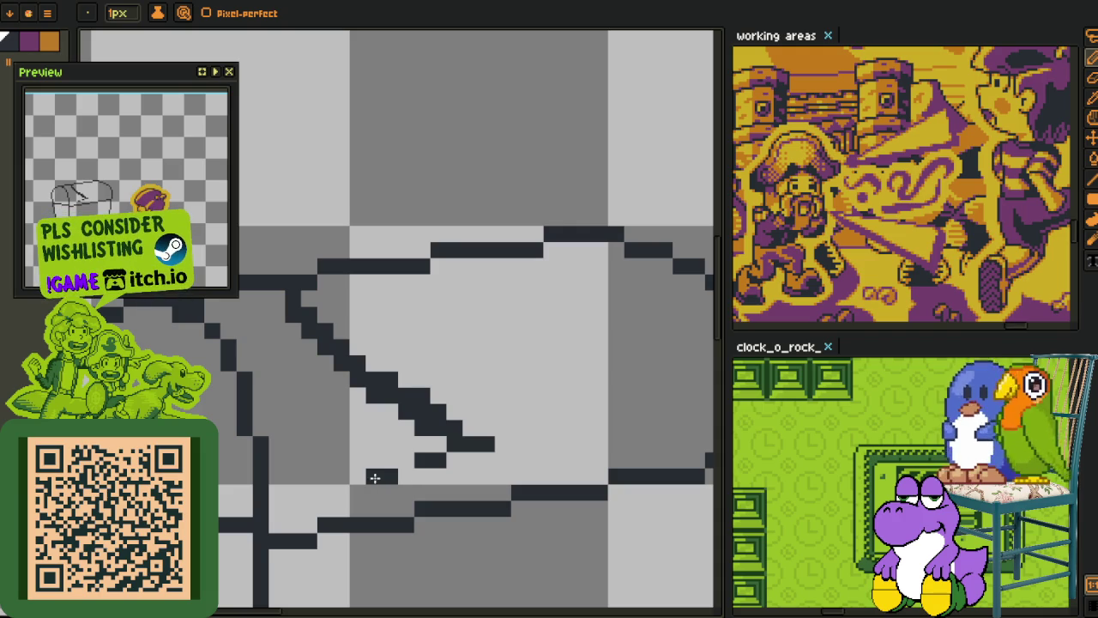
left_click_drag(355, 481, 326, 482)
Step: Erase doubled pixels so the diagonal lines become clean one-pixel stairs forming a wedge
mouse_move(249, 318)
left_mouse_down()
mouse_move(283, 383)
mouse_move(282, 410)
mouse_move(314, 453)
left_mouse_up()
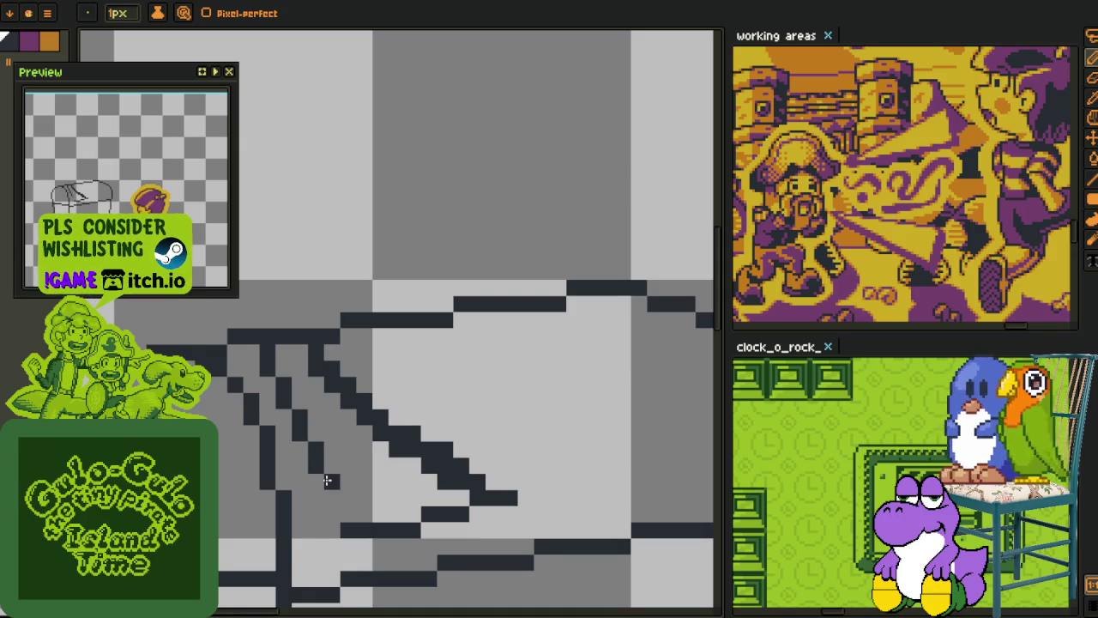
scroll(340, 499, "down", 5)
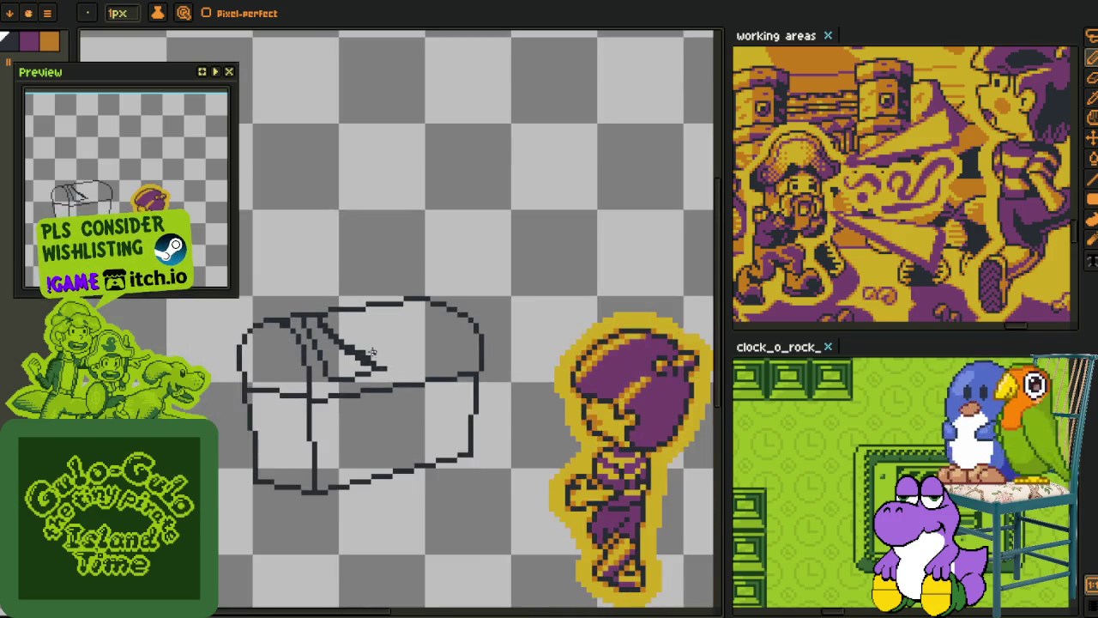
scroll(408, 393, "up", 5)
left_click_drag(396, 381, 335, 346)
left_click_drag(281, 301, 363, 383)
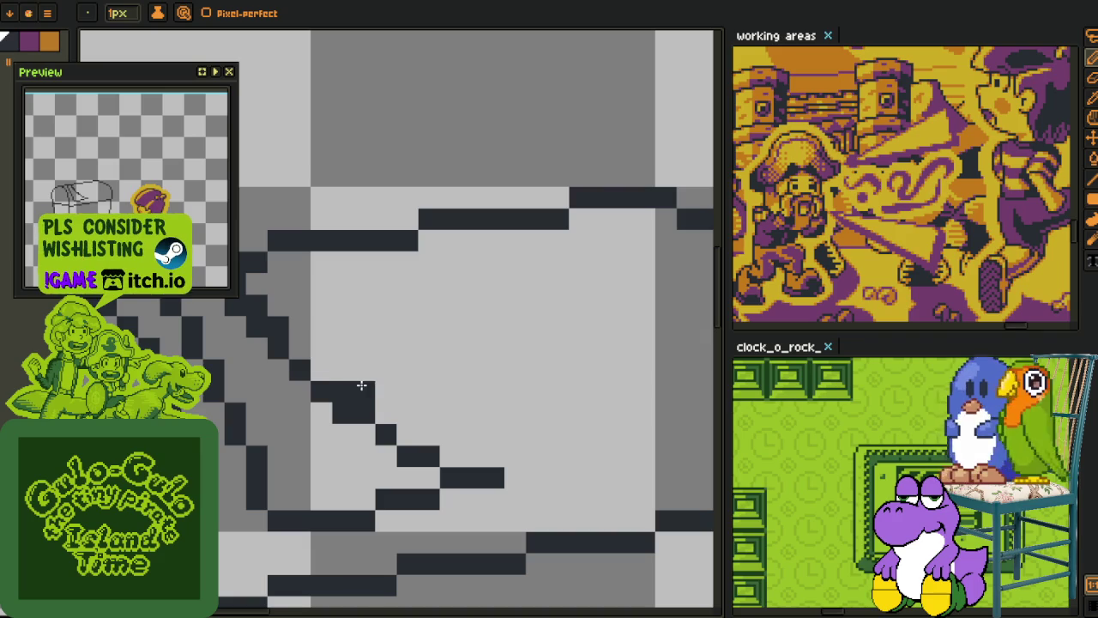
left_click(267, 299)
scroll(268, 299, "down", 5)
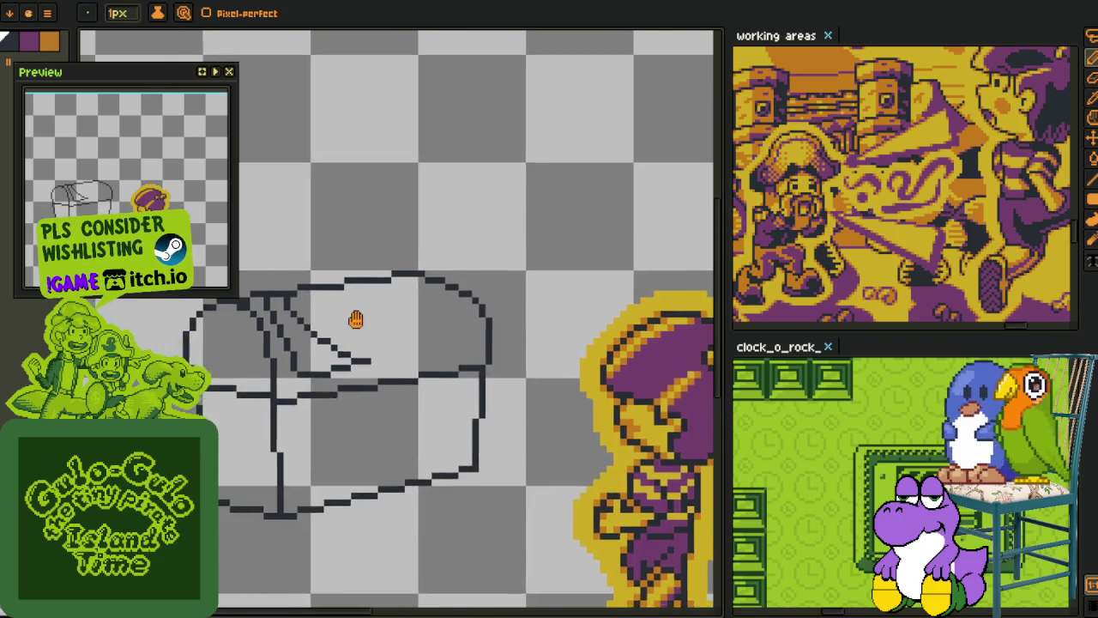
scroll(392, 372, "up", 1)
scroll(372, 355, "up", 4)
scroll(336, 383, "down", 2)
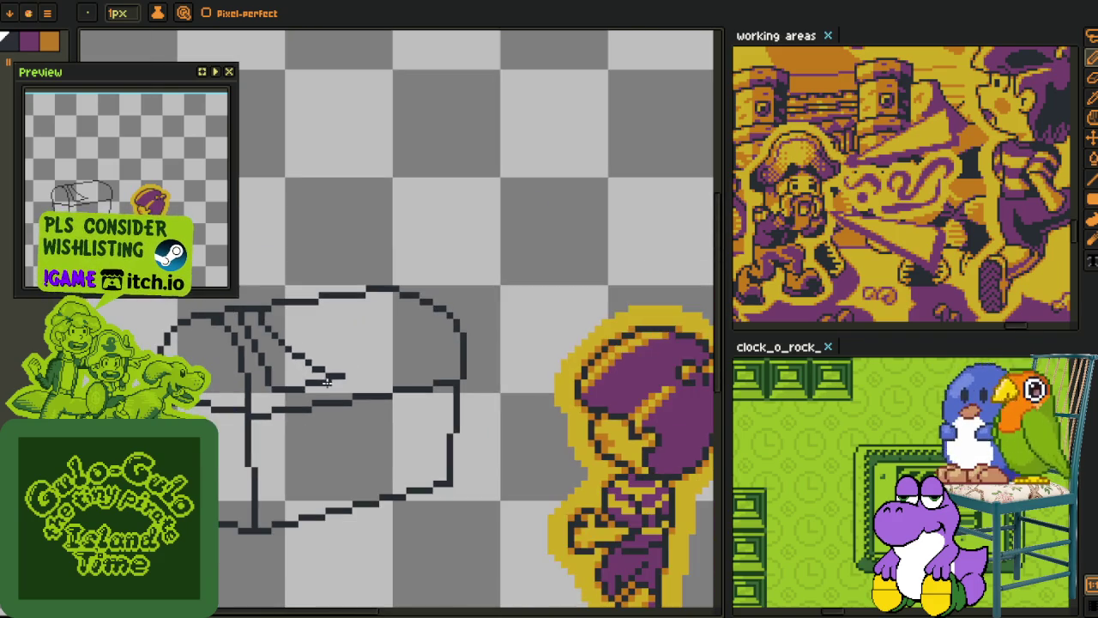
scroll(274, 334, "up", 2)
key("m")
key("Tab")
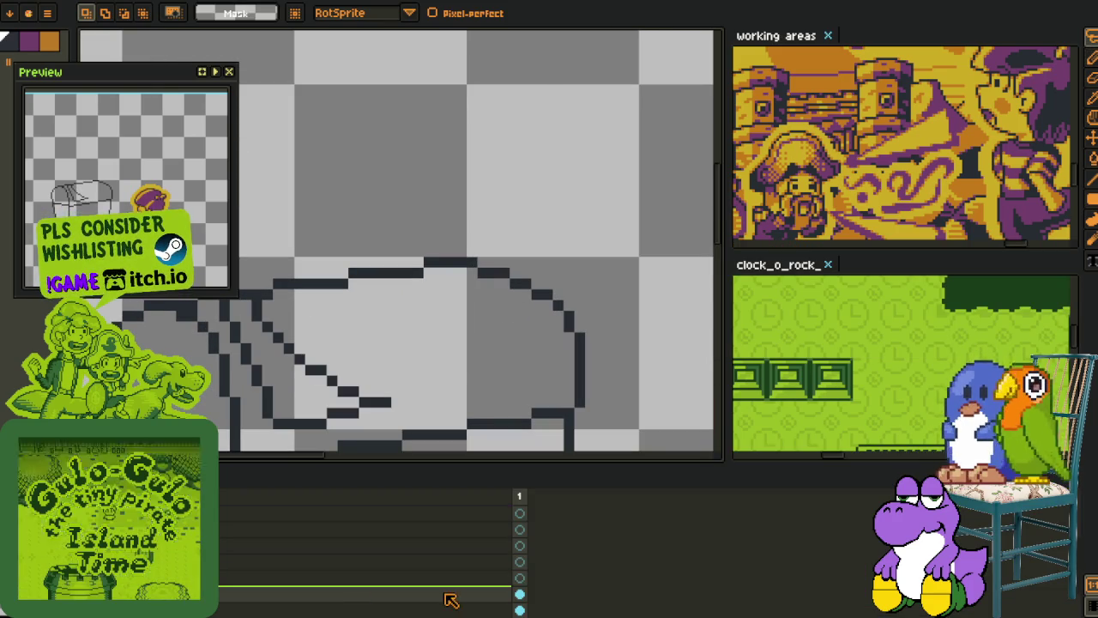
Step: Hide the timeline and draw a stepped pencil line across the chest lid's front
scroll(300, 387, "down", 1)
key("Tab")
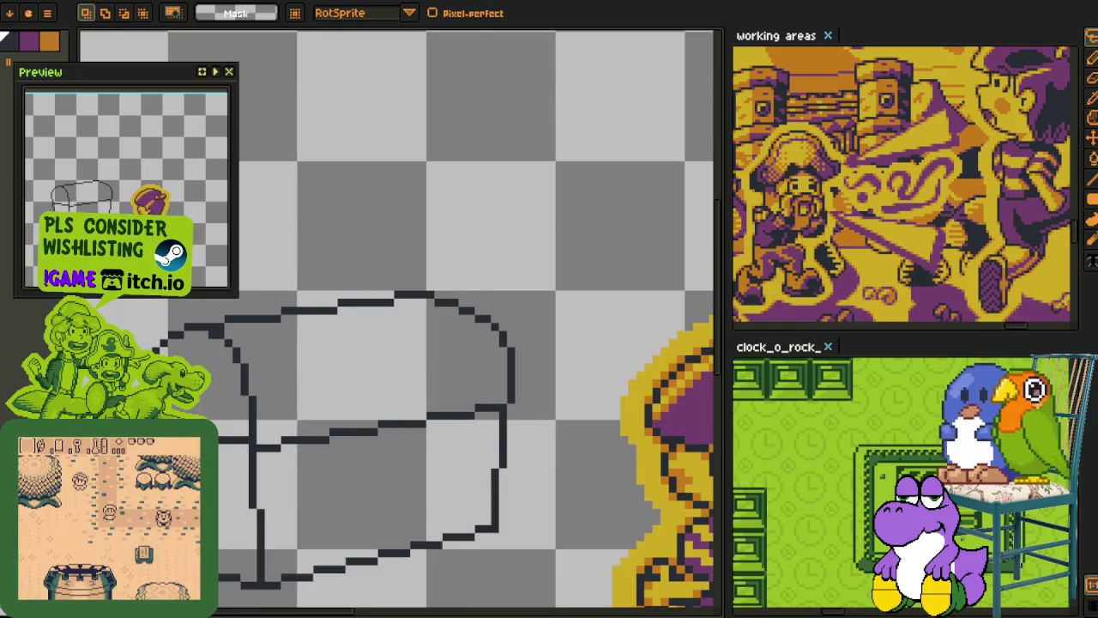
scroll(269, 429, "up", 1)
key("i")
key("b")
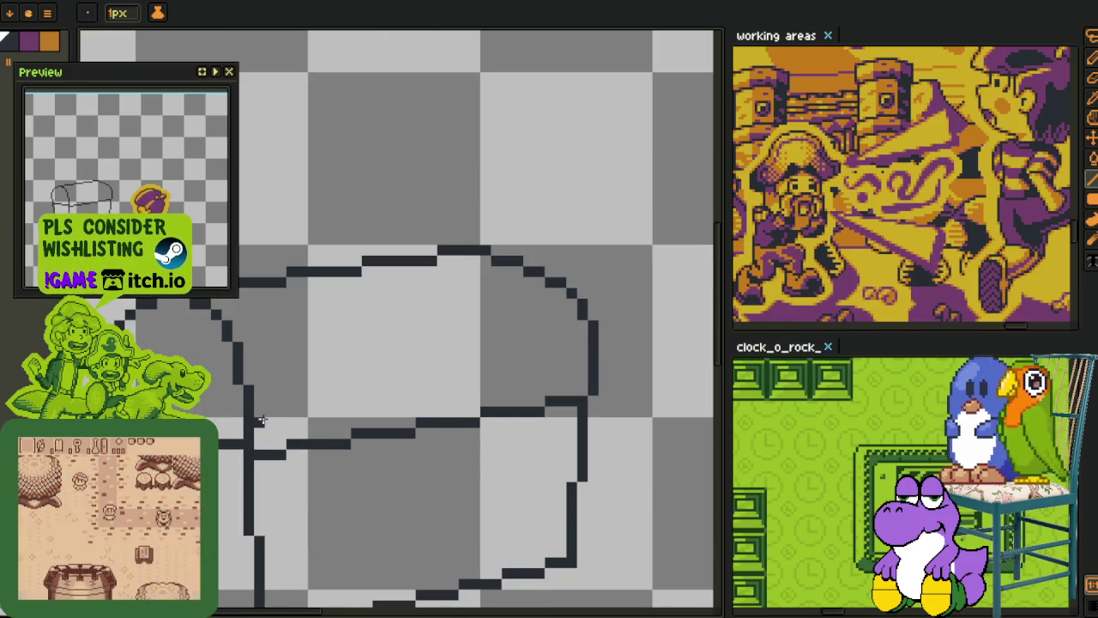
left_click_drag(258, 421, 583, 365)
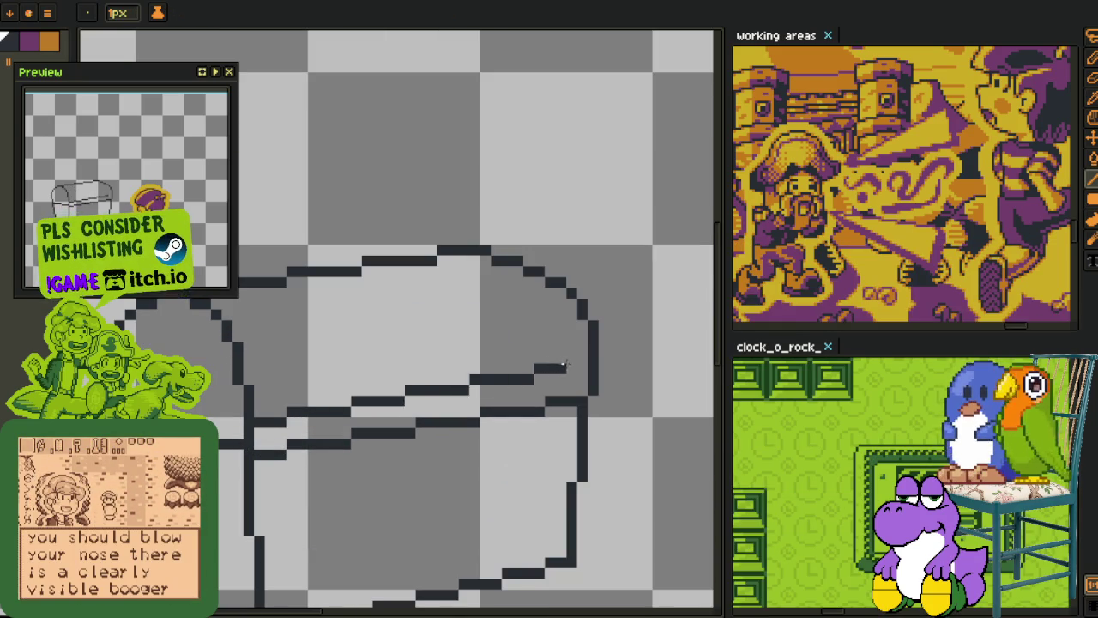
Step: Draw a second diagonal line inside the lid's left side, parallel to the first
scroll(567, 369, "down", 2)
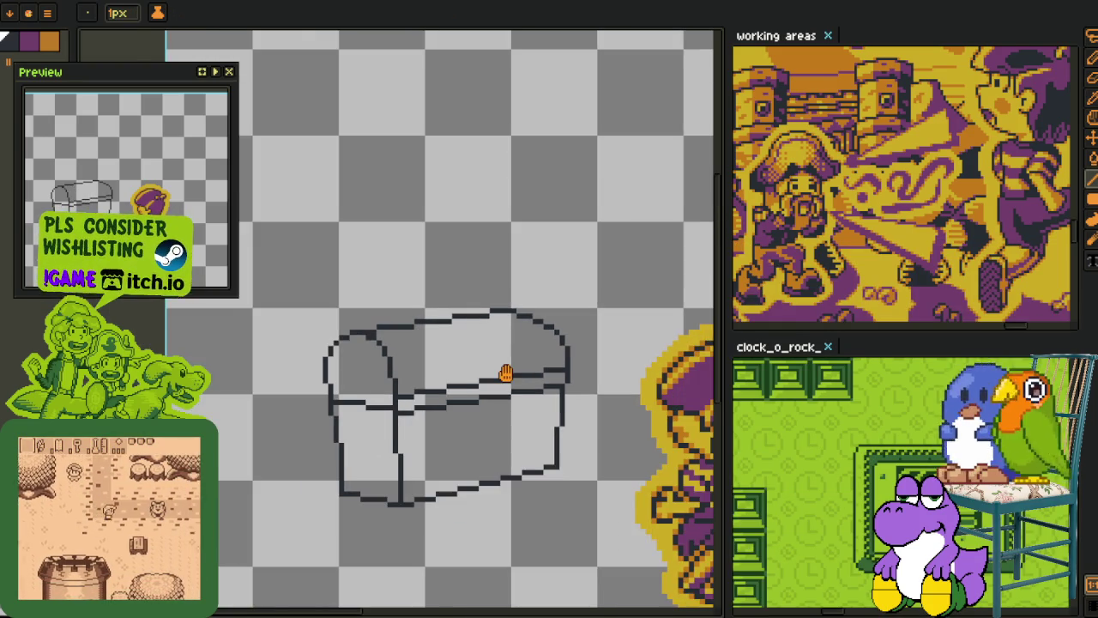
scroll(382, 393, "up", 2)
scroll(365, 412, "down", 1)
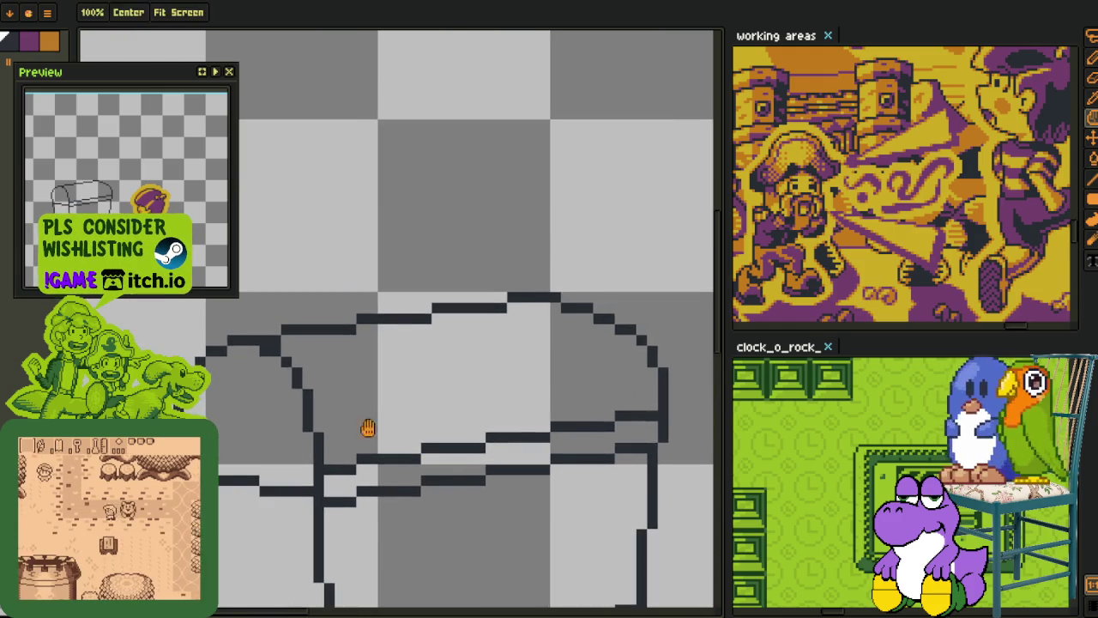
scroll(343, 404, "up", 2)
scroll(313, 356, "down", 1)
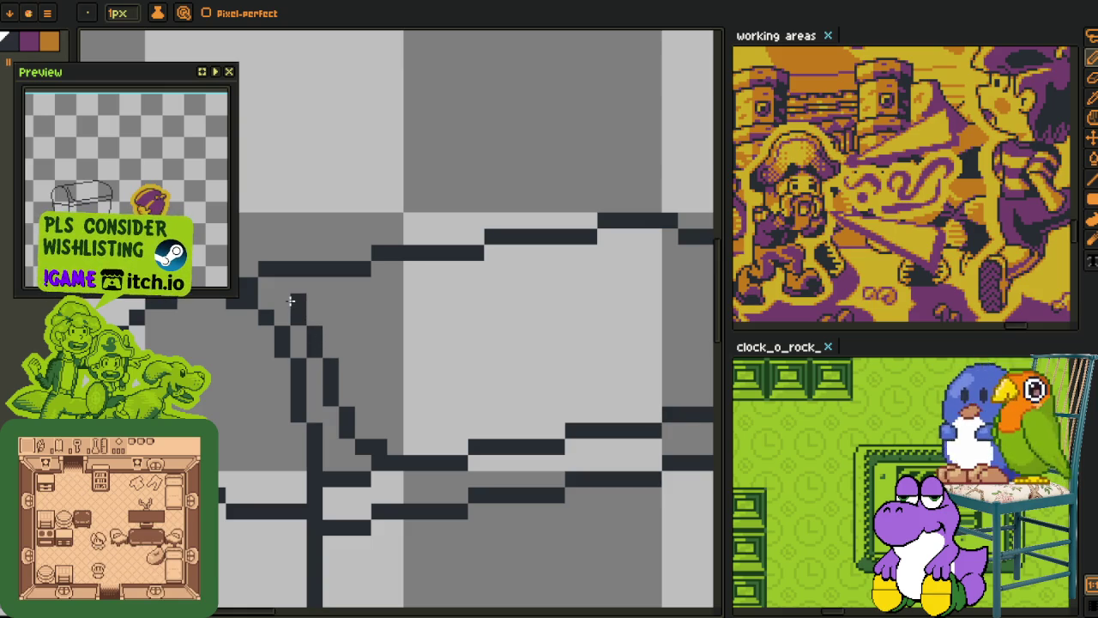
scroll(283, 289, "down", 2)
scroll(317, 318, "up", 1)
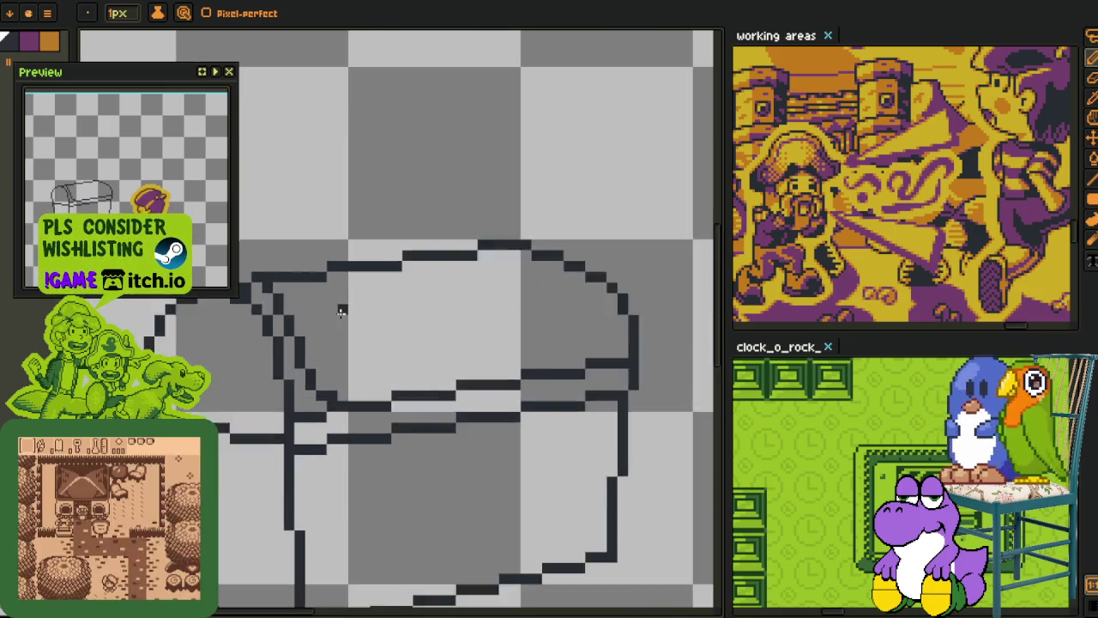
scroll(330, 338, "up", 1)
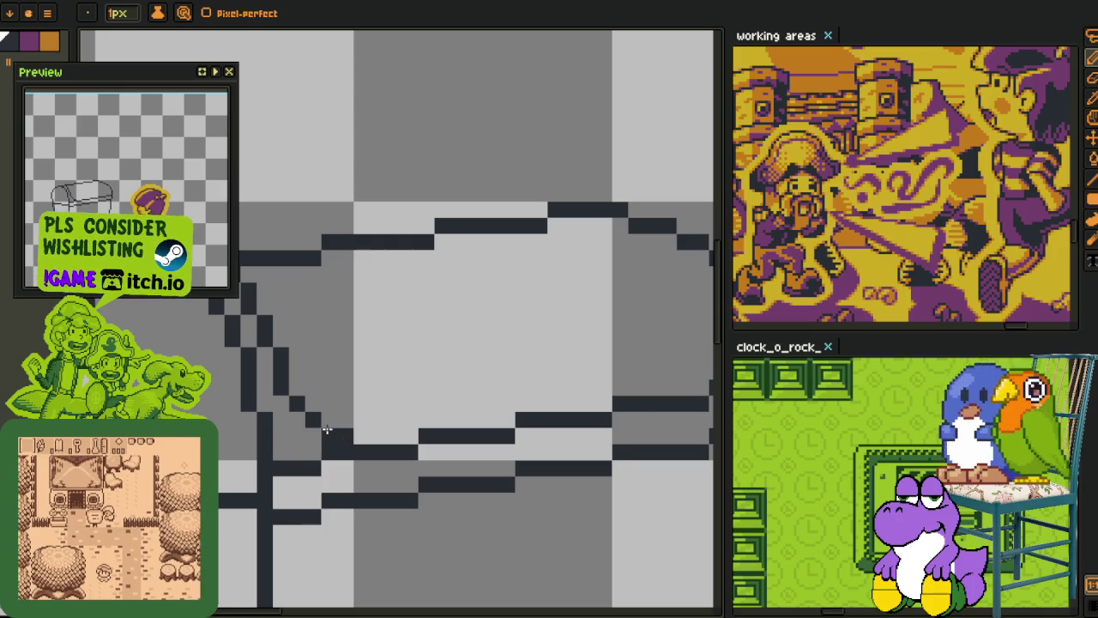
scroll(327, 429, "down", 2)
scroll(349, 355, "up", 1)
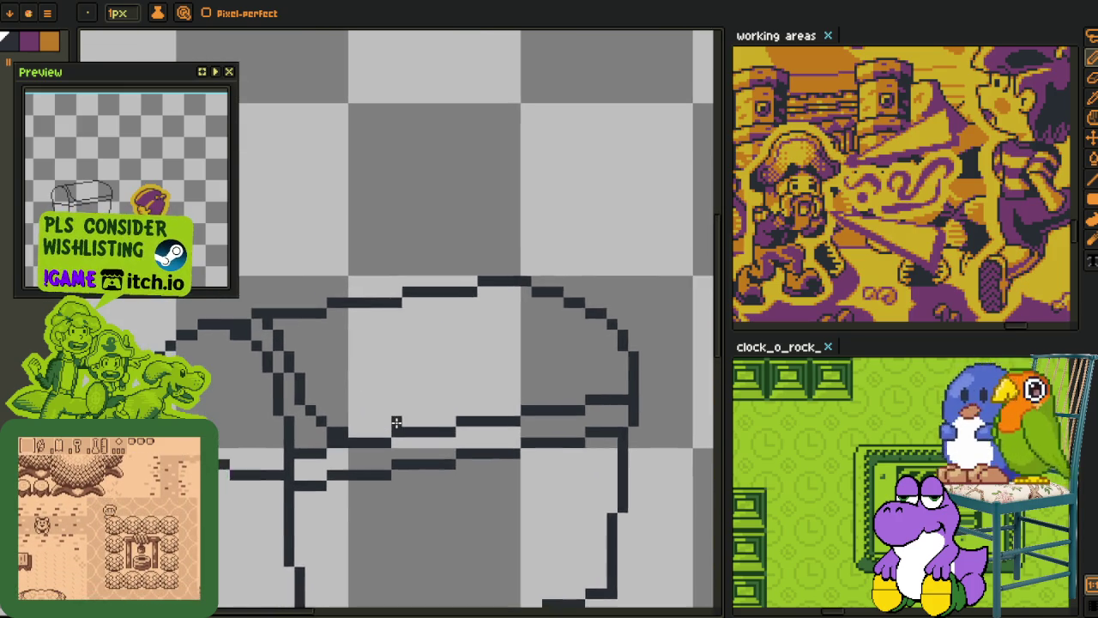
scroll(392, 421, "up", 3)
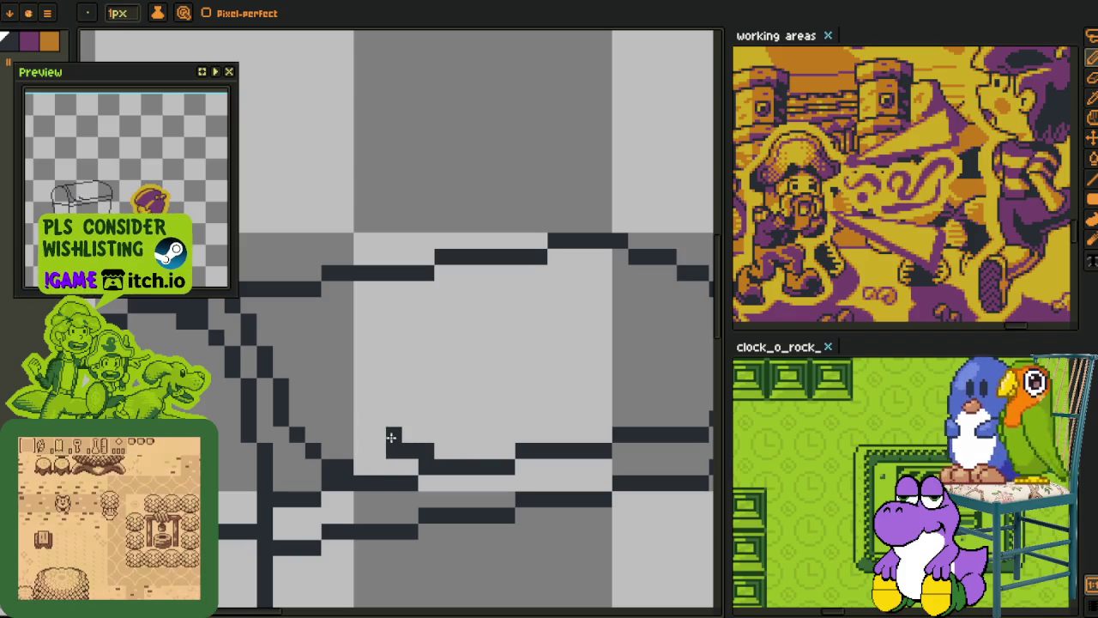
left_click_drag(390, 436, 340, 384)
left_click(309, 324)
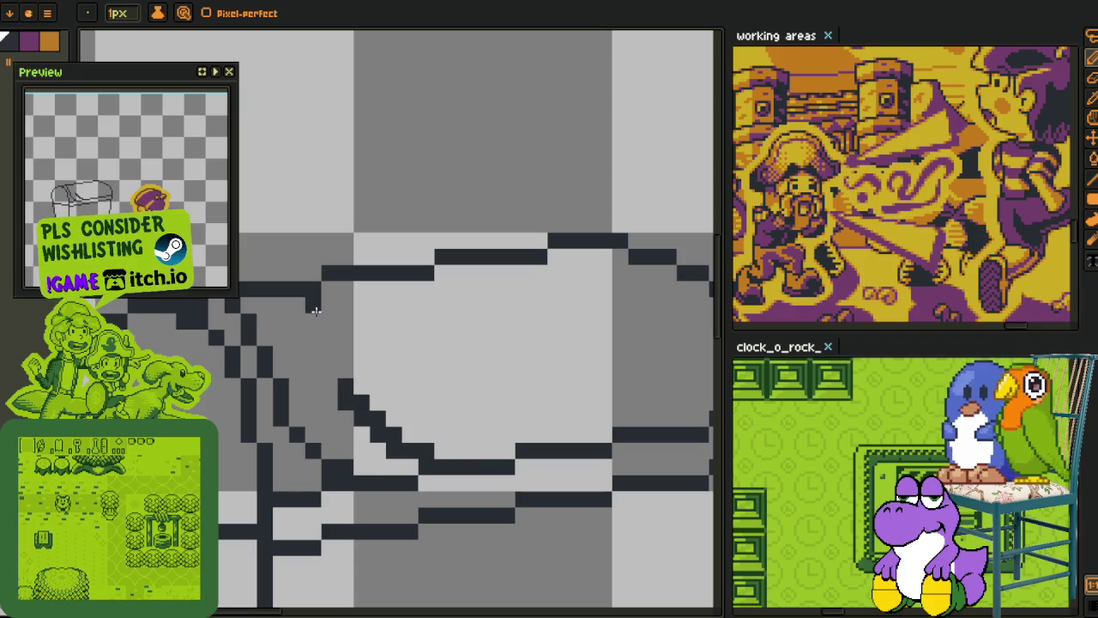
left_click_drag(316, 304, 314, 343)
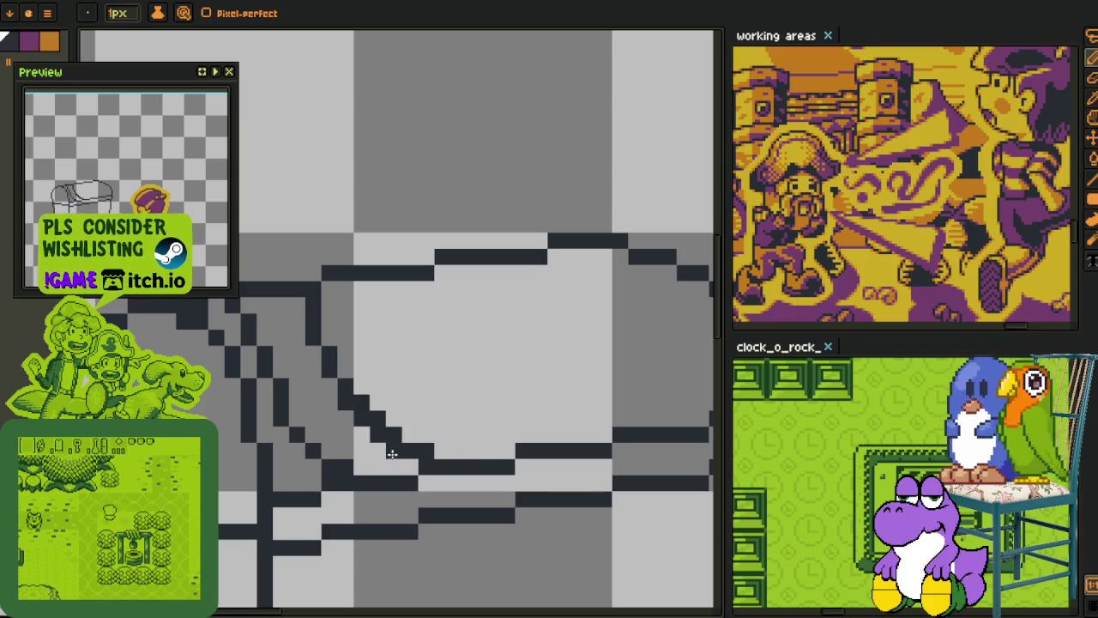
left_click(425, 435)
left_click_drag(426, 439, 361, 417)
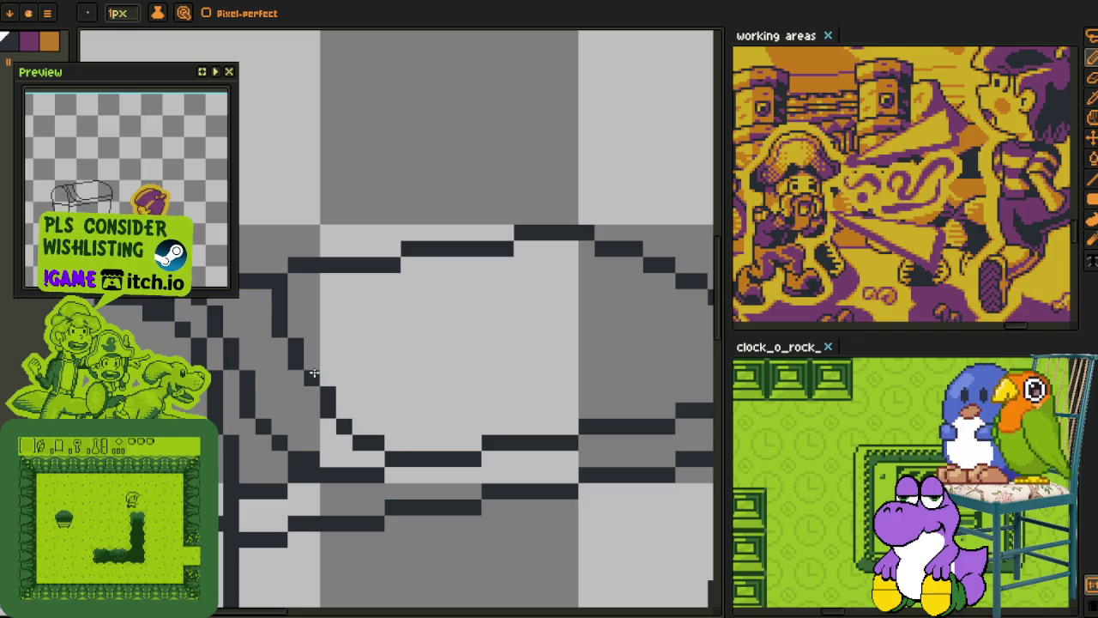
Step: Tidy stray pixels along the lid's diagonal lines and zoom back out
mouse_move(376, 314)
left_mouse_down()
mouse_move(368, 356)
mouse_move(412, 397)
mouse_move(444, 459)
mouse_move(470, 465)
mouse_move(372, 412)
mouse_move(322, 337)
left_mouse_up()
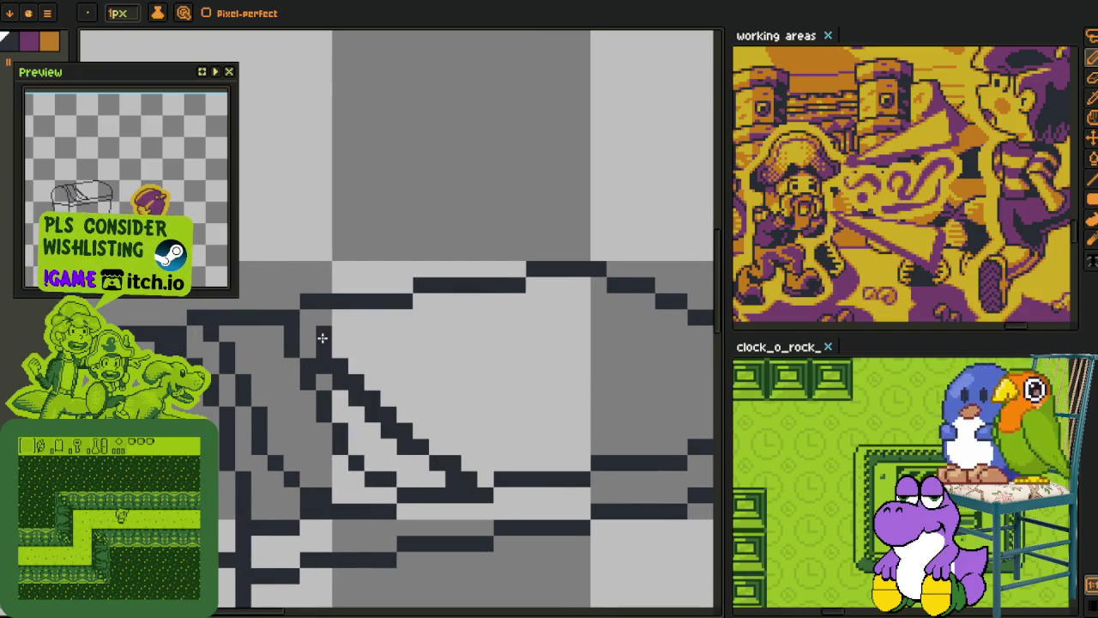
left_click(323, 319)
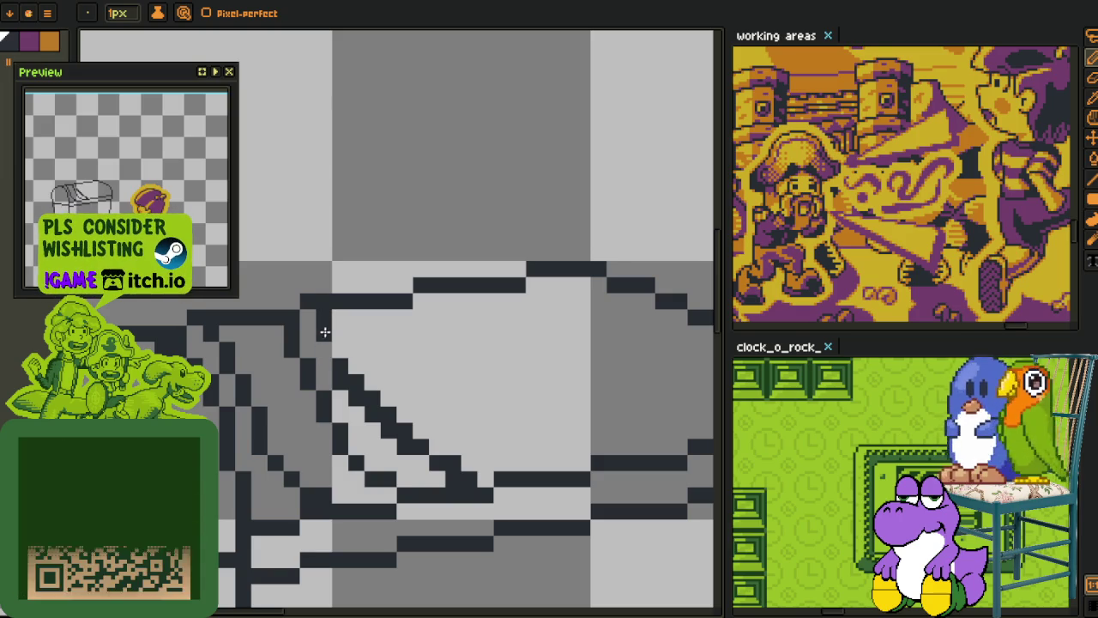
left_click(340, 352)
left_click_drag(340, 369, 369, 416)
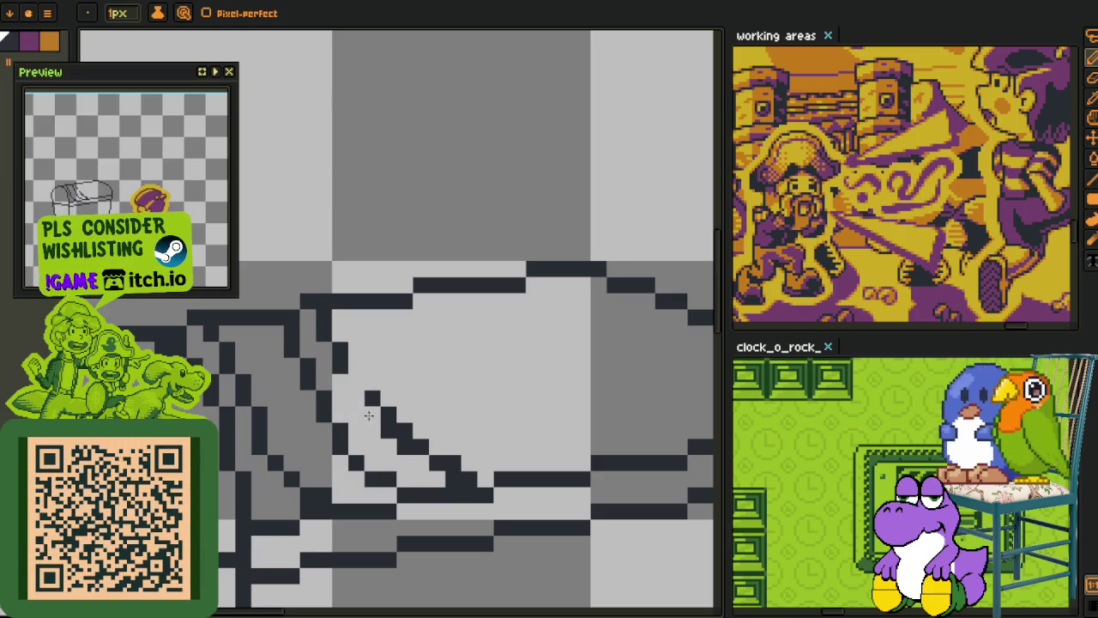
left_click(448, 461)
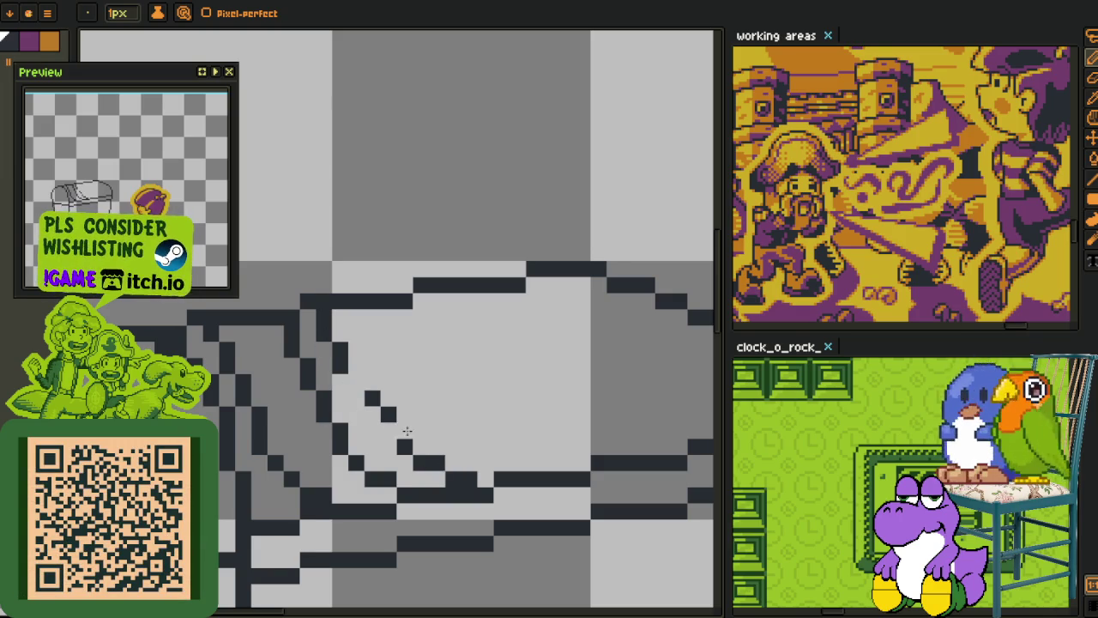
left_click(357, 382)
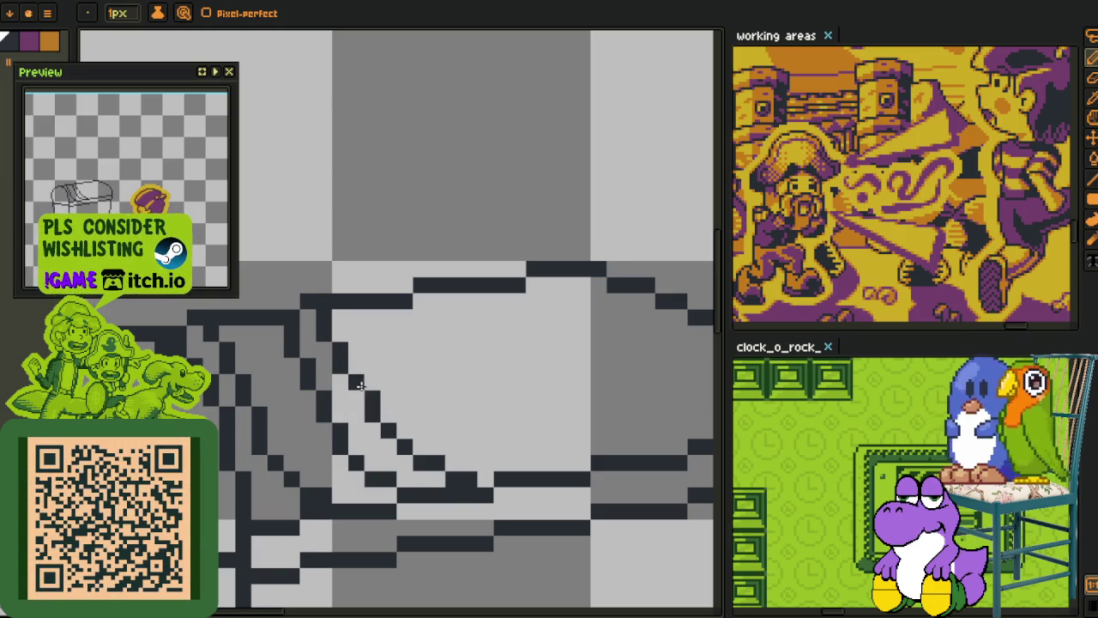
scroll(359, 394, "down", 3)
scroll(359, 395, "down", 3)
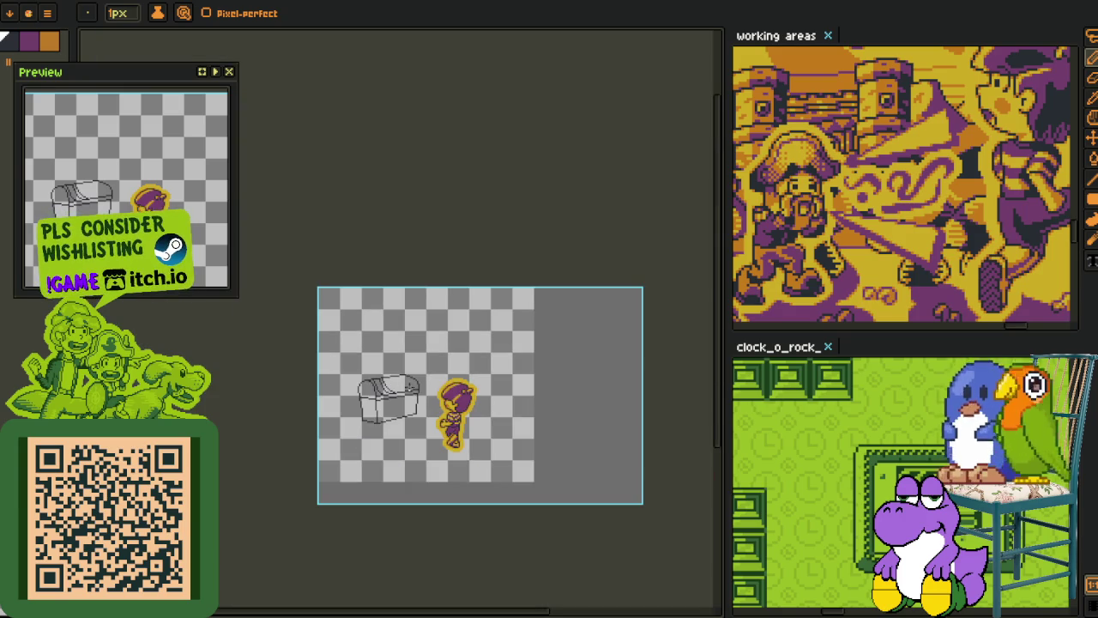
Step: Marquee-select and delete the chest's inner sketch lines
scroll(393, 382, "up", 2)
scroll(388, 381, "up", 1)
scroll(360, 378, "up", 1)
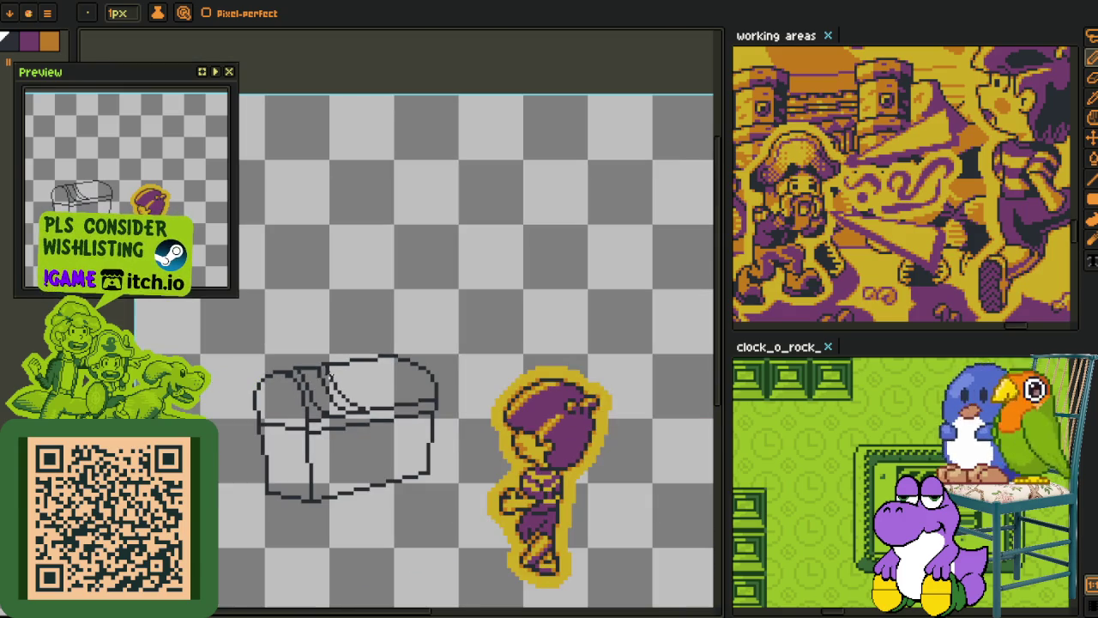
key("r")
left_click_drag(264, 333, 510, 520)
key("Delete")
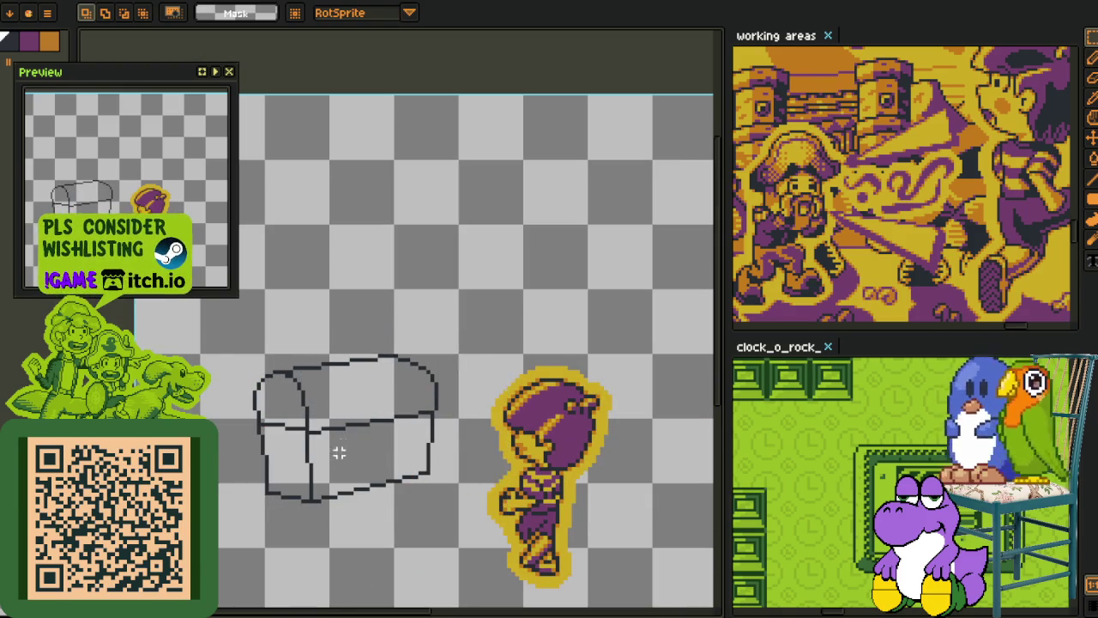
Step: Redraw the lid's front edge across the chest with the pencil
key("p")
scroll(323, 418, "up", 1)
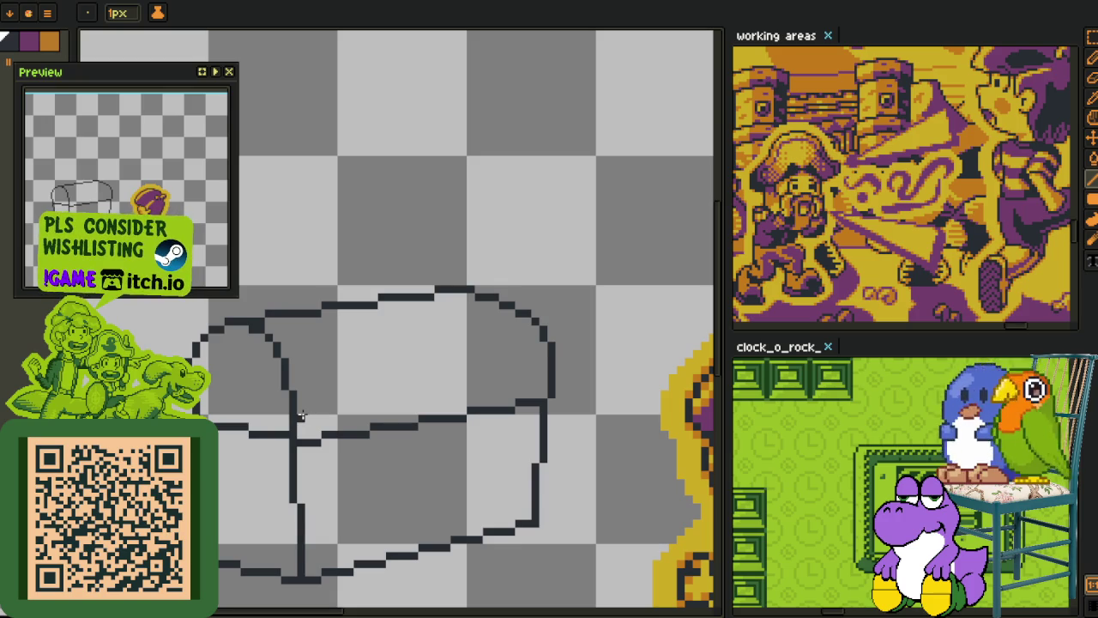
left_click_drag(301, 416, 527, 377)
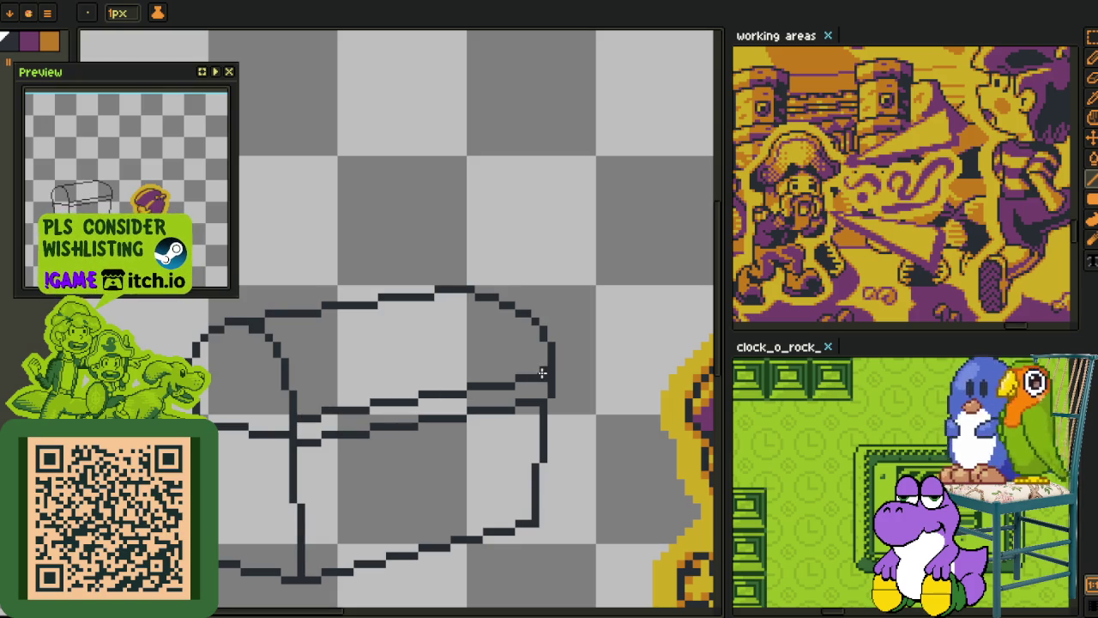
key("ctrl+z")
left_click_drag(543, 385, 295, 410)
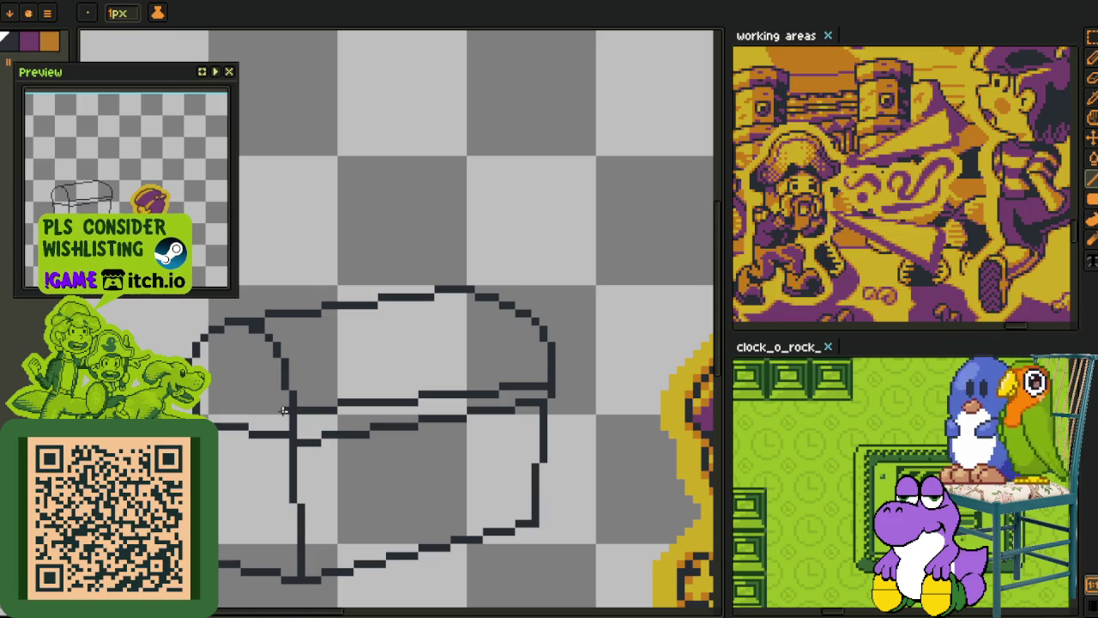
scroll(204, 401, "down", 2)
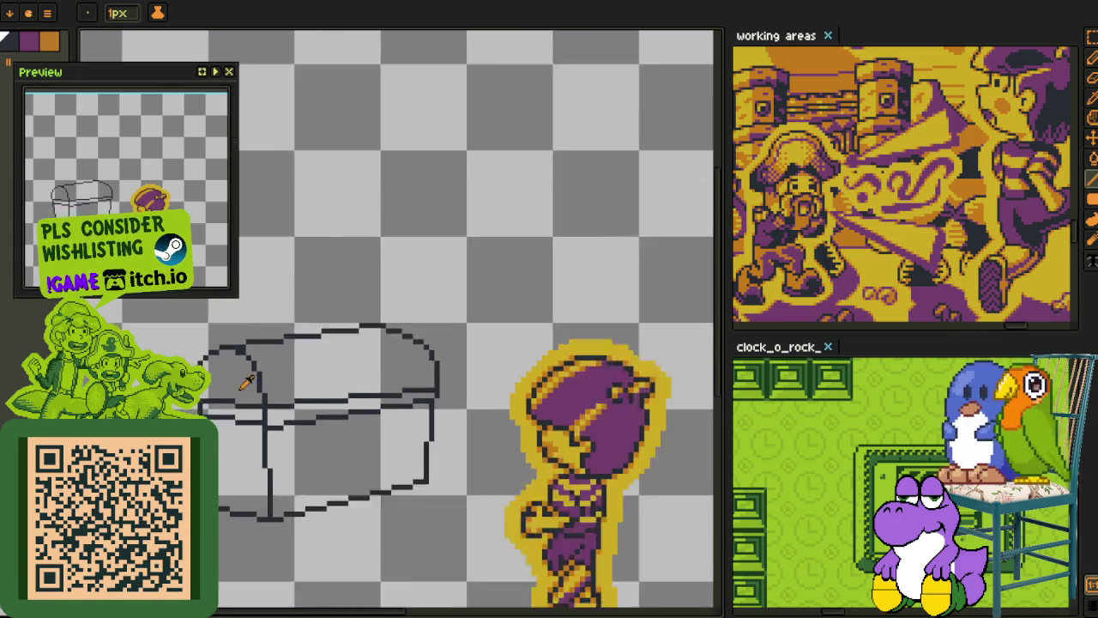
Step: Add a new layer, Layer 1, and return to the pencil over the chest
key("i")
key("Tab")
right_click(206, 593)
key("Escape")
right_click(215, 506)
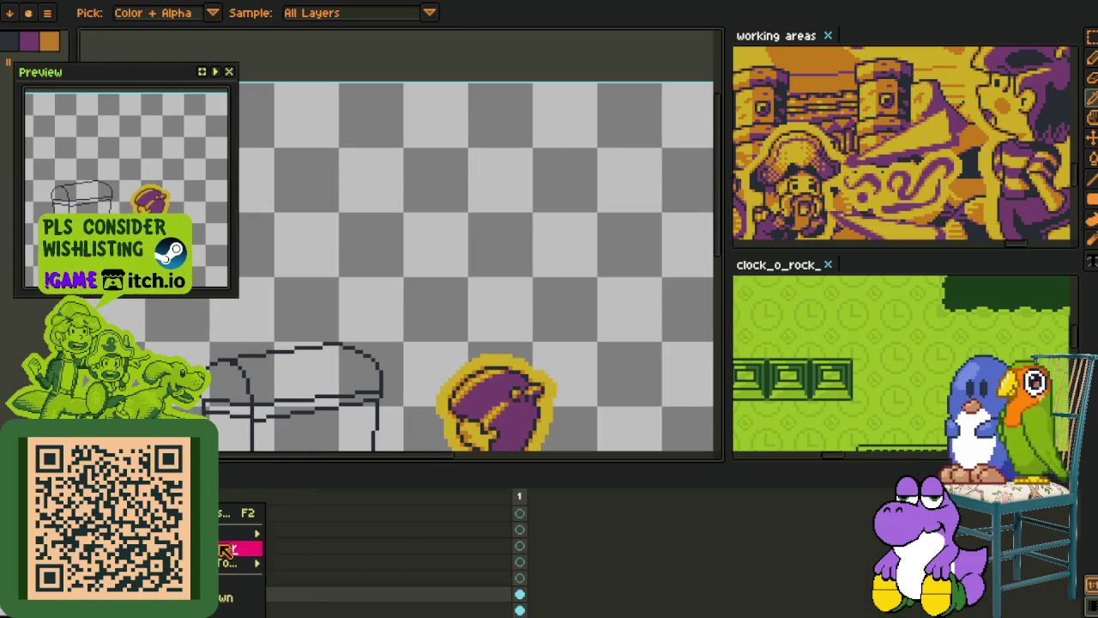
left_click(249, 529)
key("Tab")
scroll(391, 352, "up", 2)
key("b")
scroll(391, 360, "up", 2)
left_click_drag(449, 341, 388, 388)
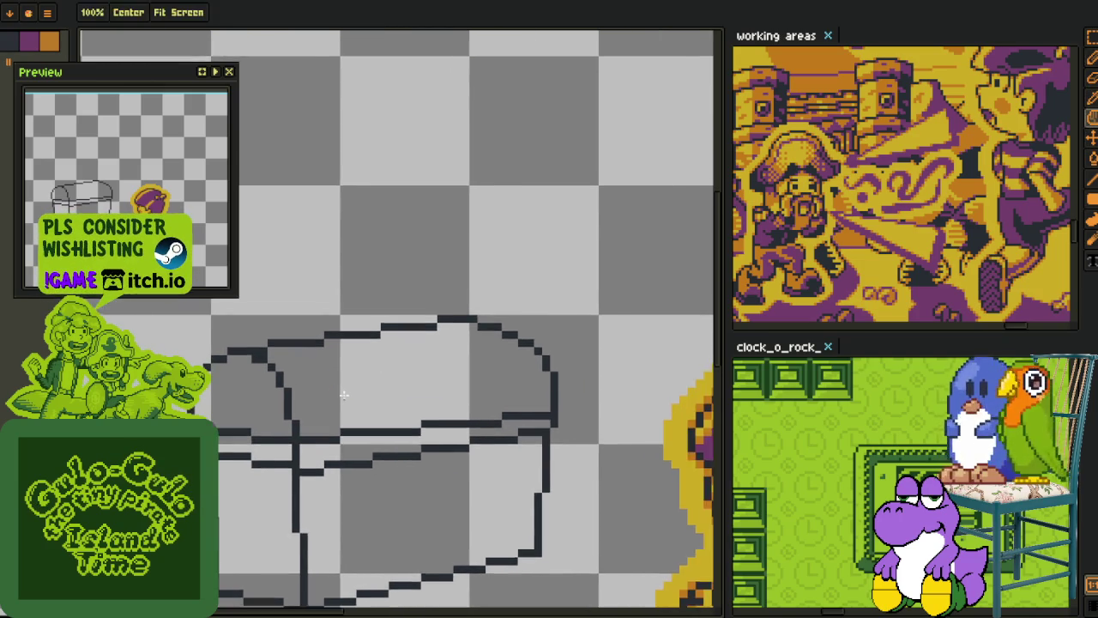
scroll(347, 380, "up", 1)
Step: Draw red diagonal strap strokes and a red curve down the lid's right side
left_click_drag(393, 422, 296, 310)
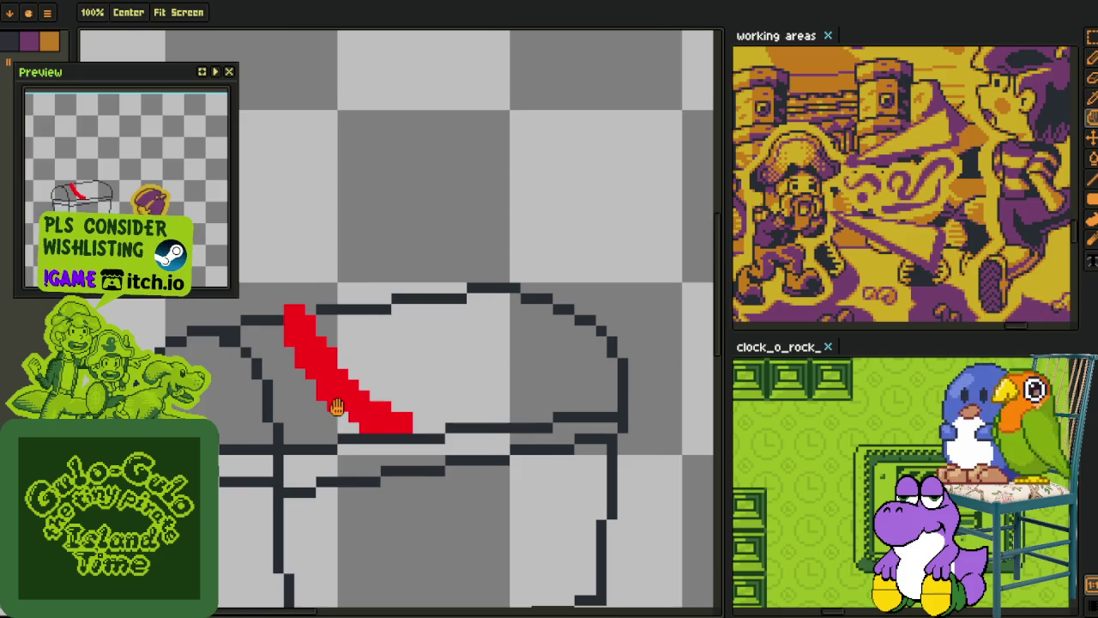
left_click_drag(405, 424, 423, 435)
left_click_drag(257, 343, 298, 436)
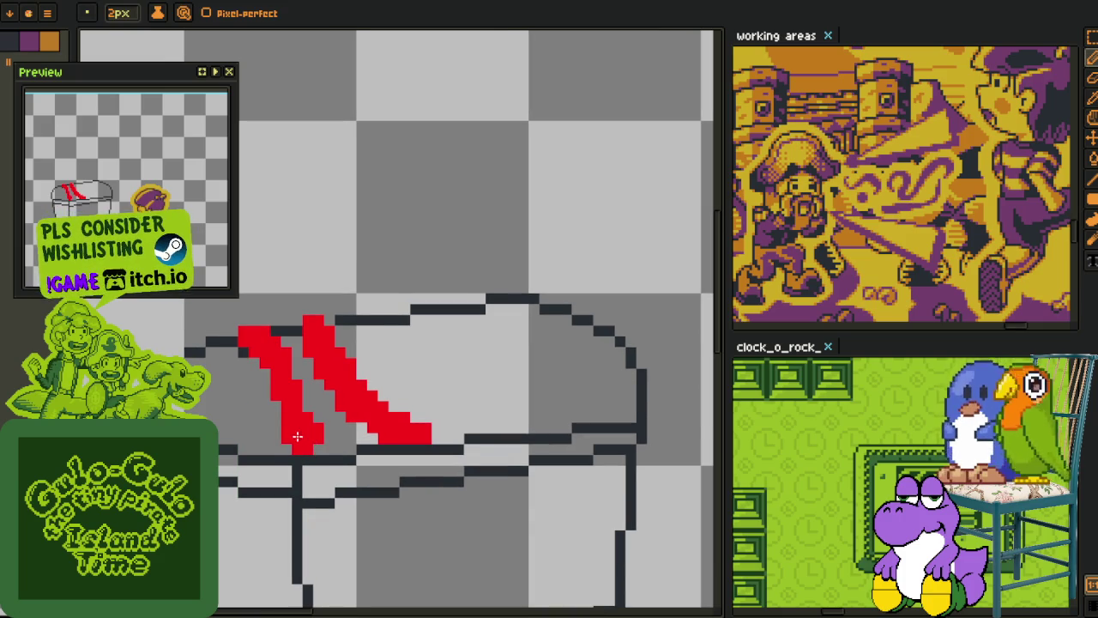
left_click_drag(419, 385, 326, 404)
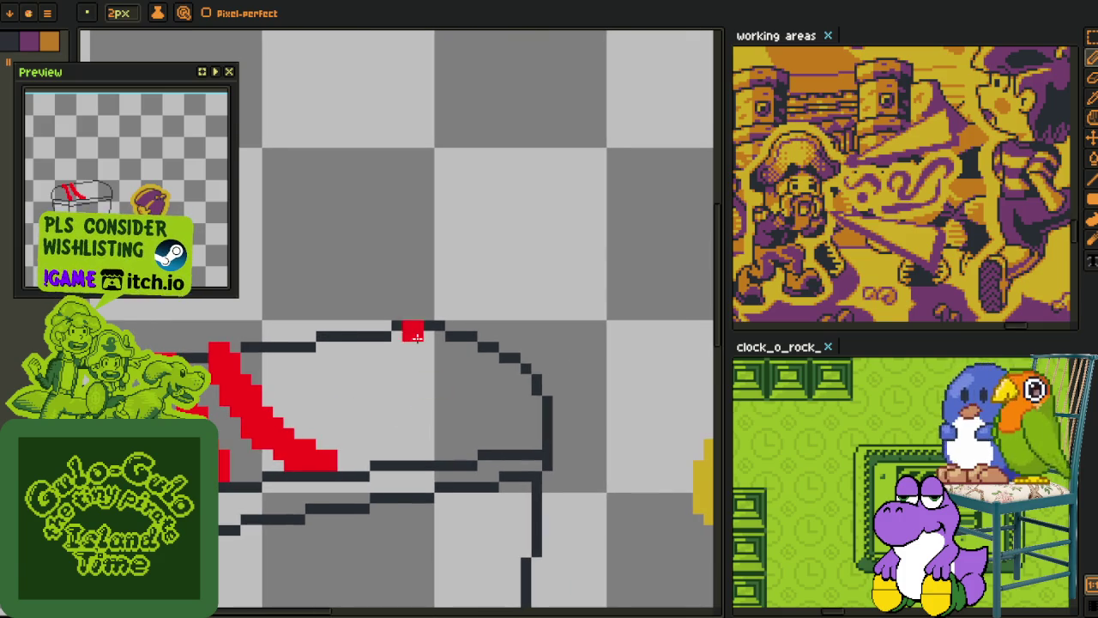
mouse_move(387, 336)
left_mouse_down()
mouse_move(417, 359)
mouse_move(427, 416)
mouse_move(404, 443)
mouse_move(409, 432)
left_mouse_up()
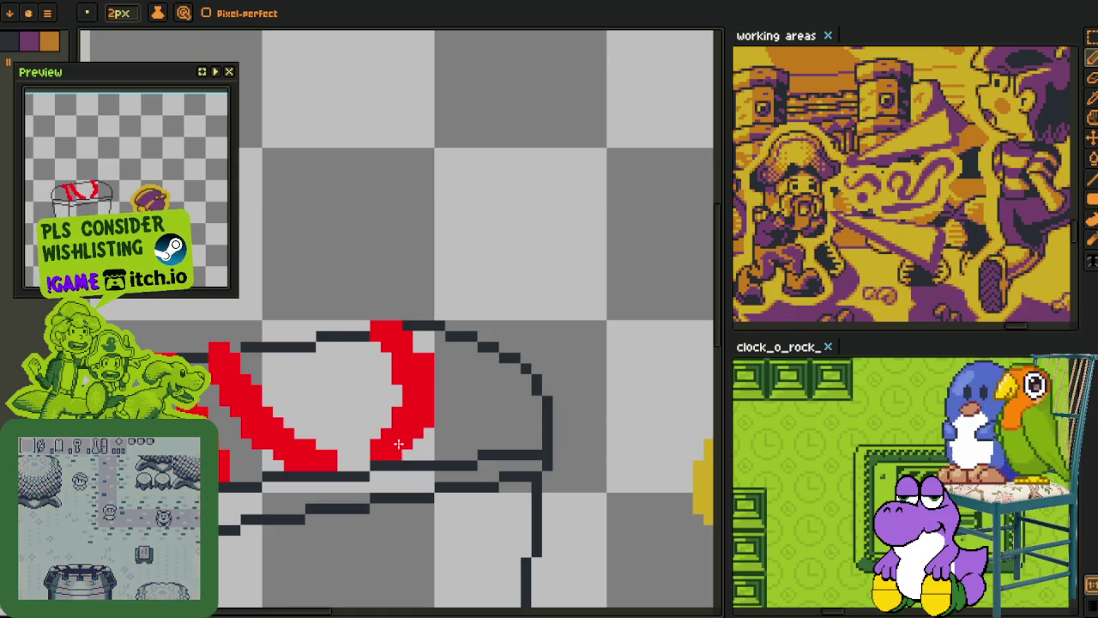
mouse_move(350, 336)
left_mouse_down()
mouse_move(378, 341)
mouse_move(404, 392)
left_mouse_up()
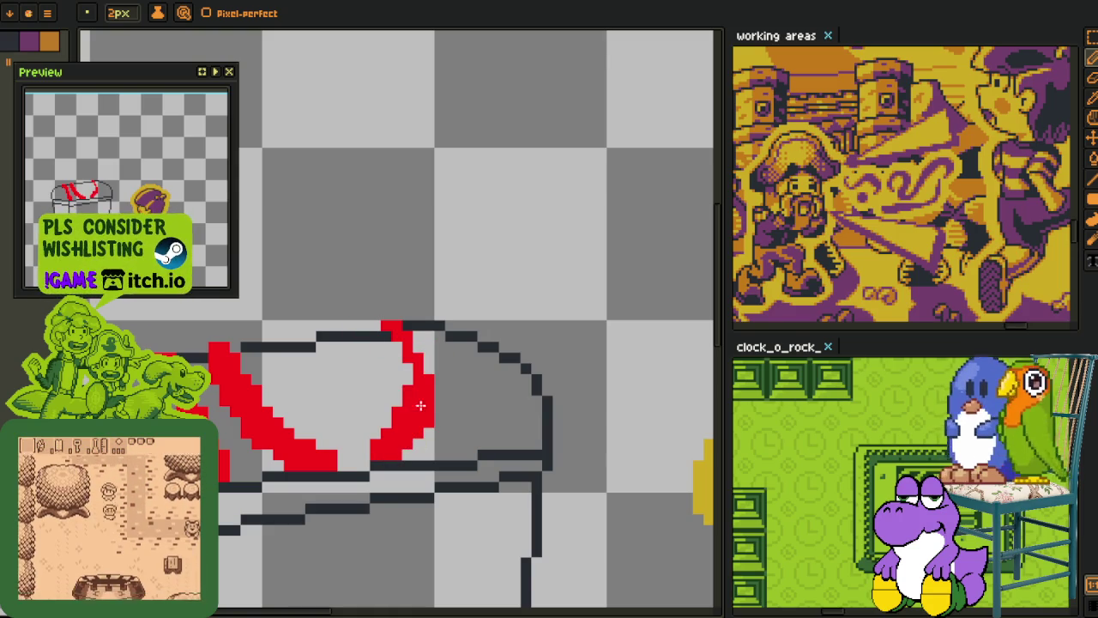
left_click_drag(387, 420, 385, 463)
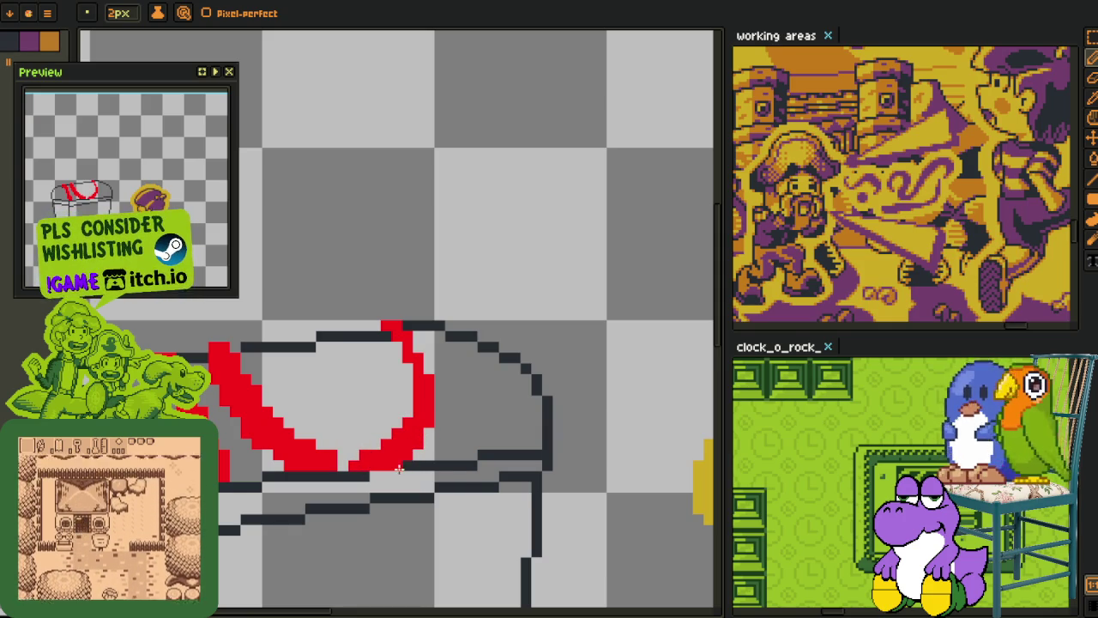
Step: Trace the lid's right-edge curve in red, undoing misplaced pixels
left_click_drag(399, 468, 358, 506)
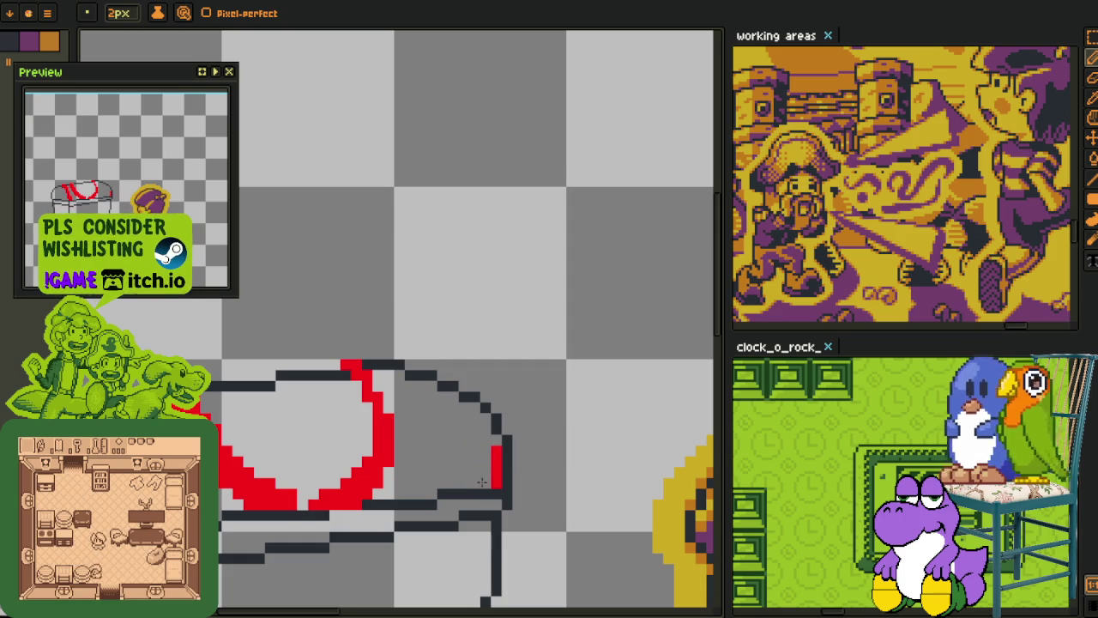
scroll(488, 432, "up", 1)
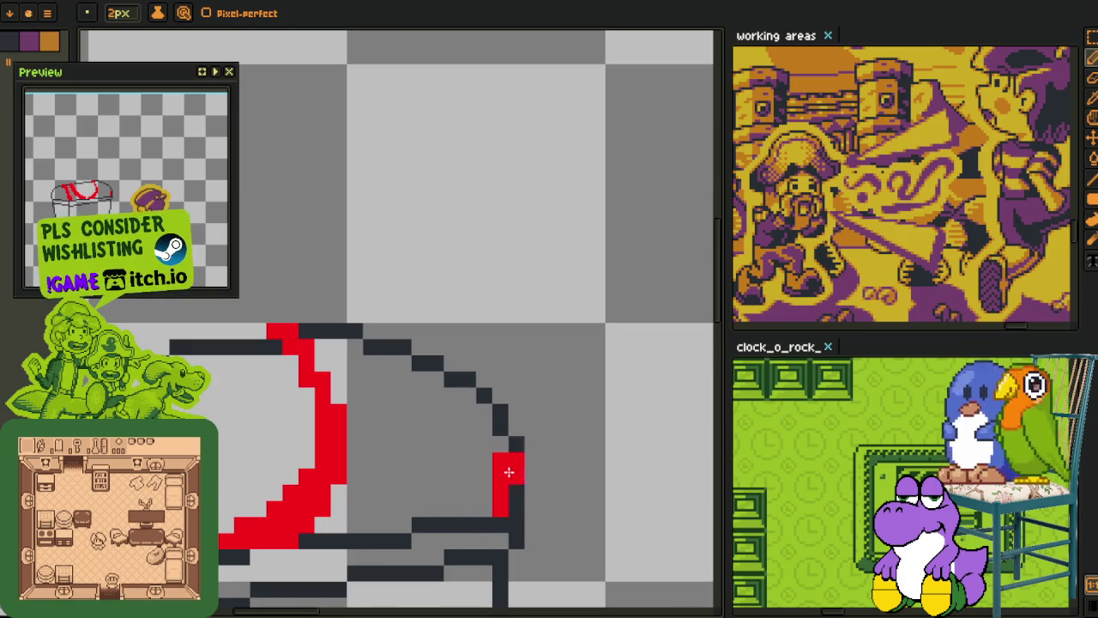
left_click_drag(477, 422, 393, 365)
key("ctrl+z")
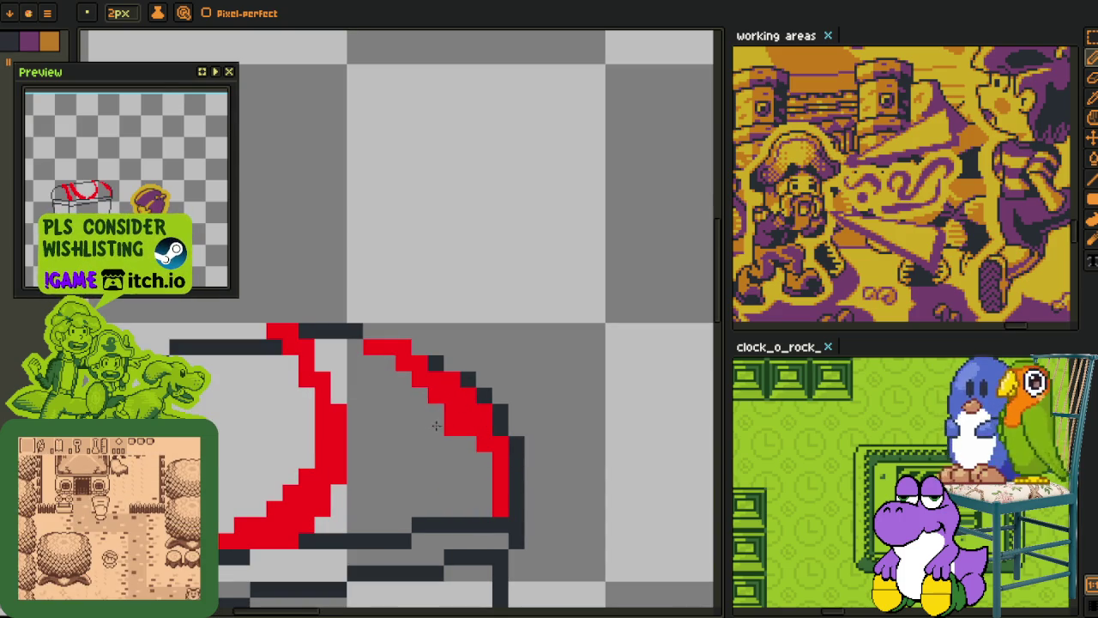
left_click_drag(432, 412, 423, 411)
key("ctrl+z")
left_click_drag(423, 334, 436, 319)
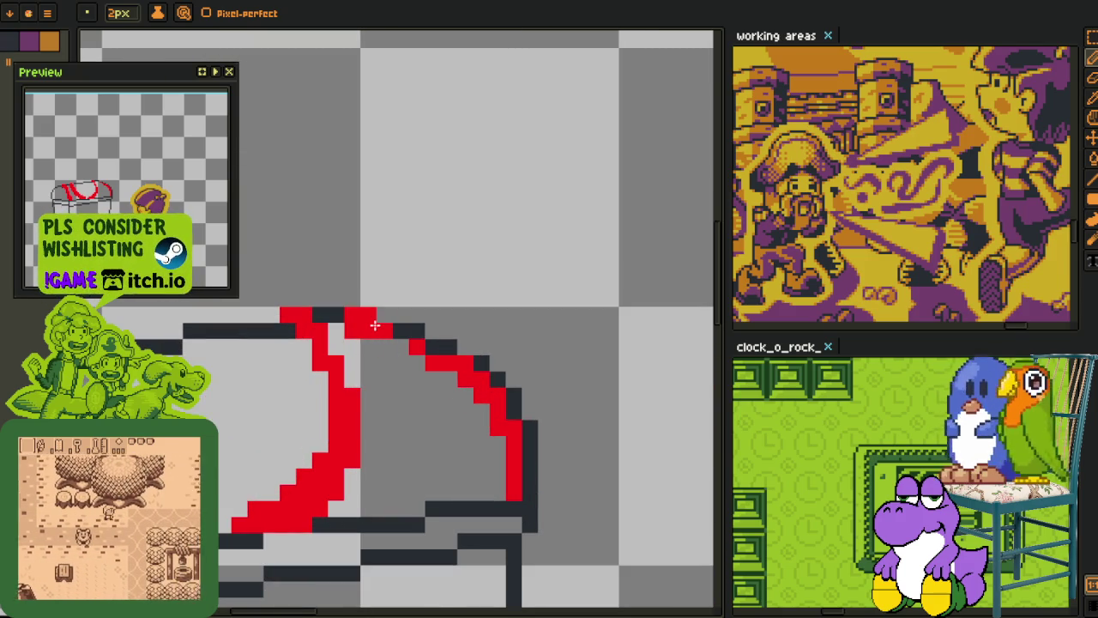
key("ctrl+z")
left_click_drag(380, 323, 419, 343)
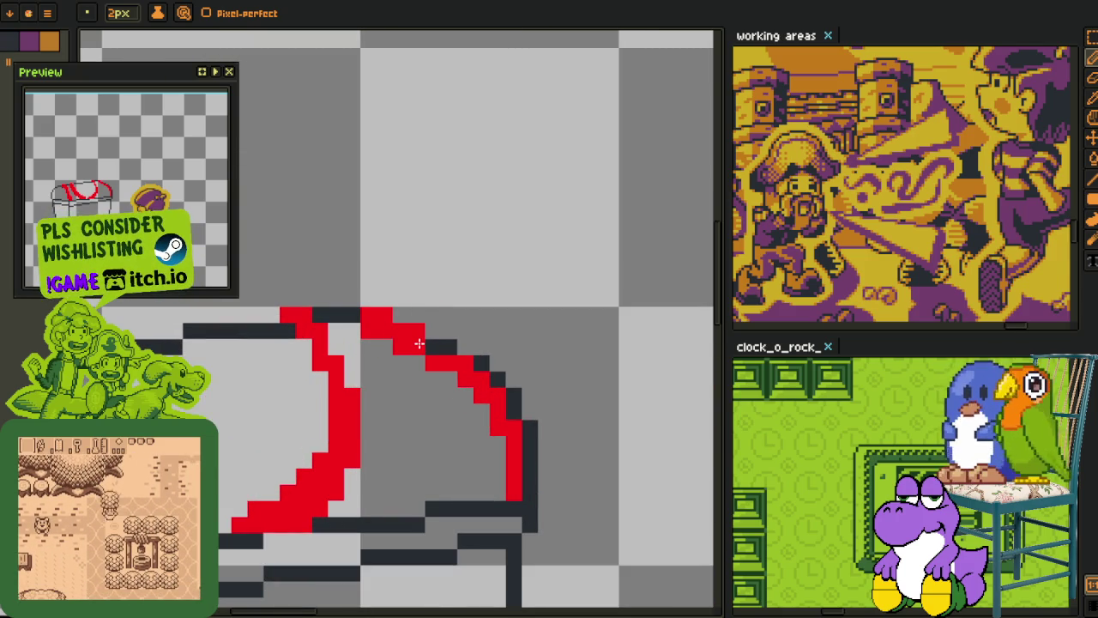
scroll(497, 393, "down", 5)
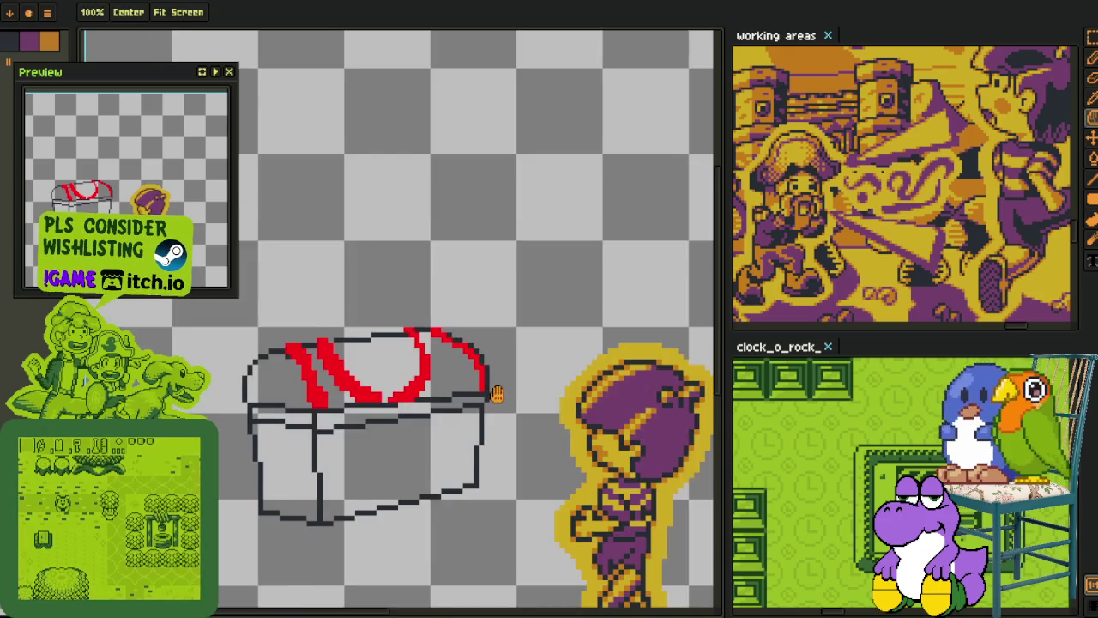
Step: Remove a stray red block, restore a dark outline pixel, and widen the left red stroke
scroll(498, 355, "up", 5)
scroll(502, 354, "down", 3)
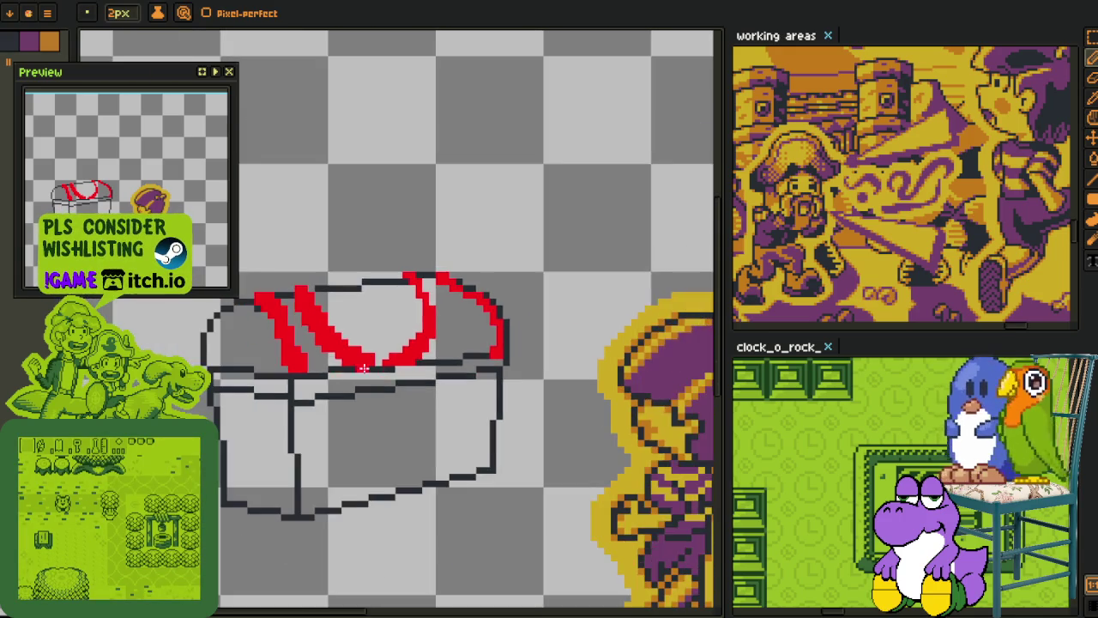
scroll(502, 354, "down", 2)
scroll(352, 381, "up", 5)
key("ctrl+z")
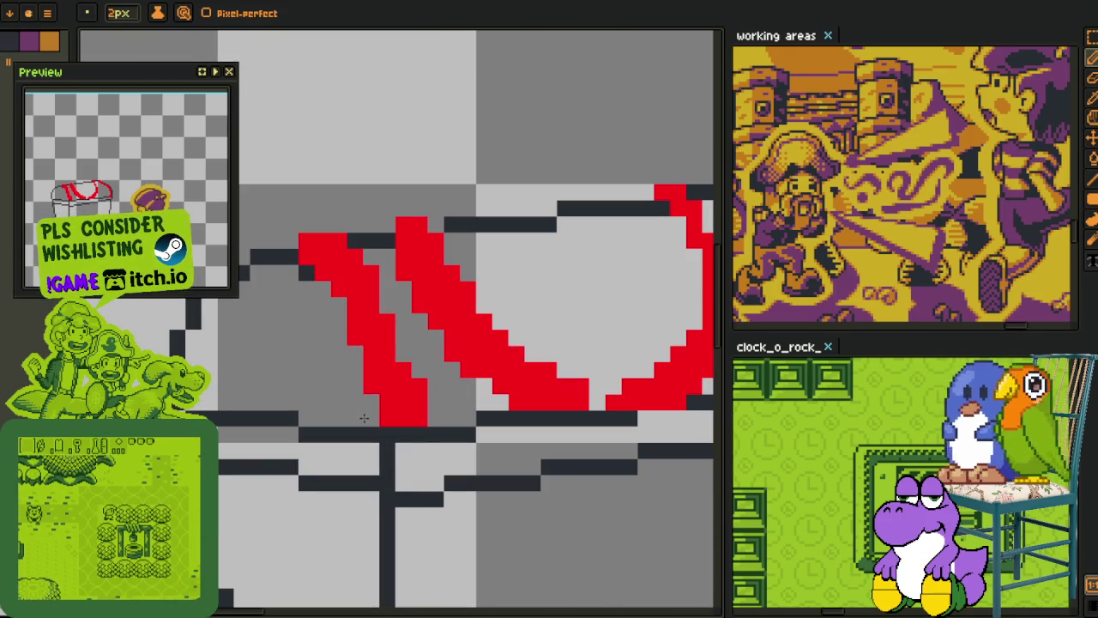
left_click(367, 379)
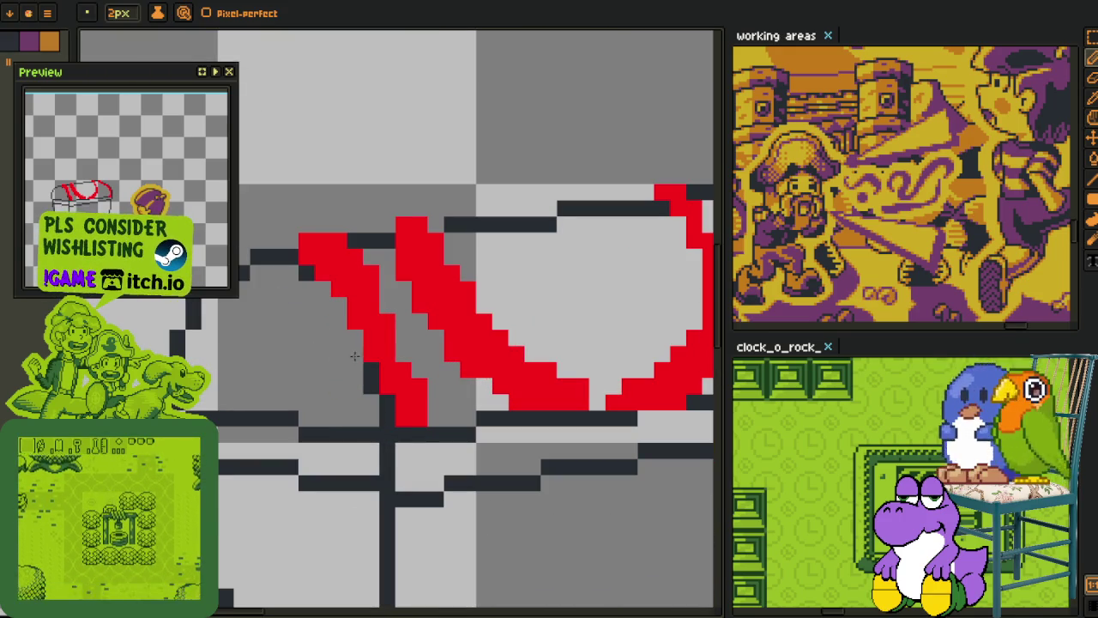
left_click(335, 301)
scroll(330, 292, "up", 1)
scroll(399, 356, "down", 1)
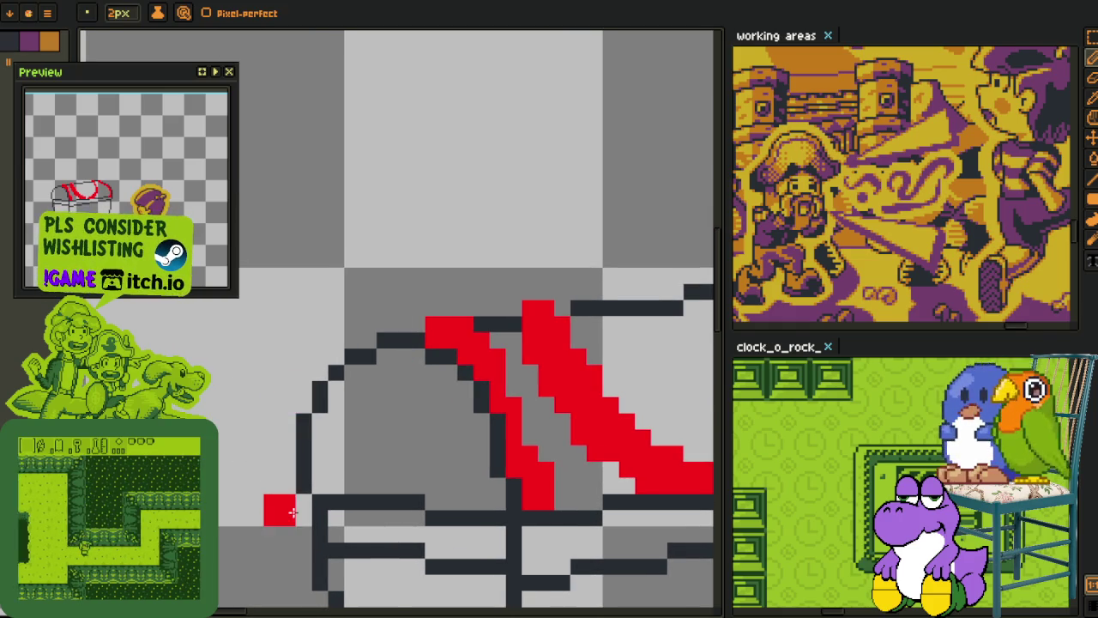
Step: Paint the red arc up the lid's left edge and around its upper-left corner
left_click_drag(296, 463, 296, 429)
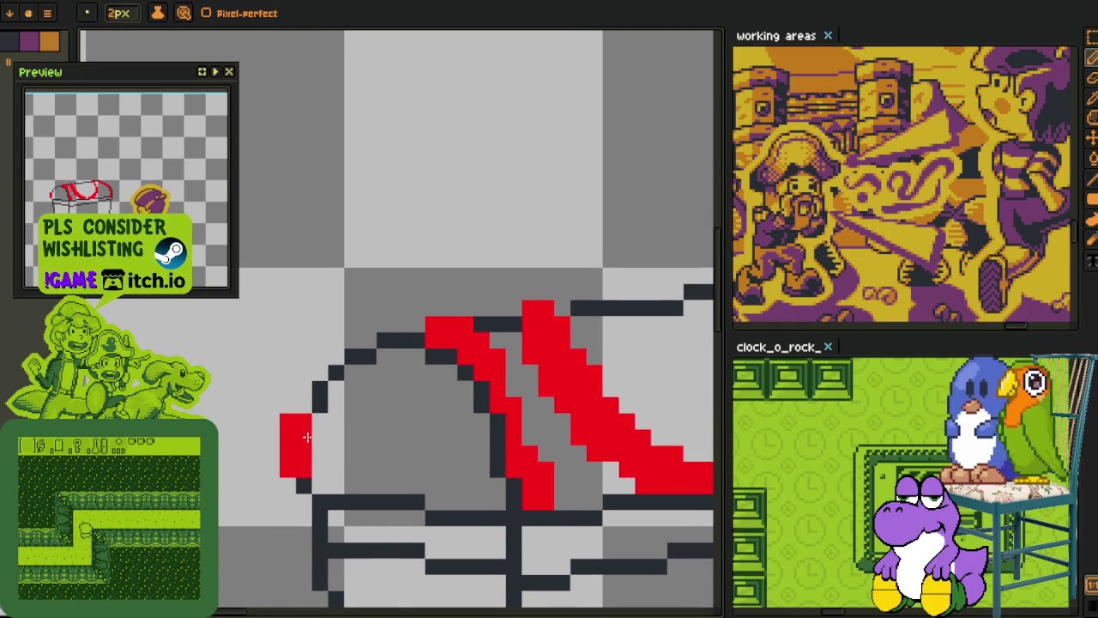
key("ctrl+z")
left_click_drag(302, 472, 302, 403)
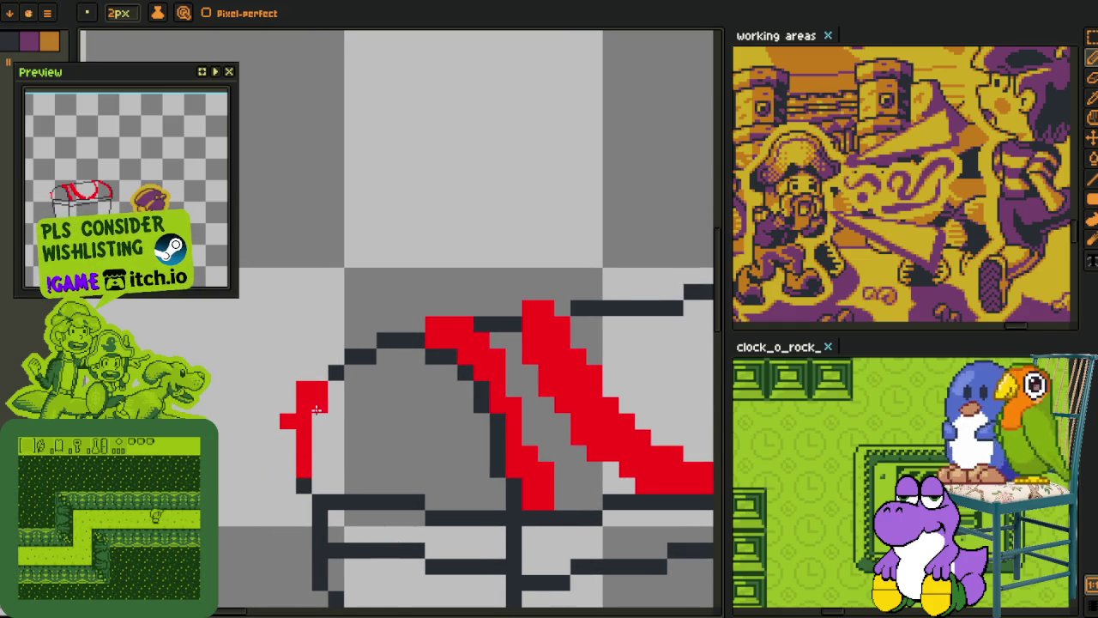
left_click_drag(296, 446, 373, 348)
key("ctrl+z")
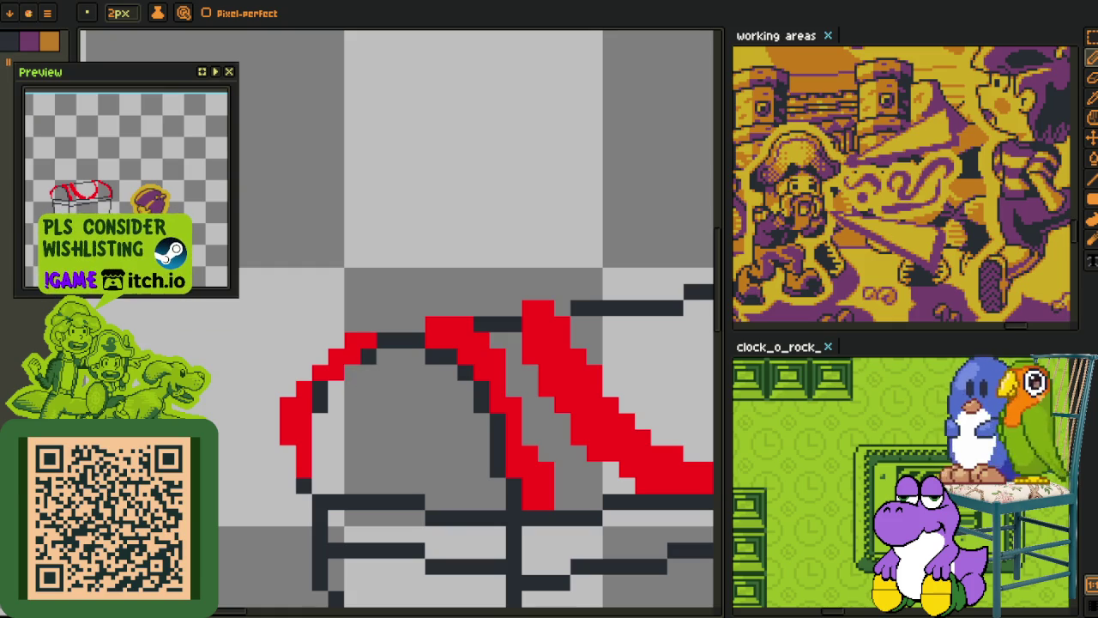
left_click(376, 324)
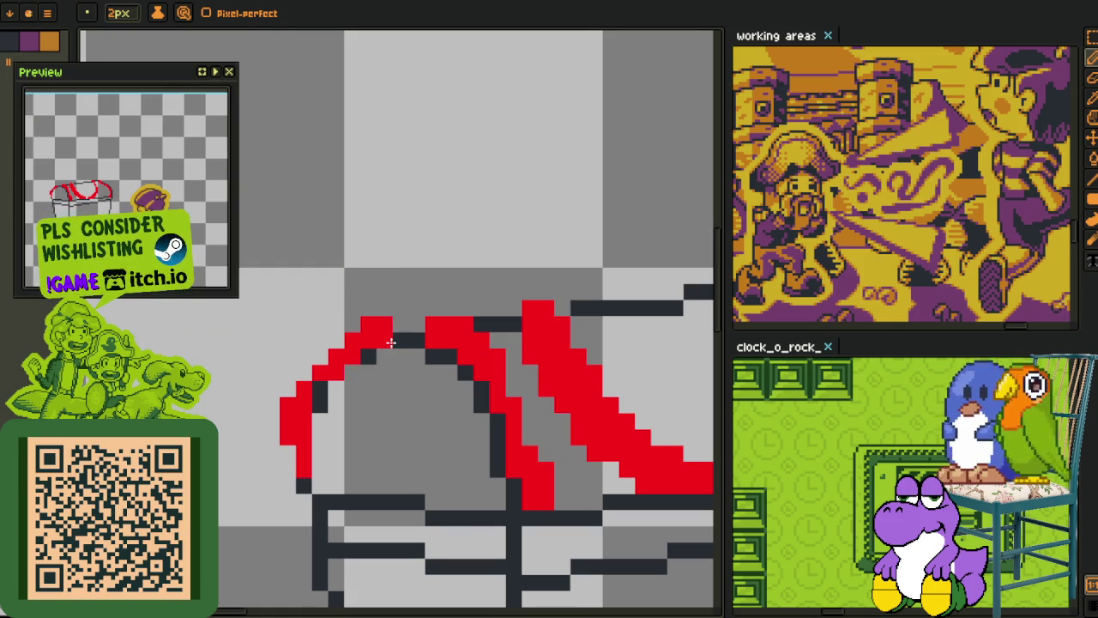
scroll(429, 341, "down", 5)
key("space")
scroll(453, 342, "up", 1)
scroll(431, 395, "up", 2)
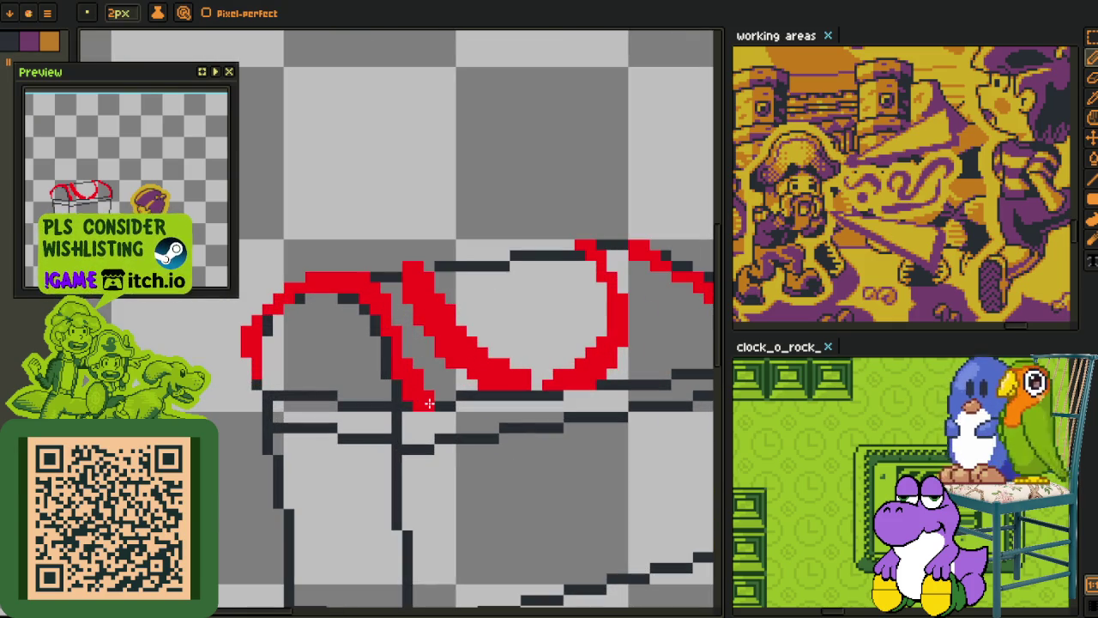
scroll(432, 405, "down", 4)
scroll(415, 367, "up", 1)
scroll(414, 367, "up", 2)
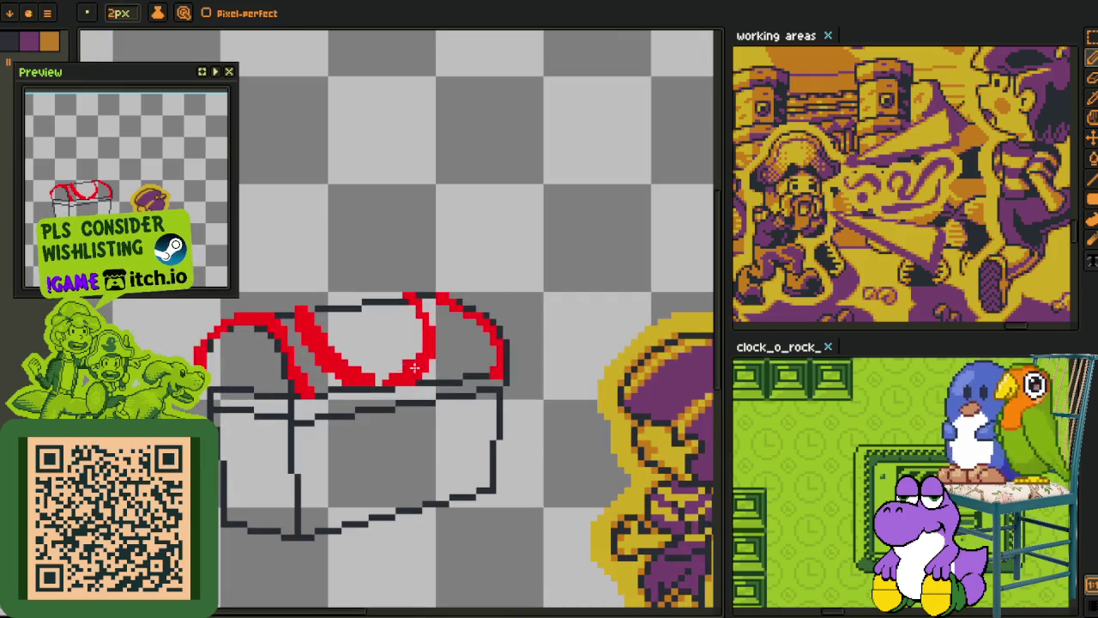
left_click(60, 0)
mouse_move(86, 89)
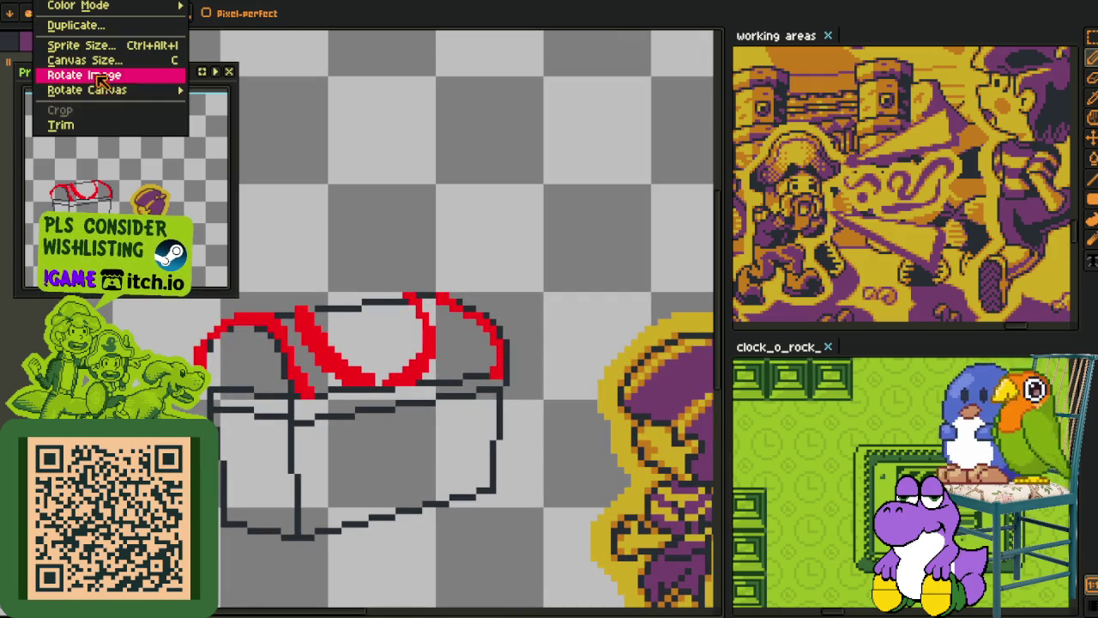
Step: Apply Flip Canvas Horizontal, then show the 'working areas' sheet in the main editor
left_click(273, 140)
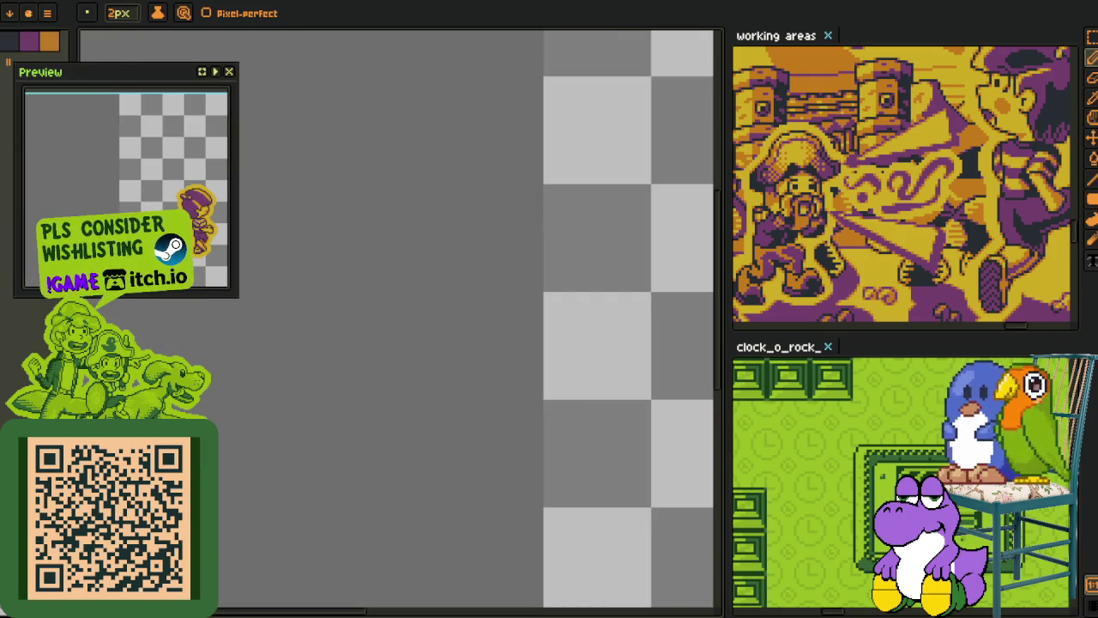
scroll(309, 273, "down", 1)
scroll(318, 272, "down", 1)
key("i")
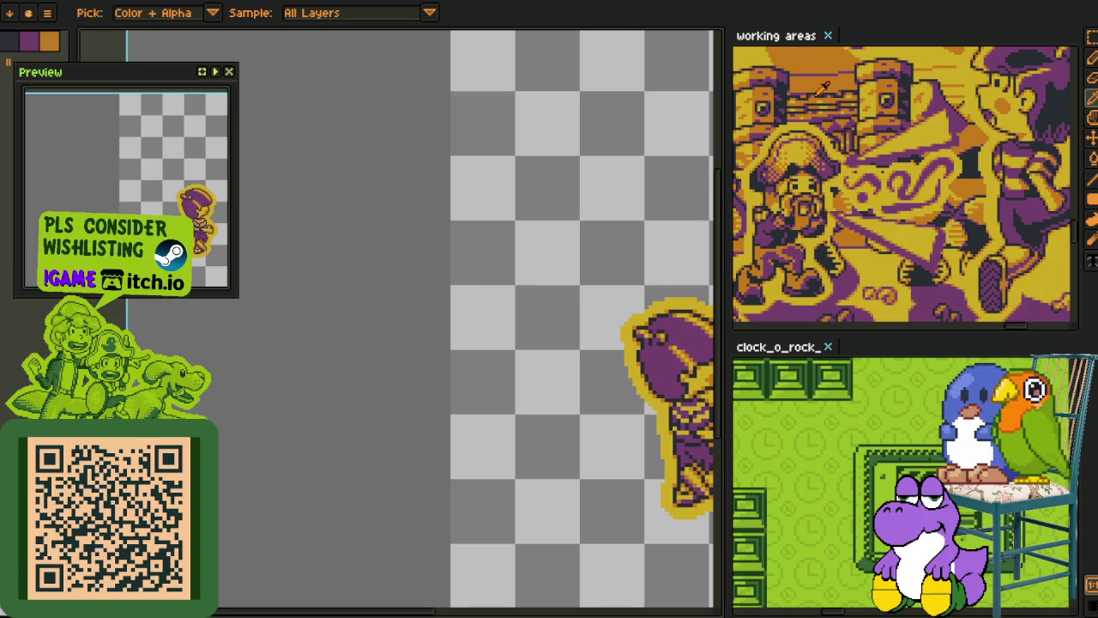
left_click(775, 45)
scroll(457, 381, "down", 2)
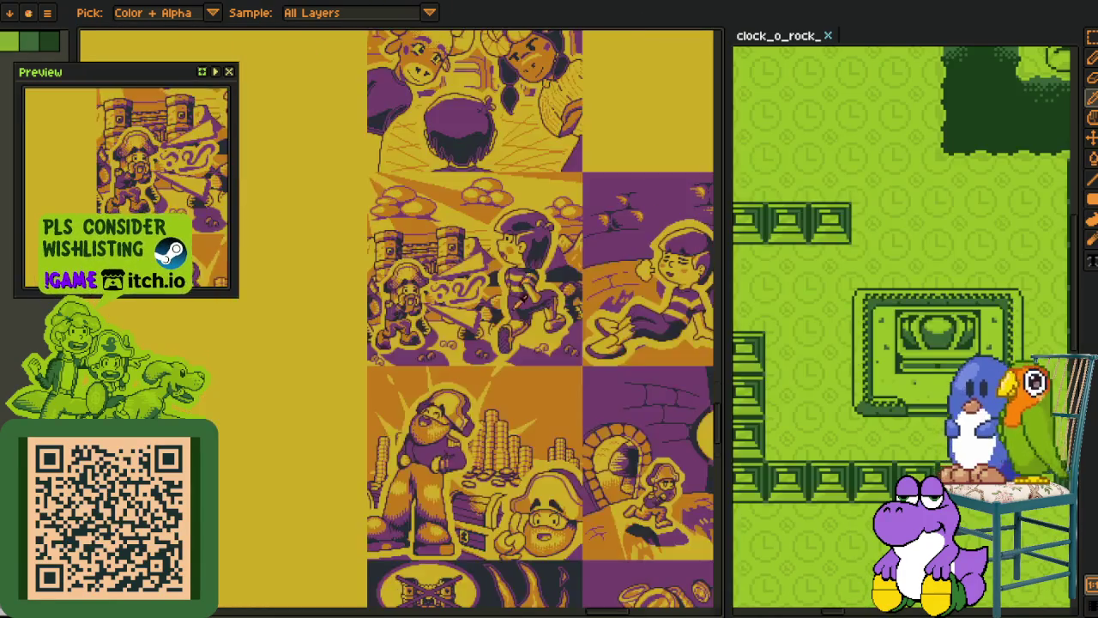
Step: Close the Preview panel and drag the editor splitter right to widen the canvas
scroll(458, 381, "down", 2)
scroll(535, 367, "right", 5)
scroll(534, 368, "up", 2)
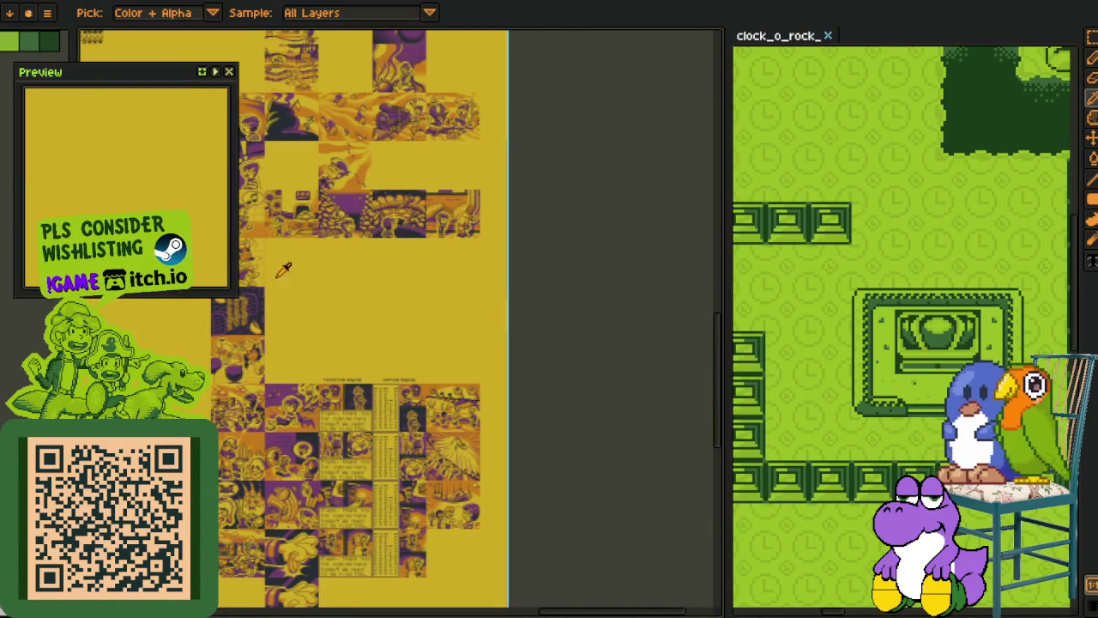
scroll(371, 315, "up", 3)
scroll(253, 51, "left", 1)
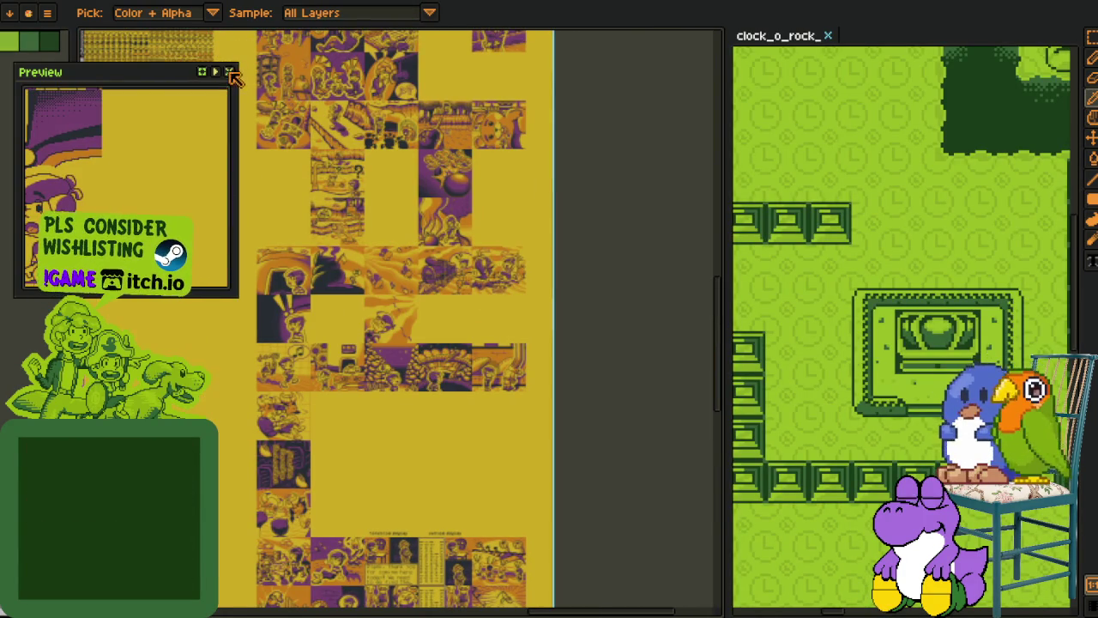
left_click(228, 71)
scroll(328, 82, "up", 3)
scroll(329, 82, "up", 2)
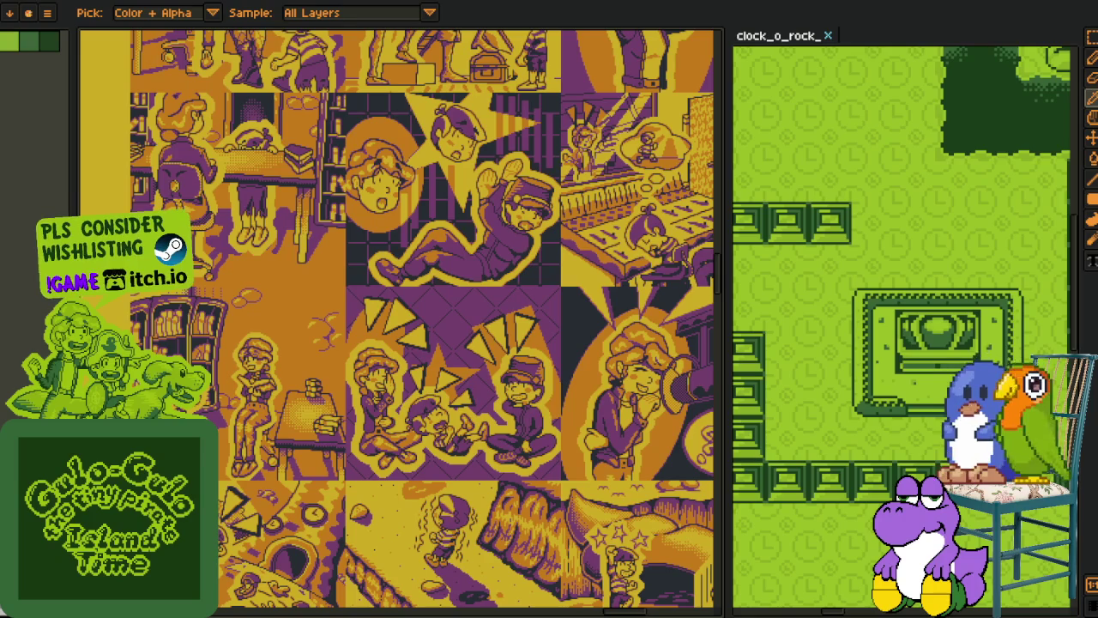
left_click_drag(726, 307, 896, 308)
Step: Pan and zoom across the sheet's cutscene panels and character portraits
mouse_move(399, 299)
left_mouse_down()
mouse_move(420, 487)
mouse_move(542, 453)
left_mouse_up()
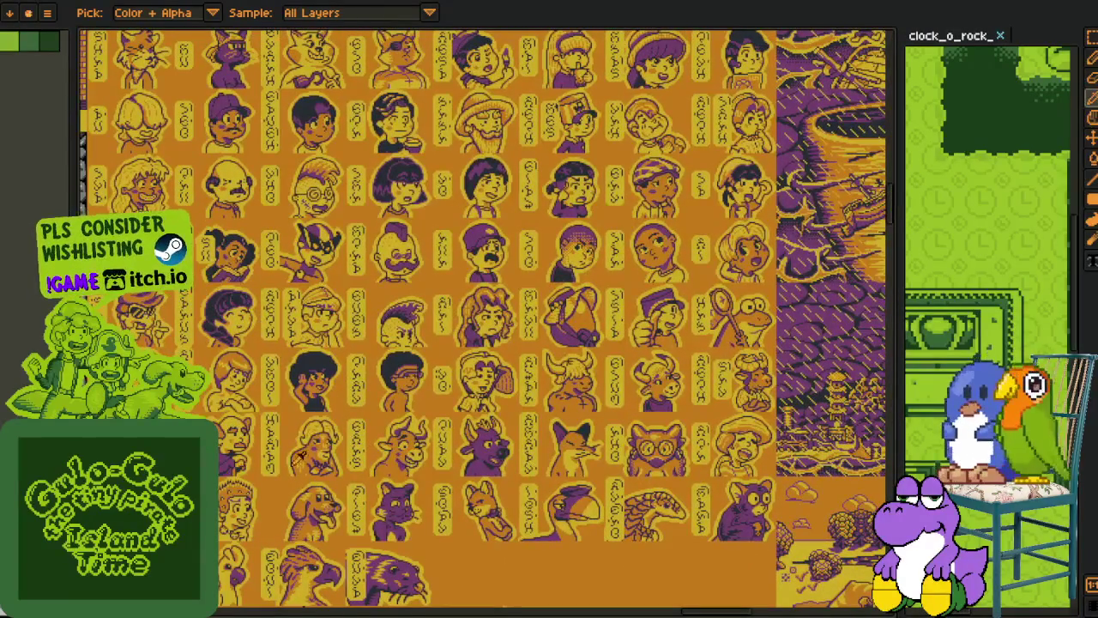
mouse_move(317, 388)
left_mouse_down()
mouse_move(393, 482)
mouse_move(286, 314)
left_mouse_up()
scroll(536, 211, "down", 1)
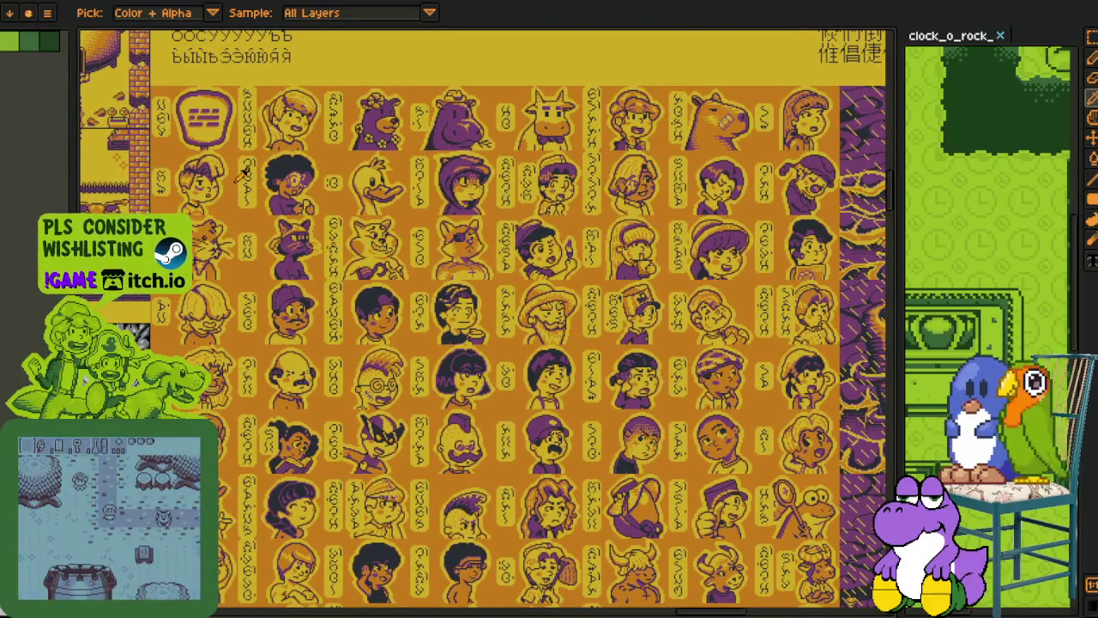
scroll(628, 382, "down", 2)
scroll(627, 382, "down", 1)
scroll(628, 382, "down", 1)
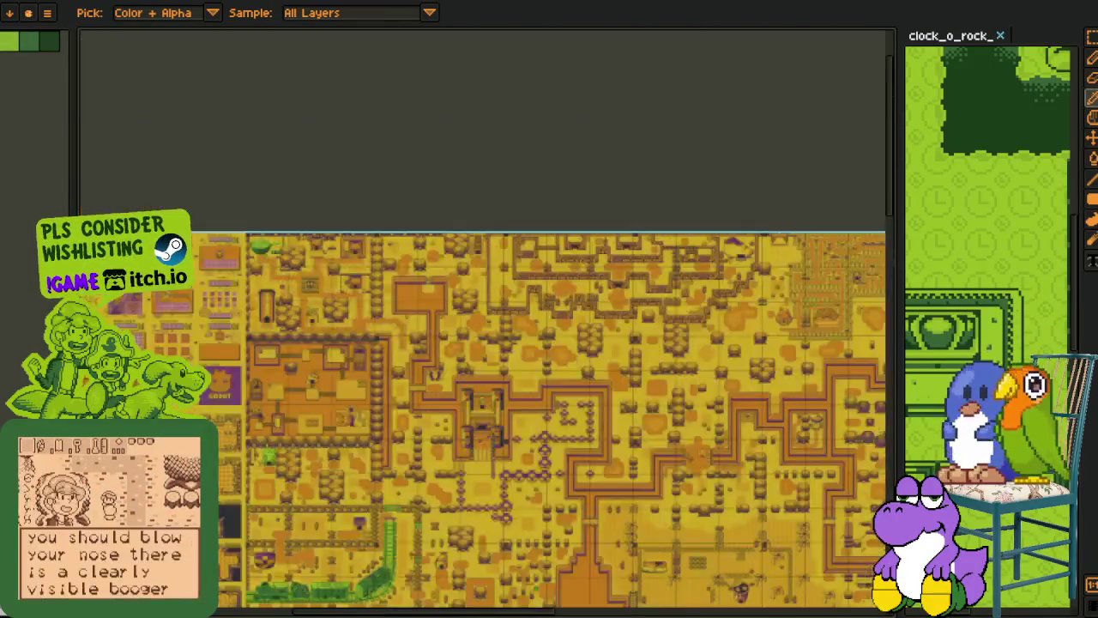
Step: Pan over to the left-hand Gear Screen menu mockups and zoom in on them
left_click_drag(627, 382, 339, 293)
scroll(368, 327, "up", 1)
scroll(473, 321, "up", 3)
scroll(473, 321, "up", 1)
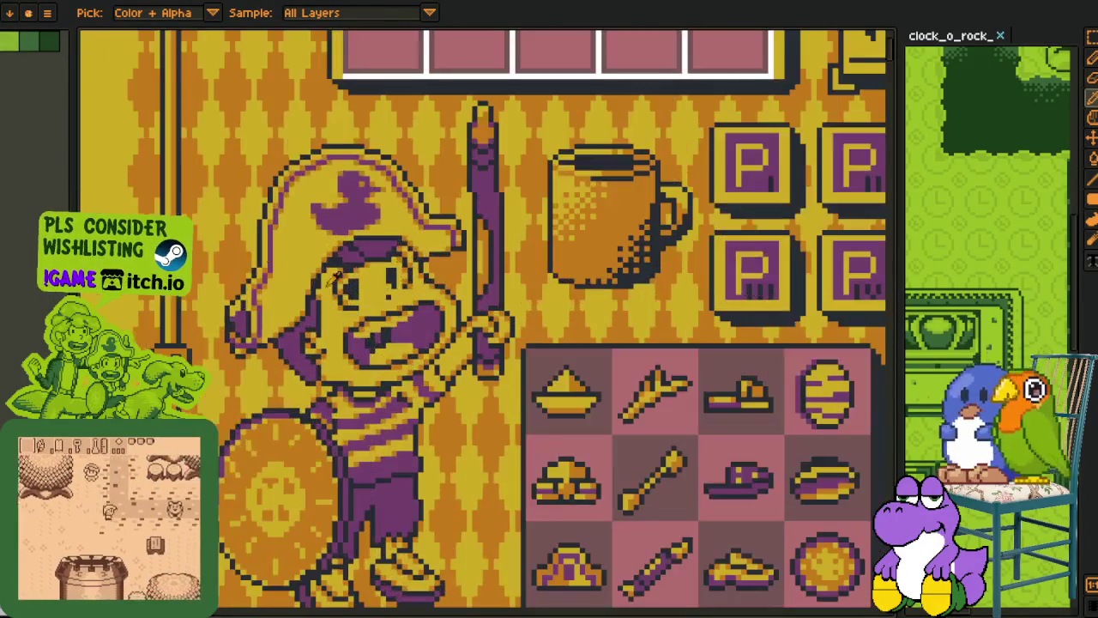
left_click_drag(473, 388, 430, 339)
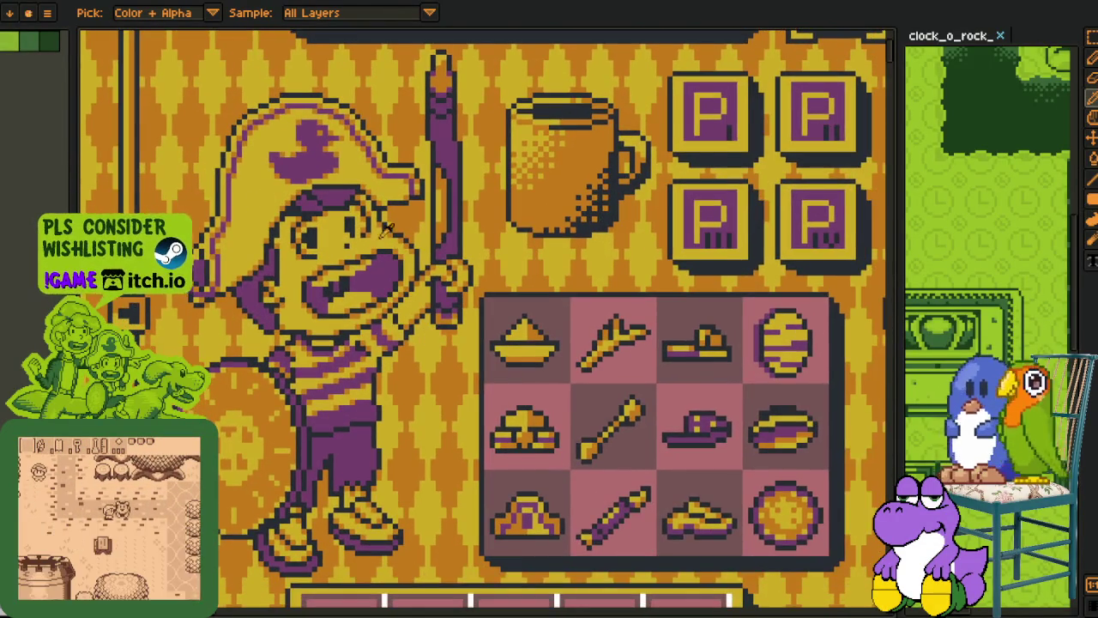
scroll(387, 230, "down", 1)
scroll(335, 290, "up", 1)
scroll(335, 290, "down", 3)
scroll(386, 221, "down", 1)
scroll(386, 222, "up", 2)
scroll(531, 261, "down", 2)
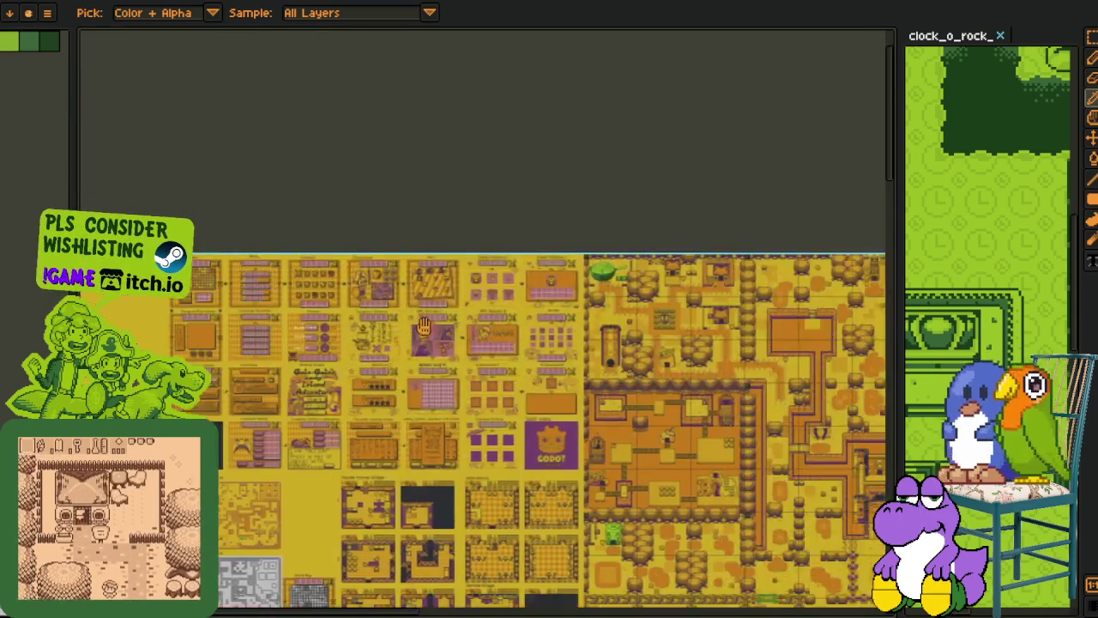
Step: Move across the village town map and on to other areas of the sheet
mouse_move(423, 324)
left_mouse_down()
mouse_move(371, 253)
mouse_move(303, 326)
left_mouse_up()
scroll(371, 254, "up", 2)
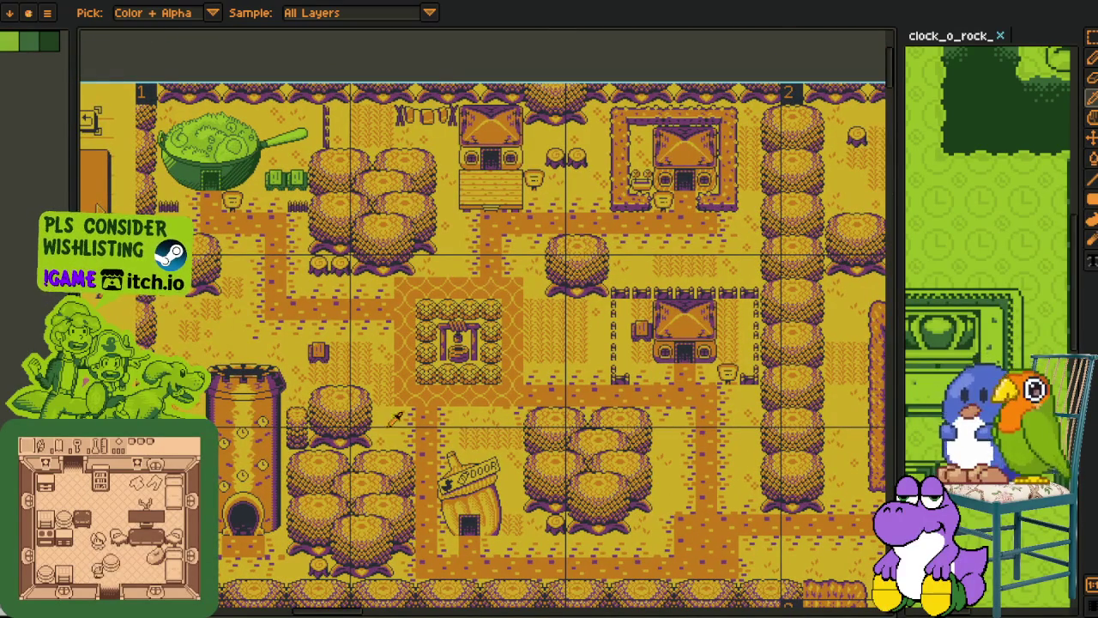
scroll(209, 178, "up", 2)
scroll(291, 186, "up", 2)
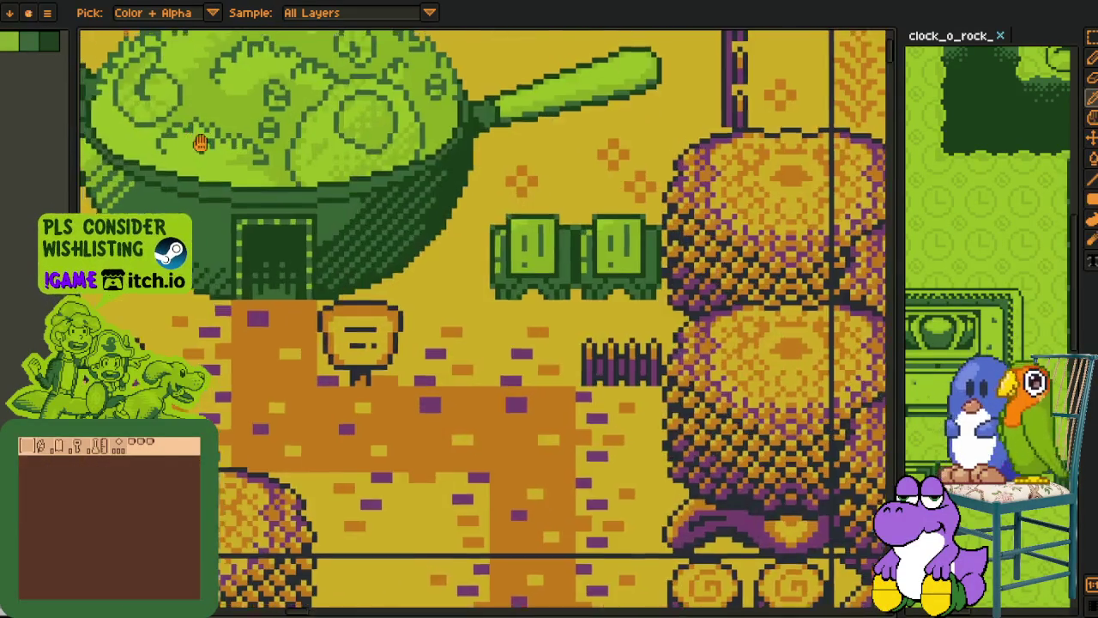
scroll(374, 195, "up", 1)
scroll(417, 245, "down", 2)
scroll(417, 244, "down", 2)
left_click_drag(417, 244, 383, 236)
scroll(650, 360, "up", 2)
mouse_move(650, 360)
left_mouse_down()
mouse_move(489, 378)
mouse_move(304, 244)
left_mouse_up()
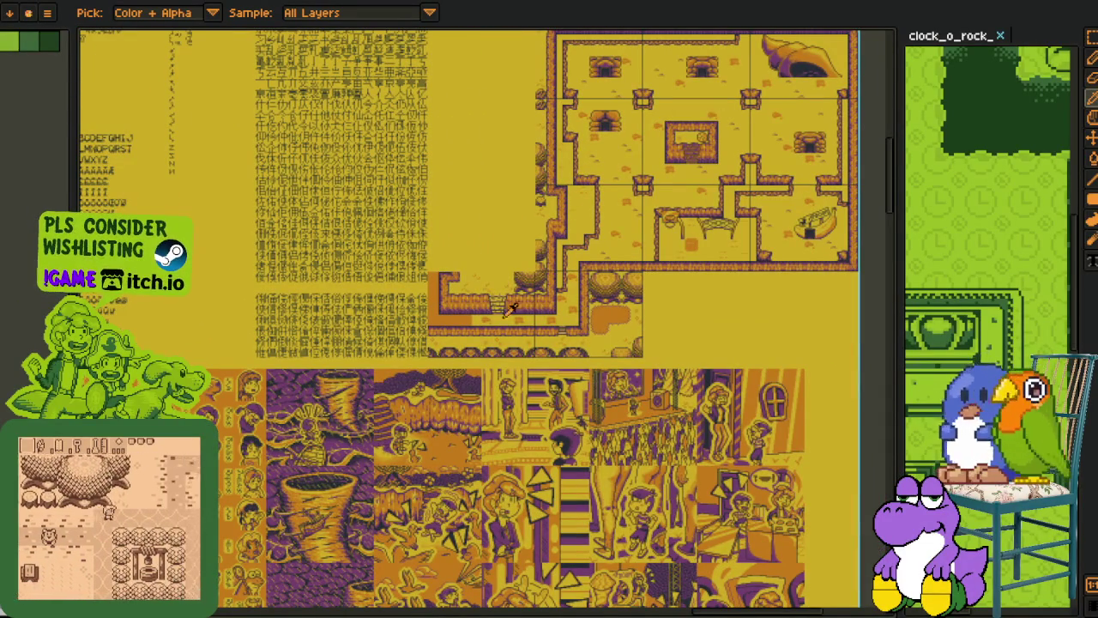
Step: Pan across the illustrated cutscene panels and character portraits, showing the lower scenes
left_click_drag(382, 413, 423, 281)
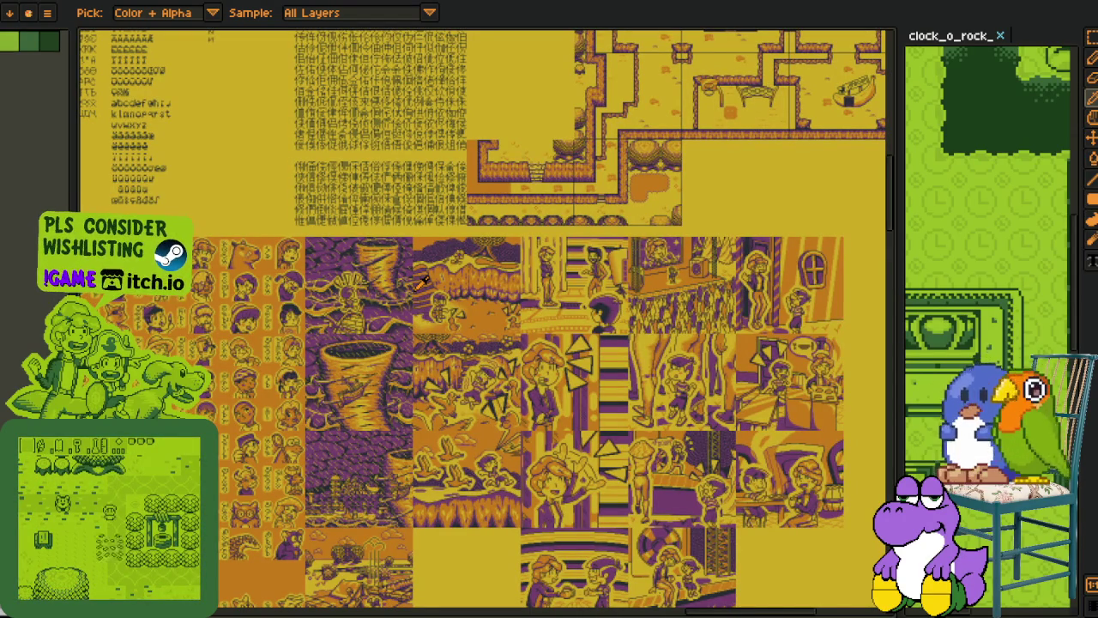
scroll(463, 296, "down", 1)
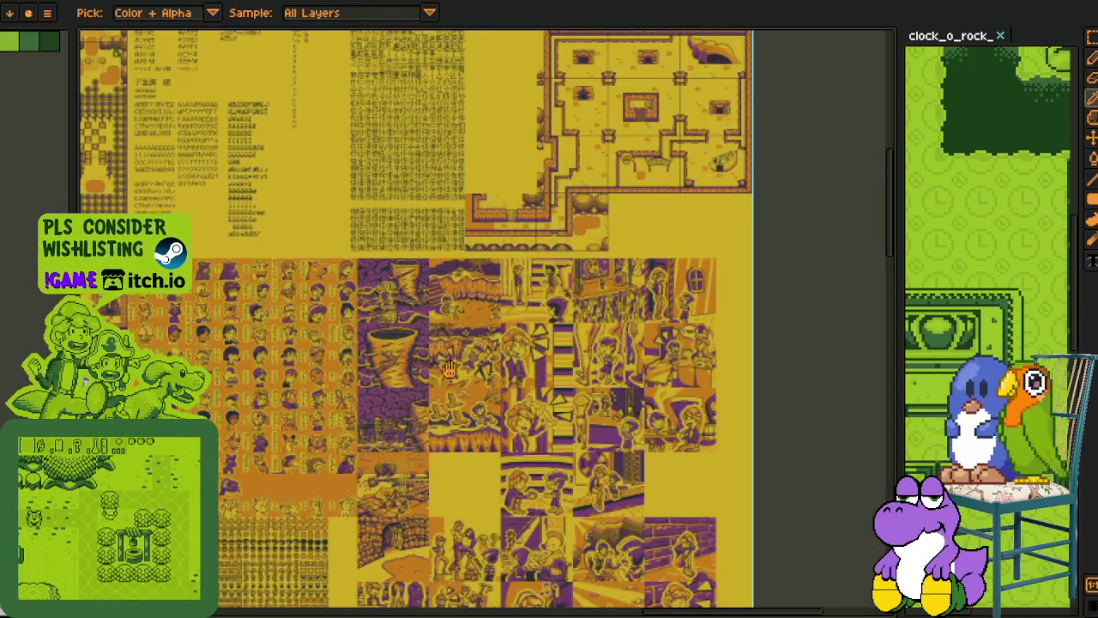
scroll(386, 360, "down", 3)
scroll(264, 395, "up", 1)
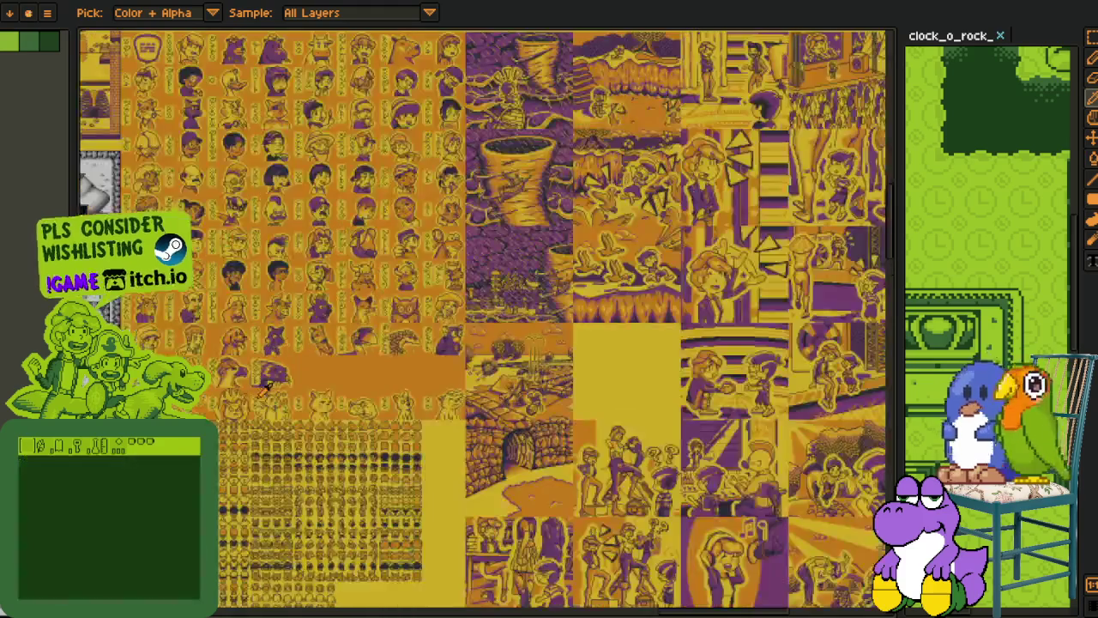
left_click_drag(461, 353, 371, 313)
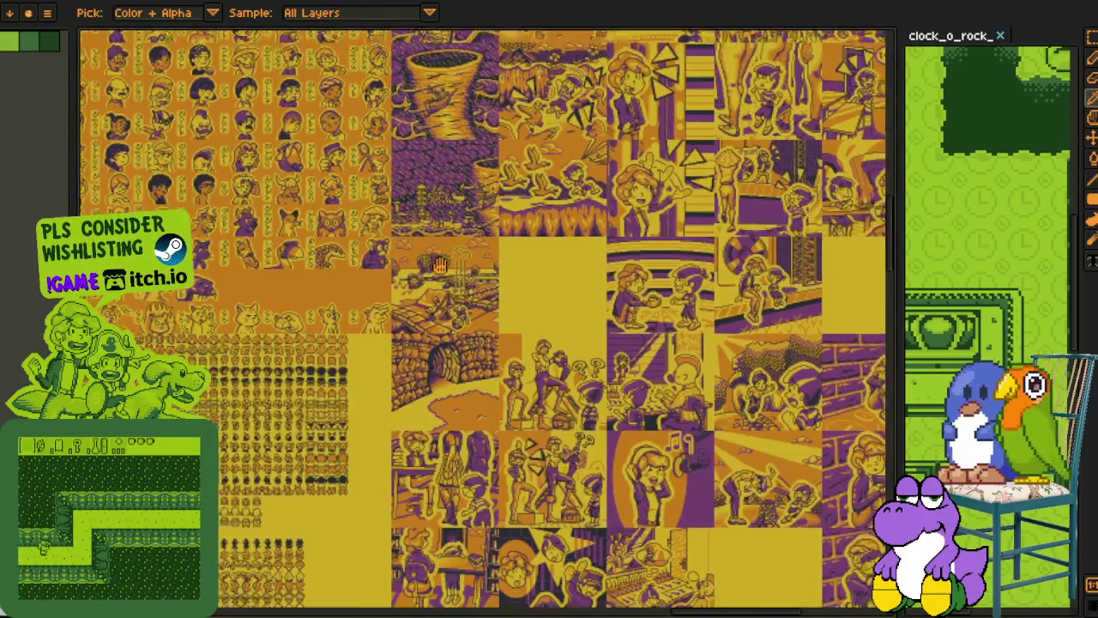
left_click_drag(371, 313, 384, 245)
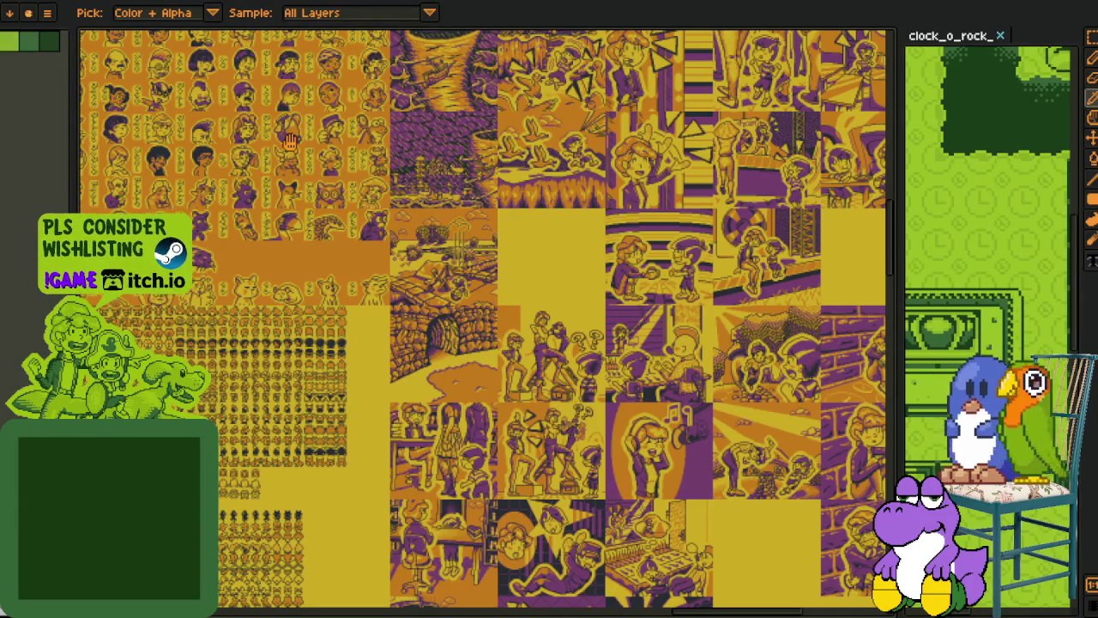
Step: Return to the upper portraits and tornado scene, zooming in and back out
left_click_drag(292, 144, 367, 272)
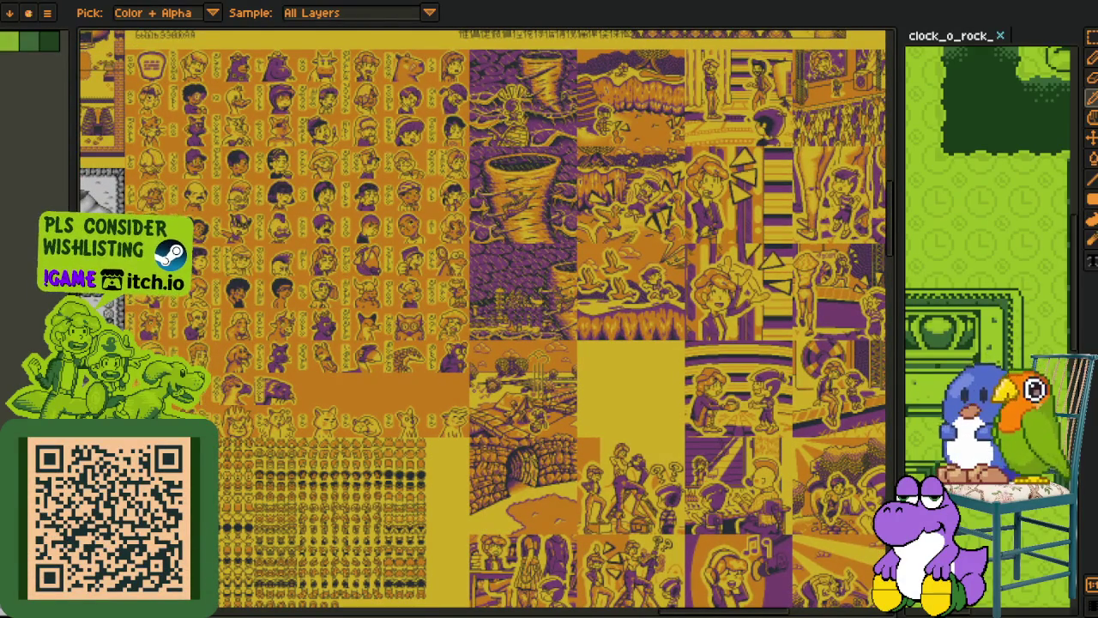
scroll(551, 290, "up", 1)
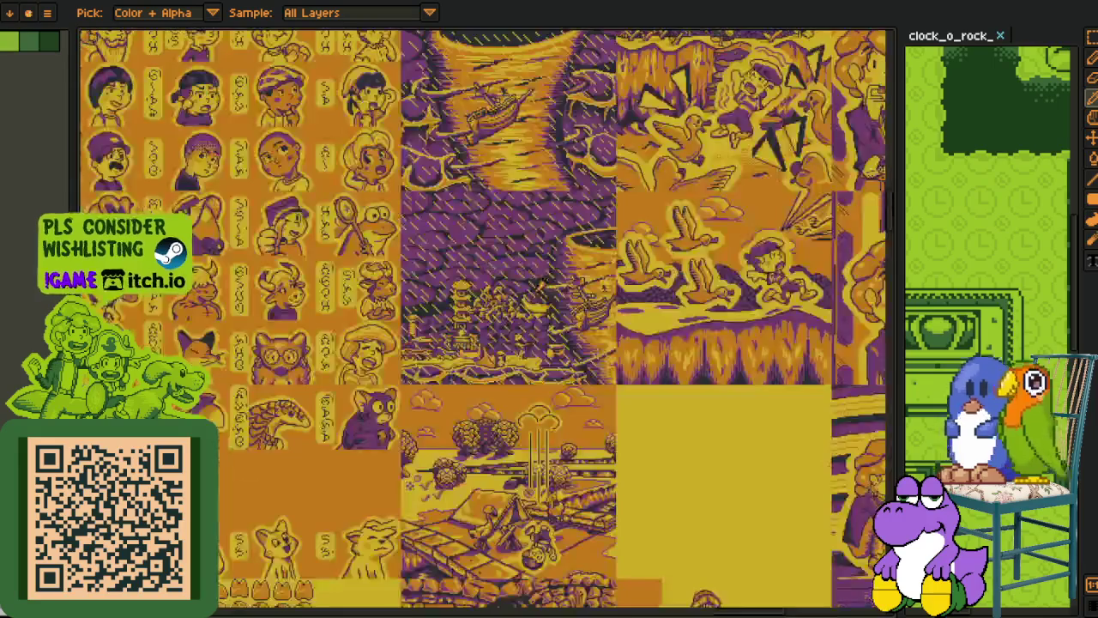
scroll(551, 290, "up", 1)
scroll(429, 257, "up", 1)
scroll(215, 210, "up", 1)
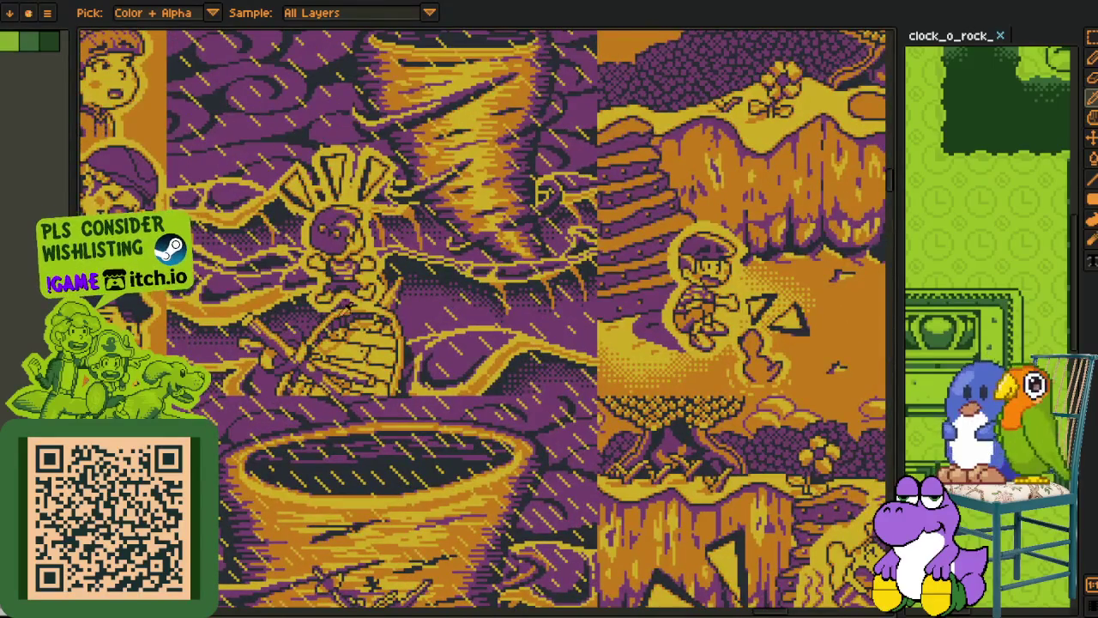
scroll(468, 528, "down", 4)
scroll(467, 528, "down", 2)
scroll(467, 528, "down", 1)
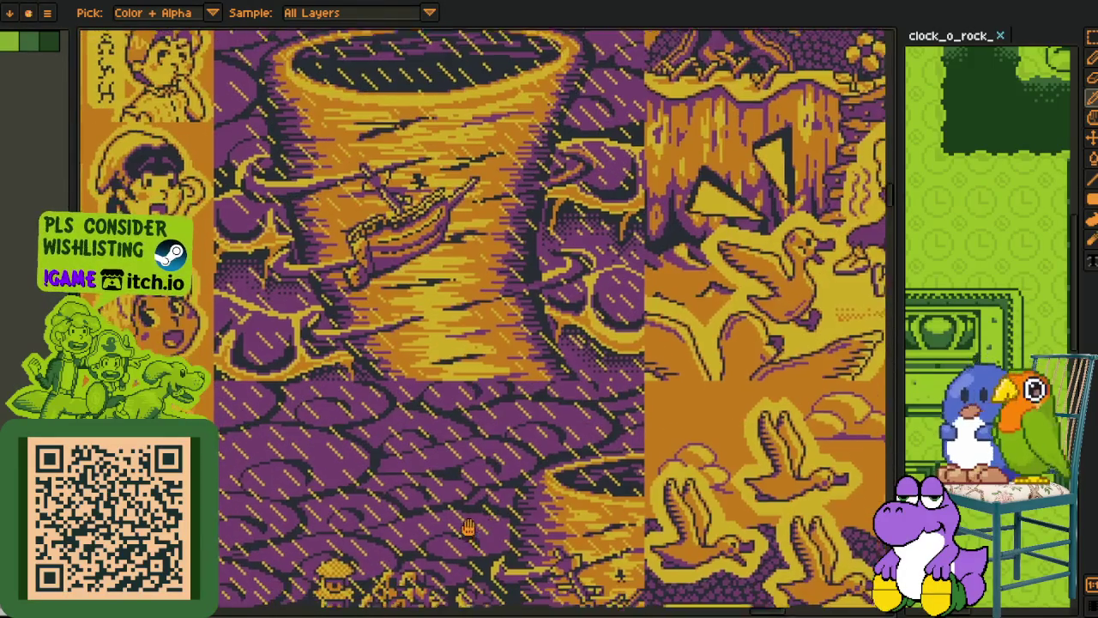
Step: Move past the tent and campfire scene to a close-up of the boy among flying ducks
left_click_drag(468, 528, 403, 55)
scroll(403, 56, "up", 1)
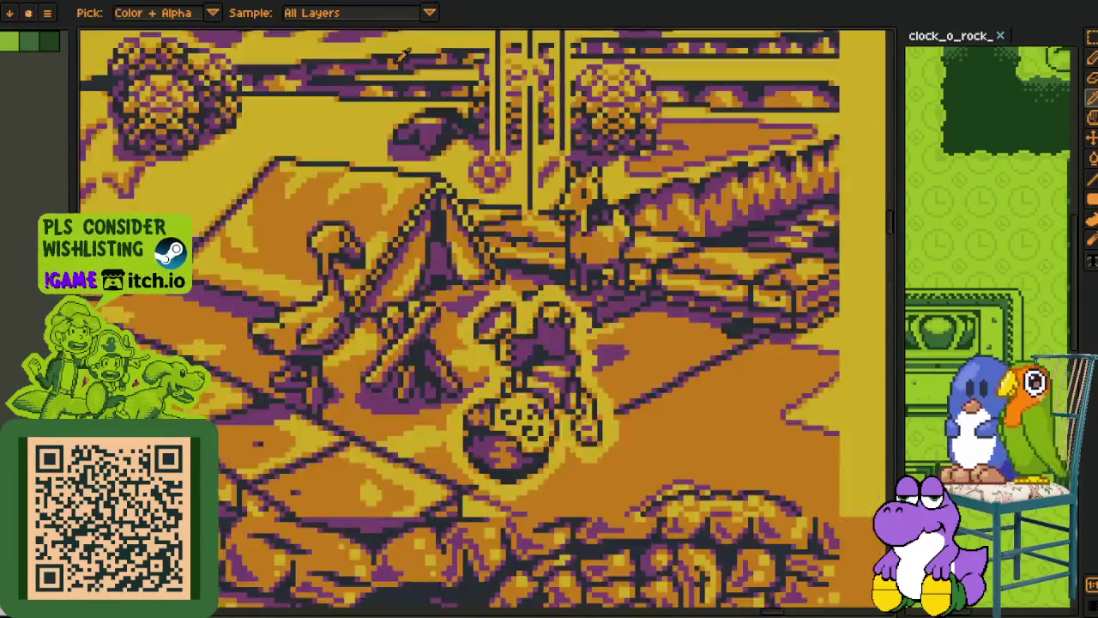
scroll(416, 341, "down", 1)
scroll(515, 300, "down", 1)
scroll(600, 263, "down", 1)
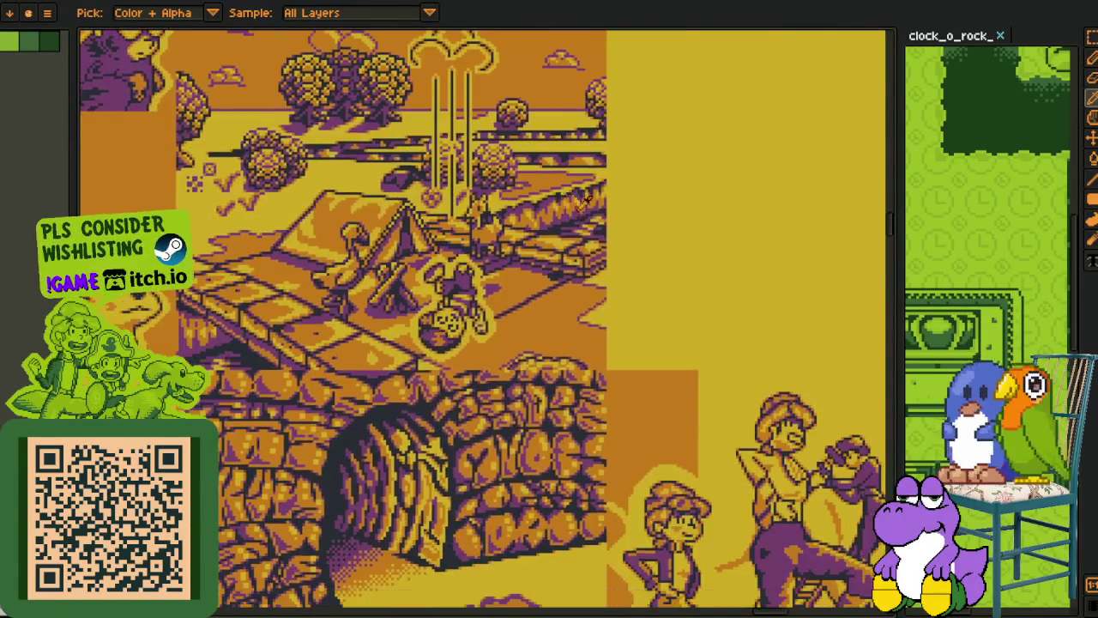
scroll(601, 266, "up", 2)
scroll(558, 275, "up", 2)
scroll(515, 283, "up", 2)
scroll(460, 292, "up", 1)
scroll(459, 291, "up", 2)
left_click_drag(281, 275, 266, 248)
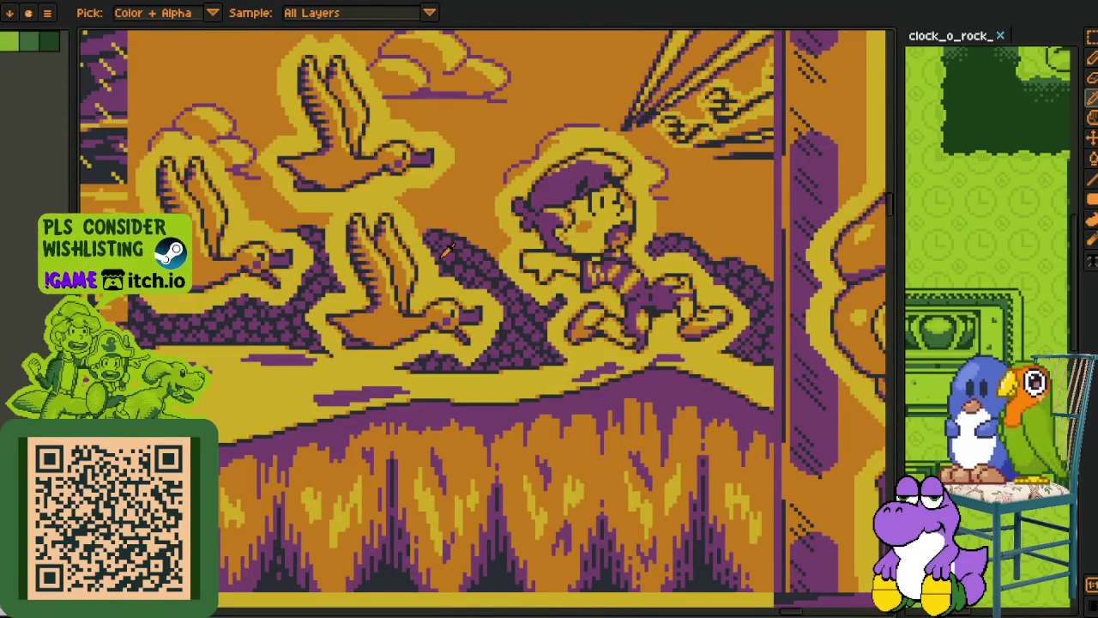
scroll(534, 320, "down", 3)
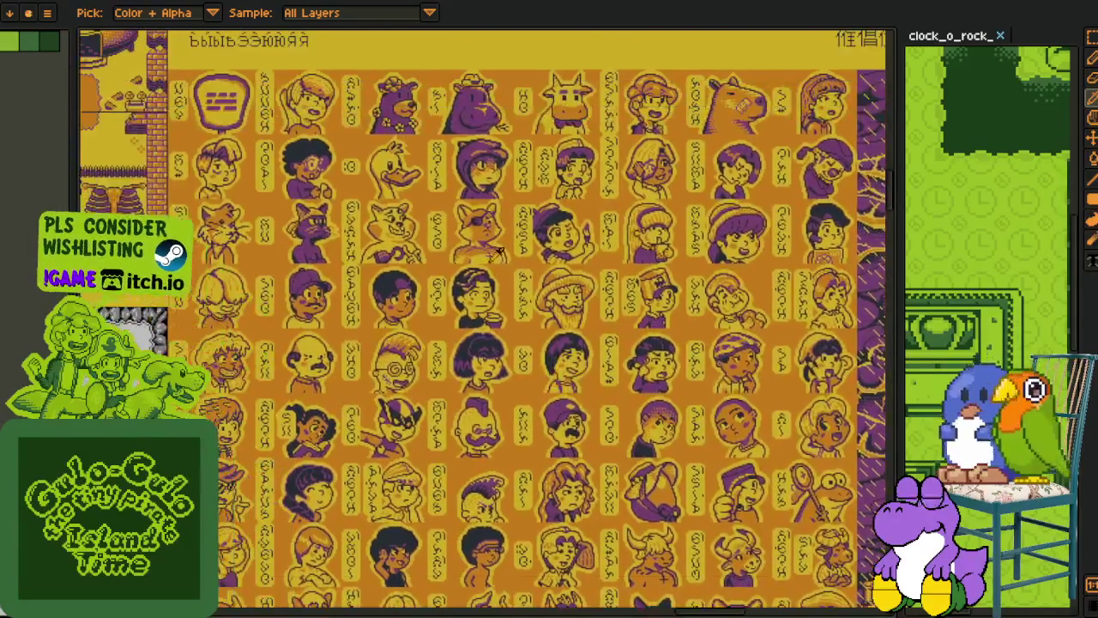
Step: Zoom in and pan across the character portraits to the right of the purple cat
scroll(416, 184, "up", 2)
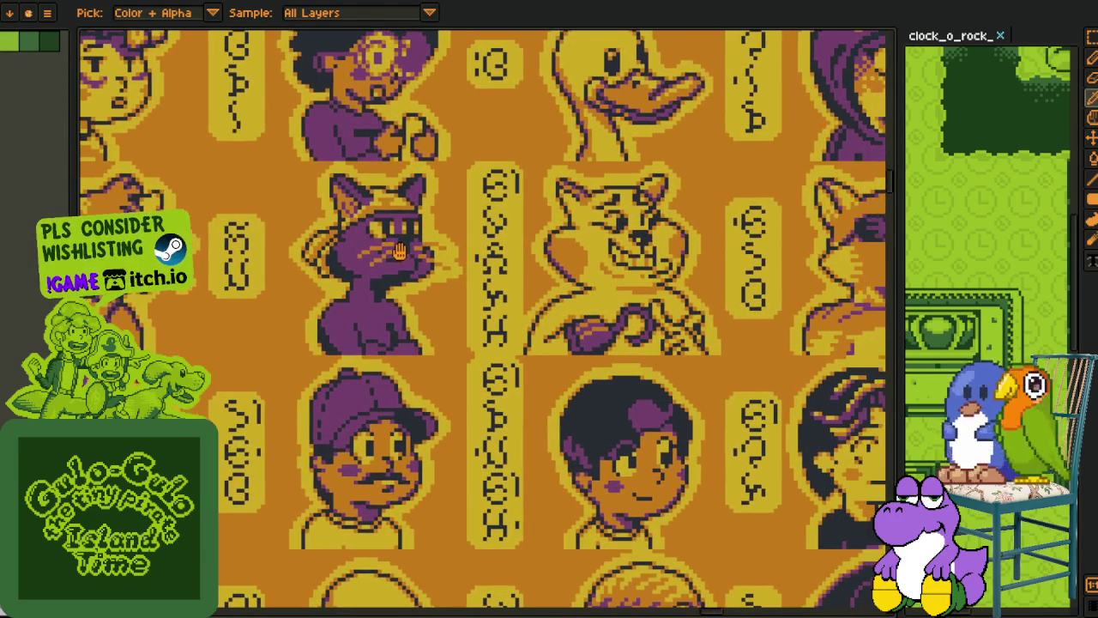
mouse_move(402, 250)
left_mouse_down()
mouse_move(477, 251)
mouse_move(249, 243)
left_mouse_up()
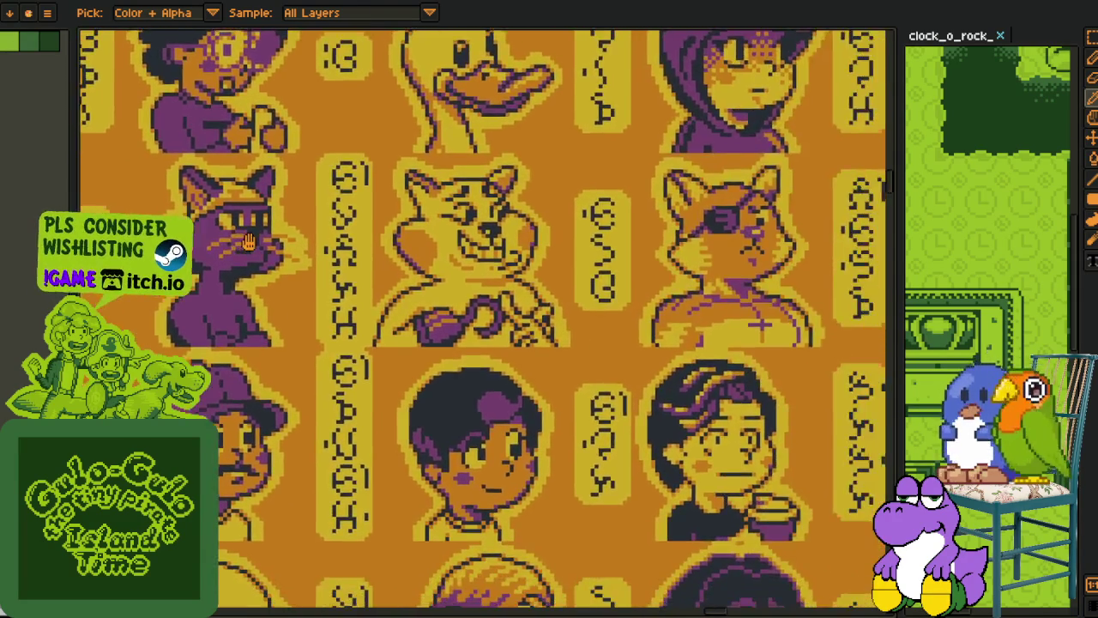
mouse_move(433, 242)
left_mouse_down()
mouse_move(493, 244)
mouse_move(262, 249)
left_mouse_up()
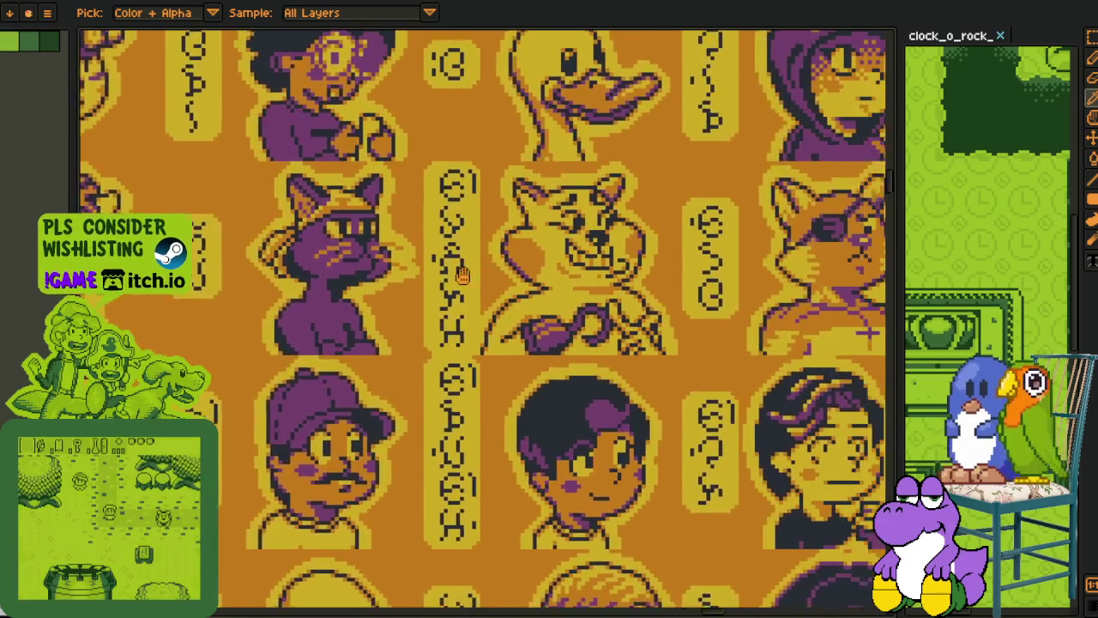
left_click_drag(382, 257, 291, 265)
scroll(376, 283, "down", 1)
Step: Frame the purple cat portrait in a close-up view
left_click_drag(307, 308, 399, 335)
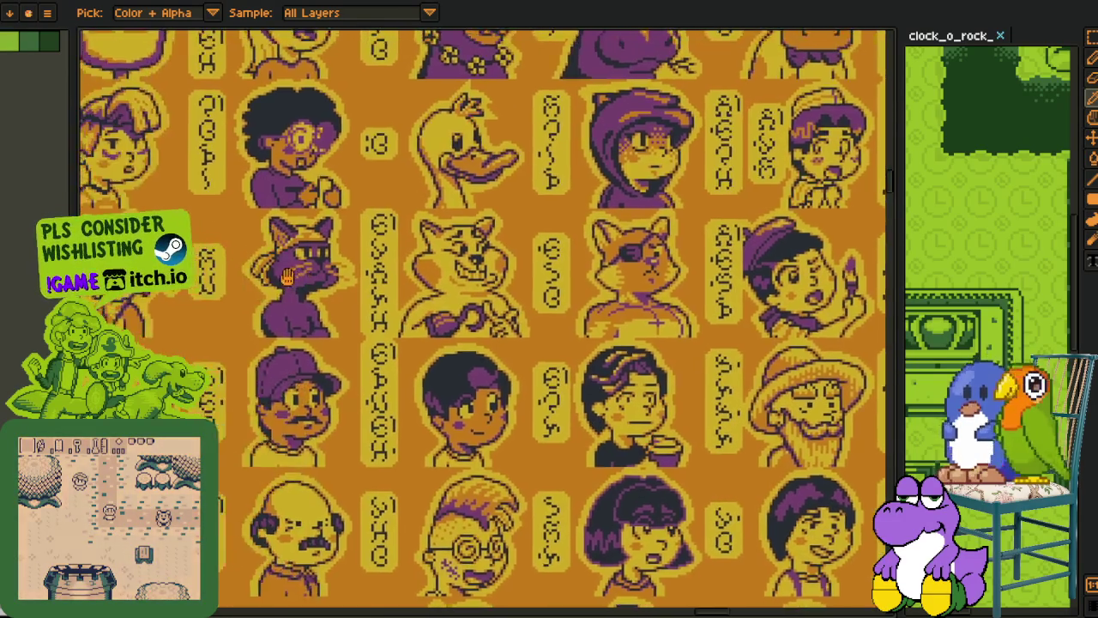
scroll(269, 257, "up", 2)
left_click_drag(269, 255, 306, 284)
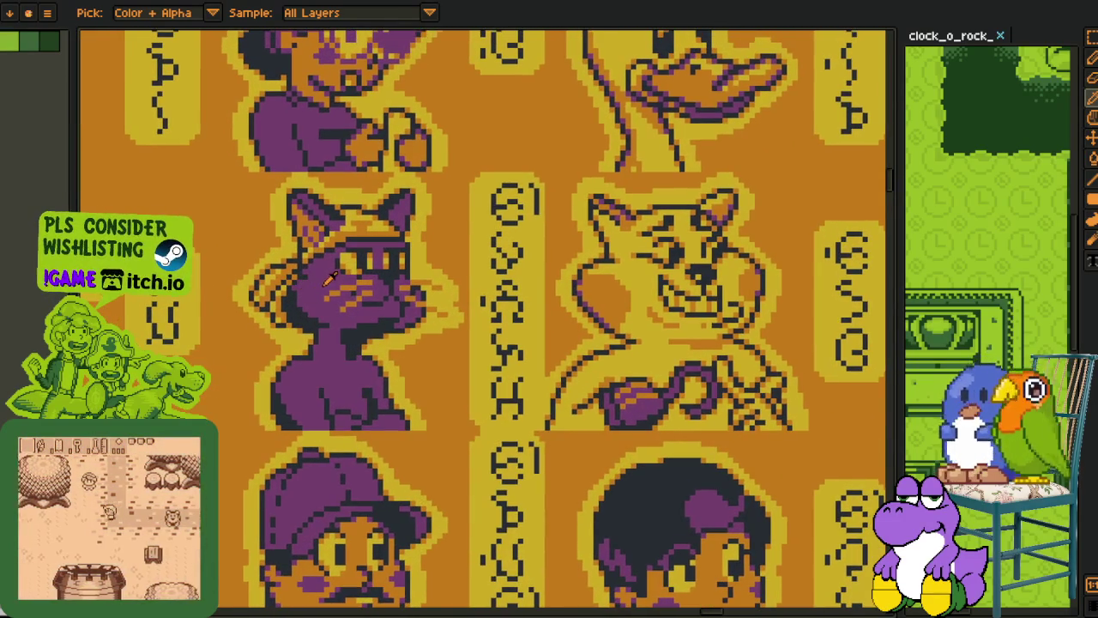
scroll(335, 279, "down", 1)
scroll(336, 271, "down", 1)
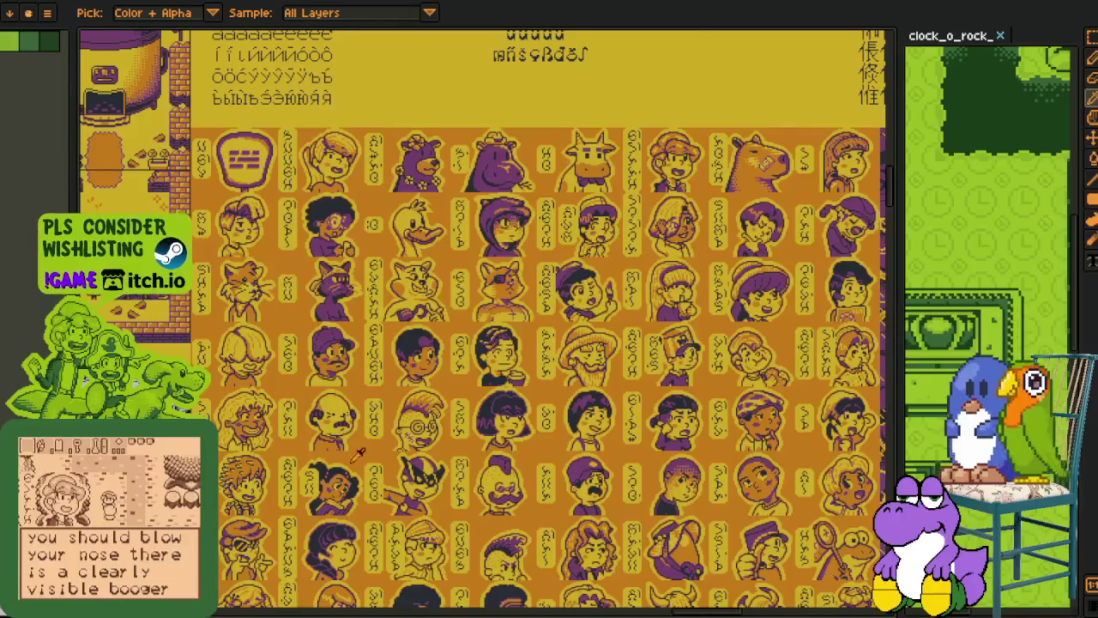
scroll(337, 271, "down", 1)
scroll(300, 427, "up", 3)
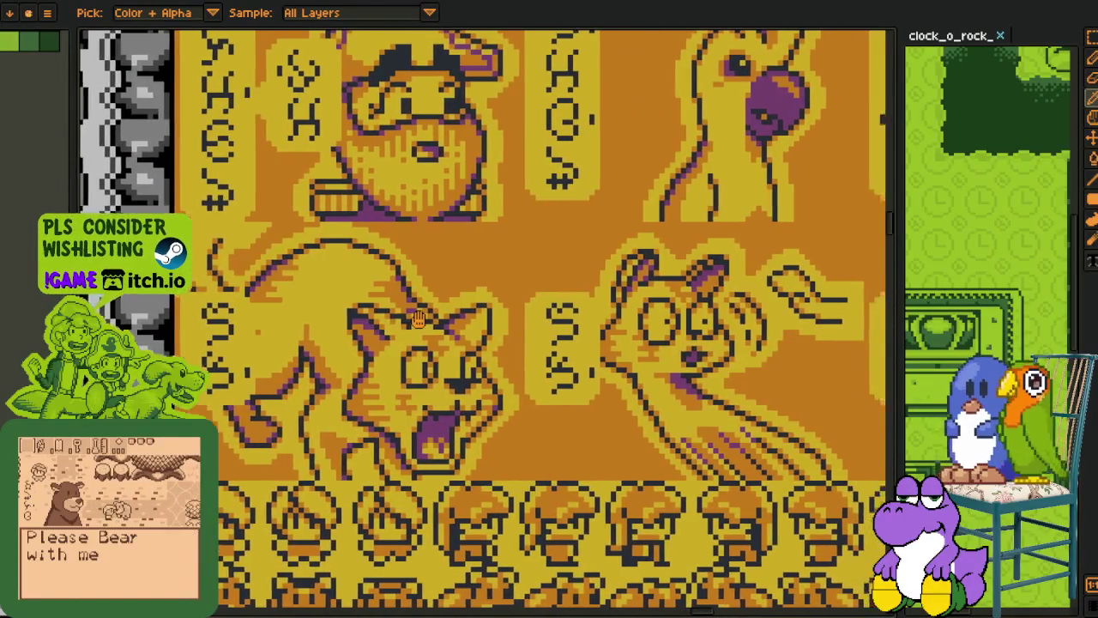
scroll(301, 429, "up", 1)
Step: Center the fire-maned cat beside the squirrel, then scroll right toward the cliff scene
left_click_drag(300, 429, 206, 311)
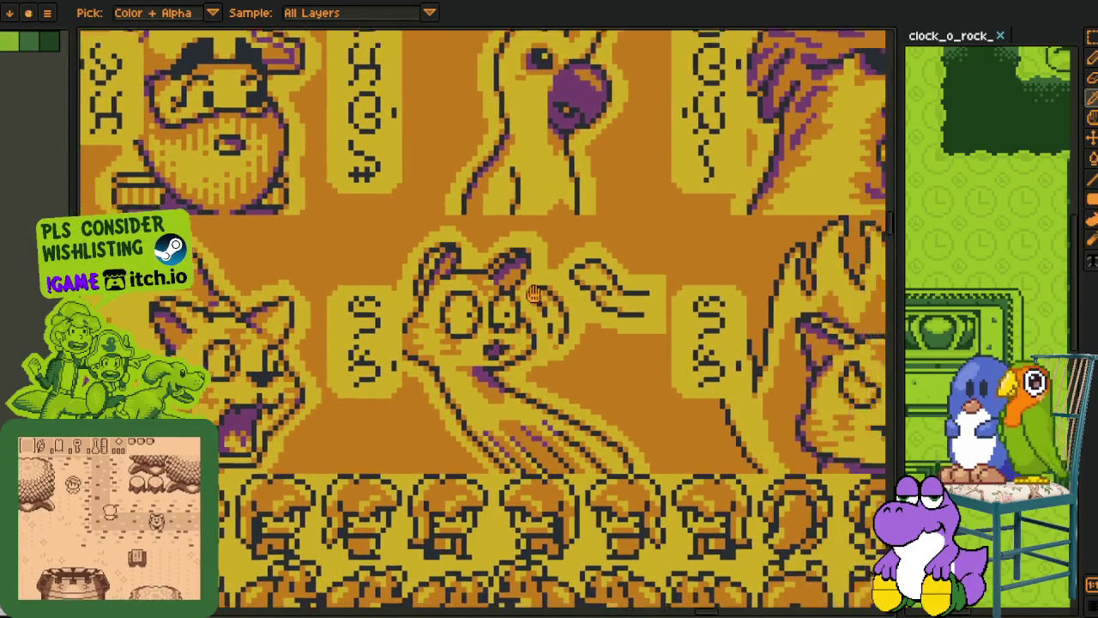
mouse_move(833, 308)
left_mouse_down()
mouse_move(532, 266)
mouse_move(355, 280)
left_mouse_up()
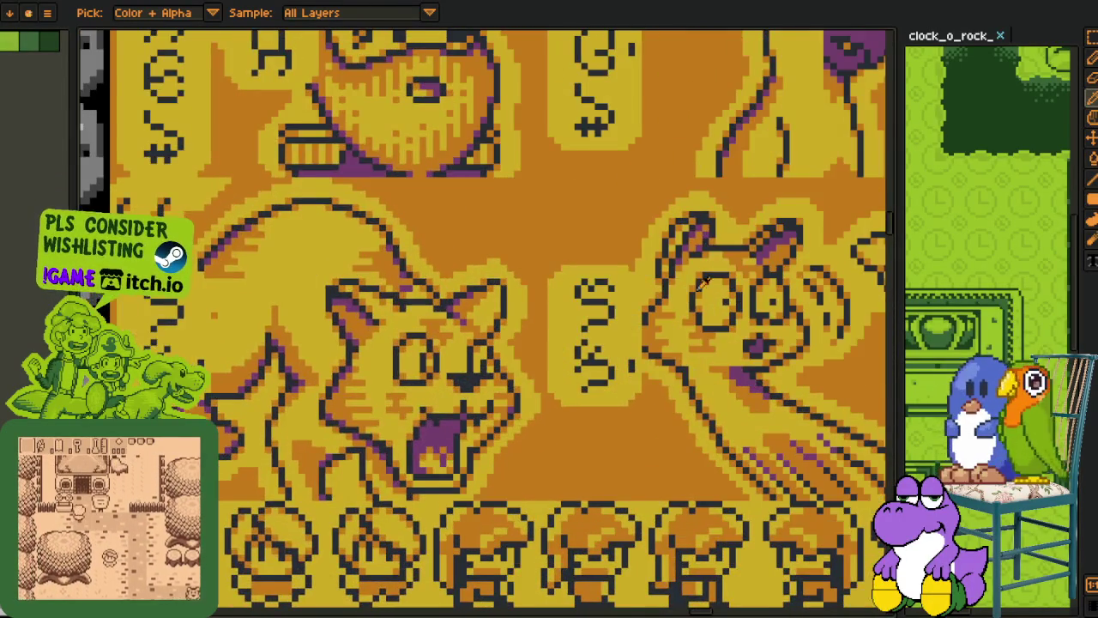
left_click_drag(701, 283, 651, 298)
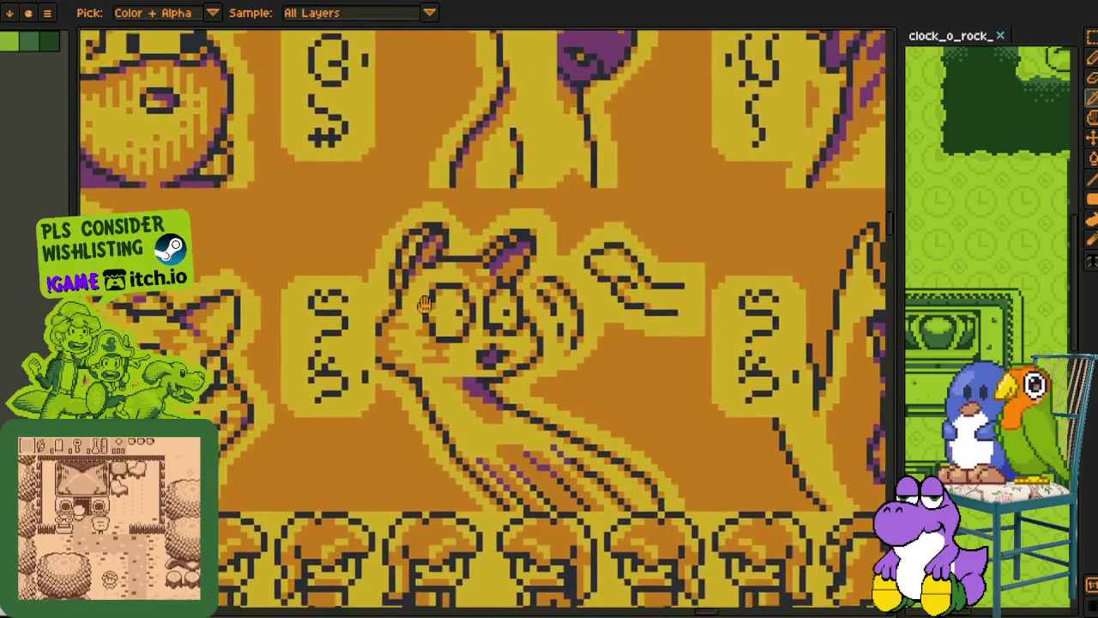
scroll(650, 298, "right", 5)
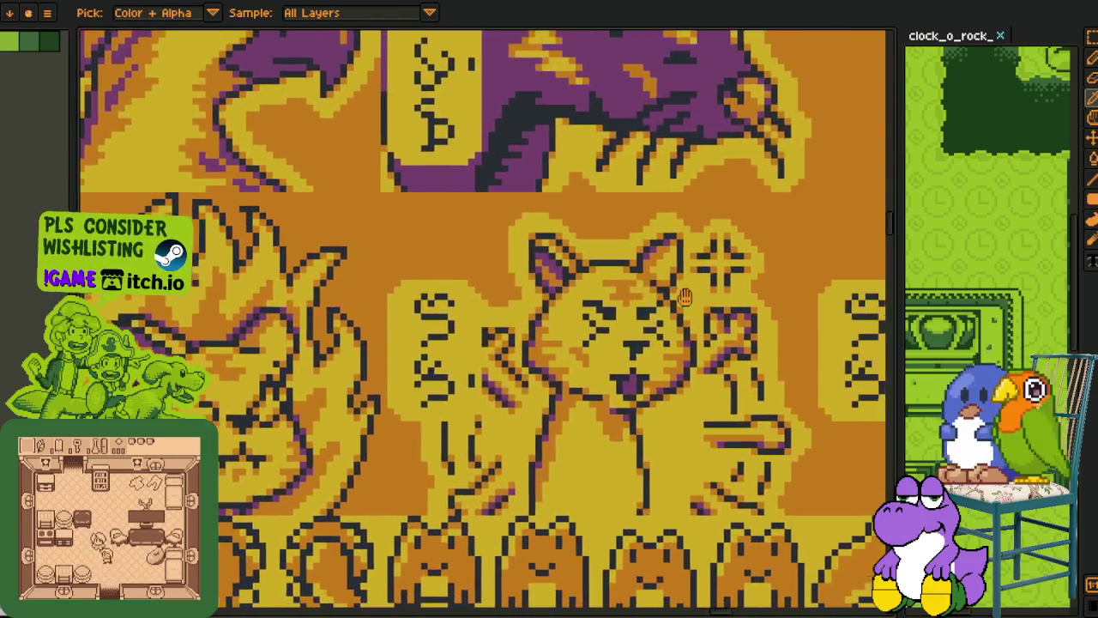
scroll(650, 299, "right", 5)
scroll(687, 275, "right", 5)
scroll(709, 258, "right", 5)
scroll(709, 258, "right", 5)
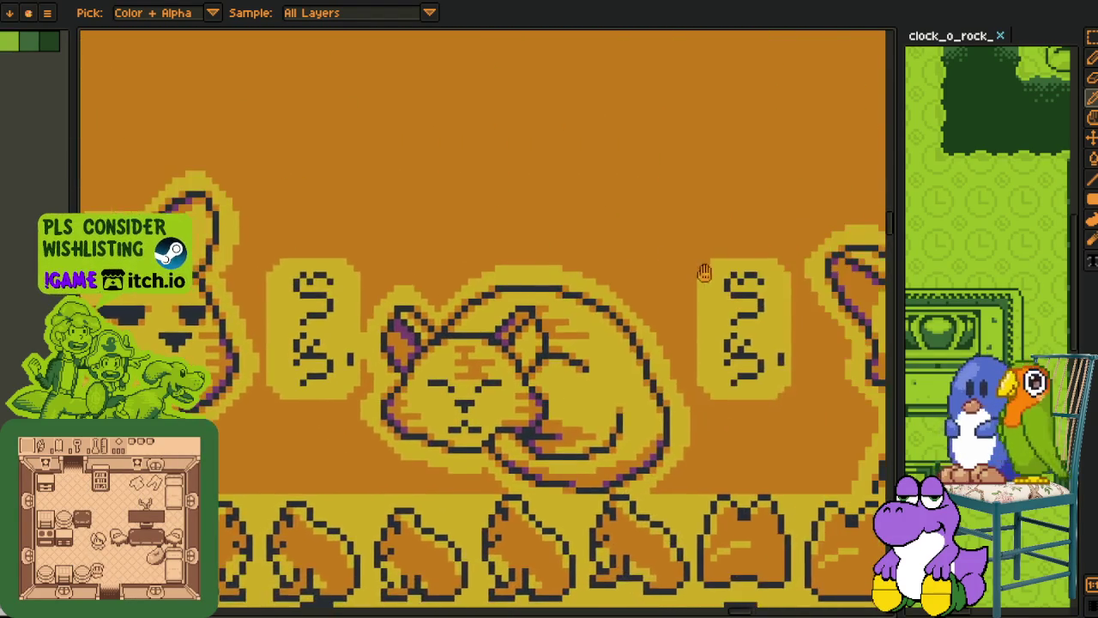
scroll(686, 257, "right", 5)
scroll(656, 247, "right", 5)
scroll(362, 248, "right", 5)
scroll(394, 249, "right", 5)
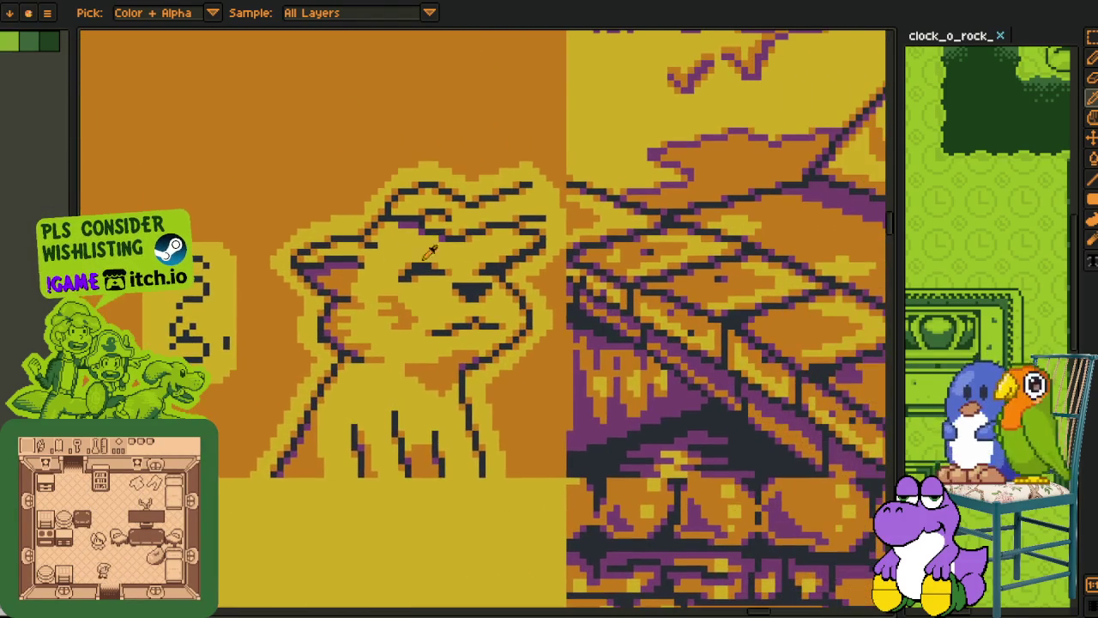
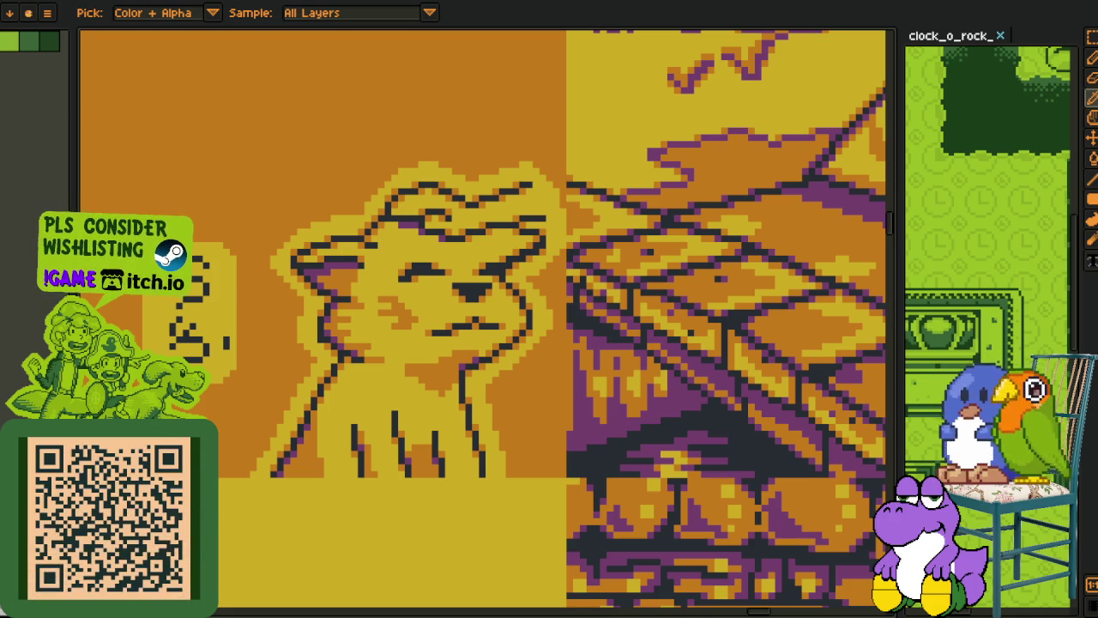
Step: Pan and zoom through the comic sprite sheet's lower tiles, dark panel, bull tiles and castle-and-boy panel
scroll(533, 455, "down", 1)
scroll(532, 456, "down", 3)
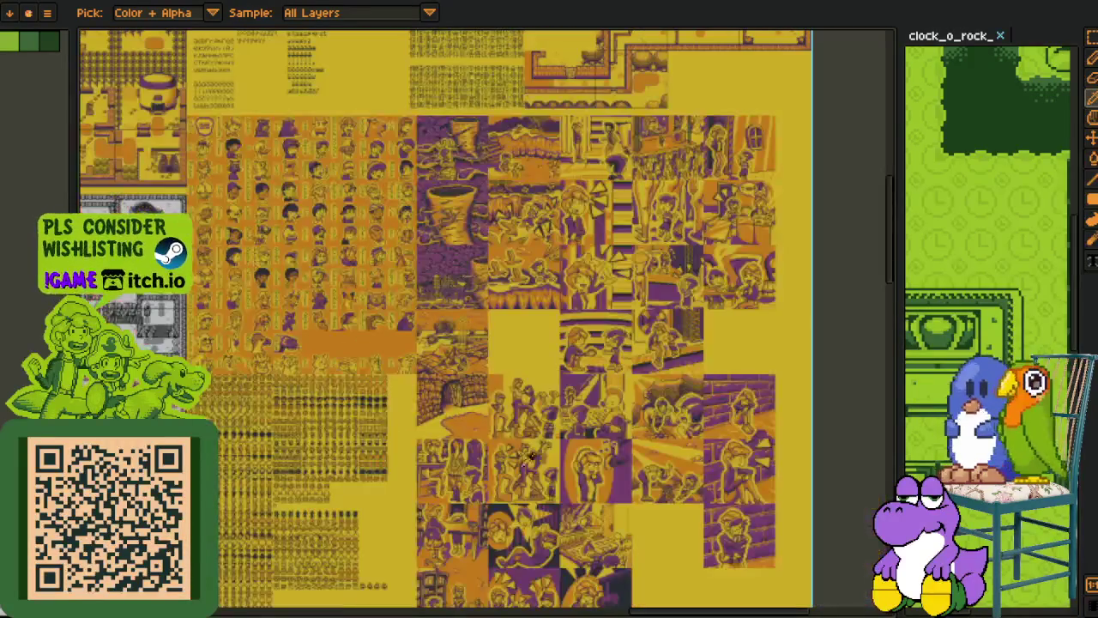
mouse_move(432, 481)
left_mouse_down()
mouse_move(370, 397)
mouse_move(334, 406)
left_mouse_up()
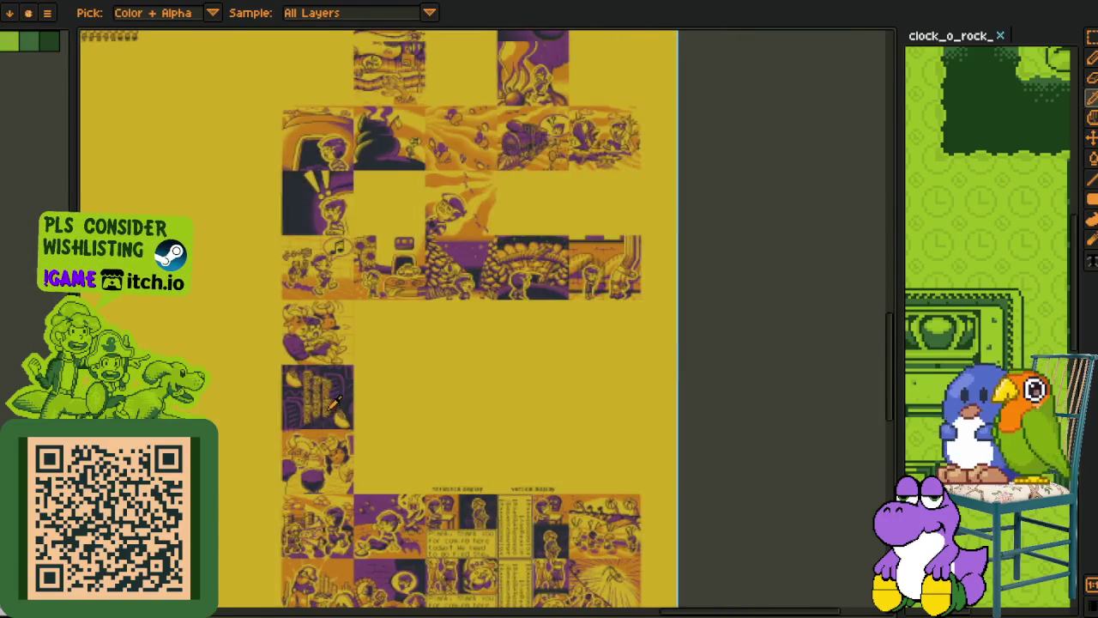
scroll(335, 408, "up", 2)
mouse_move(403, 292)
left_mouse_down()
mouse_move(374, 507)
mouse_move(371, 383)
left_mouse_up()
scroll(206, 273, "up", 2)
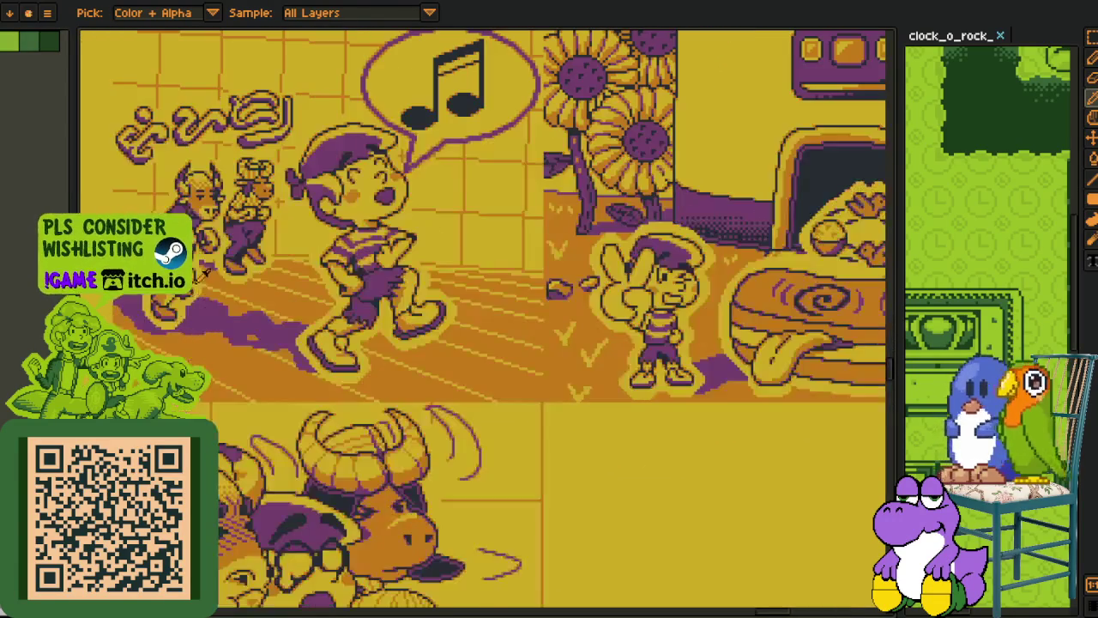
left_click_drag(412, 210, 461, 315)
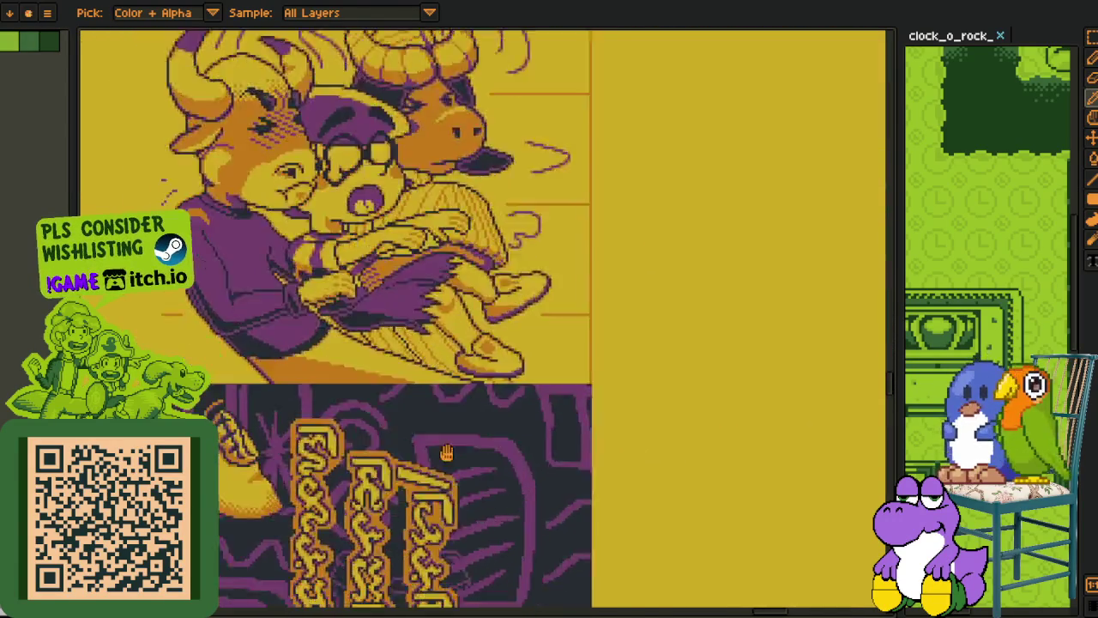
scroll(463, 344, "down", 5)
scroll(468, 386, "down", 3)
scroll(472, 429, "down", 3)
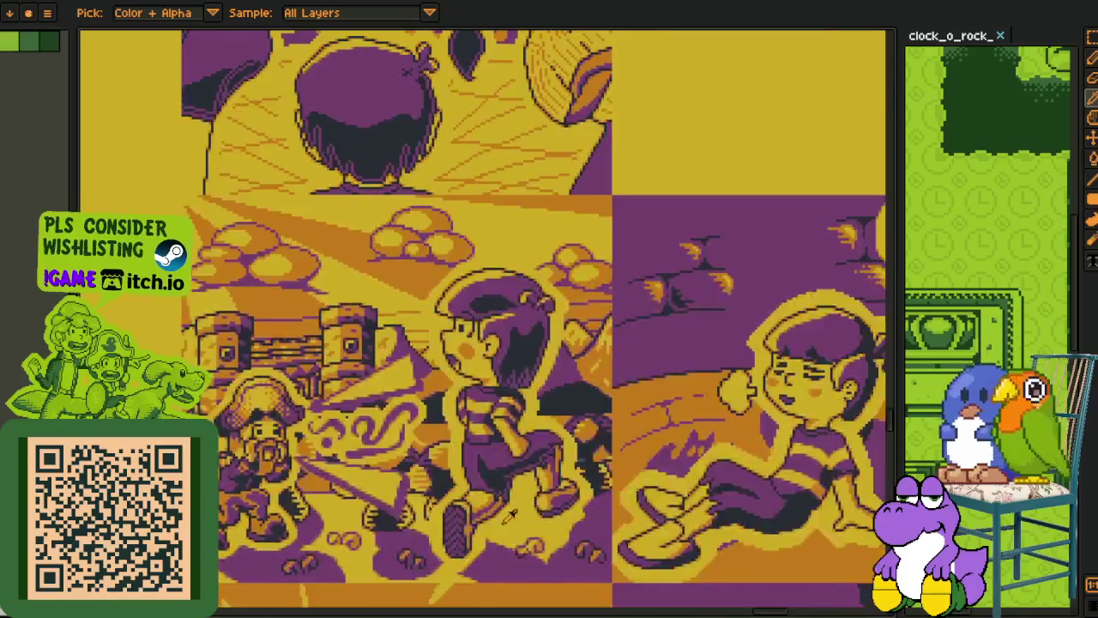
scroll(481, 496, "down", 3)
scroll(476, 493, "down", 3)
scroll(467, 491, "down", 3)
scroll(455, 488, "down", 3)
scroll(442, 484, "down", 2)
scroll(438, 483, "down", 2)
scroll(609, 441, "down", 2)
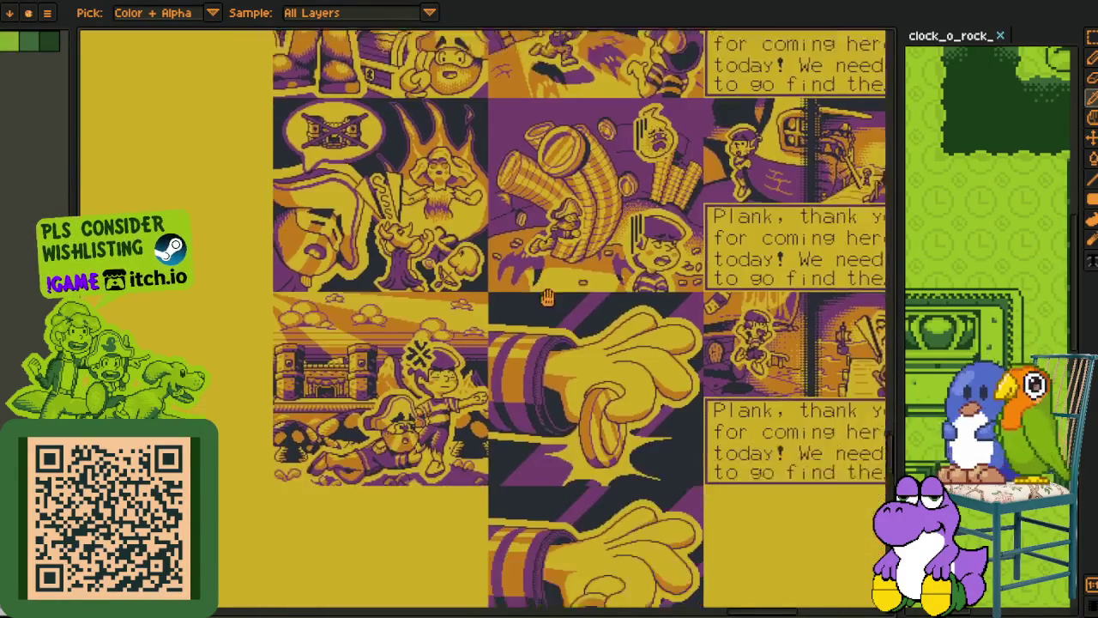
scroll(557, 369, "up", 2)
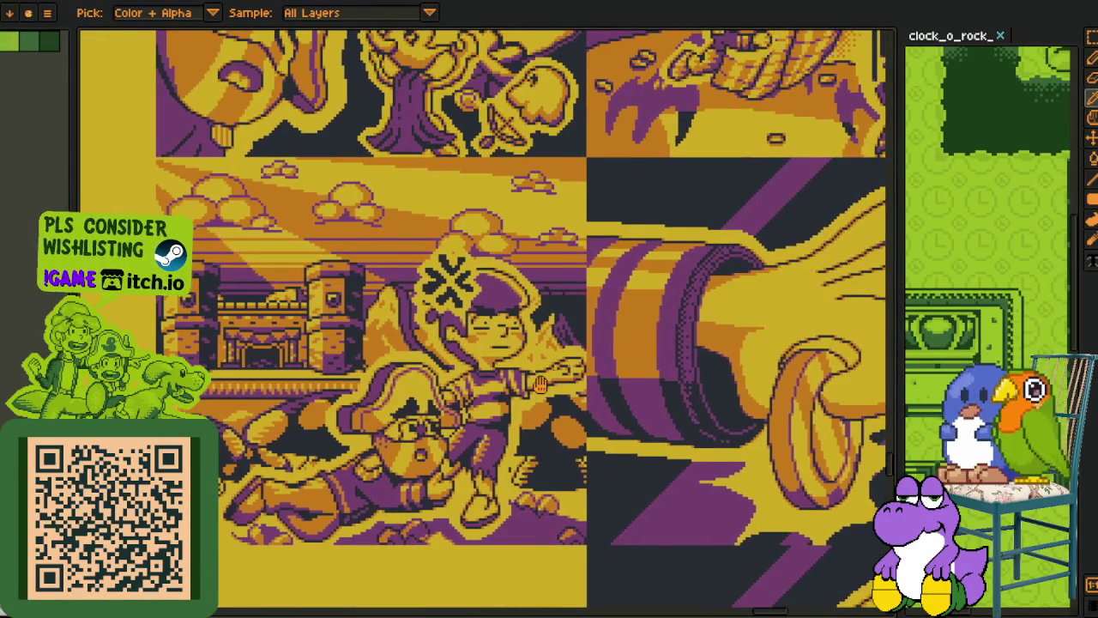
left_click_drag(541, 383, 571, 375)
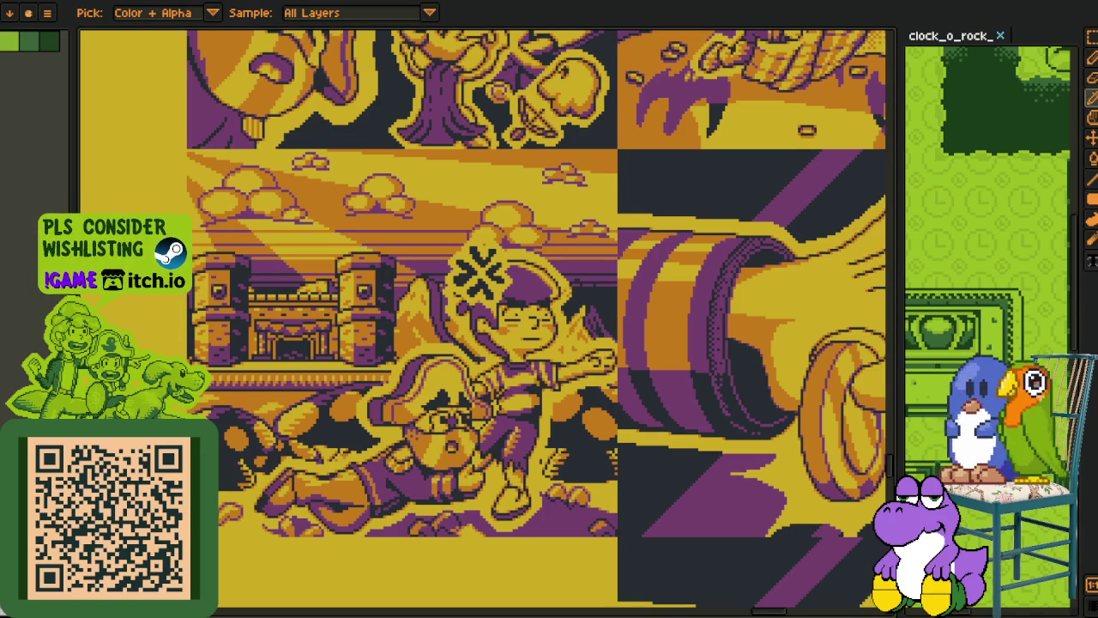
Step: Browse the top edge of the comic sheet, zooming in and out across its panels
scroll(558, 321, "down", 2)
scroll(515, 319, "down", 2)
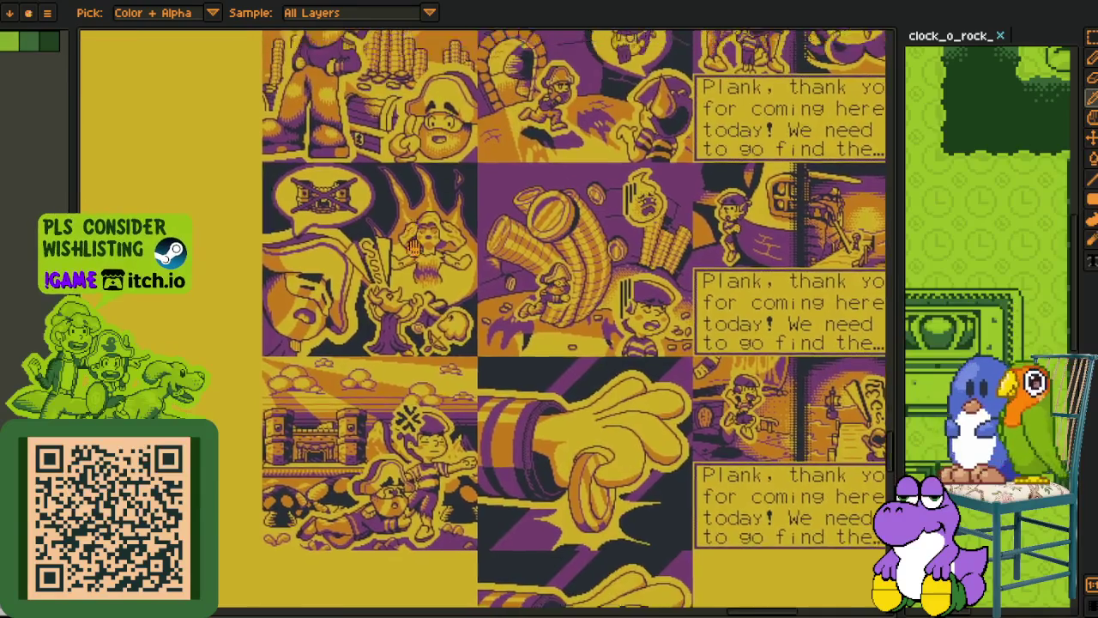
left_click_drag(412, 247, 477, 402)
scroll(414, 354, "up", 2)
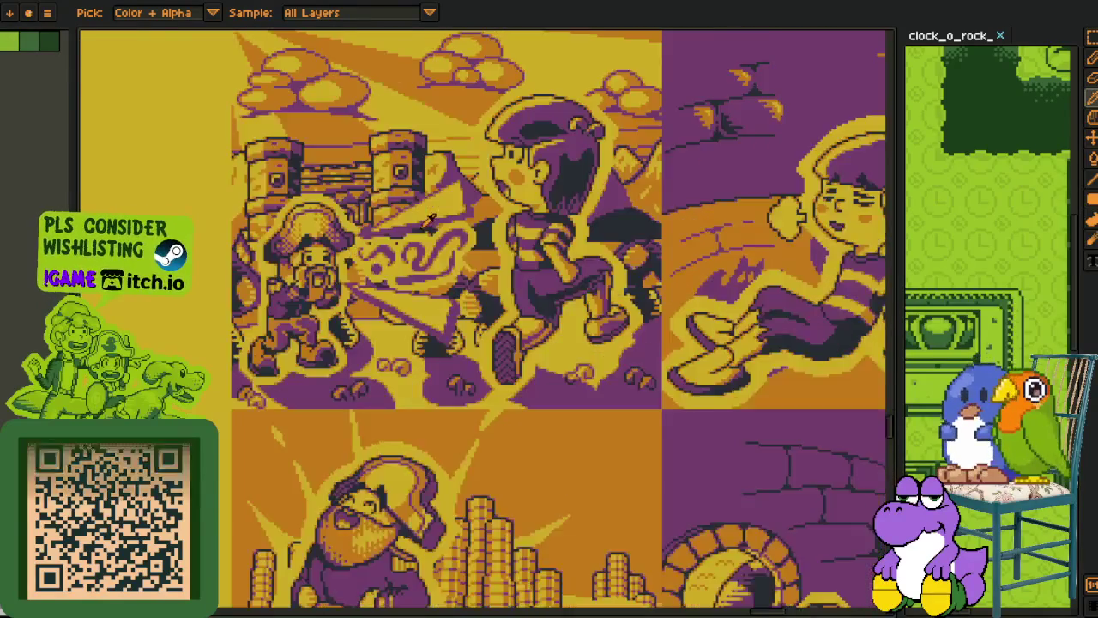
scroll(414, 354, "up", 1)
scroll(414, 354, "up", 1)
scroll(413, 355, "up", 1)
scroll(307, 325, "down", 1)
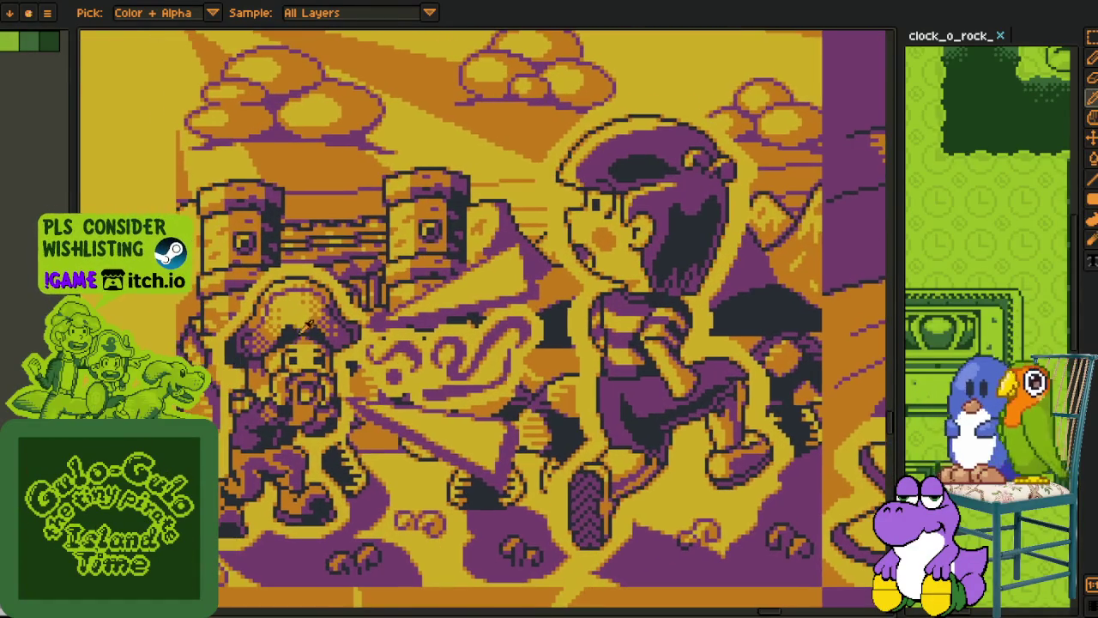
scroll(343, 285, "down", 3)
scroll(429, 327, "down", 3)
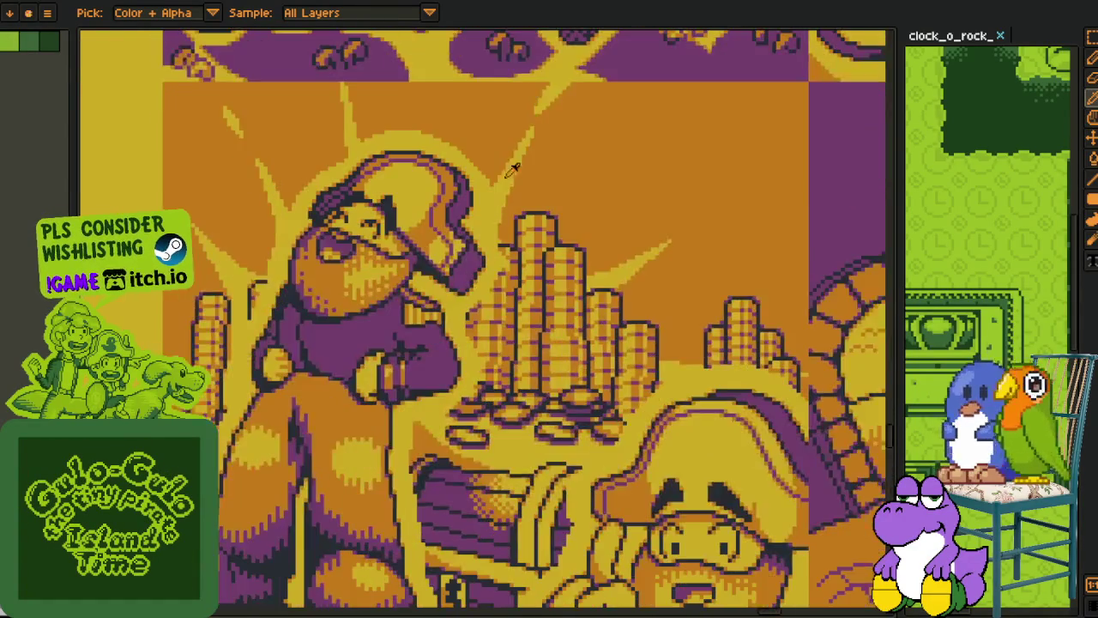
scroll(499, 365, "down", 2)
scroll(515, 237, "down", 3)
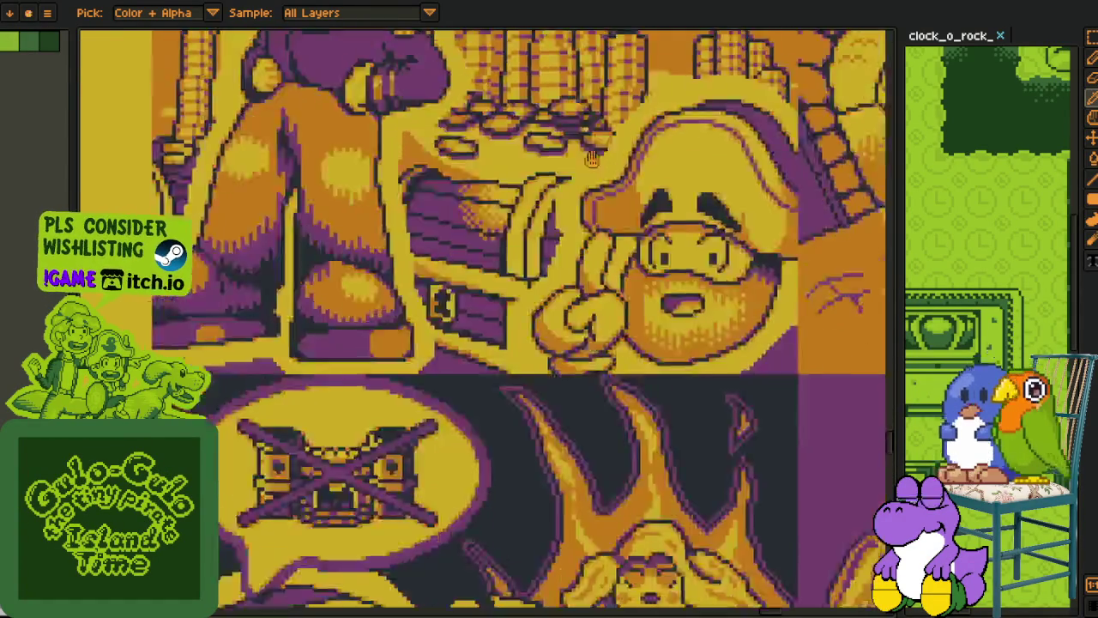
scroll(594, 236, "up", 1)
scroll(594, 235, "up", 1)
scroll(567, 244, "right", 2)
scroll(532, 256, "up", 2)
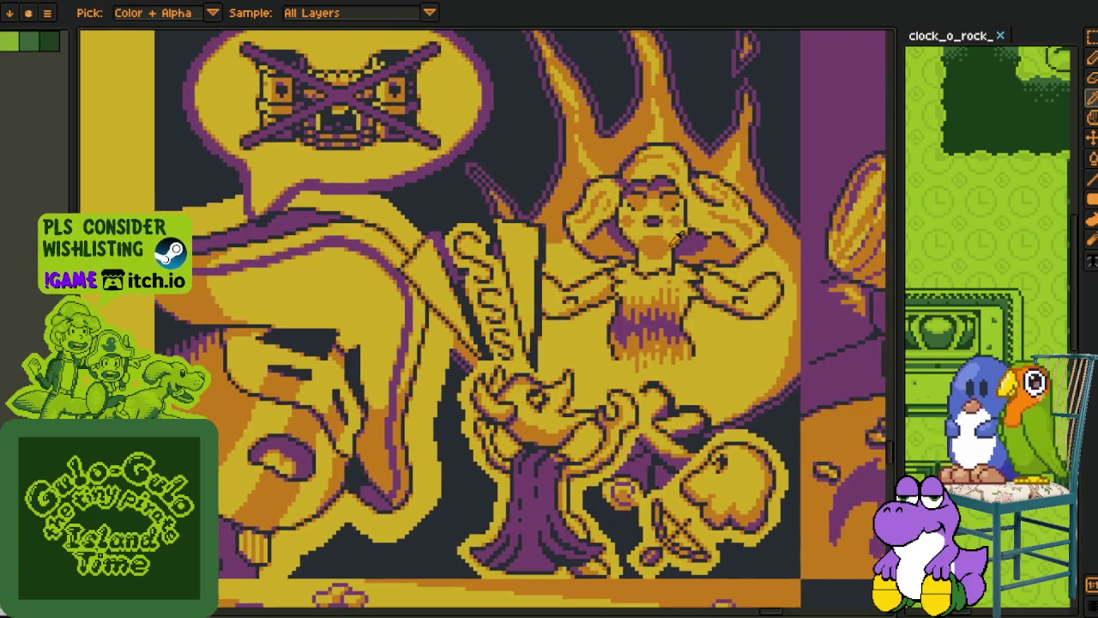
scroll(481, 275, "up", 1)
scroll(300, 214, "up", 1)
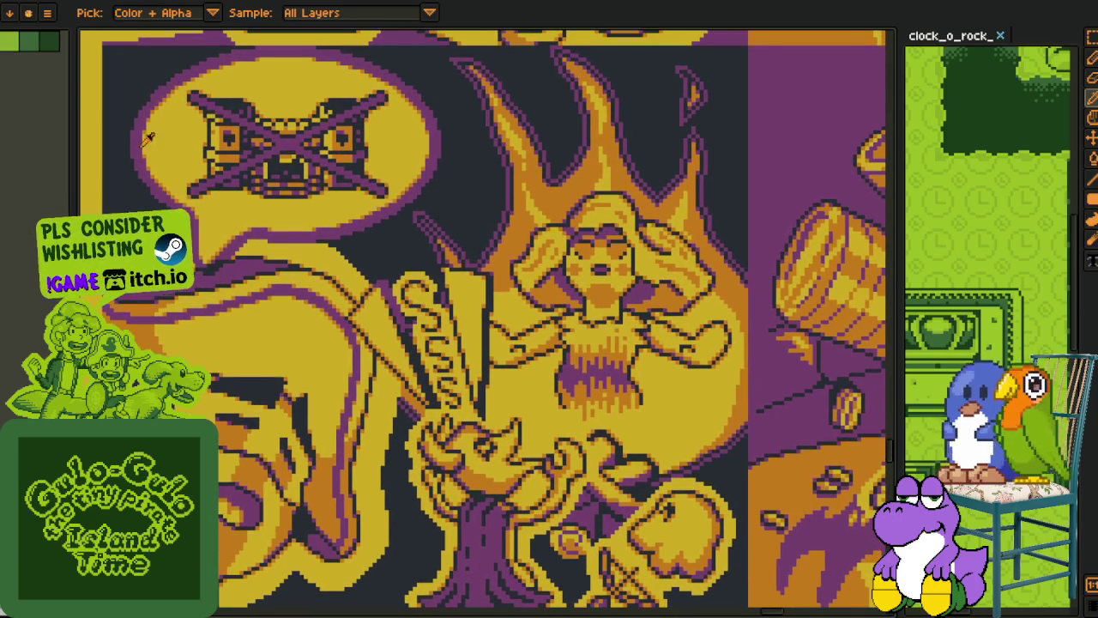
scroll(397, 337, "down", 1)
scroll(429, 360, "down", 3)
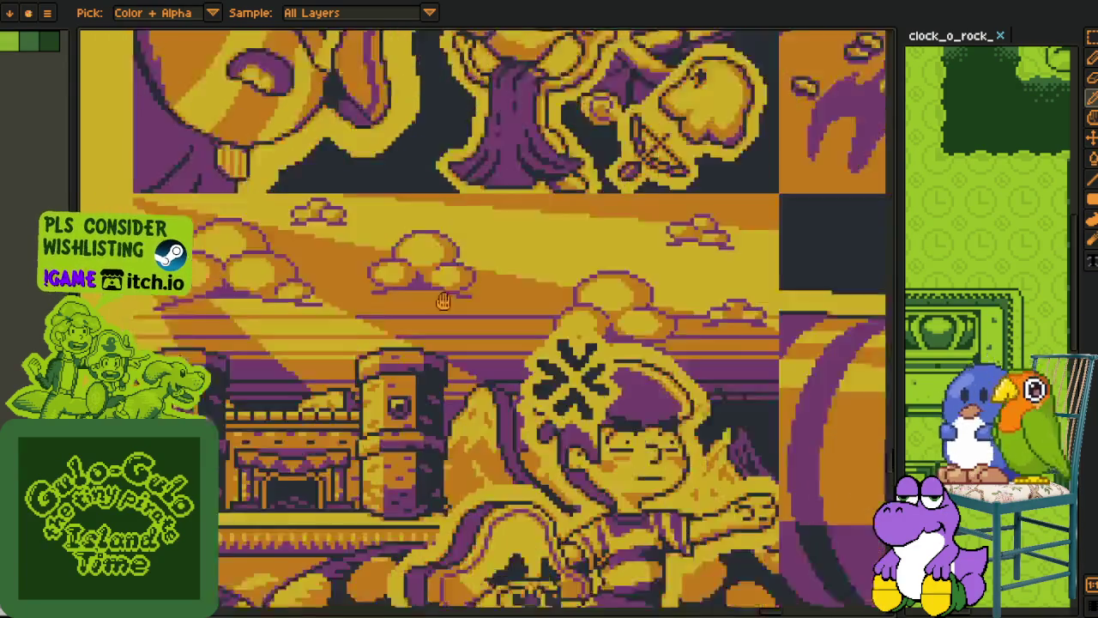
scroll(514, 386, "down", 2)
scroll(601, 378, "up", 1)
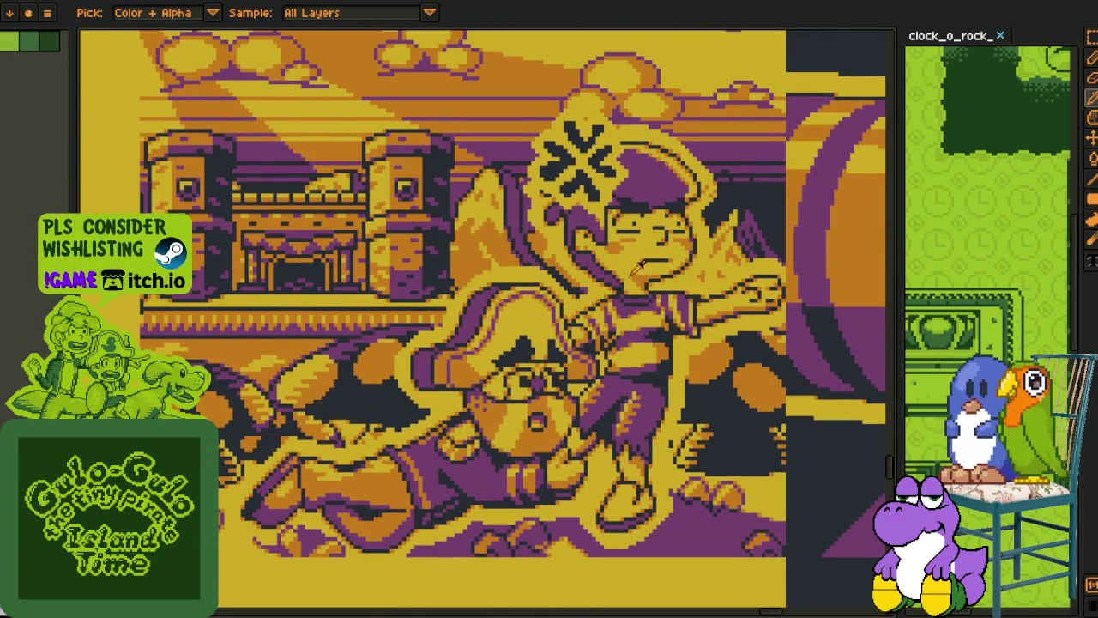
scroll(619, 333, "up", 2)
scroll(627, 182, "down", 1)
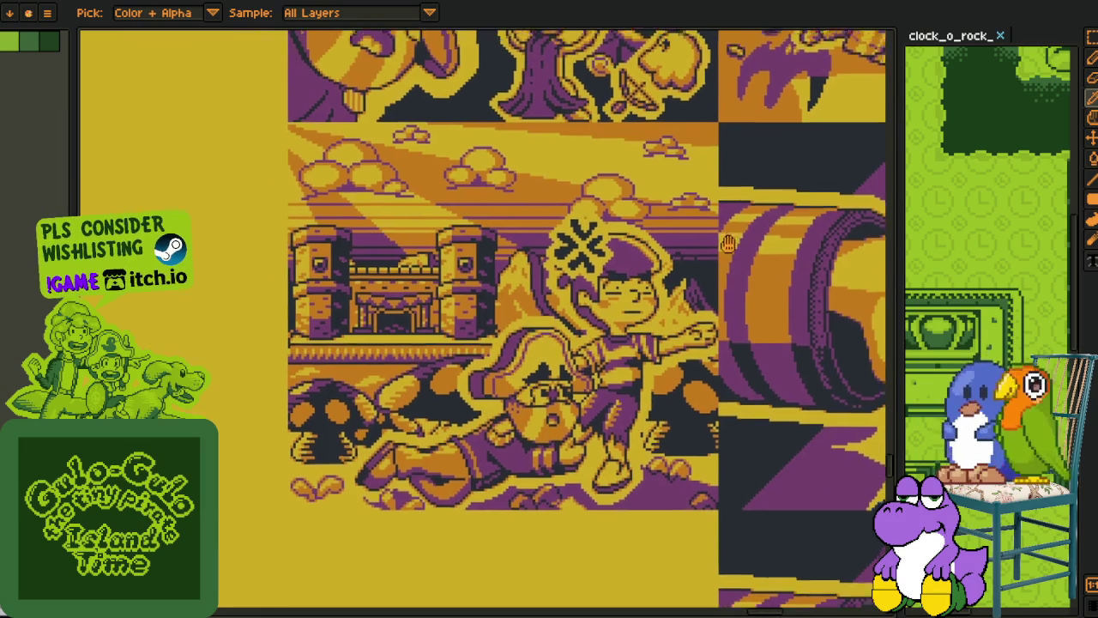
scroll(584, 258, "up", 2)
scroll(549, 319, "right", 2)
scroll(549, 320, "up", 2)
scroll(554, 344, "up", 5)
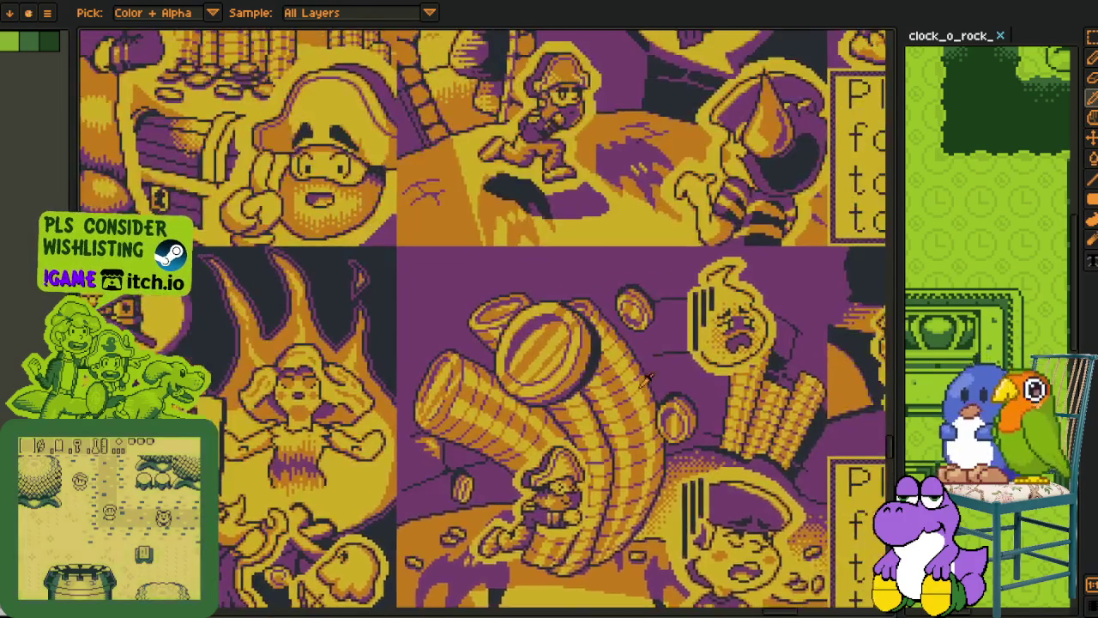
scroll(556, 369, "up", 2)
scroll(560, 399, "up", 1)
scroll(558, 399, "up", 3)
scroll(556, 404, "up", 2)
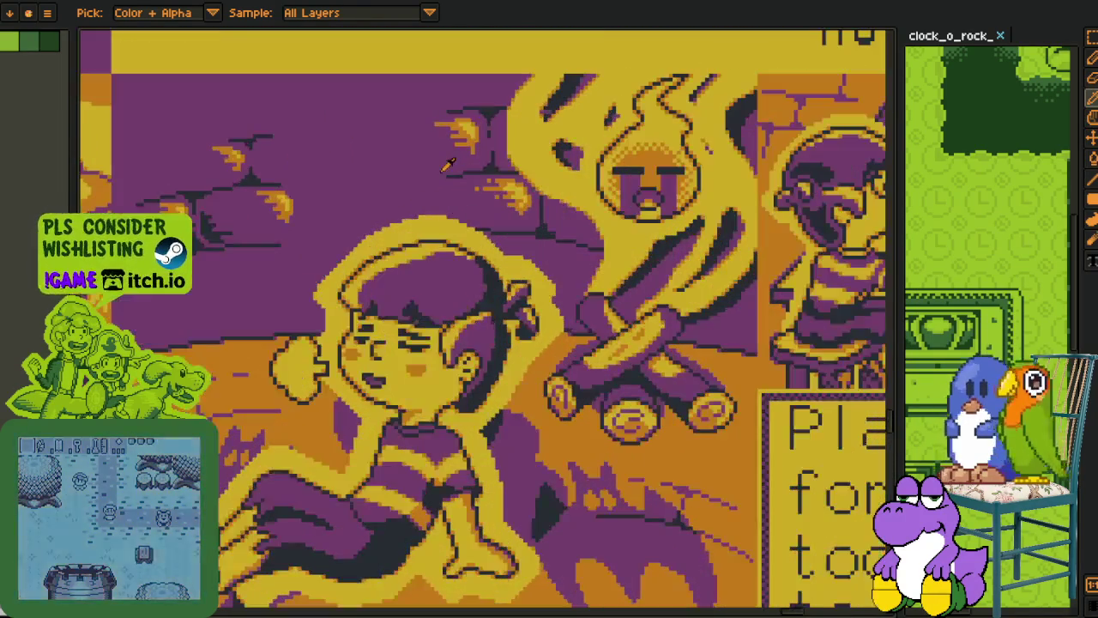
scroll(553, 411, "down", 1)
scroll(554, 403, "down", 3)
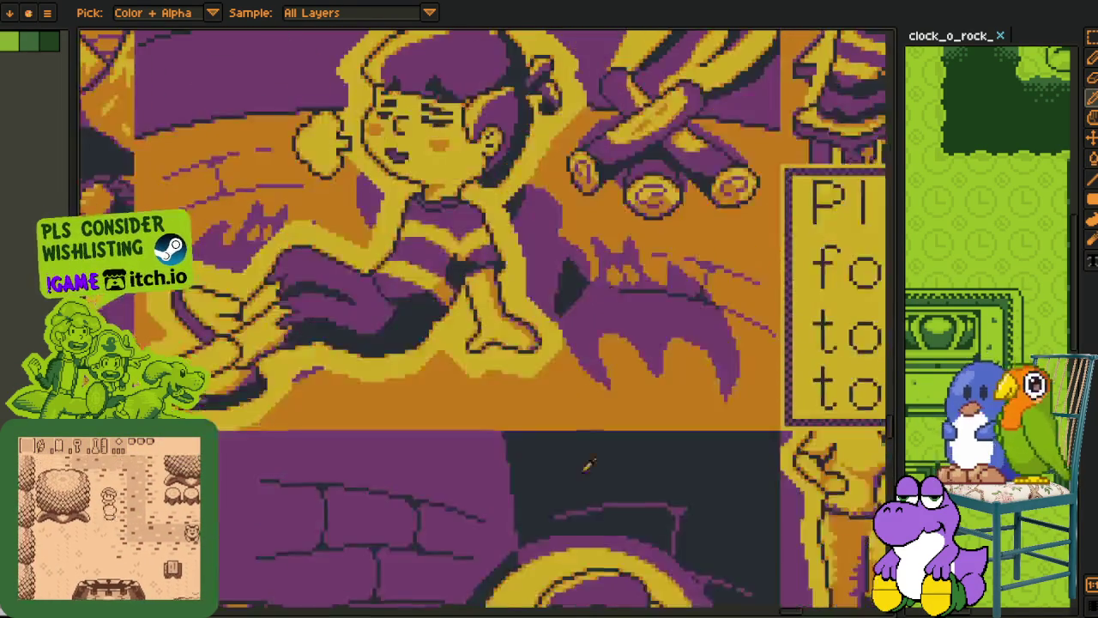
scroll(549, 344, "down", 4)
scroll(541, 258, "down", 4)
scroll(541, 223, "down", 3)
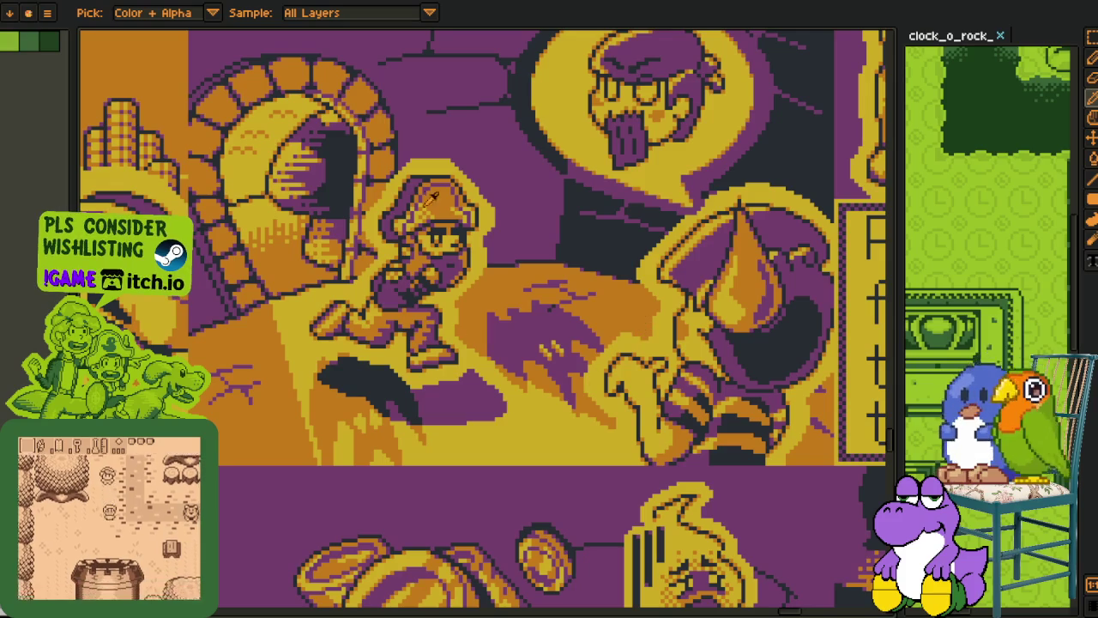
scroll(583, 344, "down", 1)
scroll(601, 395, "down", 5)
scroll(602, 396, "down", 2)
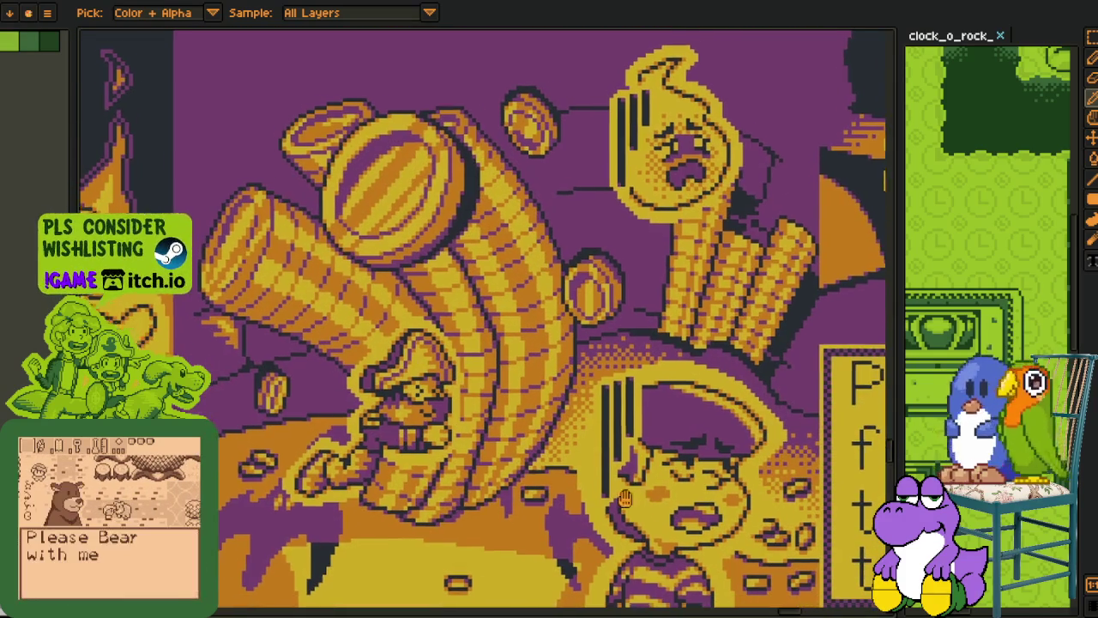
scroll(657, 447, "up", 2)
scroll(657, 447, "down", 5)
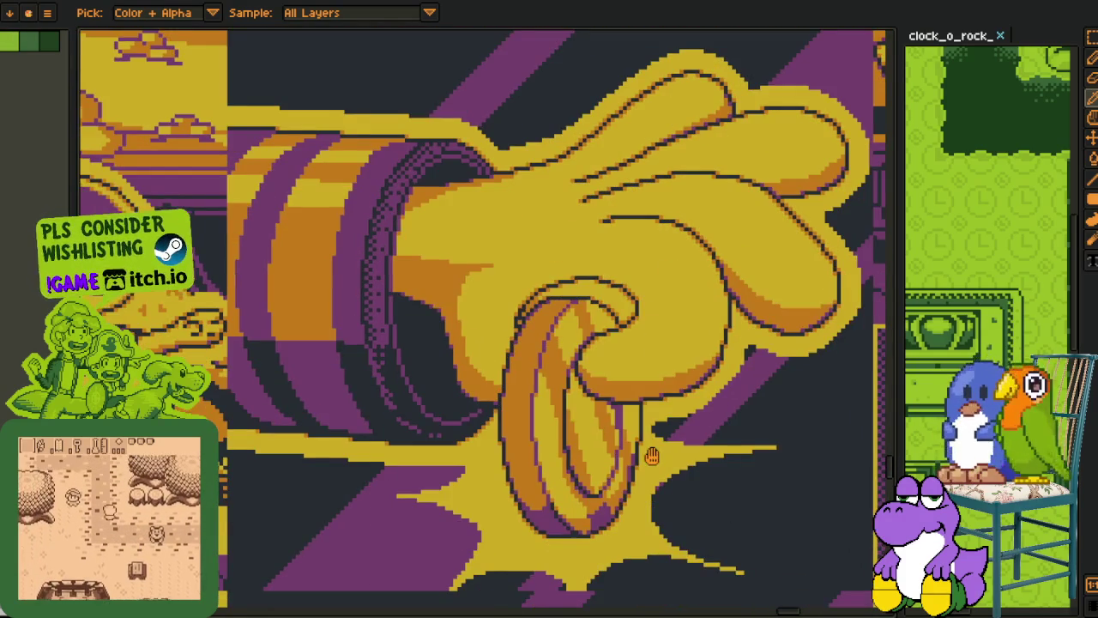
scroll(618, 545, "down", 3)
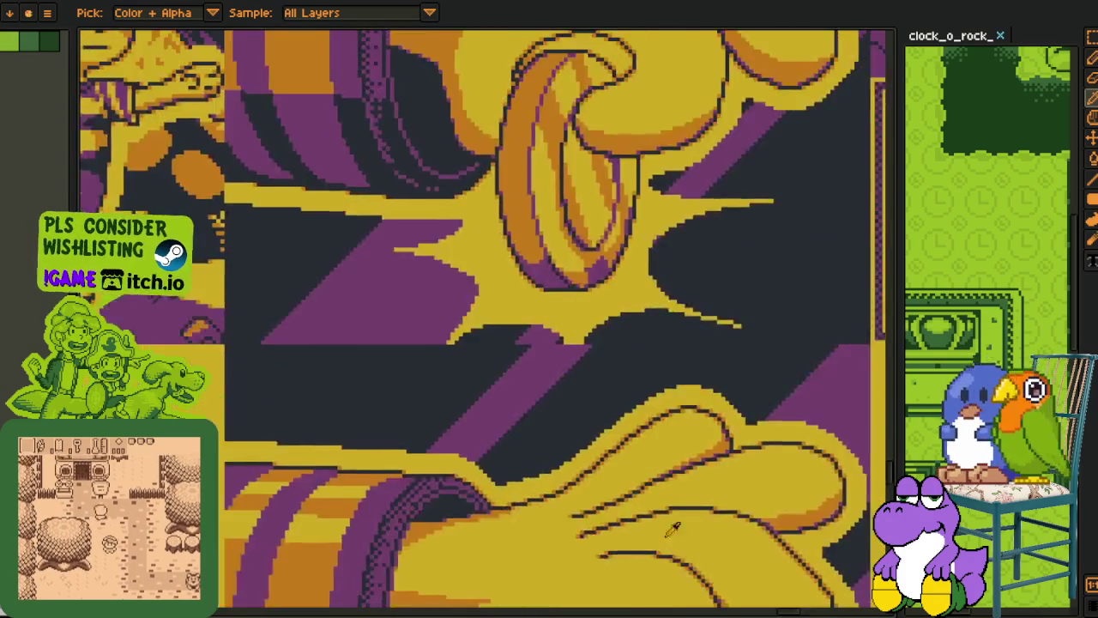
scroll(605, 393, "down", 3)
scroll(723, 392, "down", 1)
scroll(725, 399, "down", 1)
scroll(725, 399, "down", 2)
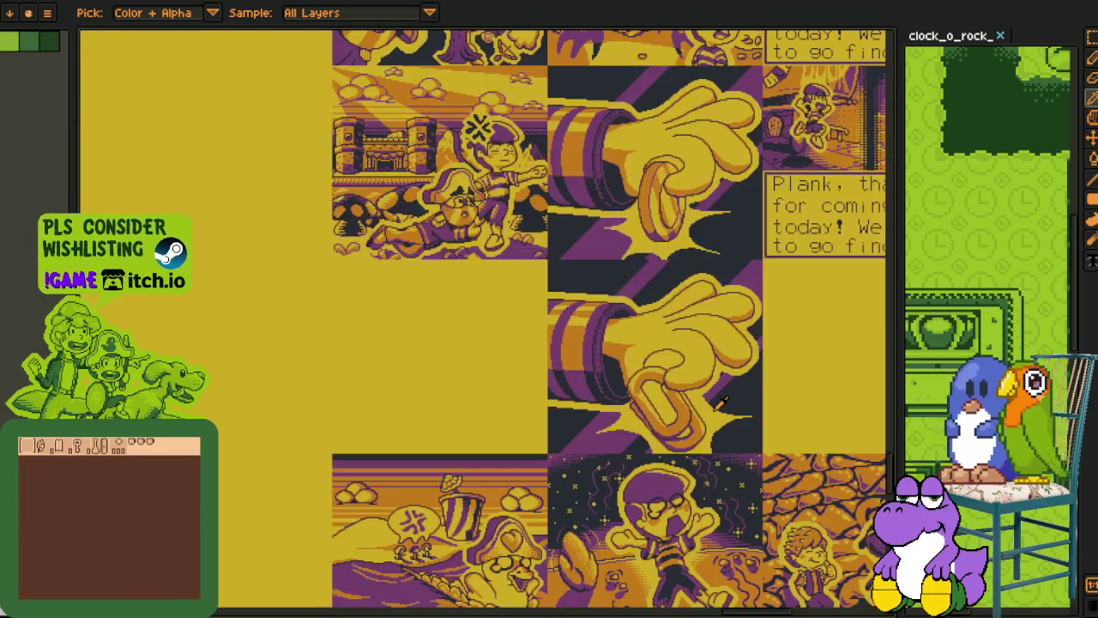
scroll(686, 387, "down", 2)
scroll(637, 371, "up", 2)
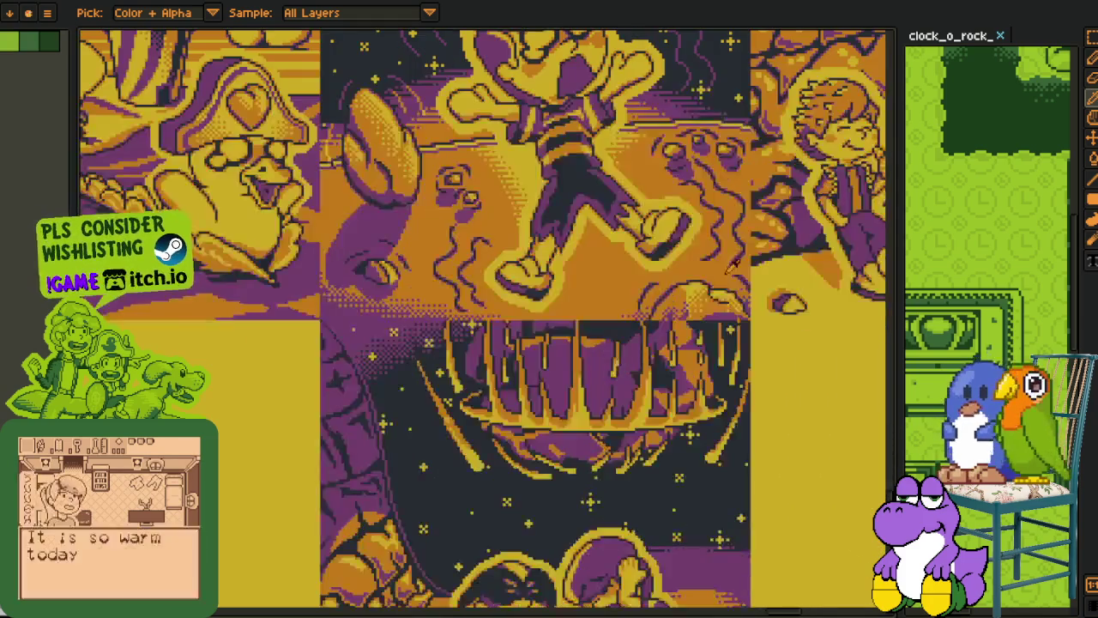
Step: Centre on the boy panel, then zoom around until the piano and singer panels are in view
left_click_drag(717, 254, 665, 511)
scroll(576, 450, "up", 1)
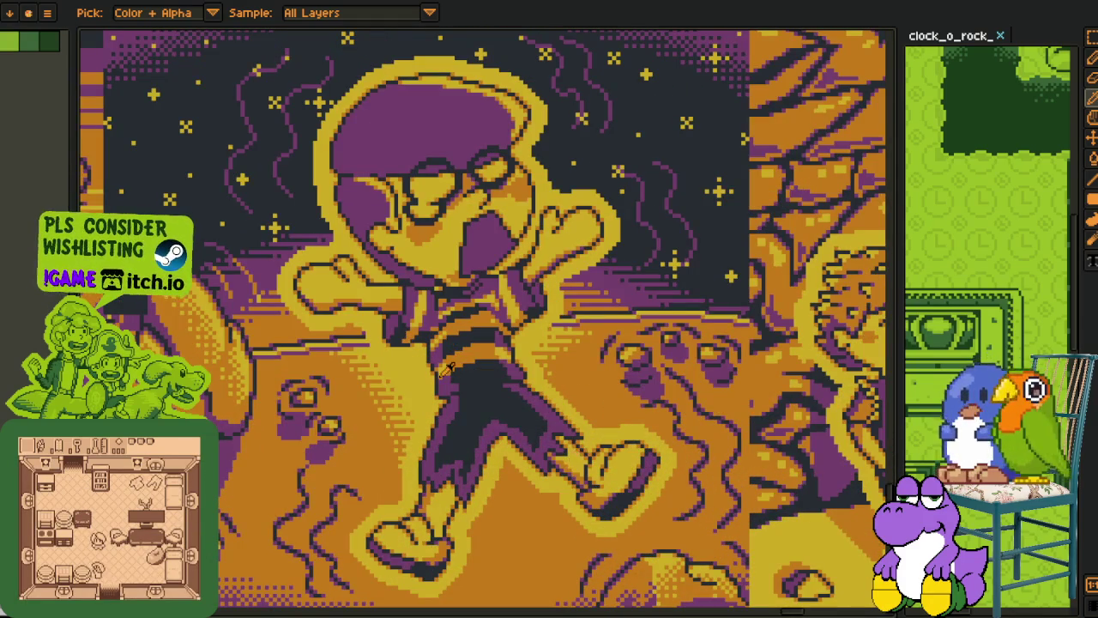
scroll(324, 309, "down", 1)
scroll(386, 334, "down", 2)
scroll(412, 343, "down", 2)
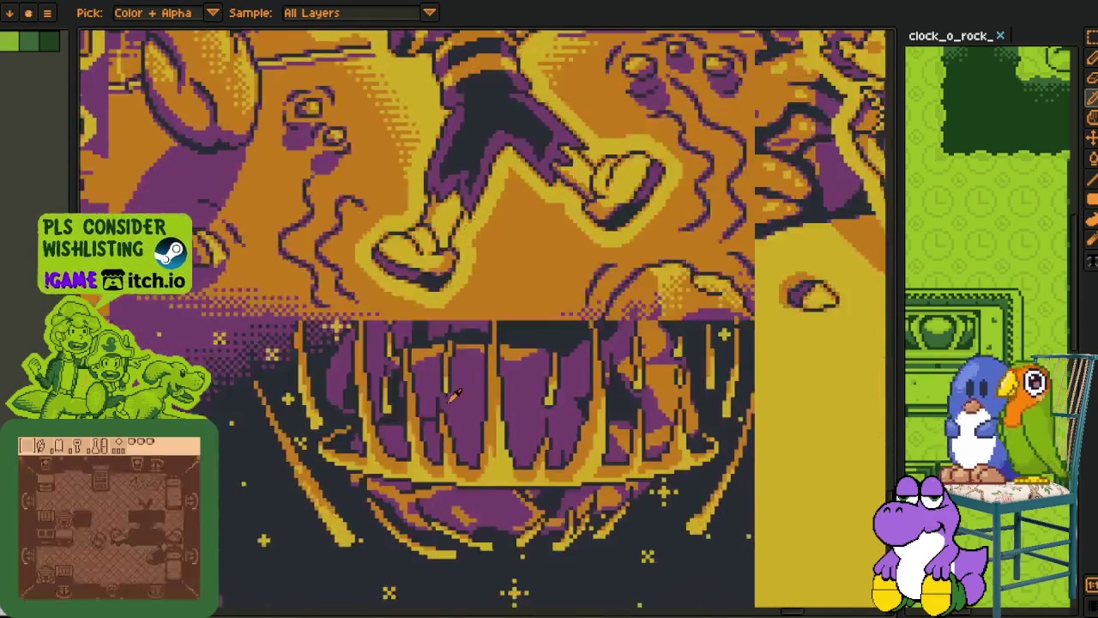
scroll(437, 365, "down", 2)
scroll(411, 300, "down", 3)
scroll(378, 214, "down", 1)
scroll(362, 161, "up", 1)
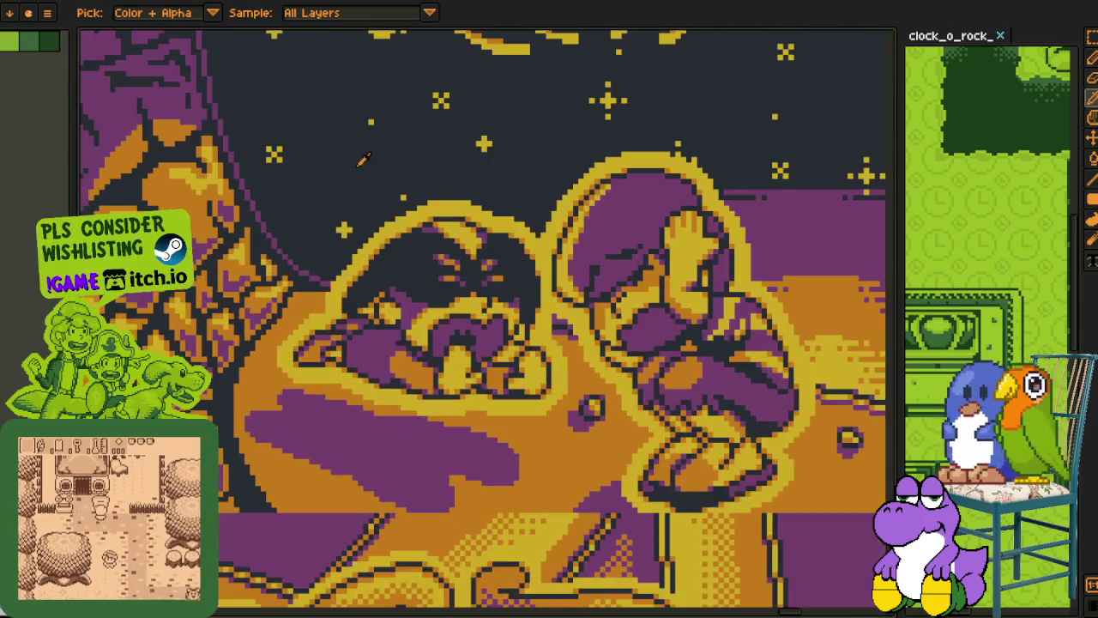
scroll(577, 318, "down", 1)
scroll(540, 316, "down", 2)
scroll(506, 313, "down", 2)
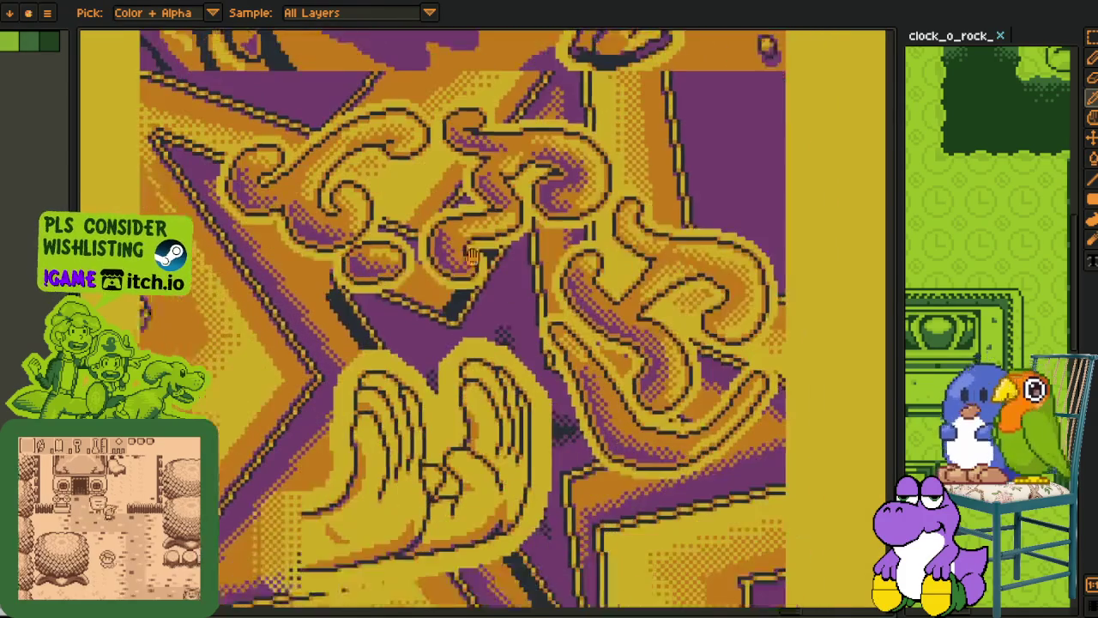
scroll(468, 310, "down", 1)
scroll(463, 310, "down", 1)
scroll(403, 316, "down", 2)
scroll(344, 323, "down", 2)
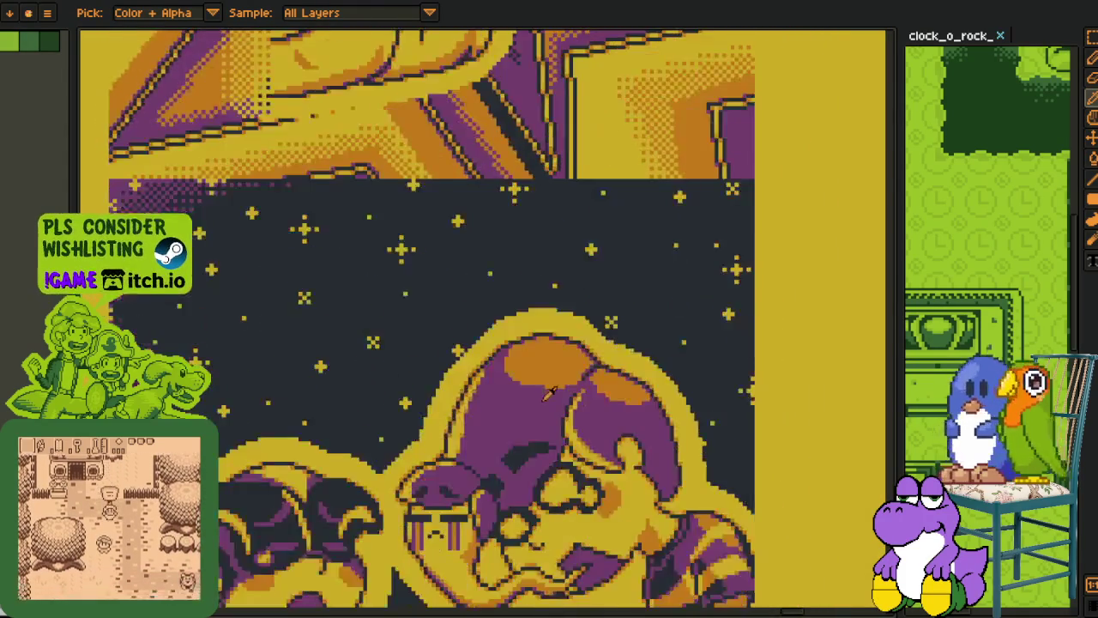
scroll(275, 330, "down", 2)
scroll(275, 323, "down", 2)
scroll(611, 343, "down", 3)
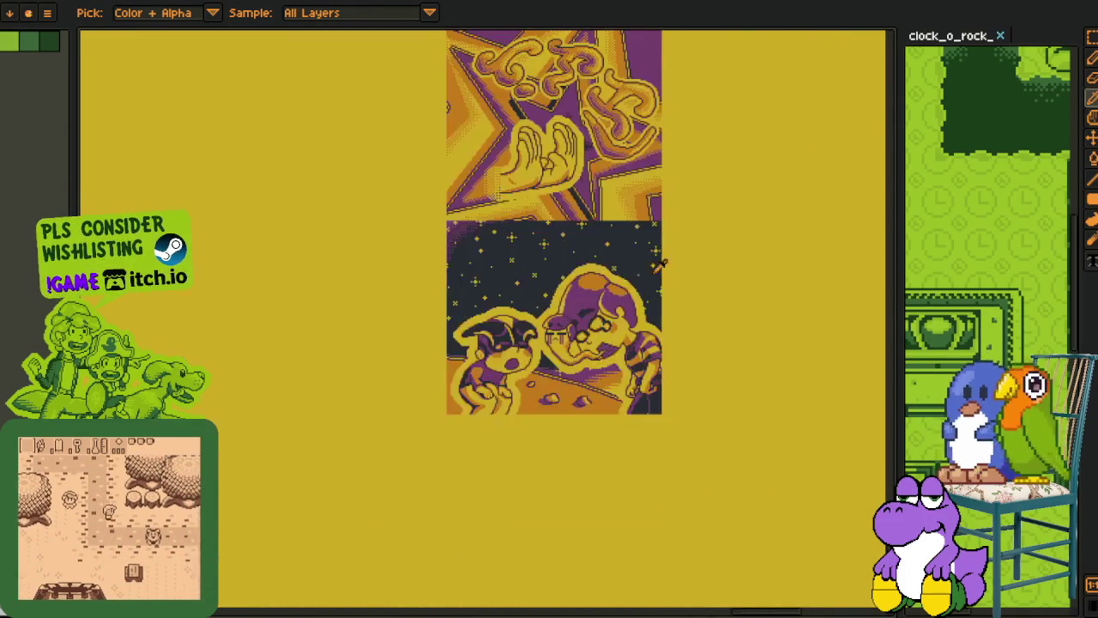
scroll(627, 318, "up", 3)
scroll(652, 274, "up", 1)
scroll(702, 209, "down", 2)
scroll(675, 248, "down", 3)
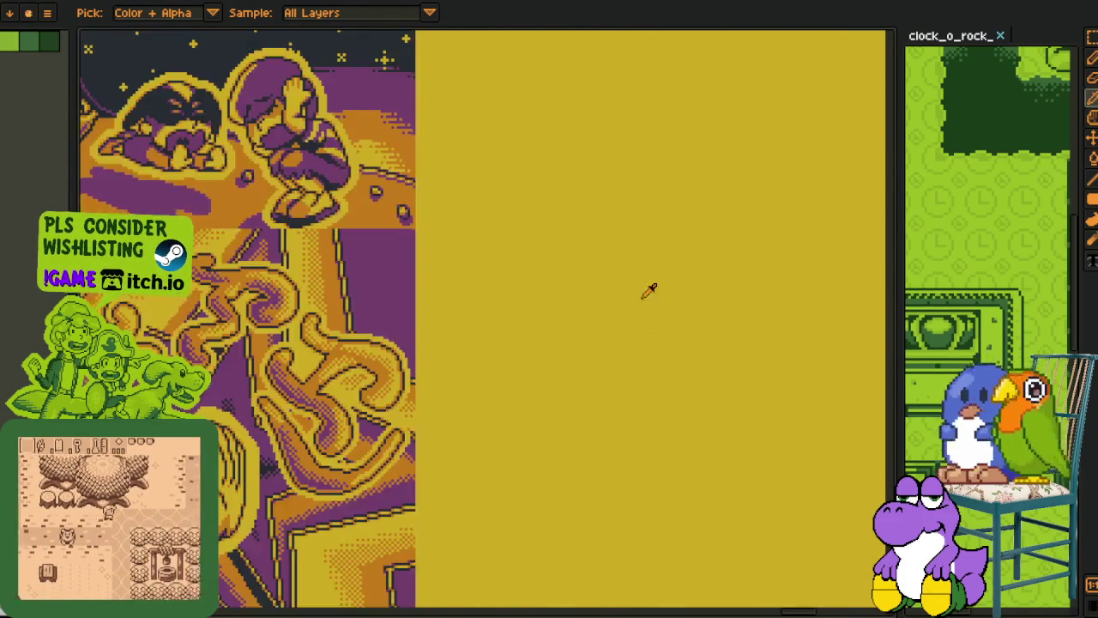
scroll(592, 429, "down", 3)
scroll(283, 269, "up", 2)
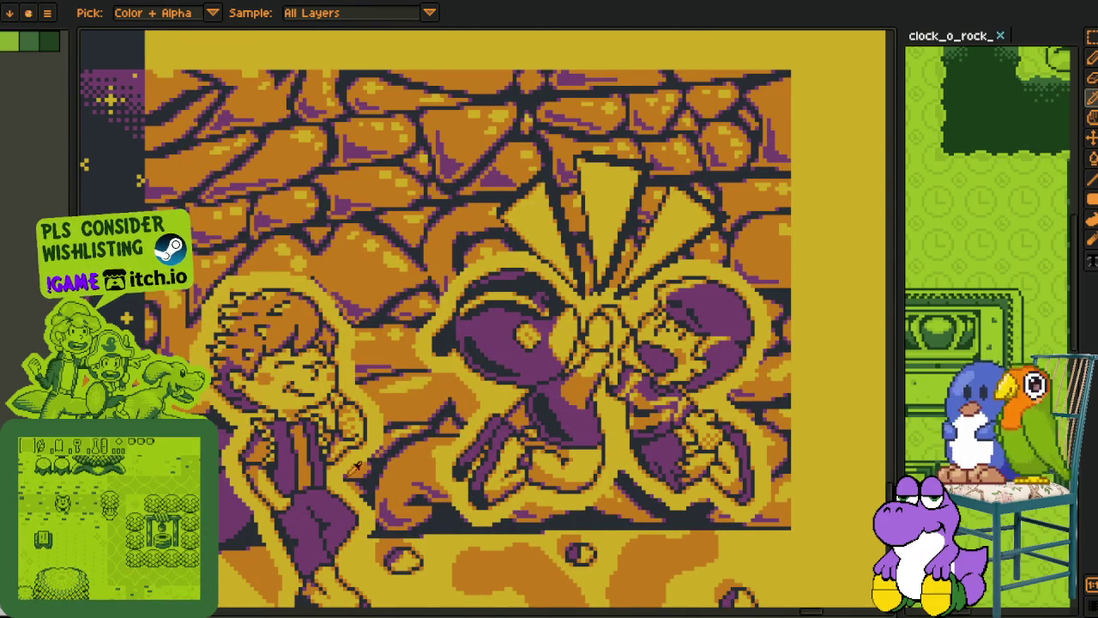
scroll(454, 429, "down", 1)
scroll(653, 312, "right", 5)
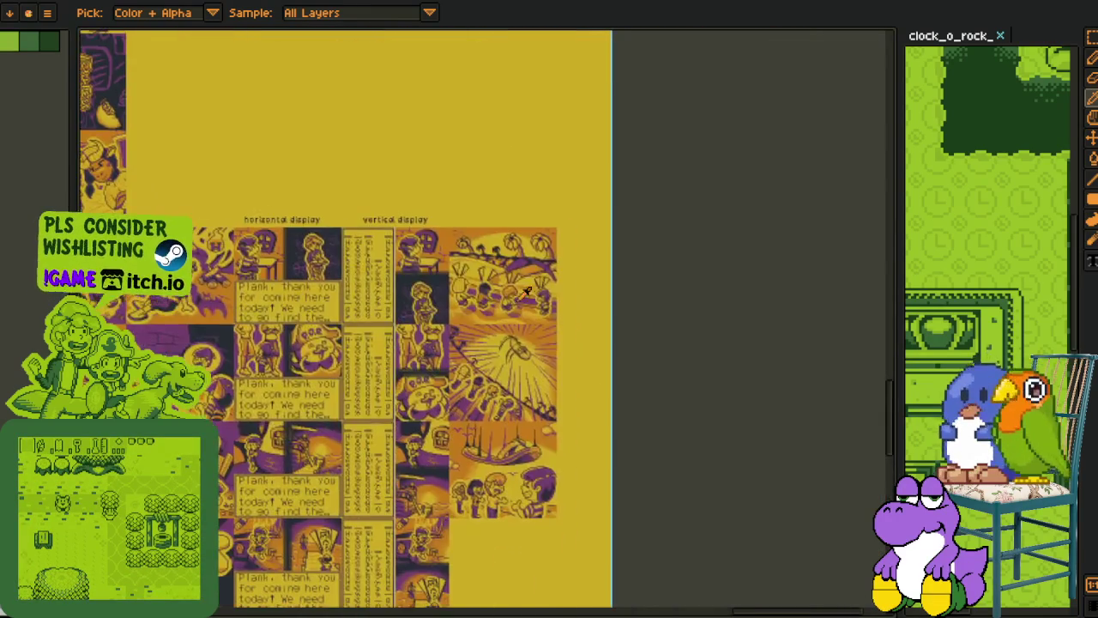
scroll(471, 286, "down", 5)
scroll(483, 458, "down", 3)
scroll(411, 438, "up", 2)
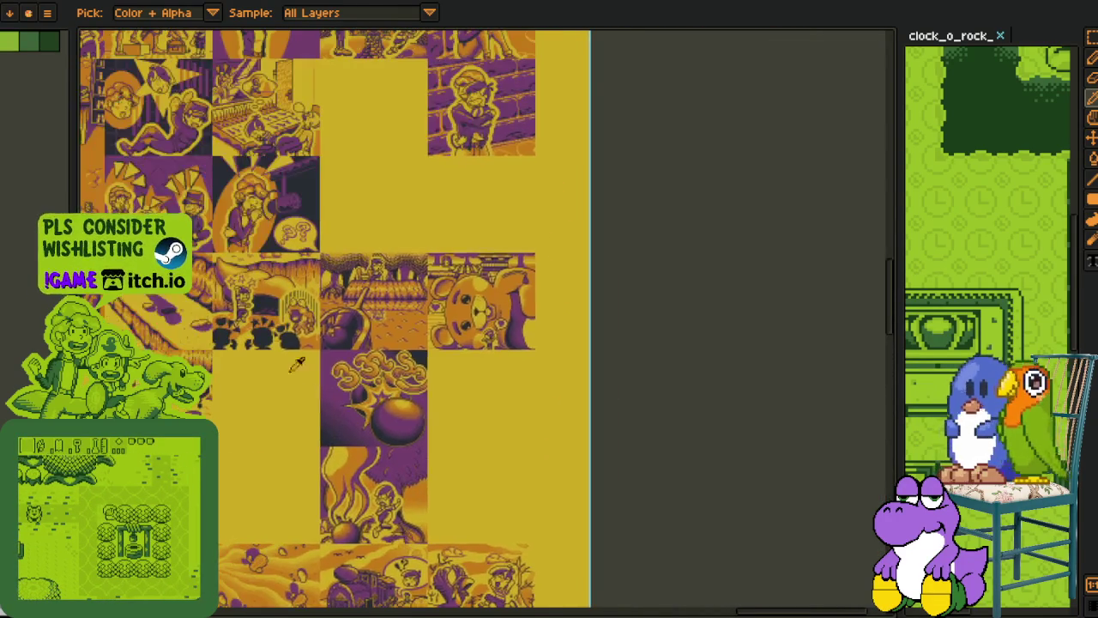
scroll(297, 364, "up", 2)
scroll(291, 352, "up", 2)
scroll(314, 339, "up", 2)
scroll(312, 339, "down", 2)
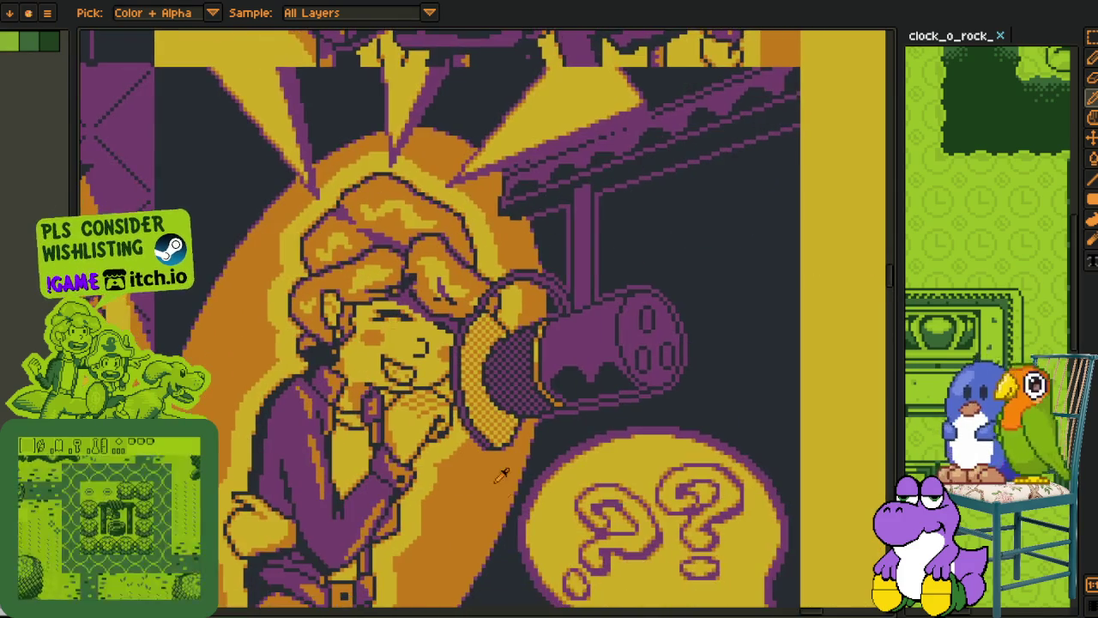
scroll(360, 322, "down", 1)
scroll(407, 306, "up", 1)
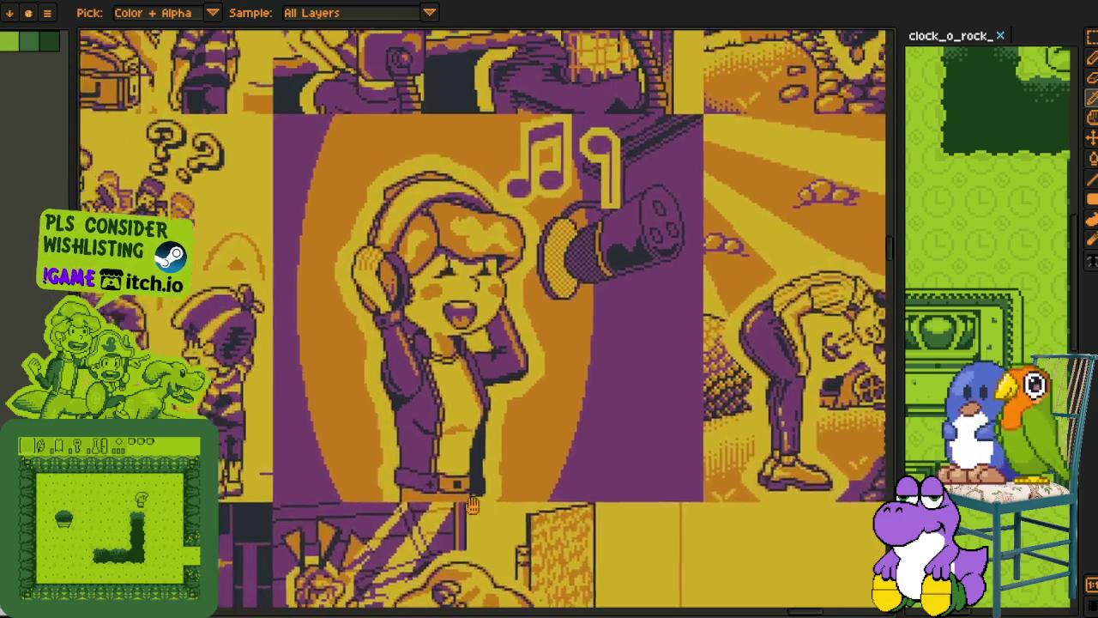
left_click_drag(406, 306, 498, 617)
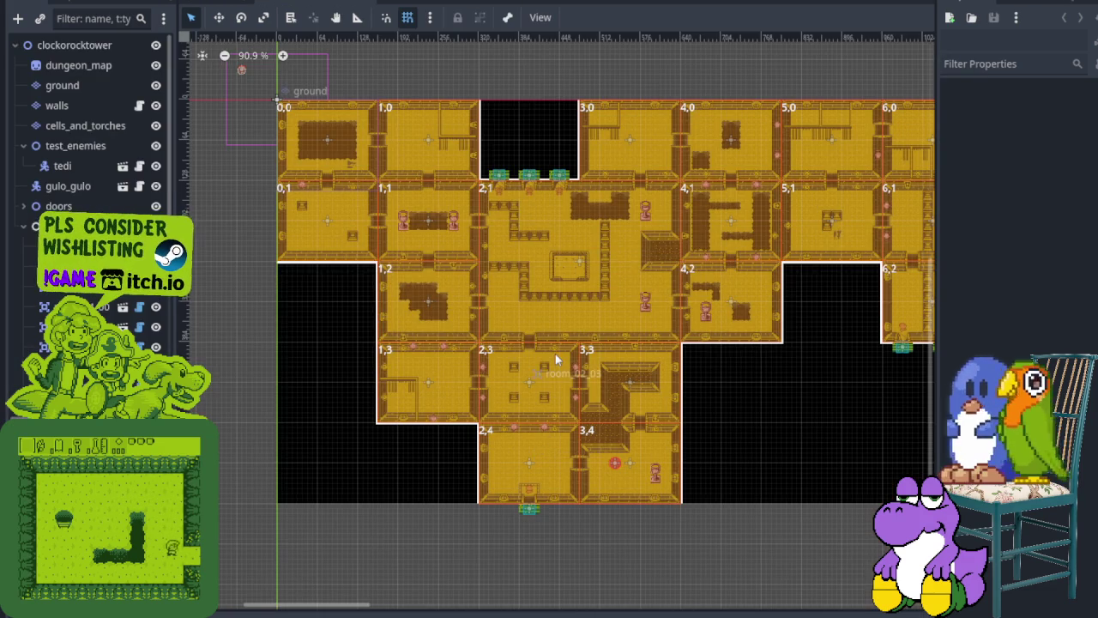
Step: Zoom in on dungeon rooms 2,4 and 3,4, then switch to the overworld scene and save it
scroll(558, 361, "up", 2)
scroll(652, 446, "up", 2)
mouse_move(683, 459)
left_mouse_down()
mouse_move(580, 453)
mouse_move(677, 506)
mouse_move(718, 466)
left_mouse_up()
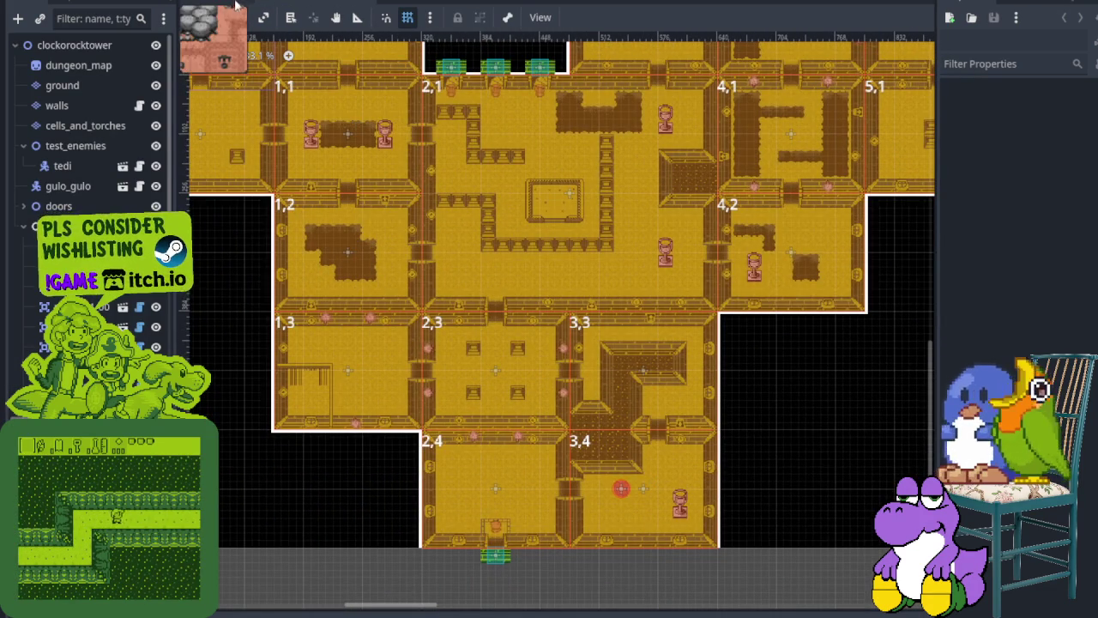
left_click(214, 1)
key("ctrl+s")
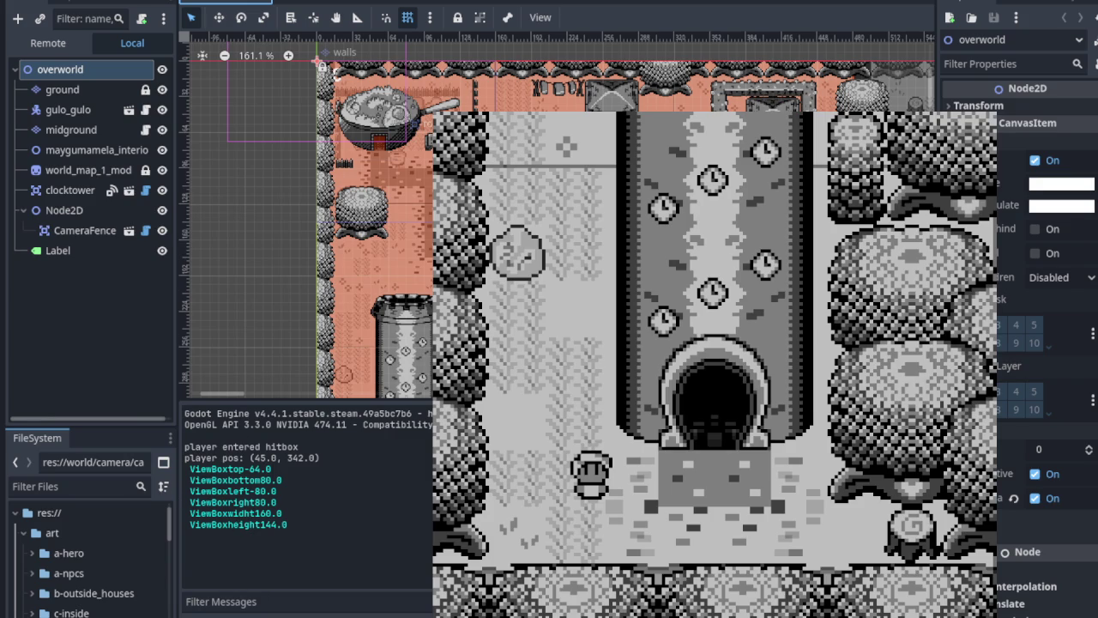
Step: Walk the hero into the clock tower, through the east exit and north doorway, then out west
key("Right")
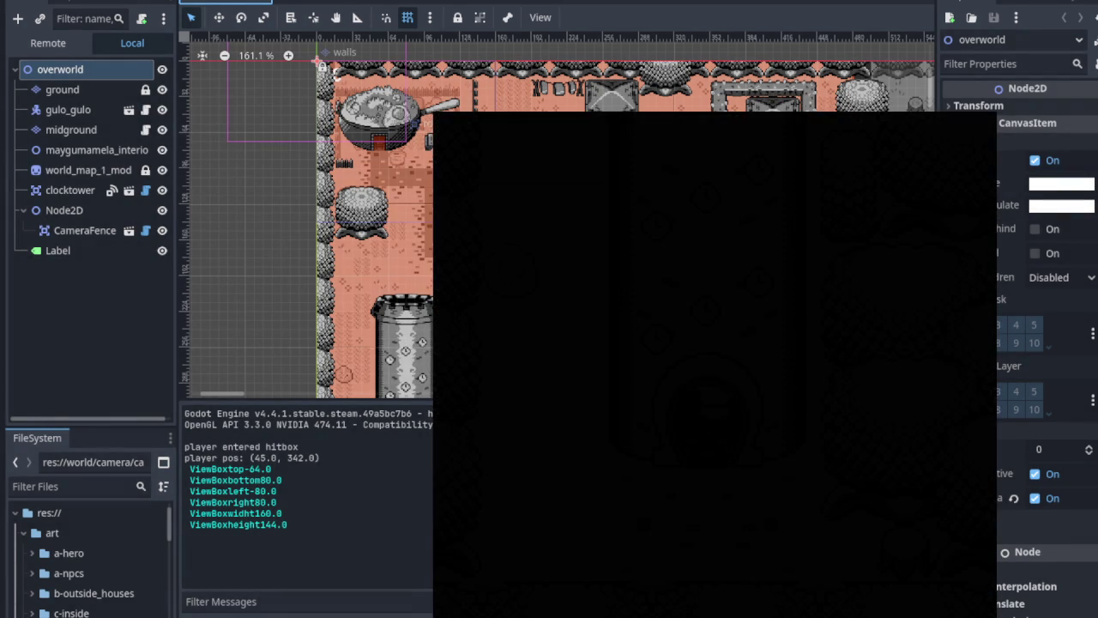
key("Up")
key("Left")
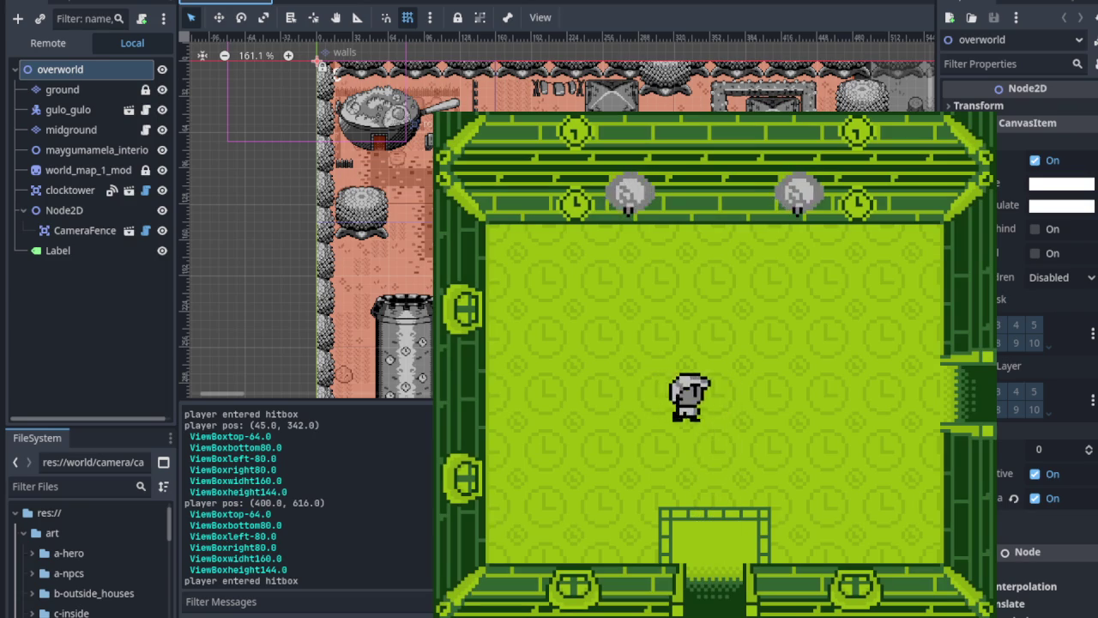
key("Right")
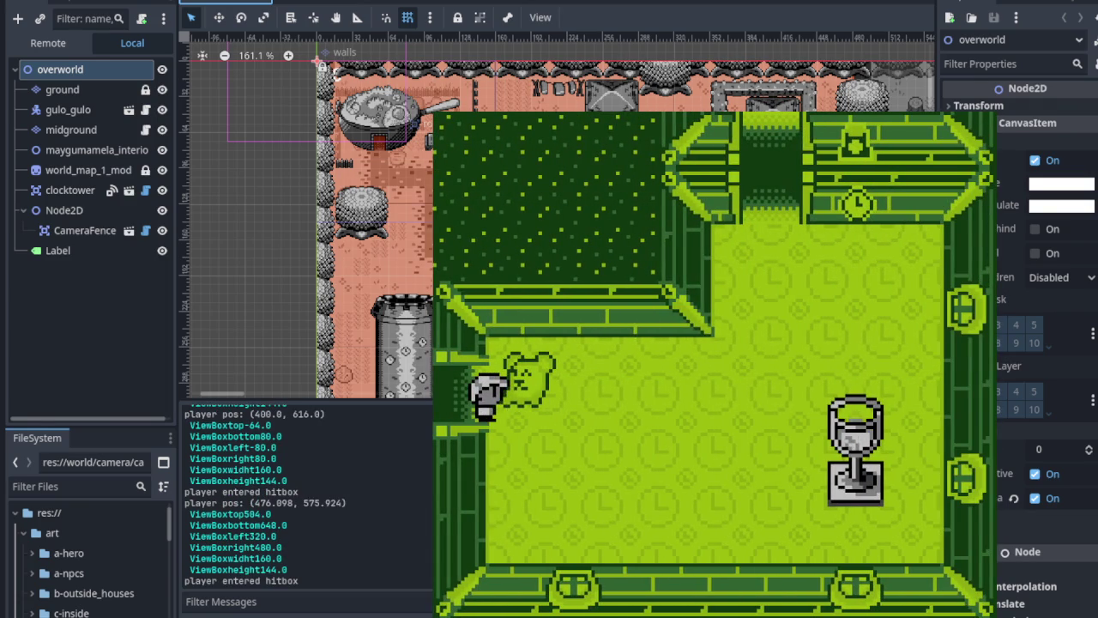
key("Right")
key("Up")
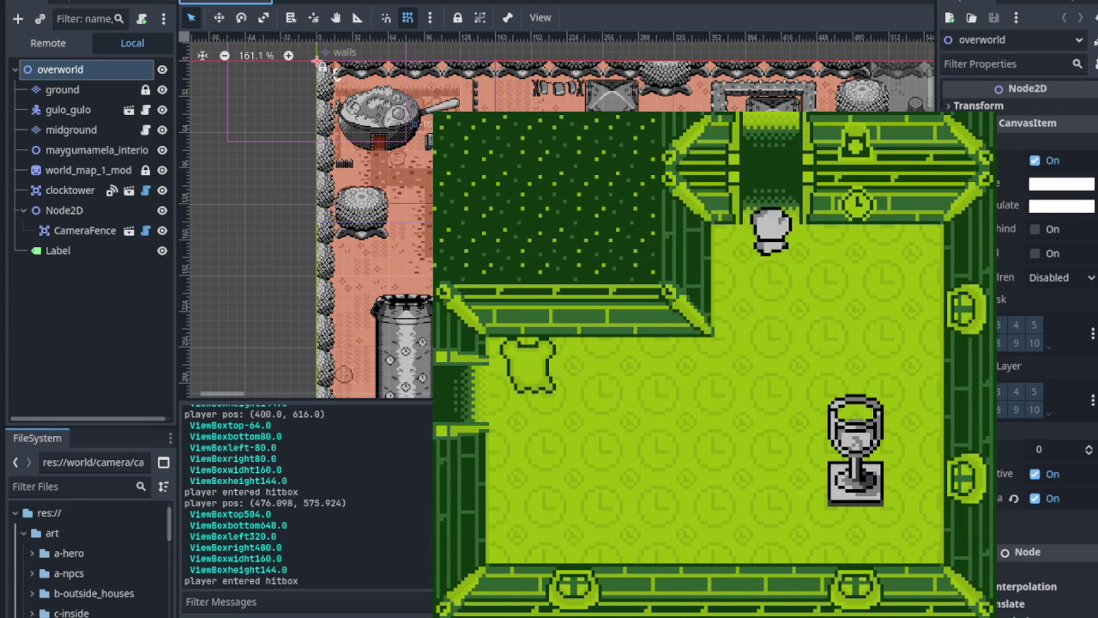
key("Right")
key("Up")
key("Left")
key("Down")
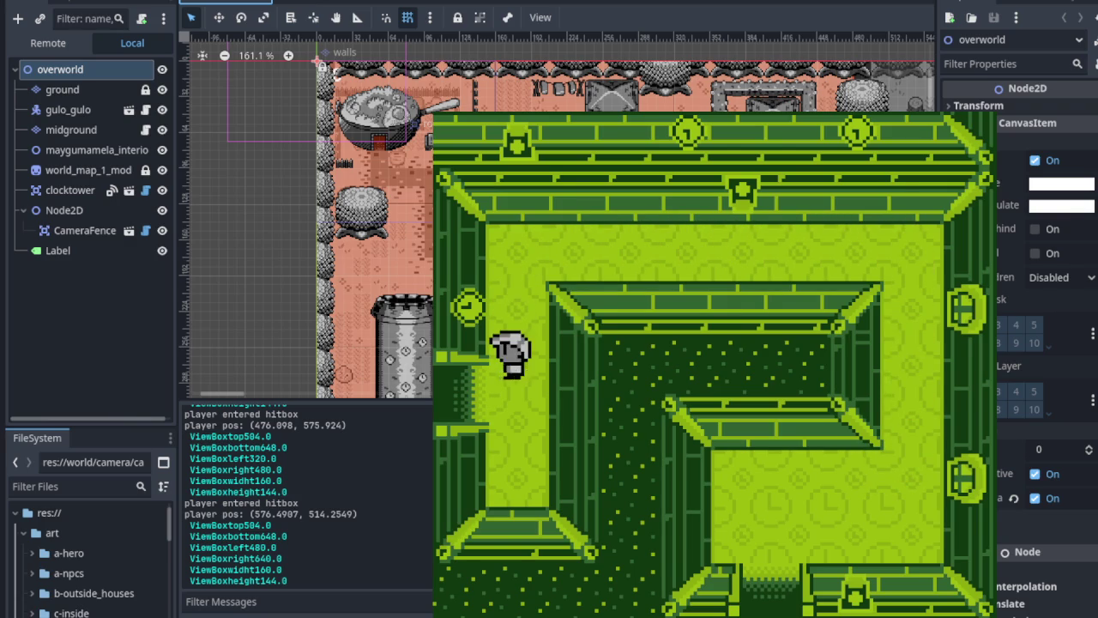
key("Left")
key("Left")
Step: Walk through the square room into the four-block room and test its north gate
key("Right")
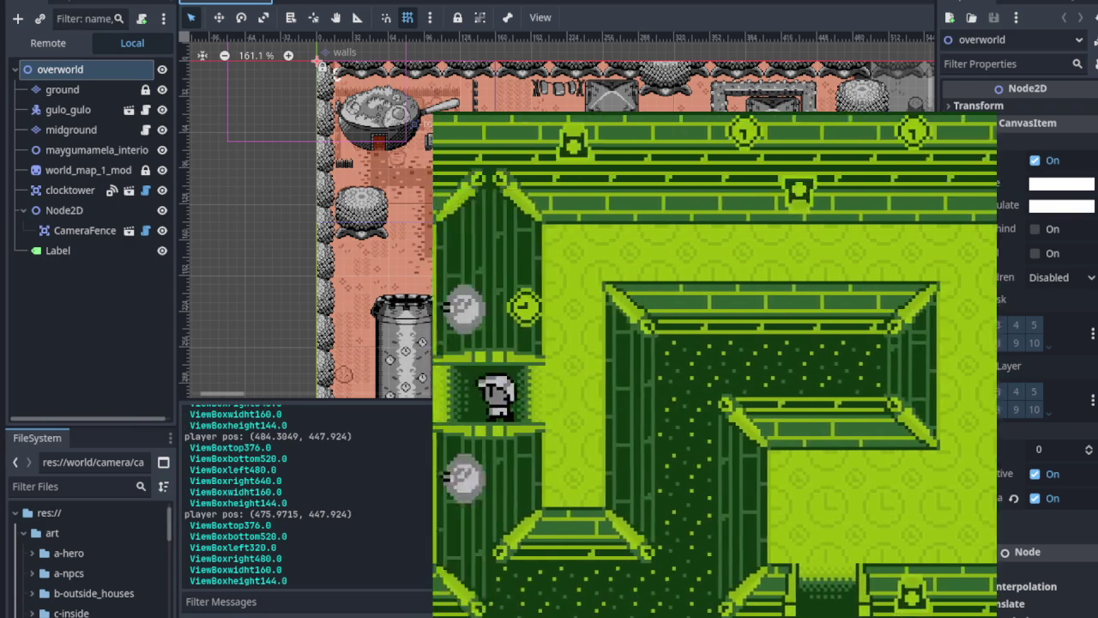
key("Left")
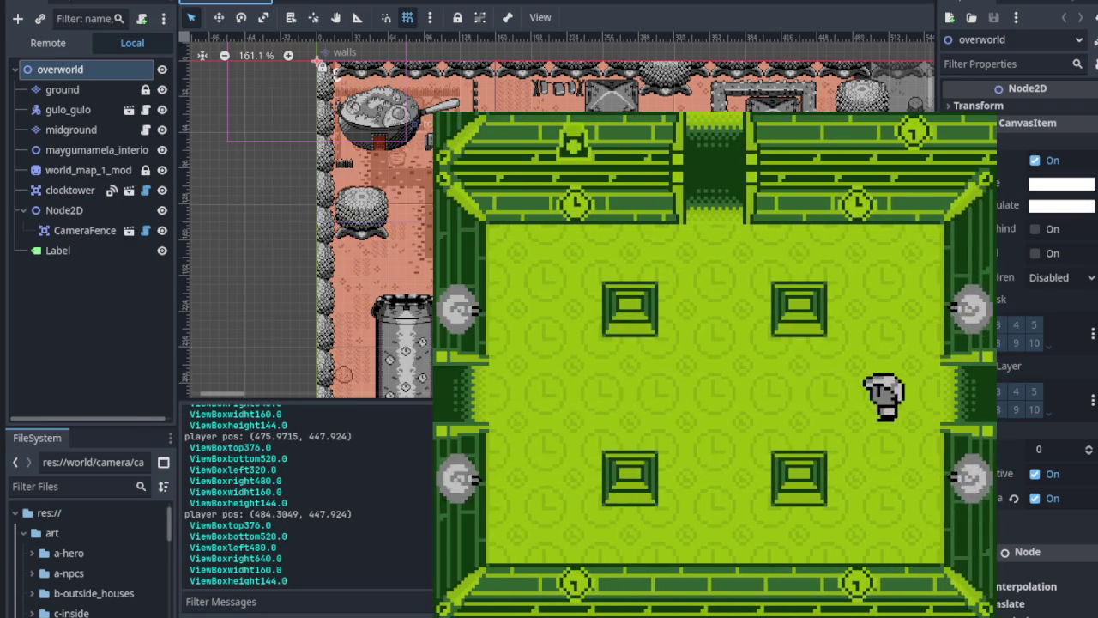
key("Left")
key("Right")
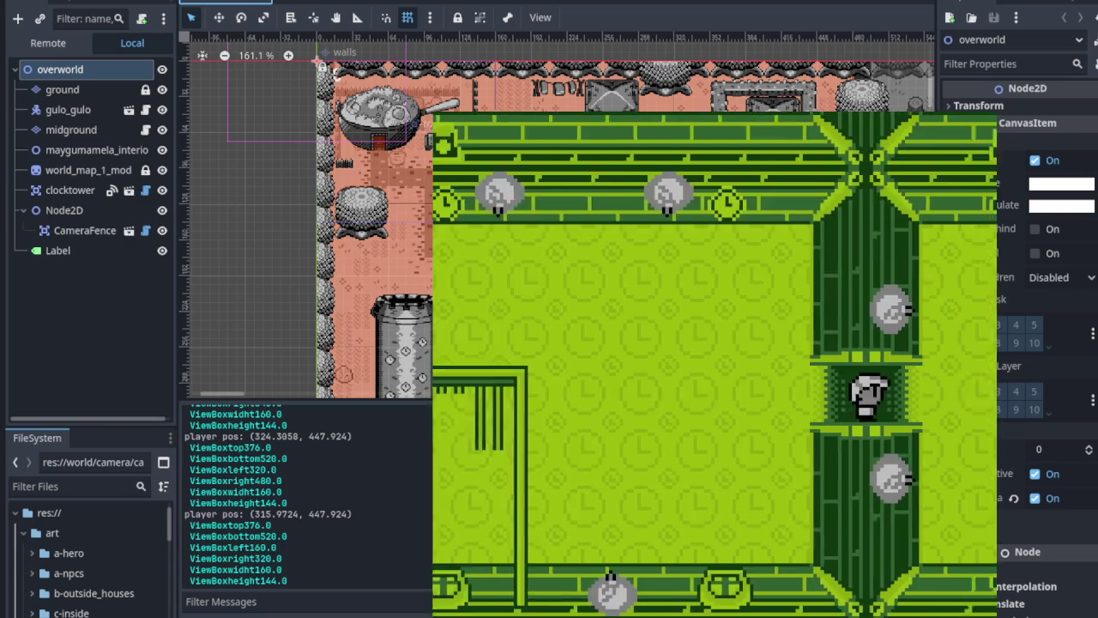
key("Left")
key("Right")
key("Left")
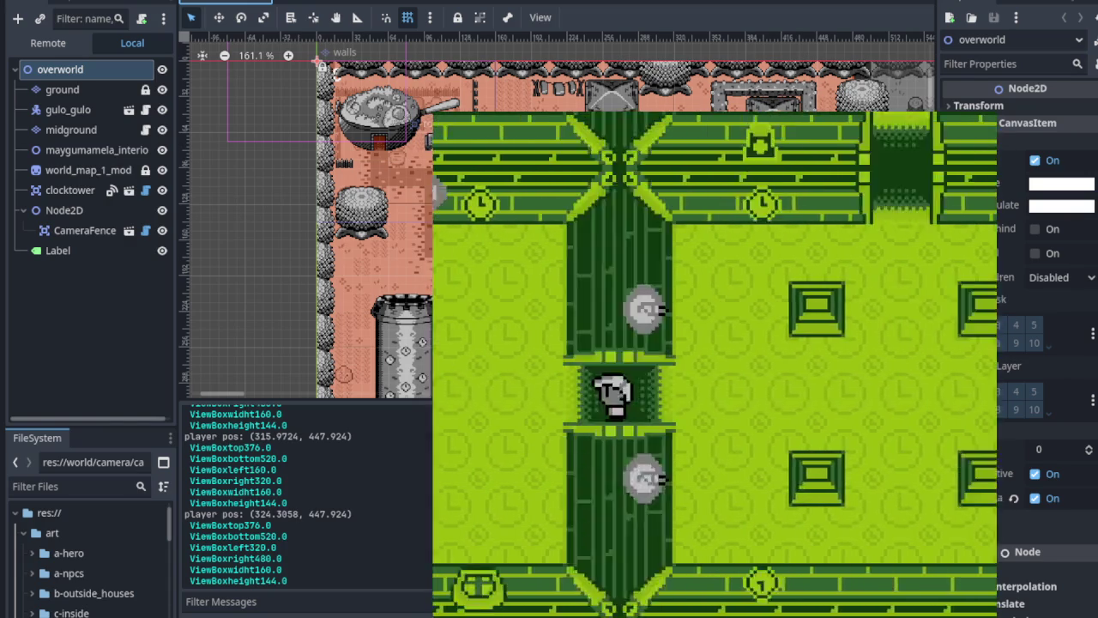
key("Right")
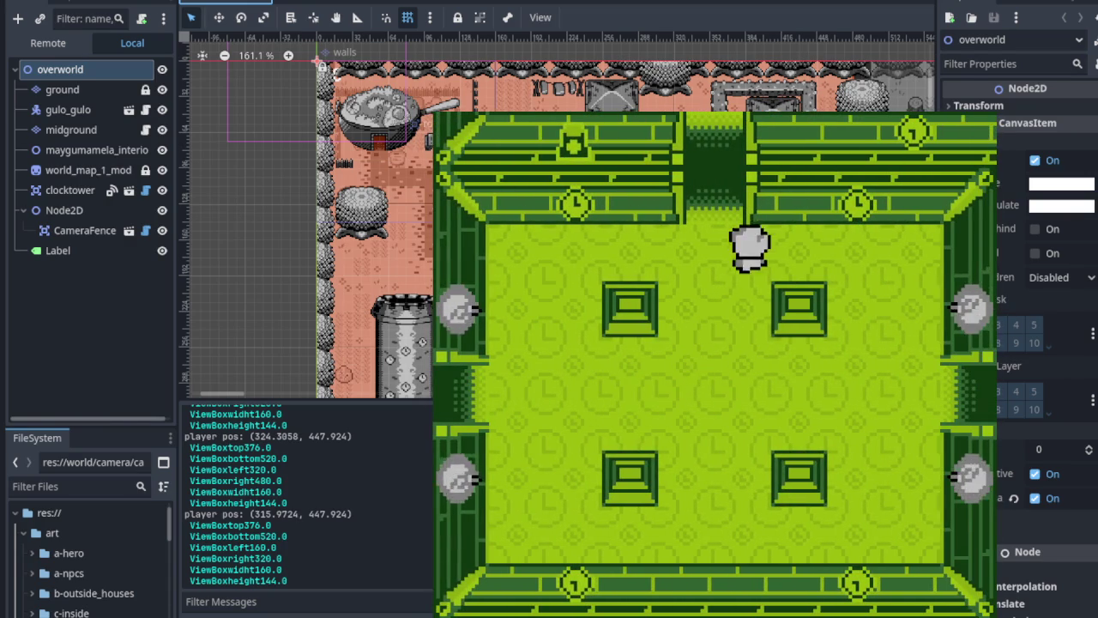
key("Up")
key("Down")
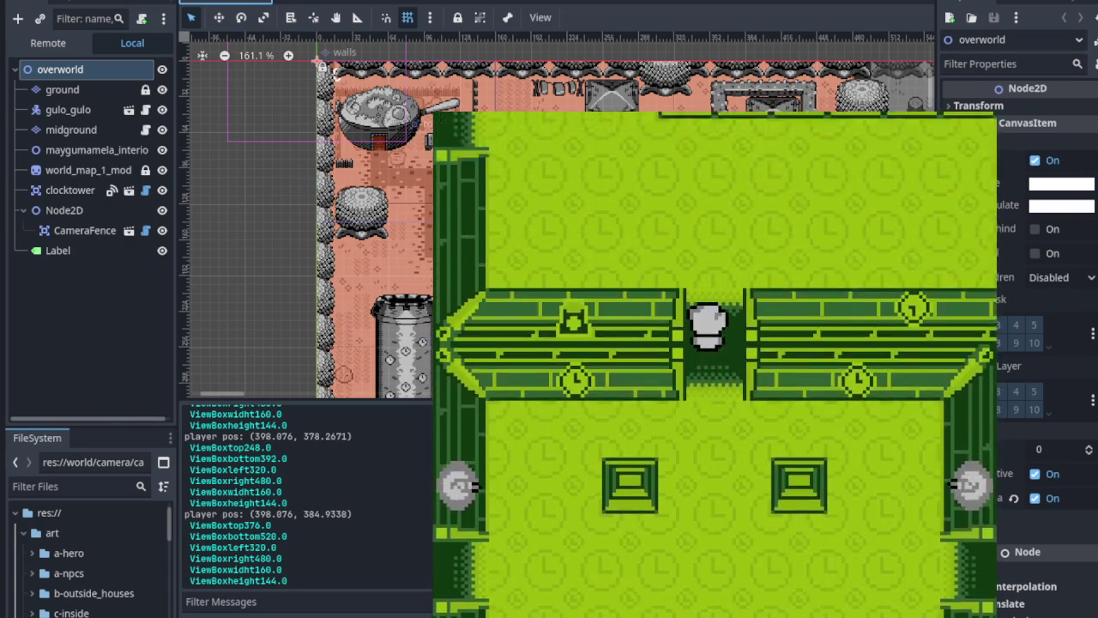
key("Up")
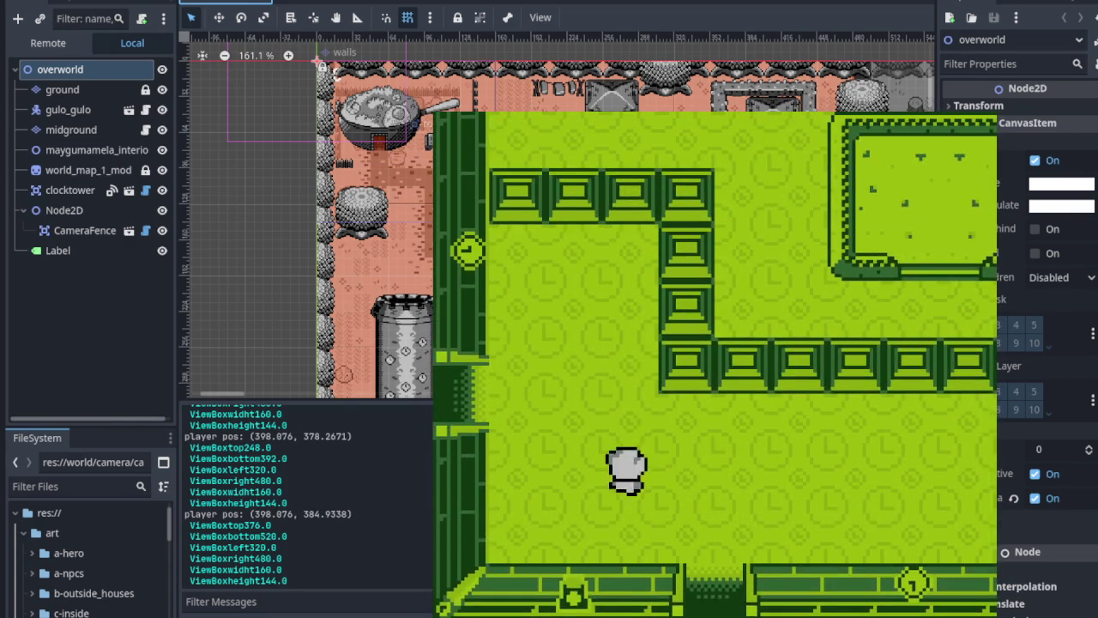
Step: Test the passage between the four-block room and the left room, then enter the left room
key("Left")
key("Right")
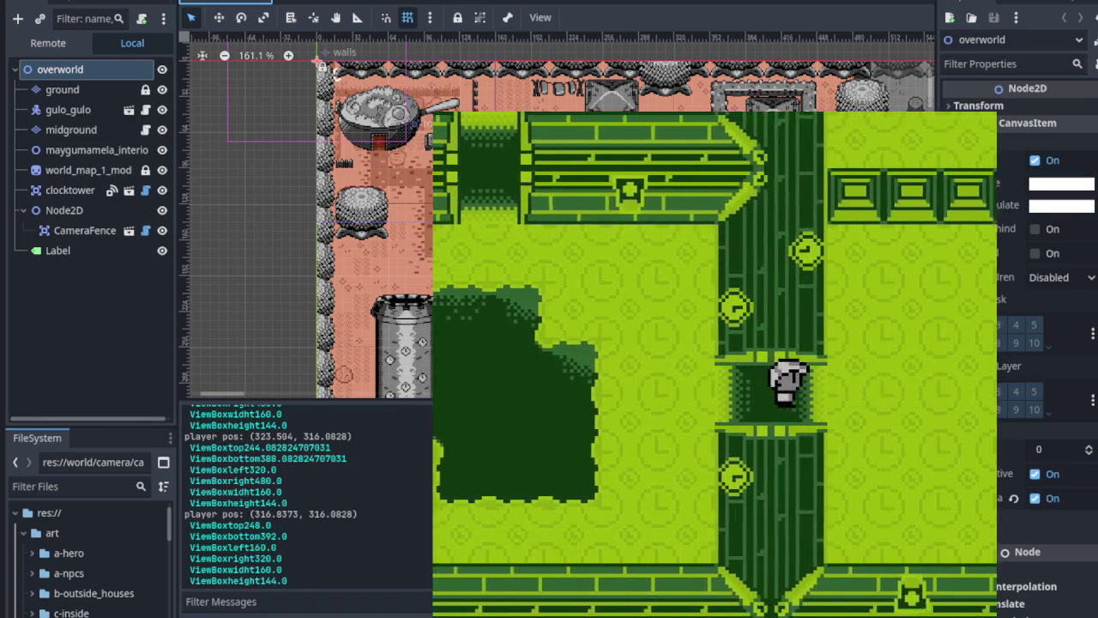
key("Left")
key("Right")
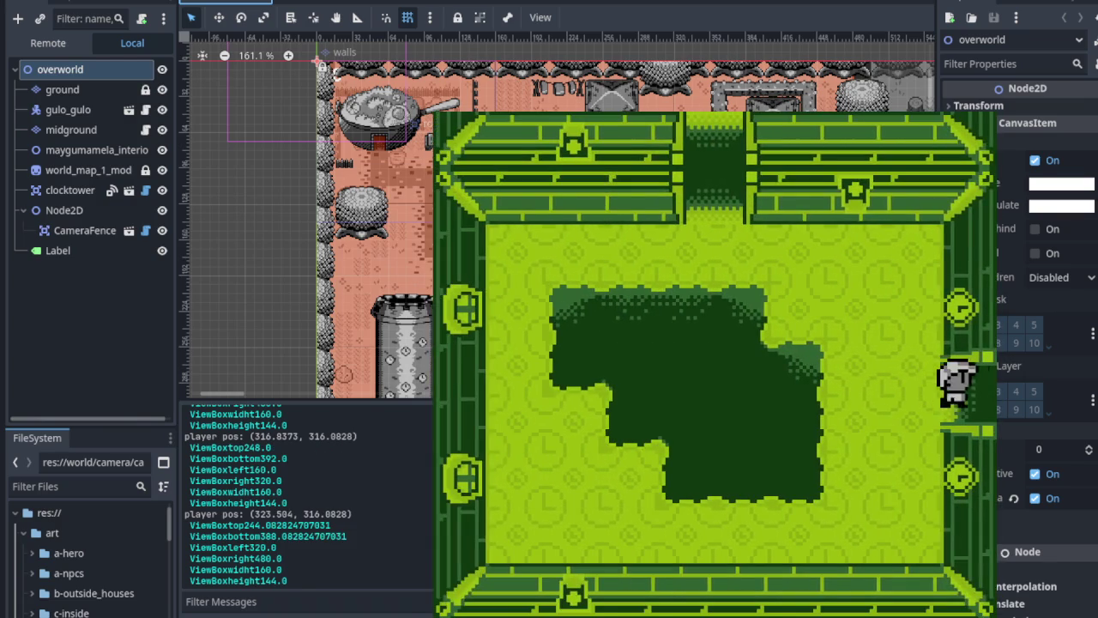
key("Left")
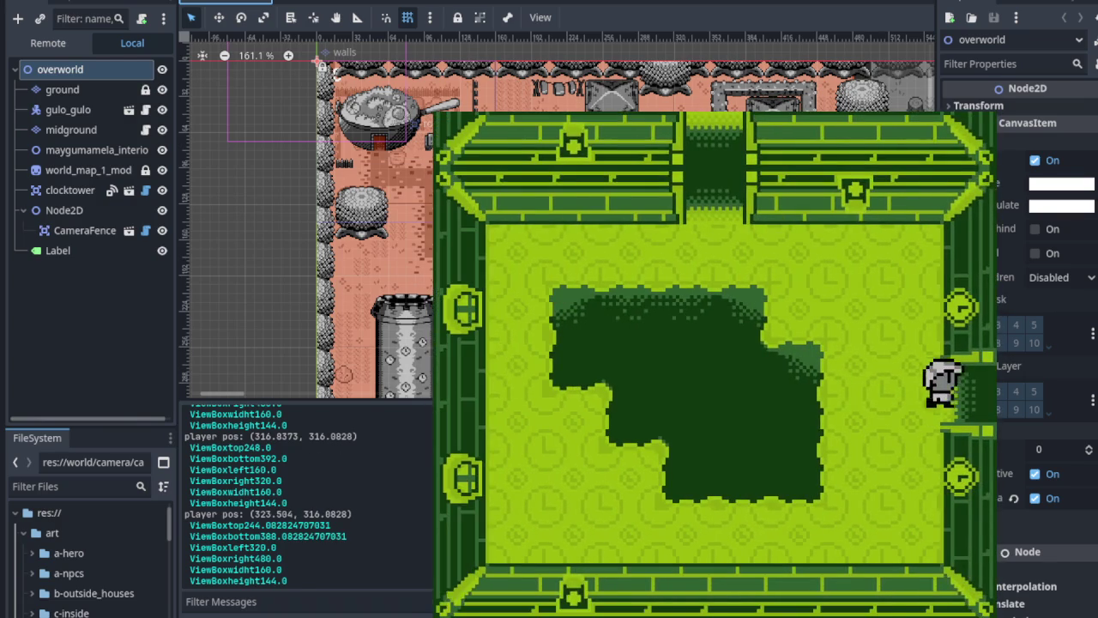
key("Right")
key("Up")
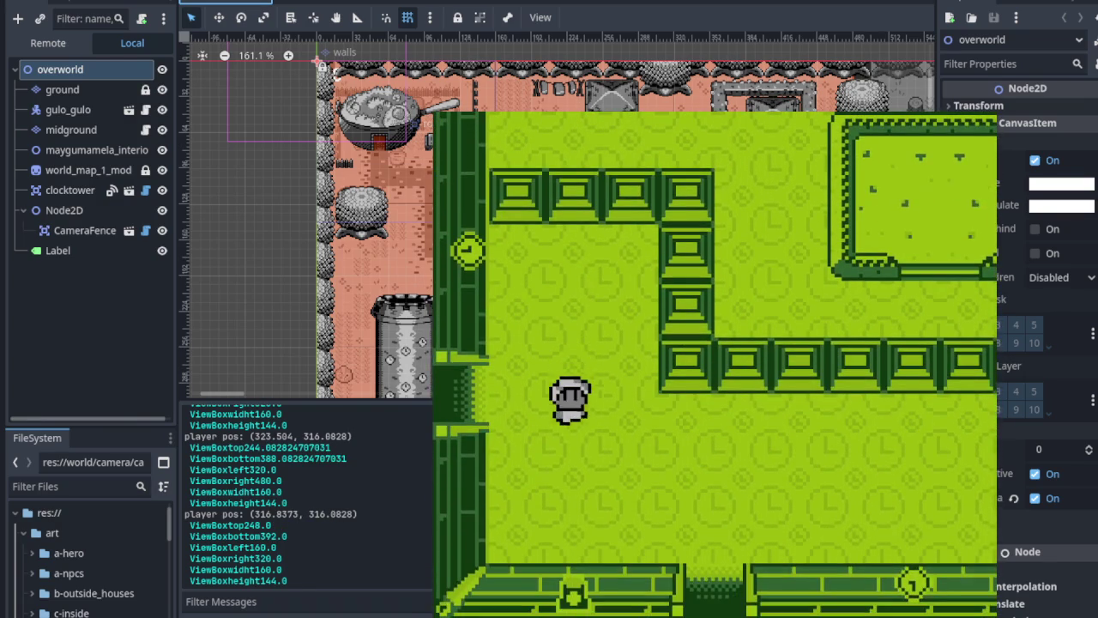
key("Left")
key("Right")
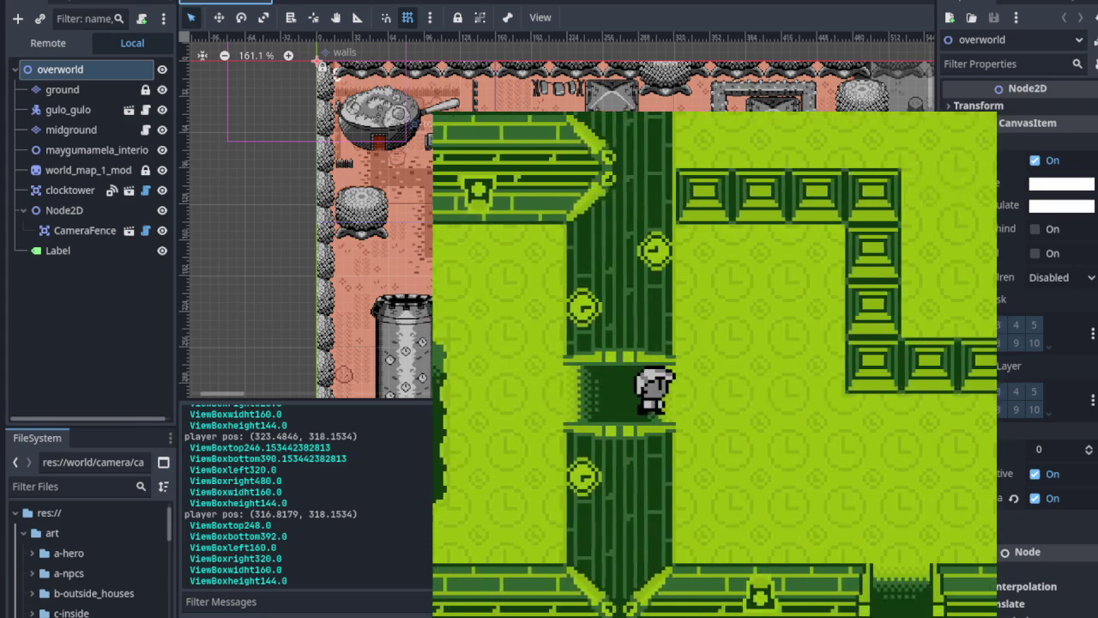
key("Left")
key("Right")
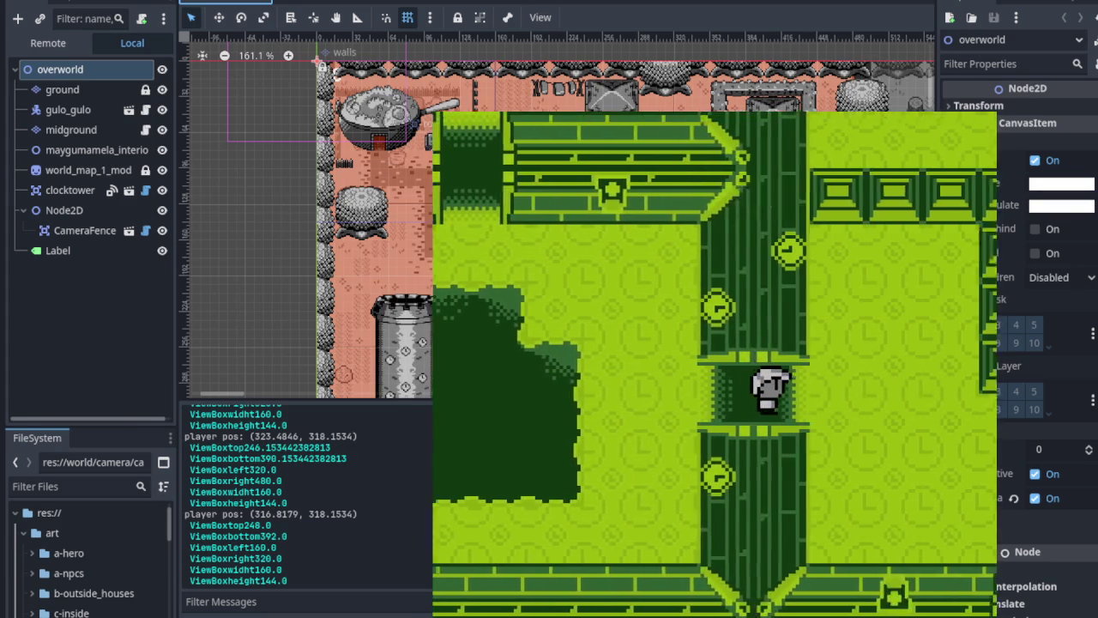
key("Left")
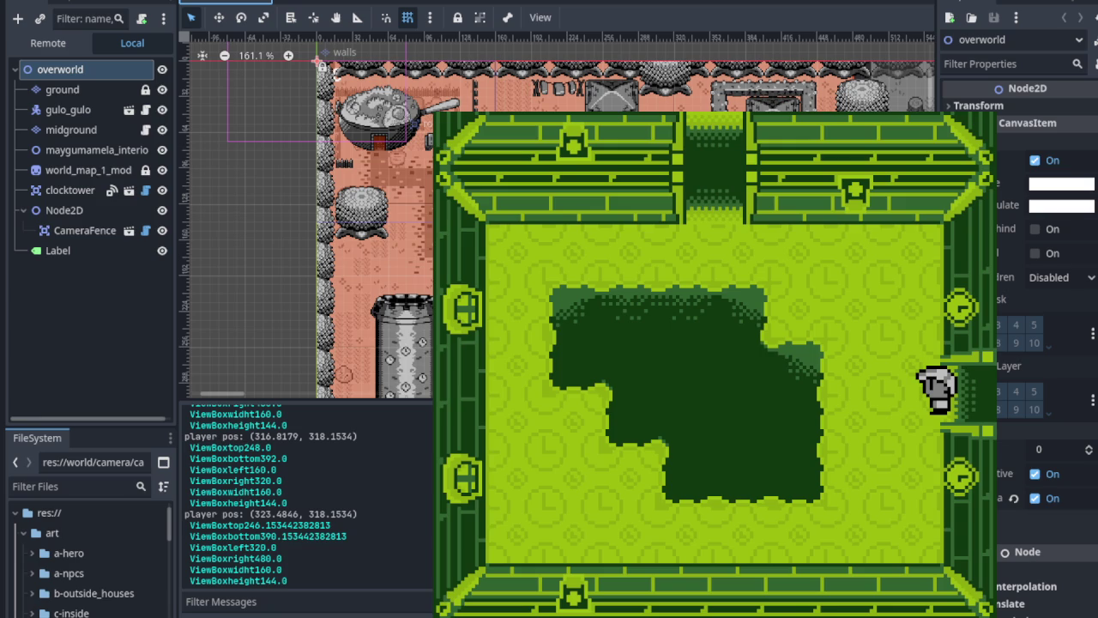
Step: Walk right through the next rooms toward the goblet statue
key("Right")
key("Down")
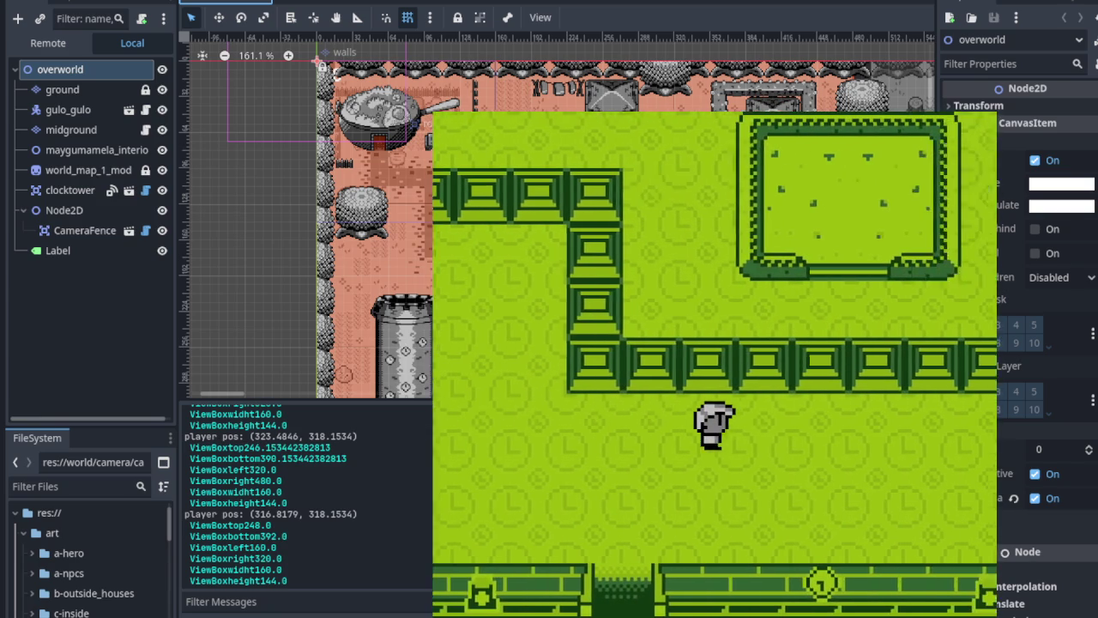
key("Right")
key("Down")
key("Right")
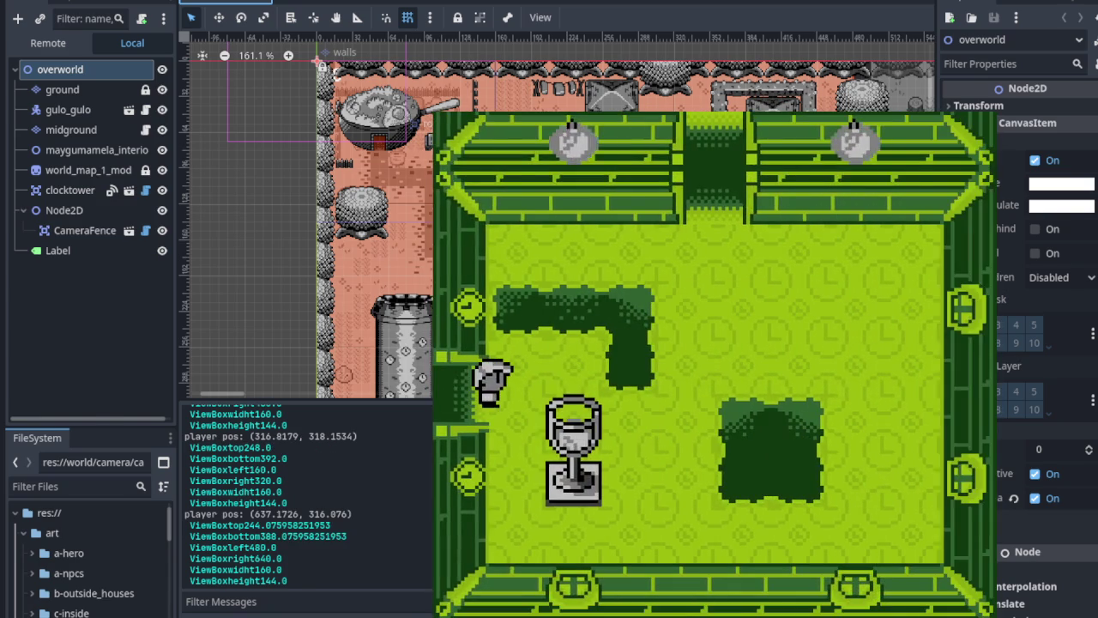
key("Right")
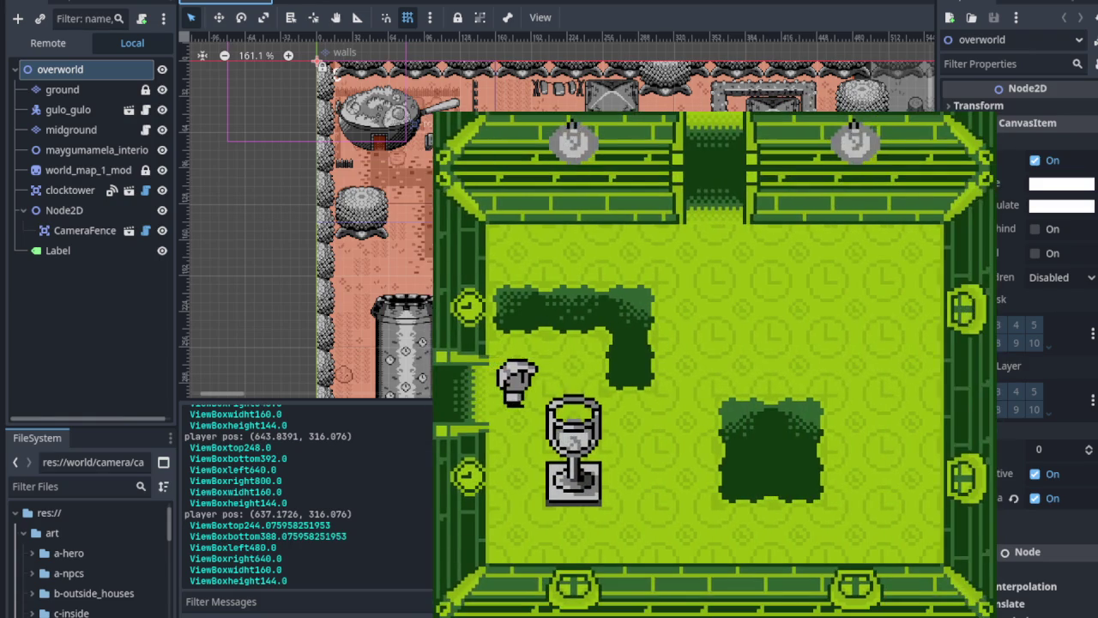
key("Right")
Step: Walk up, left and down through adjacent rooms, then stop the game with F8
key("Up")
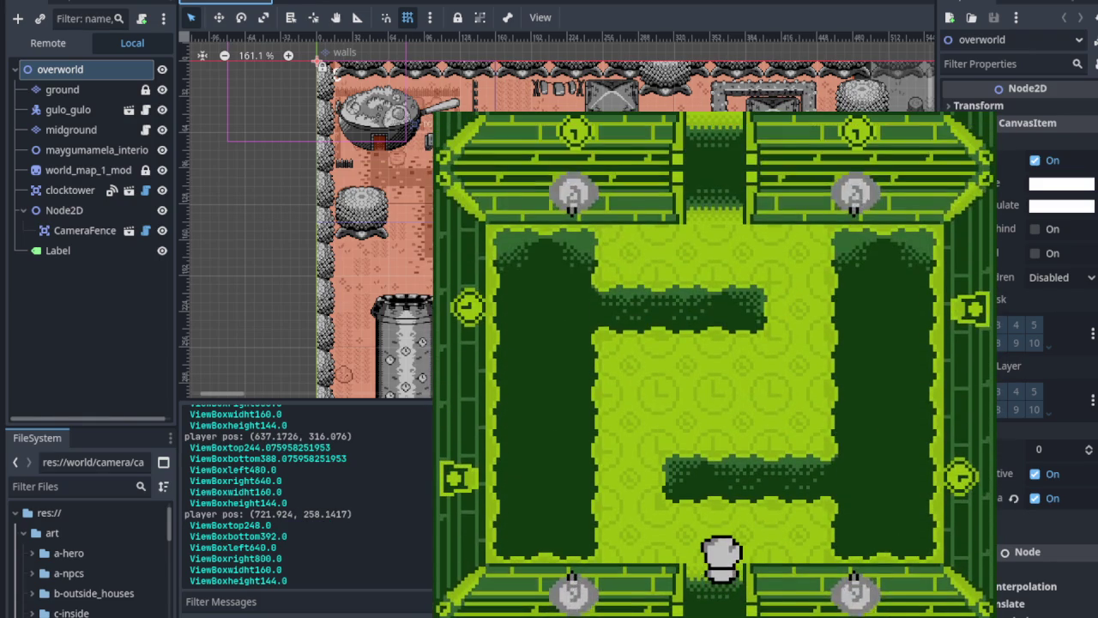
key("Up")
key("Up")
key("Left")
key("Down")
key("Left")
key("Down")
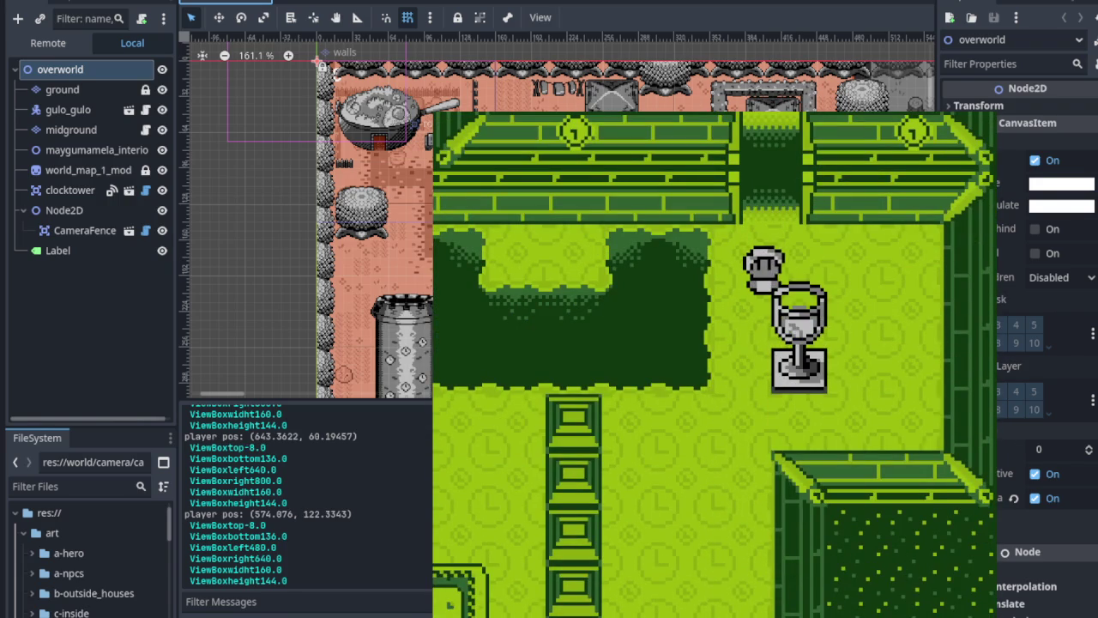
key("F8")
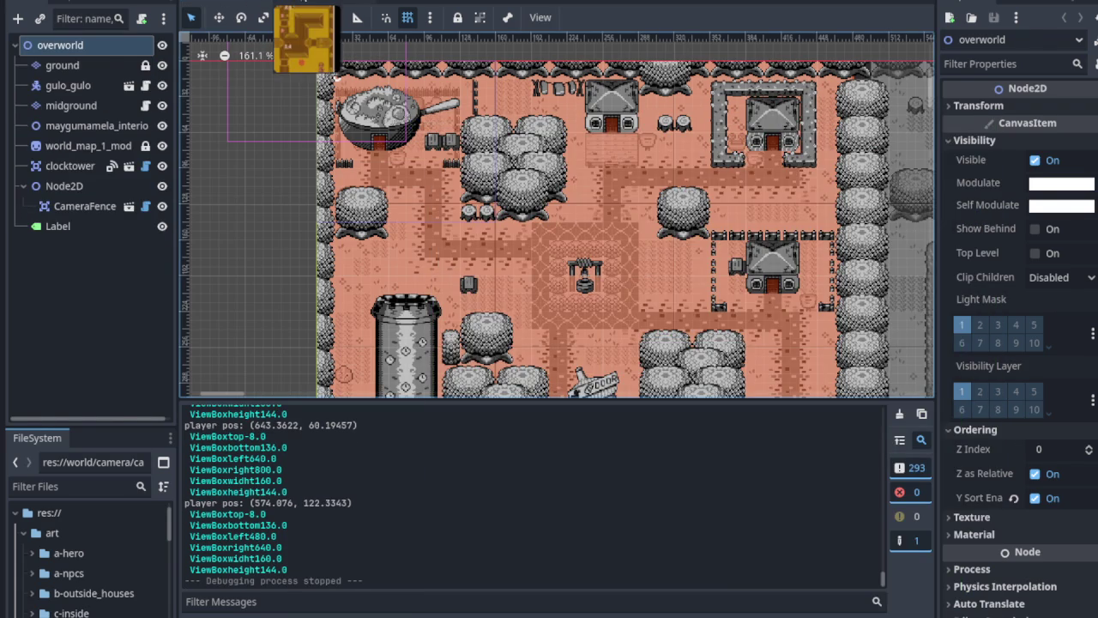
Step: In the clockorocktower scene, change the Rooms node's type to Node2D
left_click(304, 2)
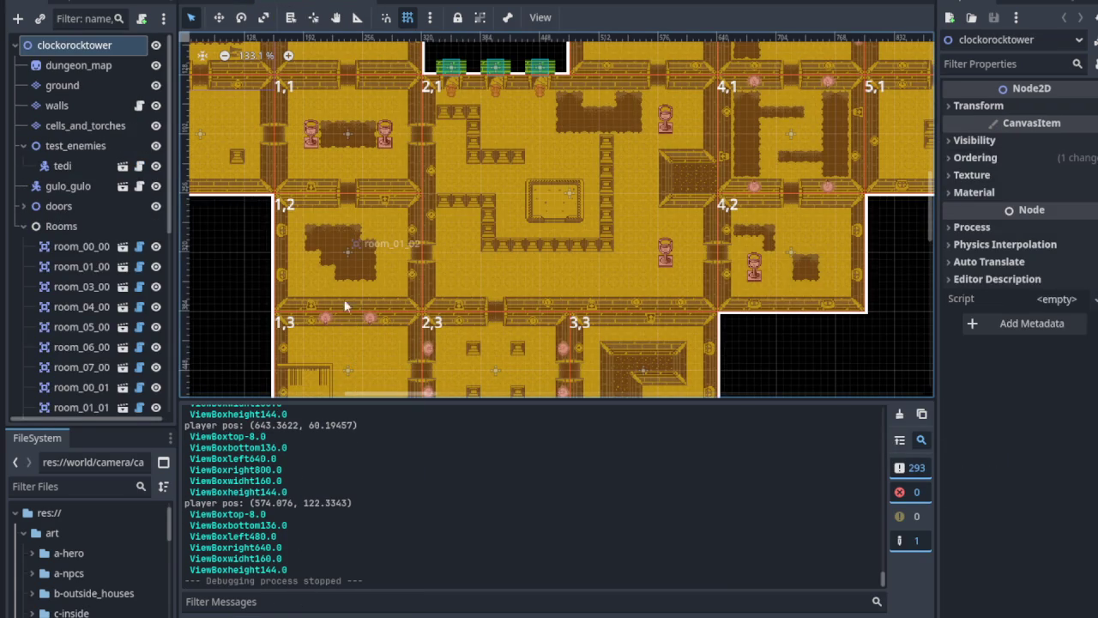
scroll(283, 266, "down", 5)
scroll(283, 266, "left", 2)
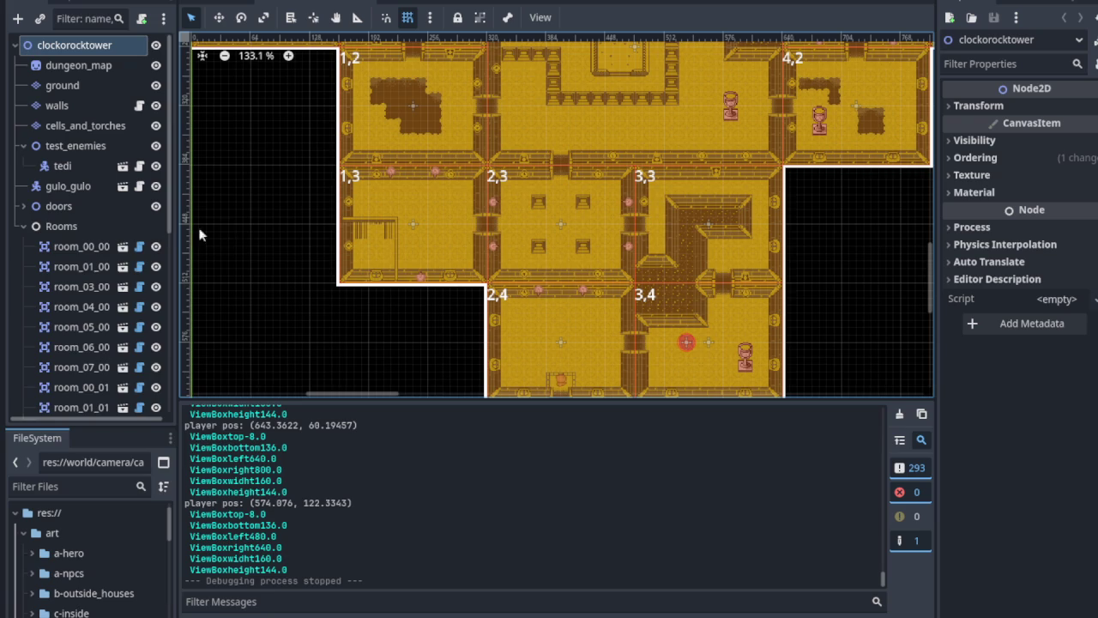
right_click(74, 225)
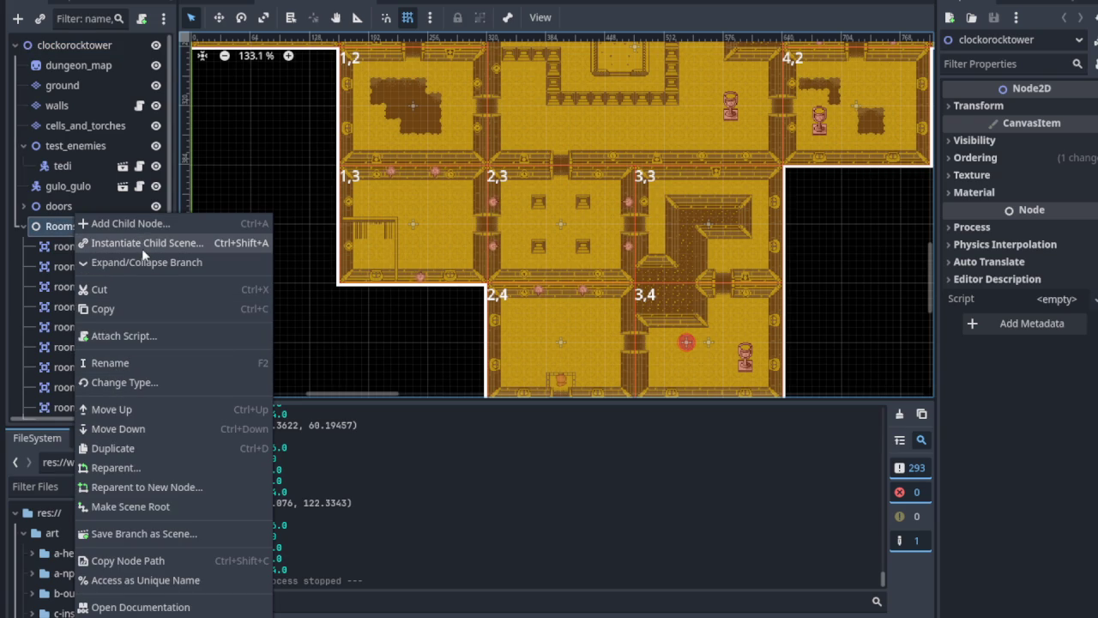
left_click(121, 382)
left_click(446, 184)
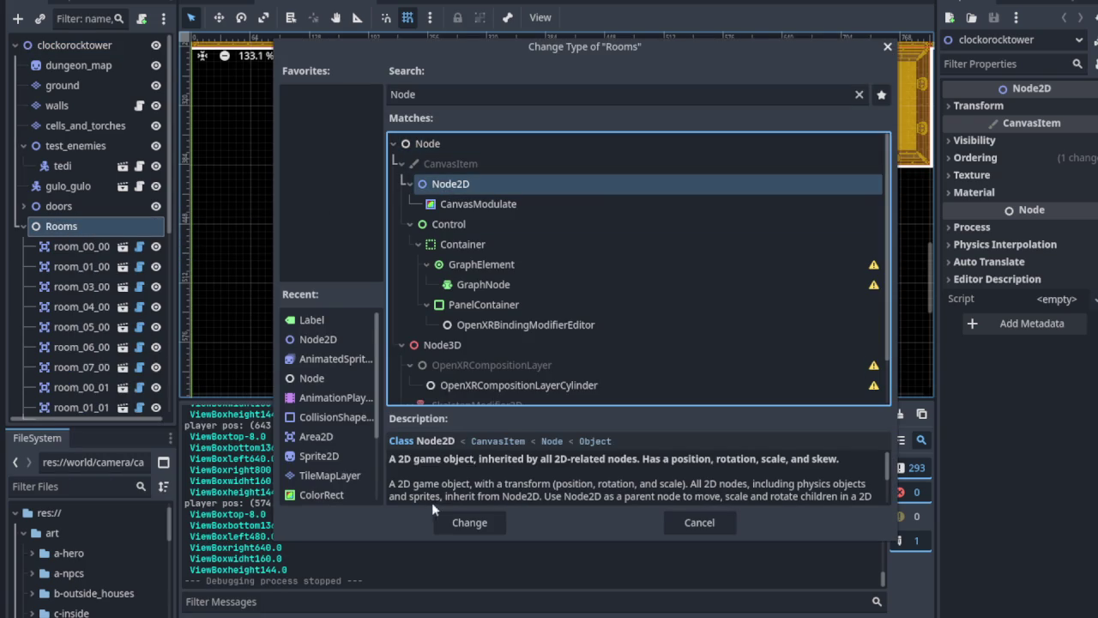
left_click(453, 522)
Step: Hide the Rooms node, collapse its room children, and select the walls tile layer
left_click(155, 225)
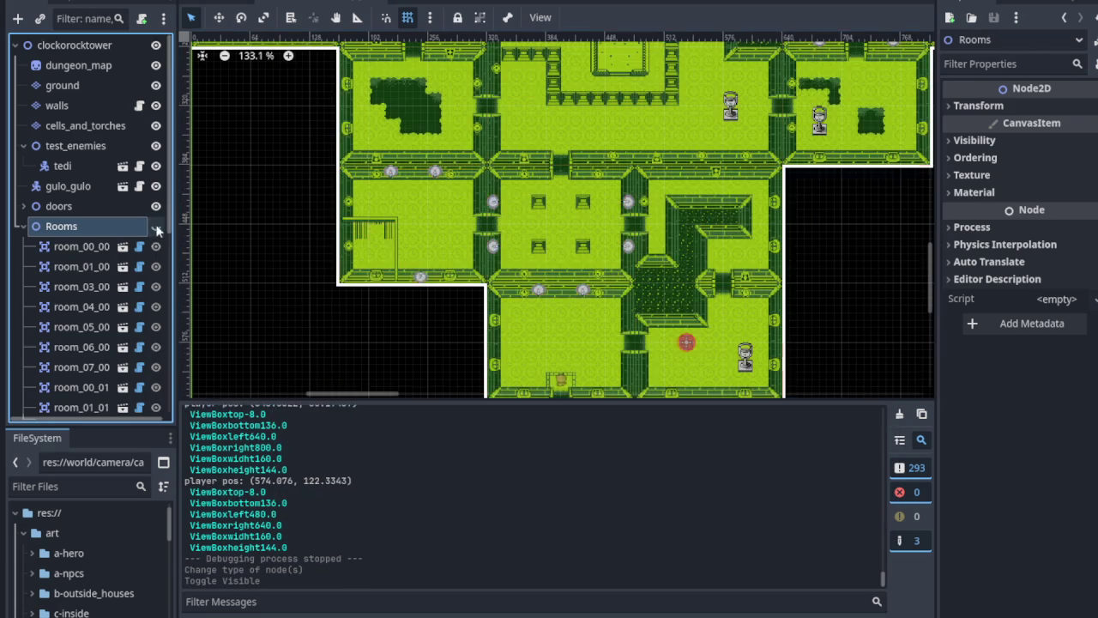
scroll(471, 192, "up", 1)
scroll(476, 206, "up", 2)
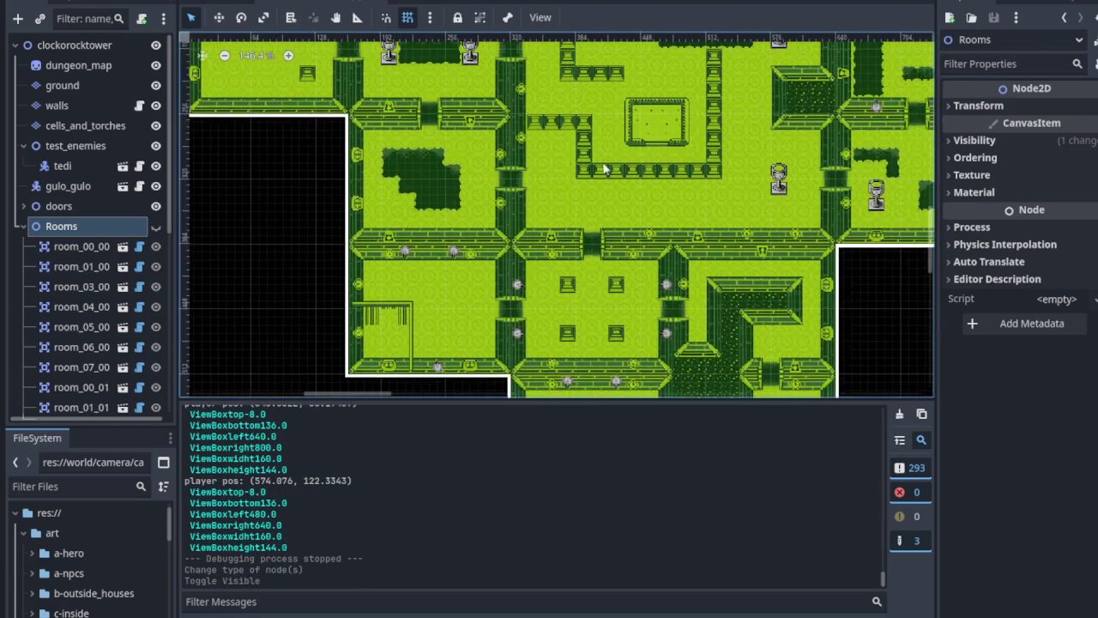
scroll(485, 223, "left", 5)
scroll(455, 219, "up", 2)
scroll(412, 239, "up", 2)
scroll(414, 237, "up", 2)
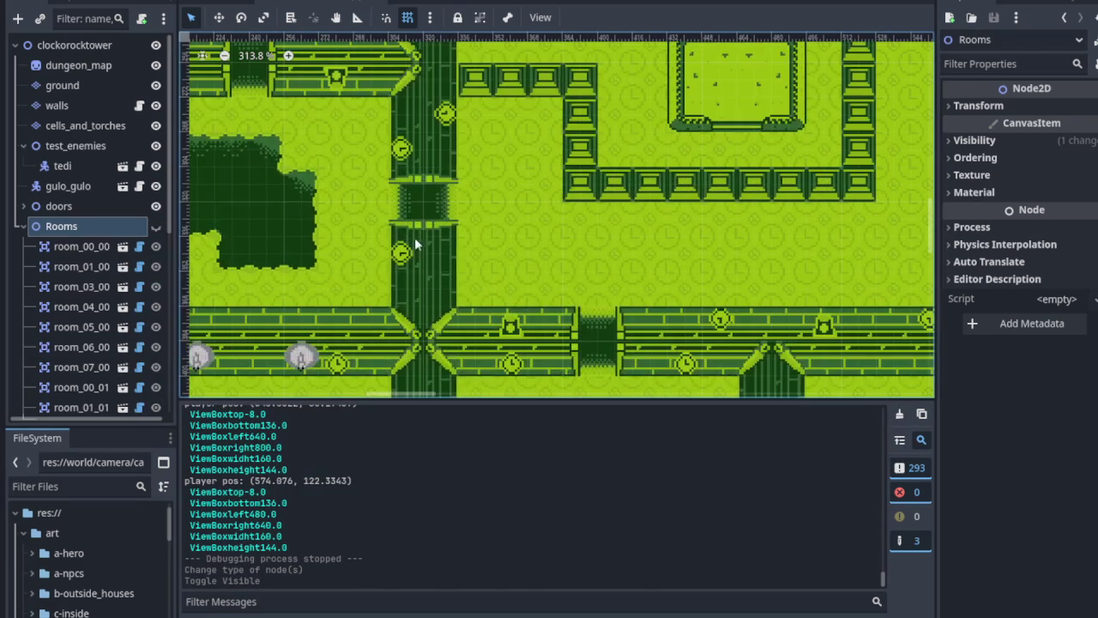
scroll(403, 242, "up", 2)
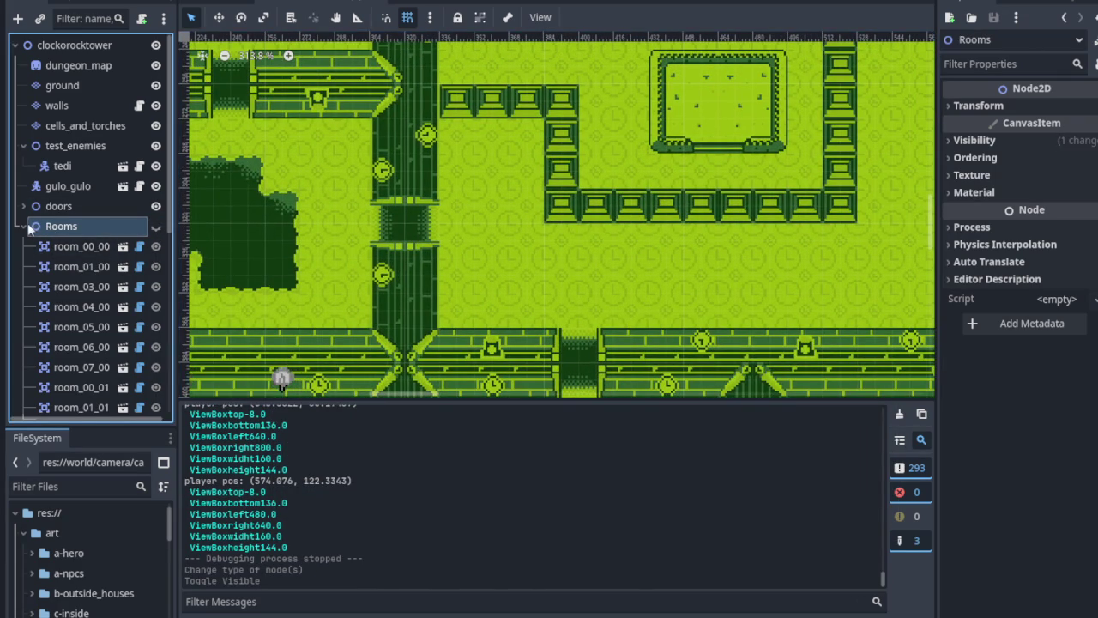
left_click(26, 226)
left_click(97, 104)
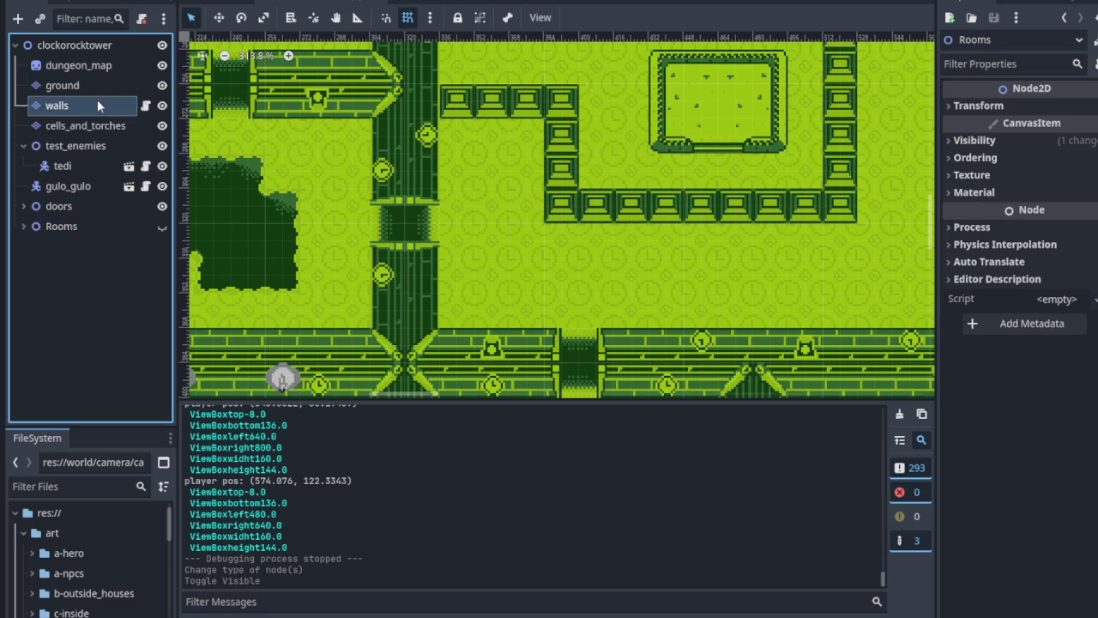
Step: Toggle the walls layer's visibility off and on, and collapse the test_enemies node
left_click(162, 105)
left_click(162, 105)
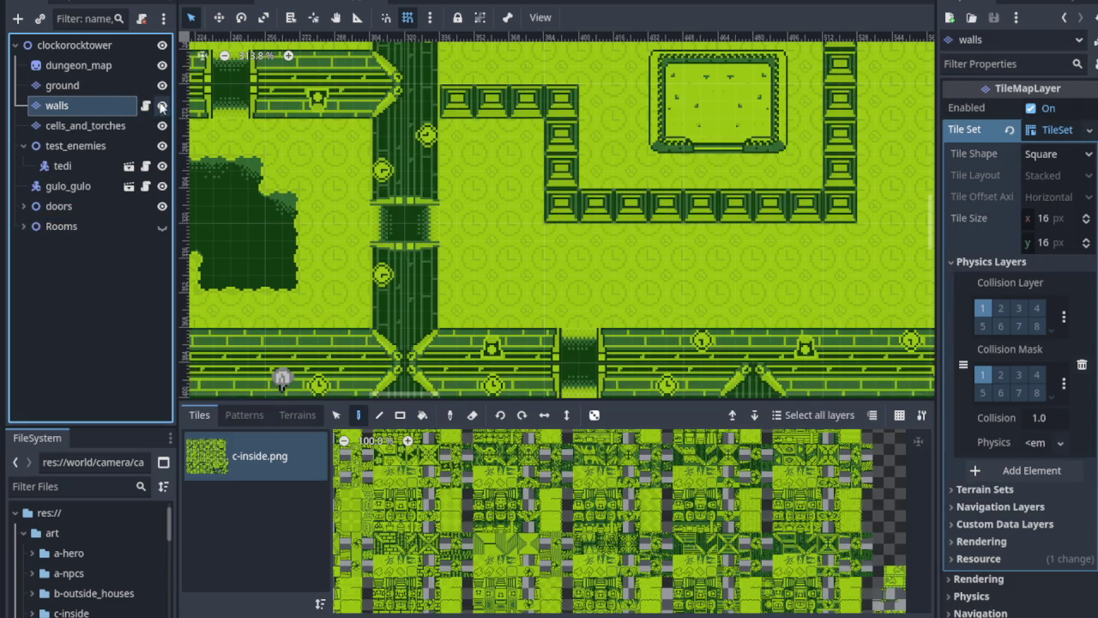
scroll(441, 188, "up", 3)
left_click_drag(441, 188, 389, 208)
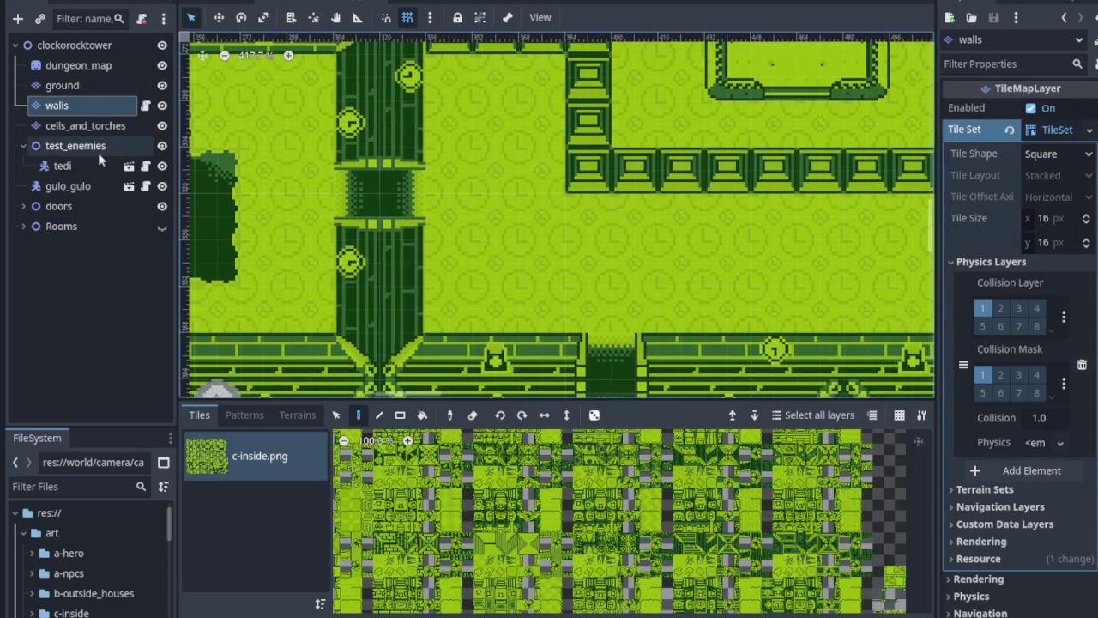
left_click(24, 146)
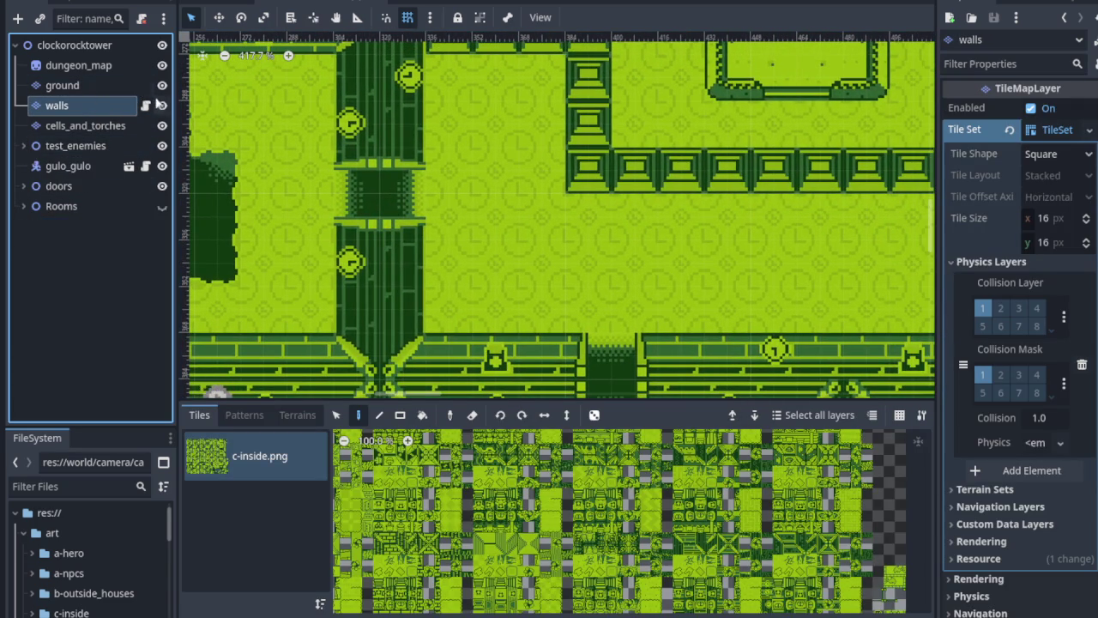
scroll(352, 228, "up", 3)
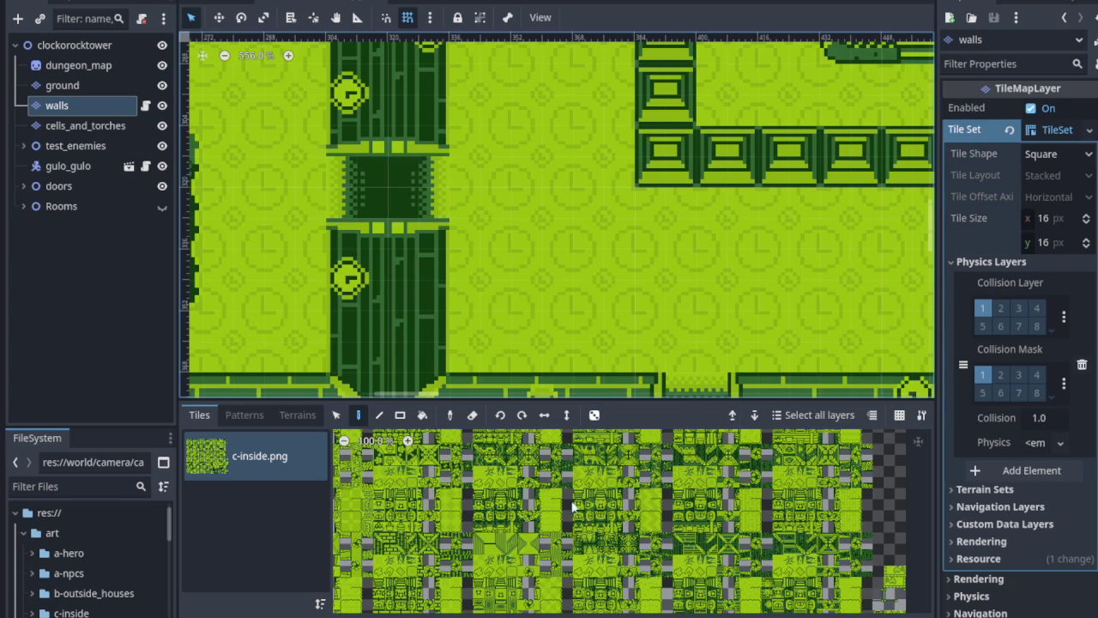
scroll(706, 569, "up", 4)
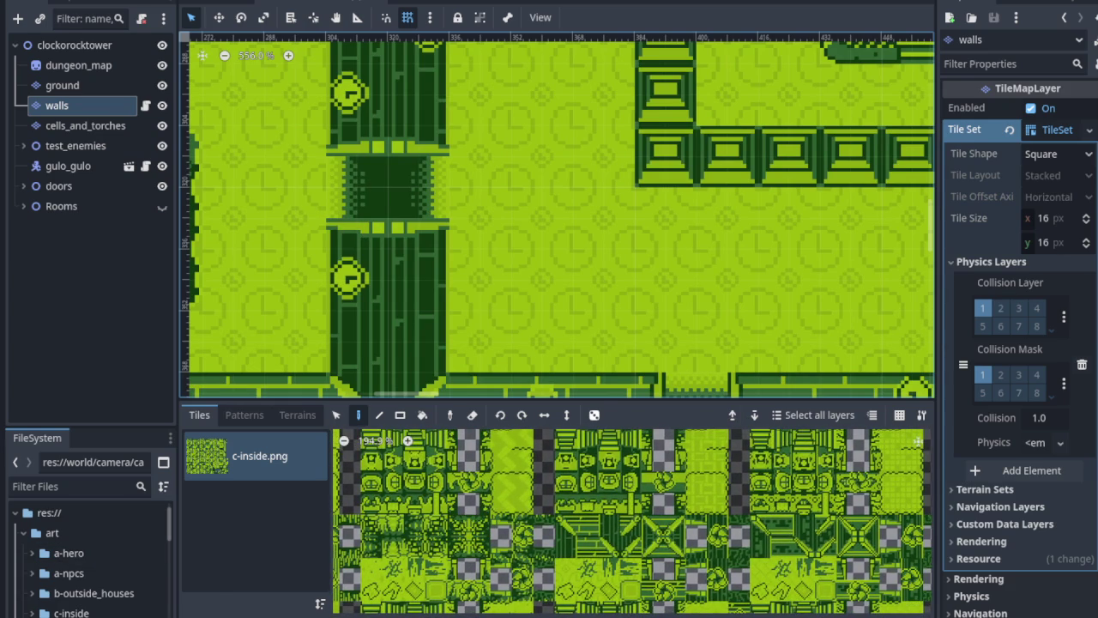
scroll(918, 441, "up", 2)
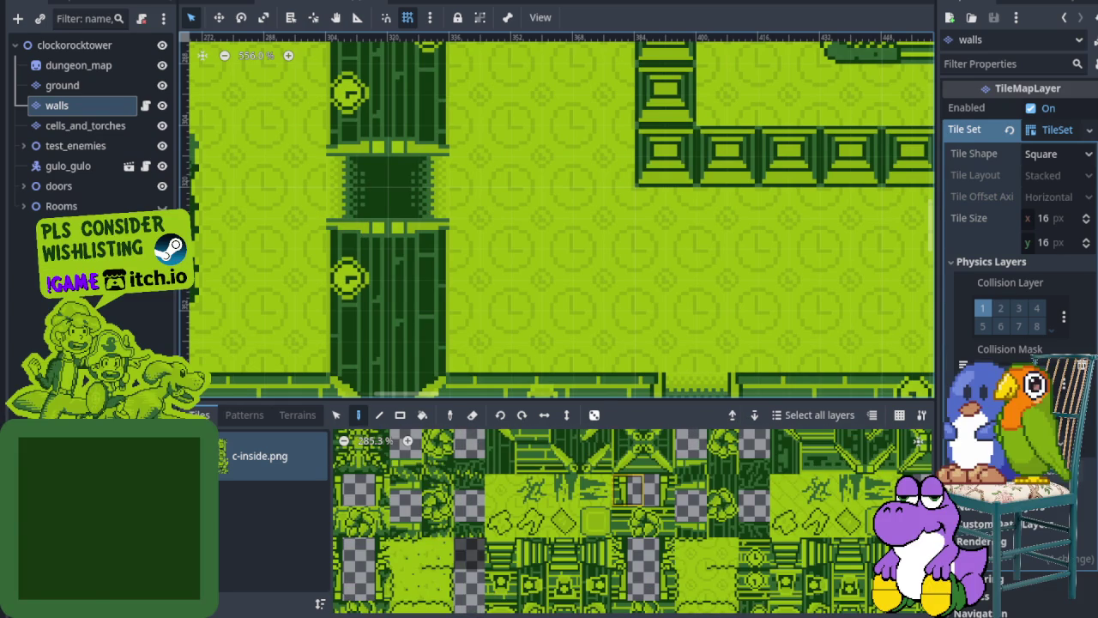
scroll(565, 533, "up", 1)
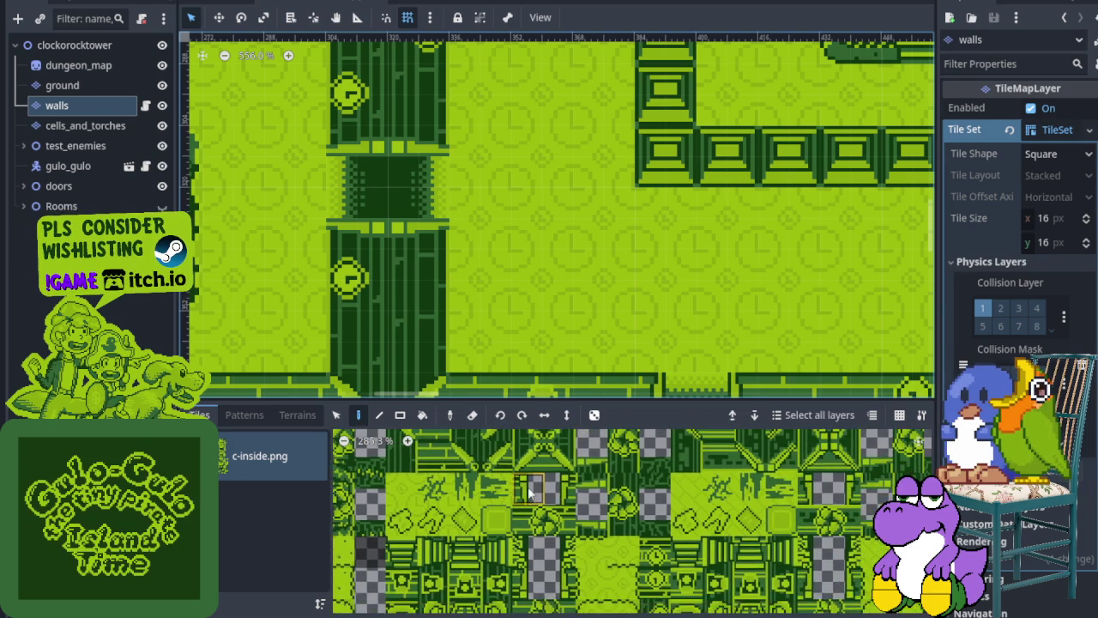
scroll(566, 534, "up", 1)
Step: Paint a two-tile gate into the wall column
left_click_drag(563, 506, 563, 543)
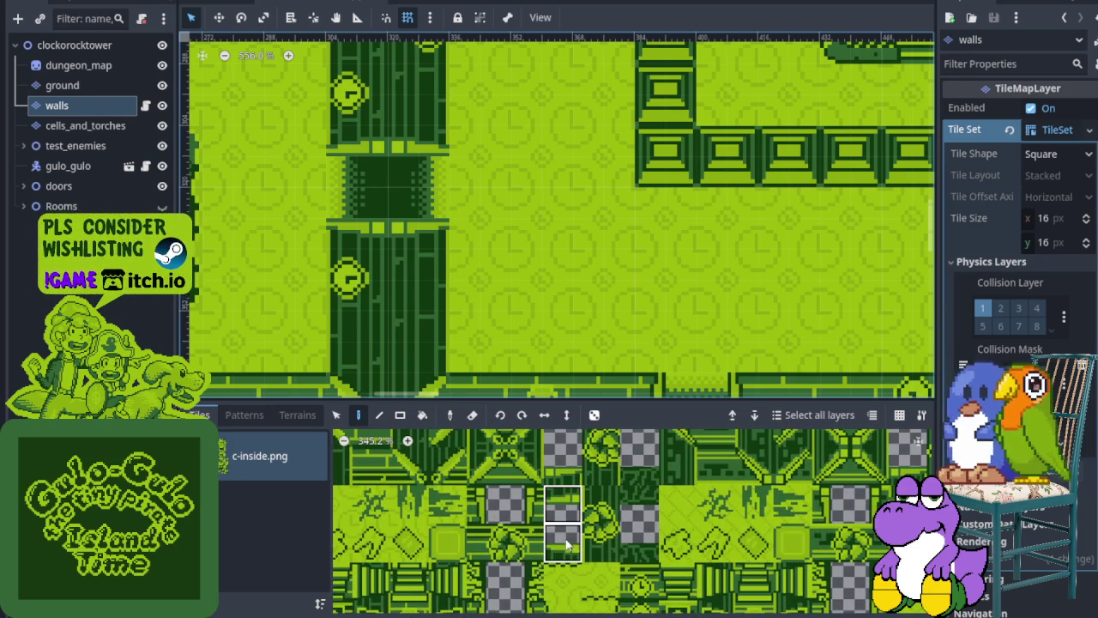
left_click(369, 268)
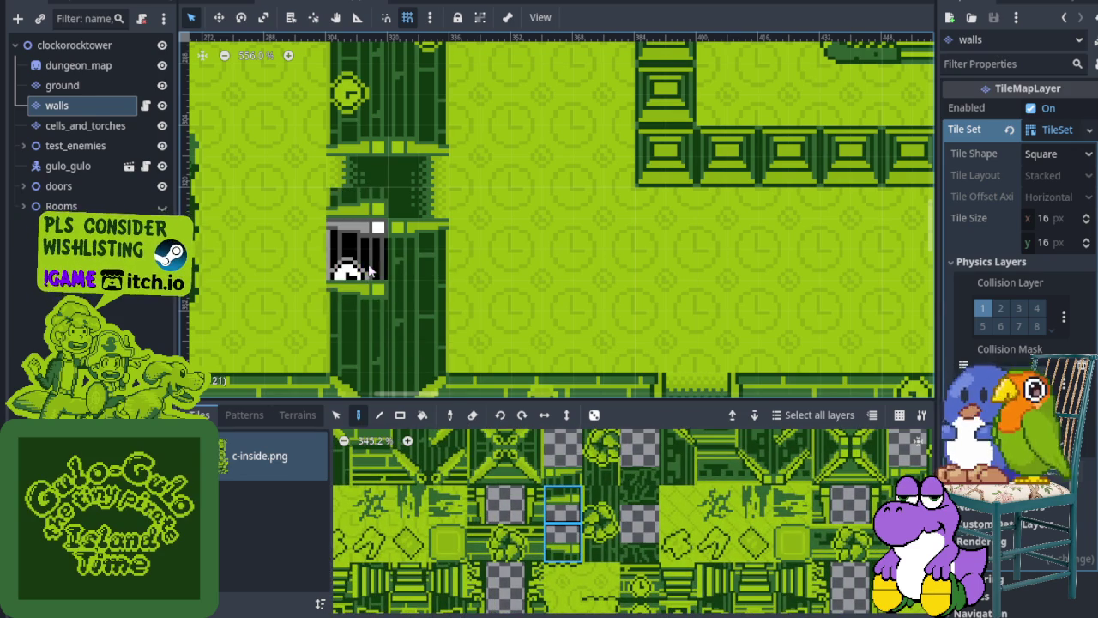
scroll(664, 287, "down", 5)
scroll(665, 282, "right", 5)
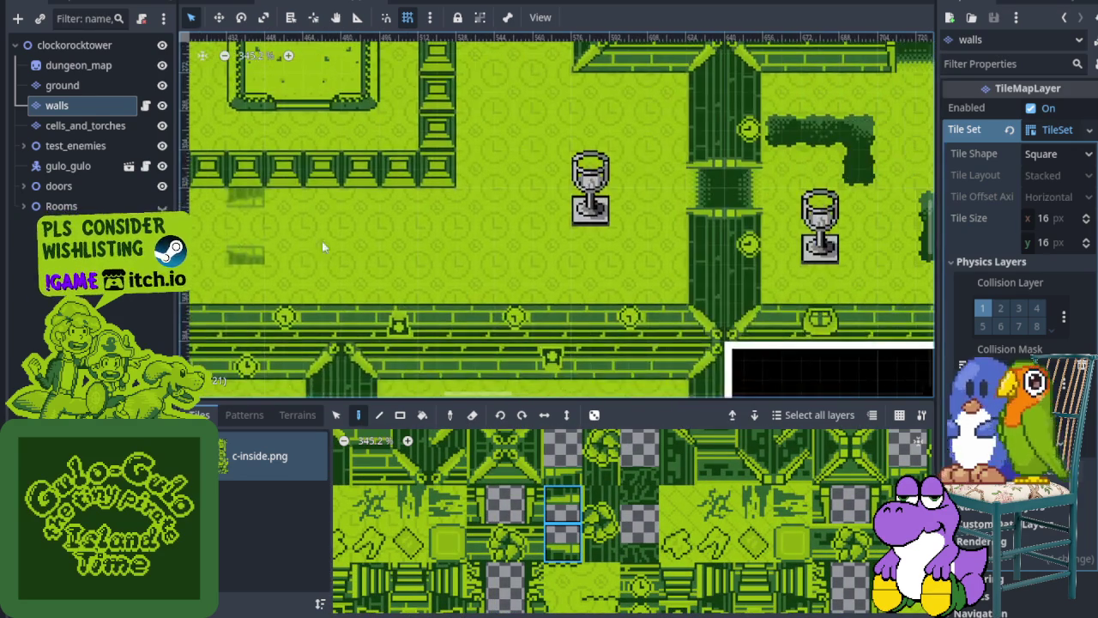
scroll(374, 257, "right", 3)
scroll(502, 254, "up", 2)
scroll(399, 249, "down", 4)
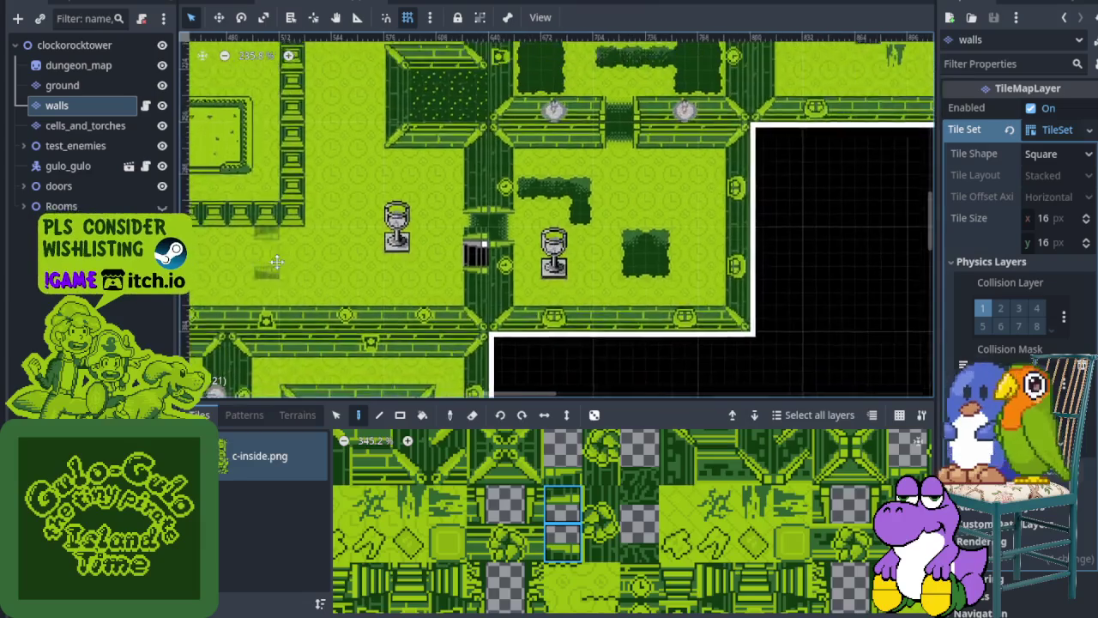
scroll(223, 233, "up", 4)
scroll(515, 257, "left", 3)
scroll(566, 488, "down", 1)
Step: Select a different two-tile pair from the tileset
left_click_drag(561, 506, 561, 544)
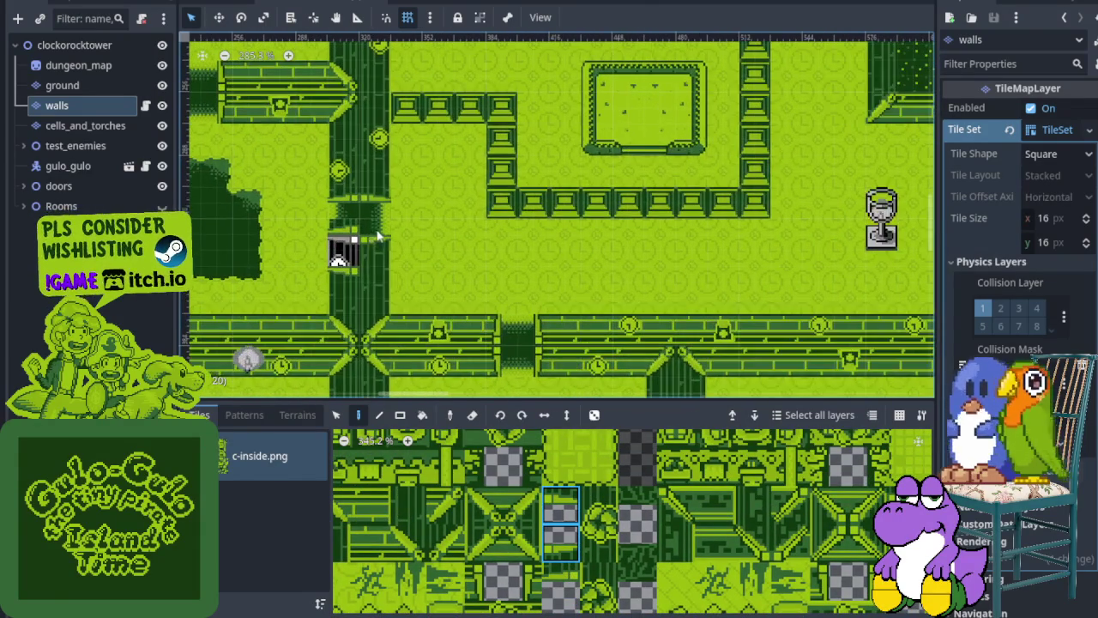
scroll(465, 275, "down", 3)
scroll(511, 286, "up", 2)
scroll(511, 287, "up", 1)
scroll(568, 264, "right", 2)
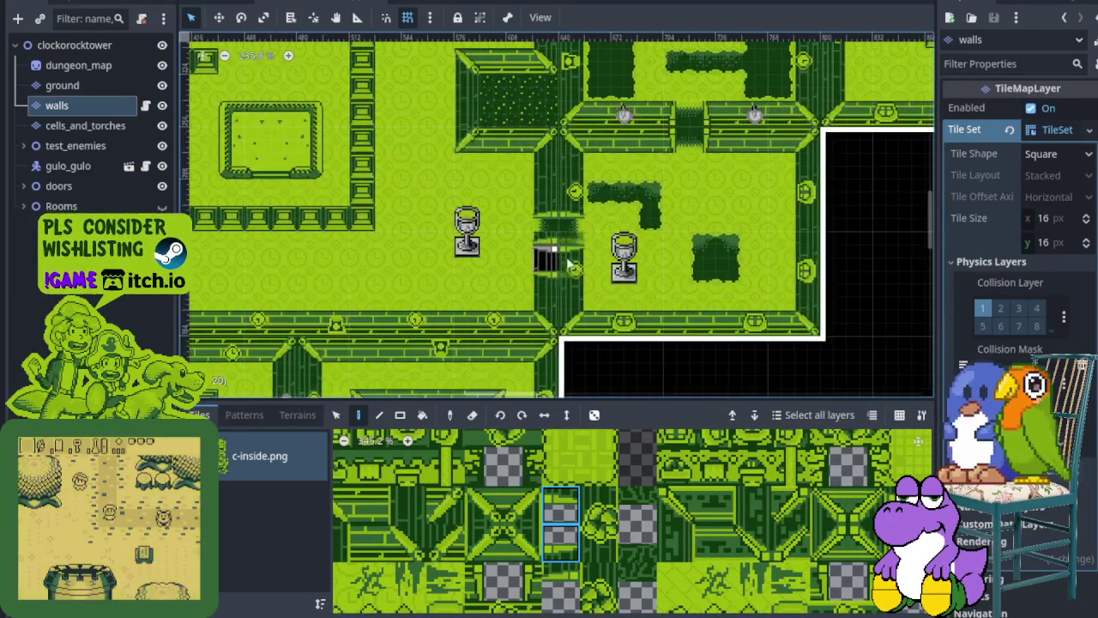
scroll(573, 263, "down", 2)
scroll(572, 263, "down", 2)
scroll(566, 257, "left", 3)
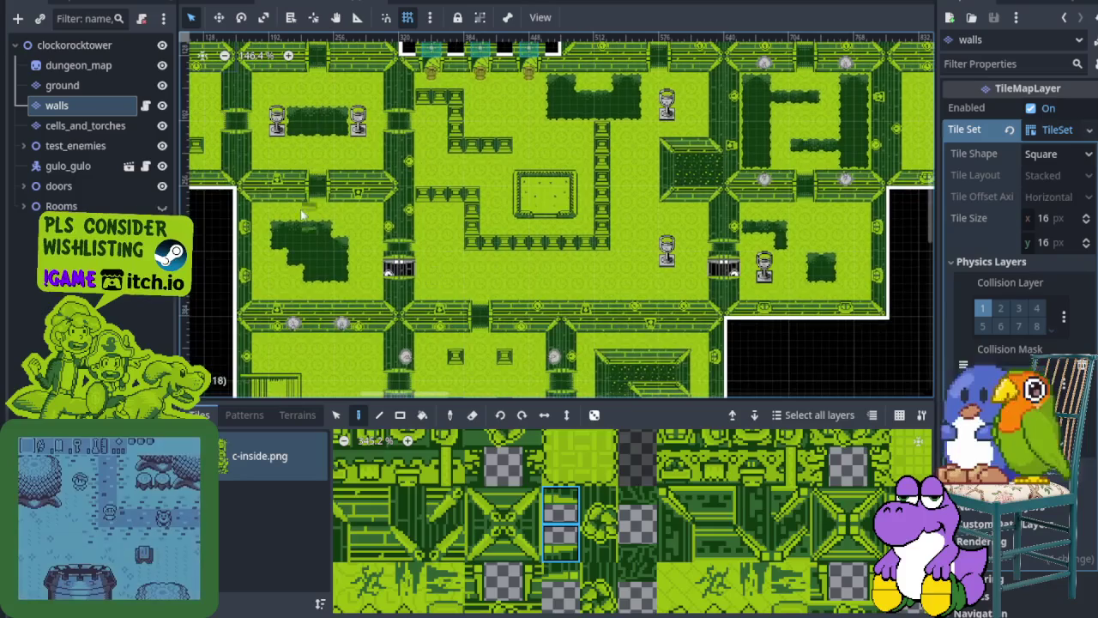
scroll(584, 511, "up", 1)
scroll(601, 509, "up", 1)
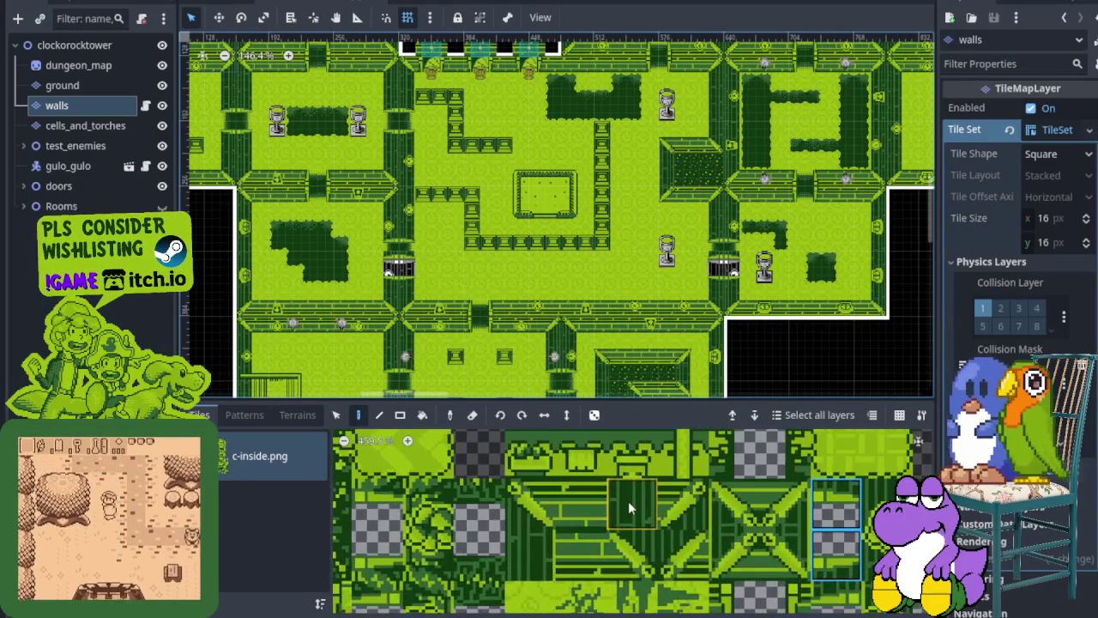
scroll(628, 507, "up", 1)
Step: Try out two different single wall tiles from the tileset
left_click(630, 505)
scroll(382, 285, "up", 2)
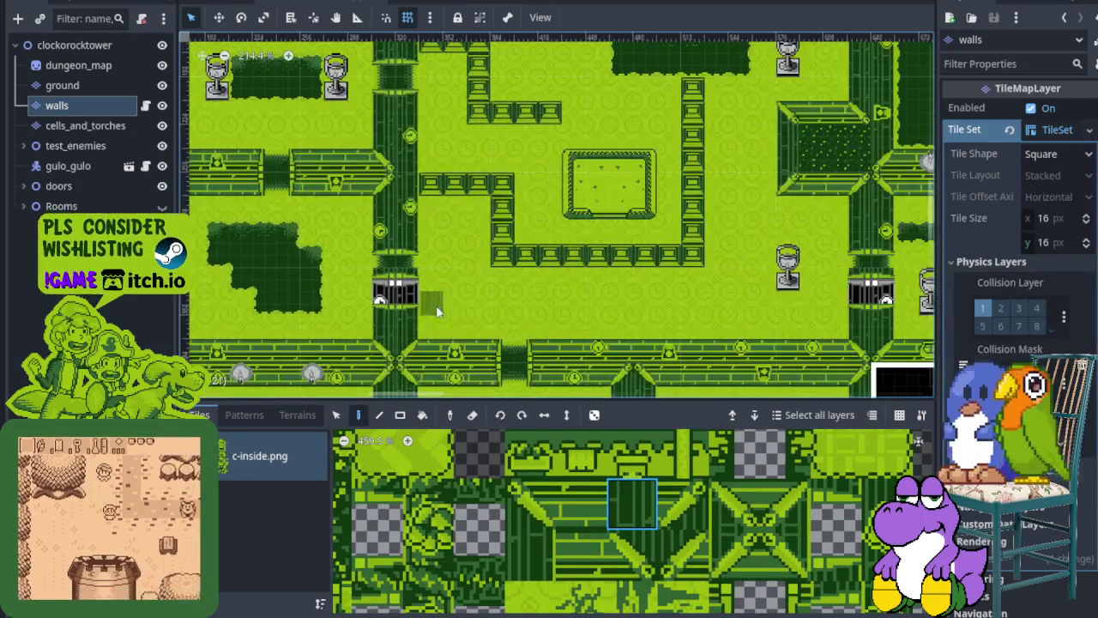
scroll(382, 284, "up", 2)
scroll(393, 249, "up", 1)
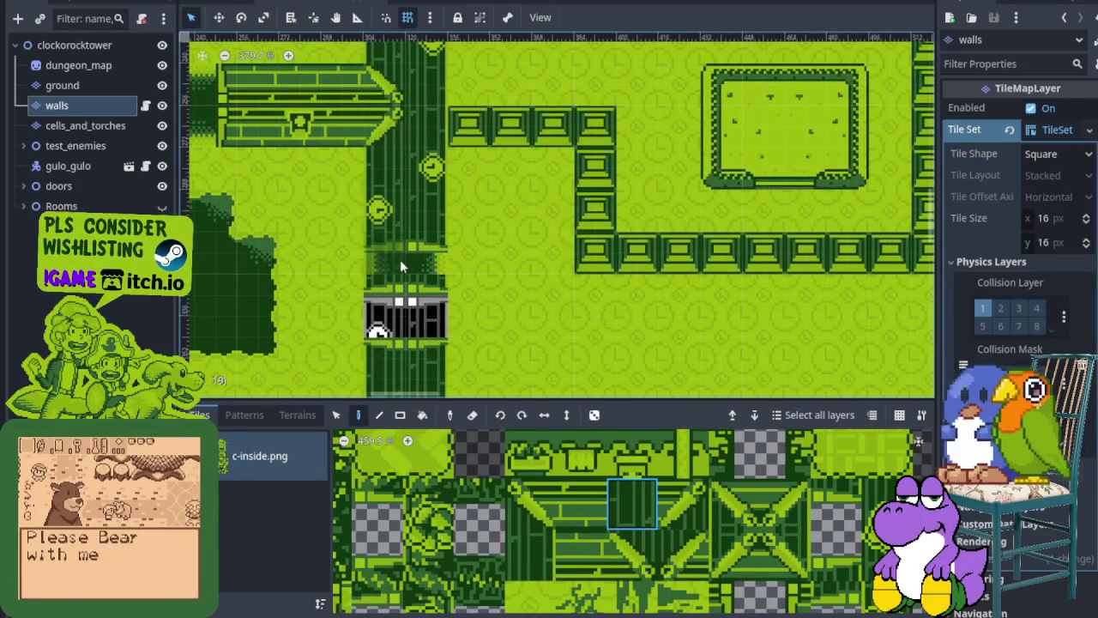
scroll(408, 266, "down", 3)
scroll(577, 260, "up", 2)
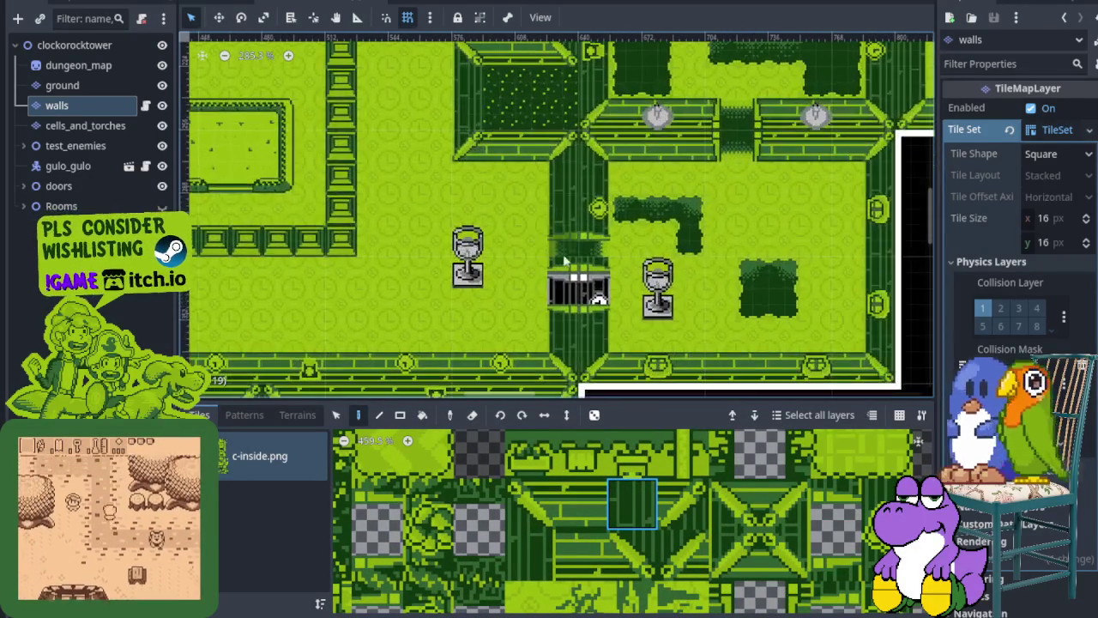
left_click(541, 542)
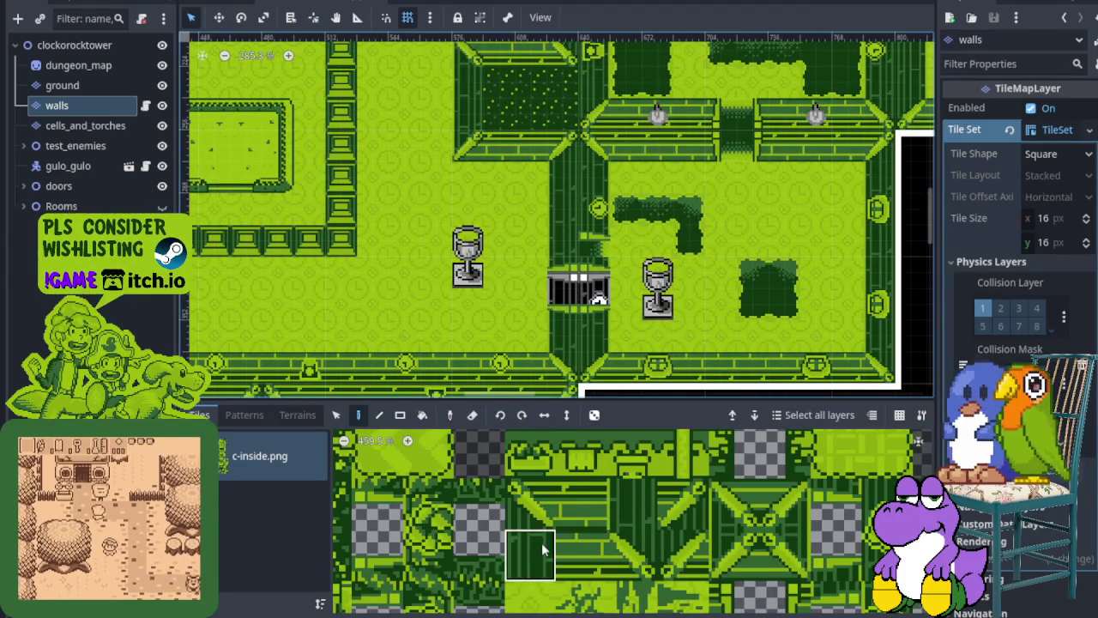
scroll(591, 248, "down", 3)
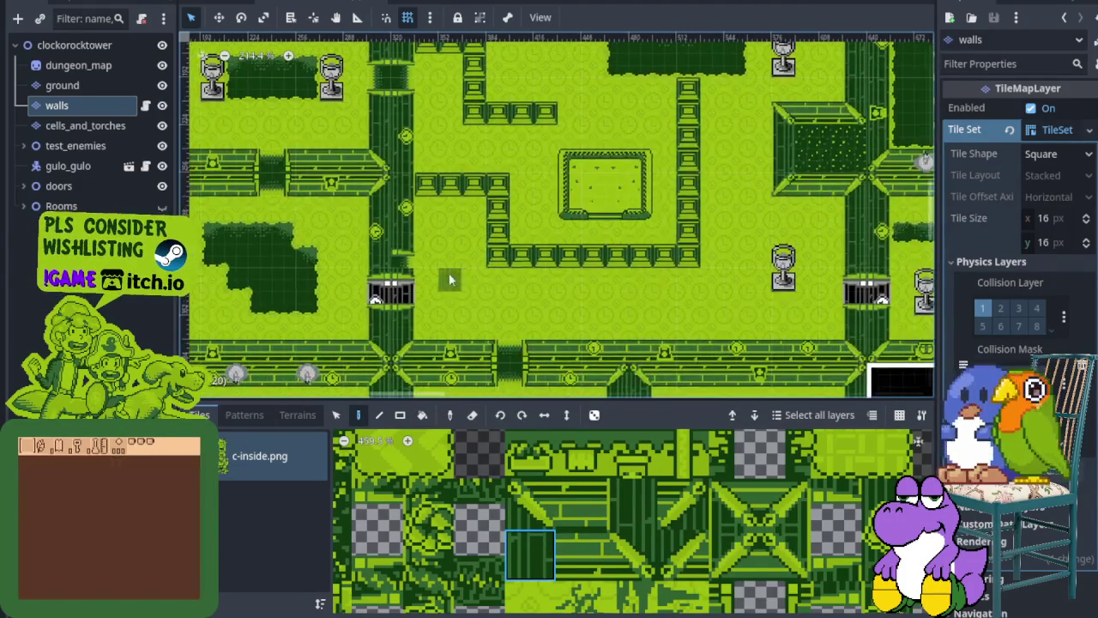
scroll(470, 272, "up", 3)
scroll(479, 251, "down", 2)
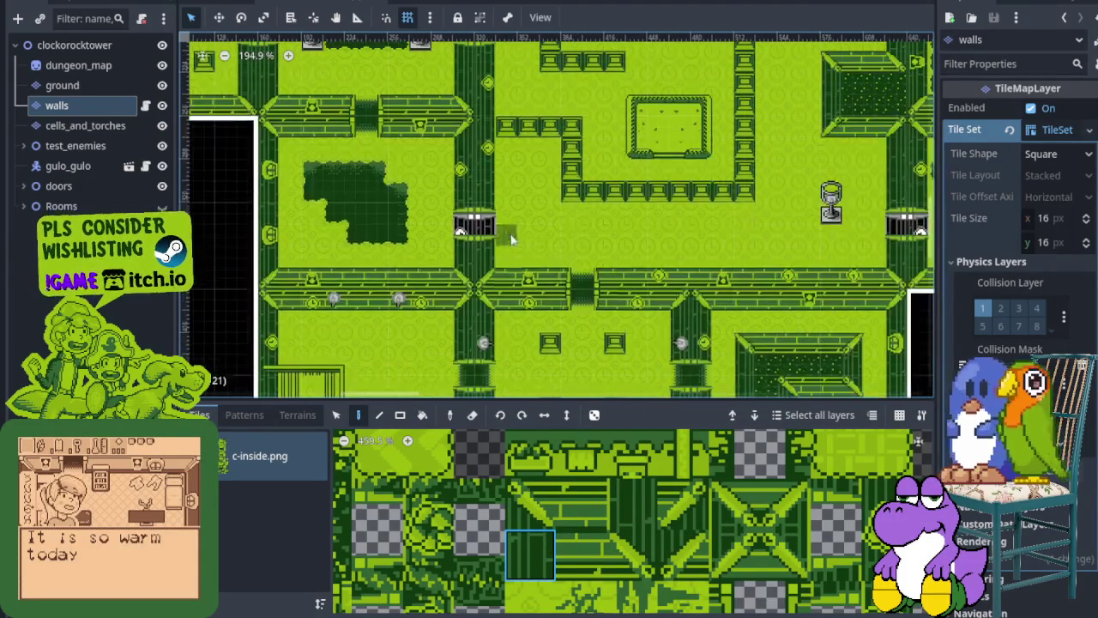
Step: Briefly hide the ground layer, then make it the layer being edited
left_click(163, 86)
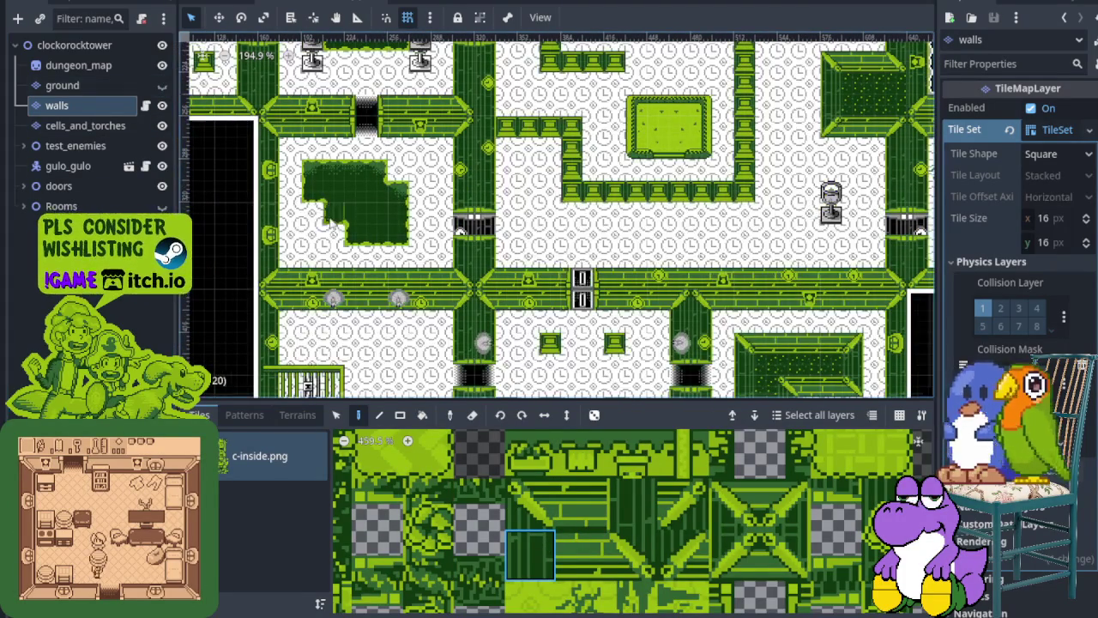
left_click(162, 86)
left_click(86, 84)
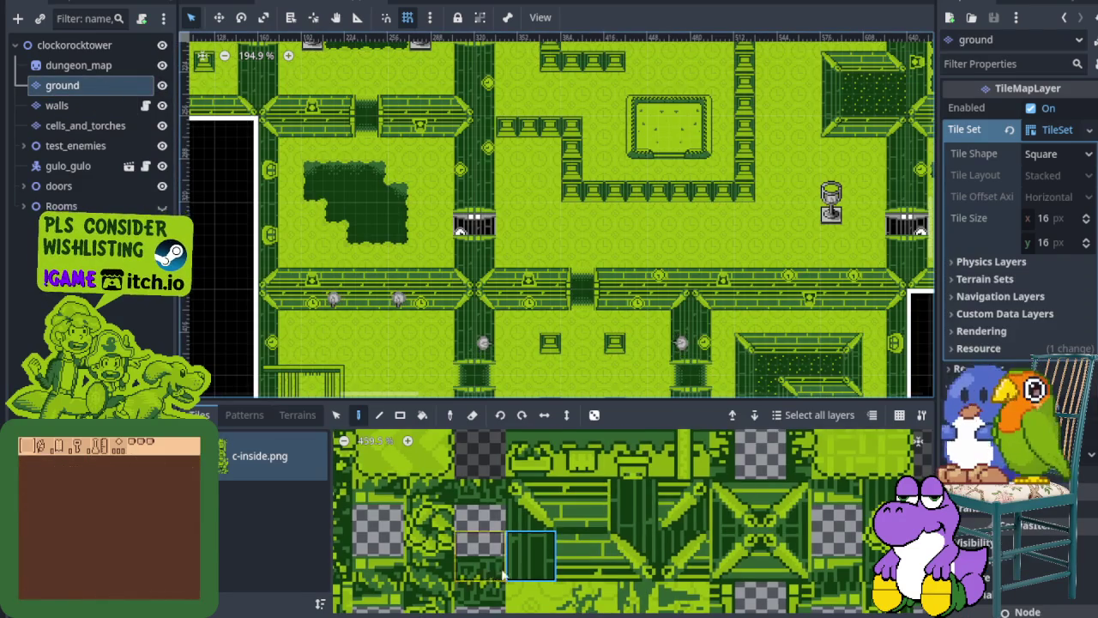
scroll(551, 554, "down", 2)
scroll(551, 553, "down", 2)
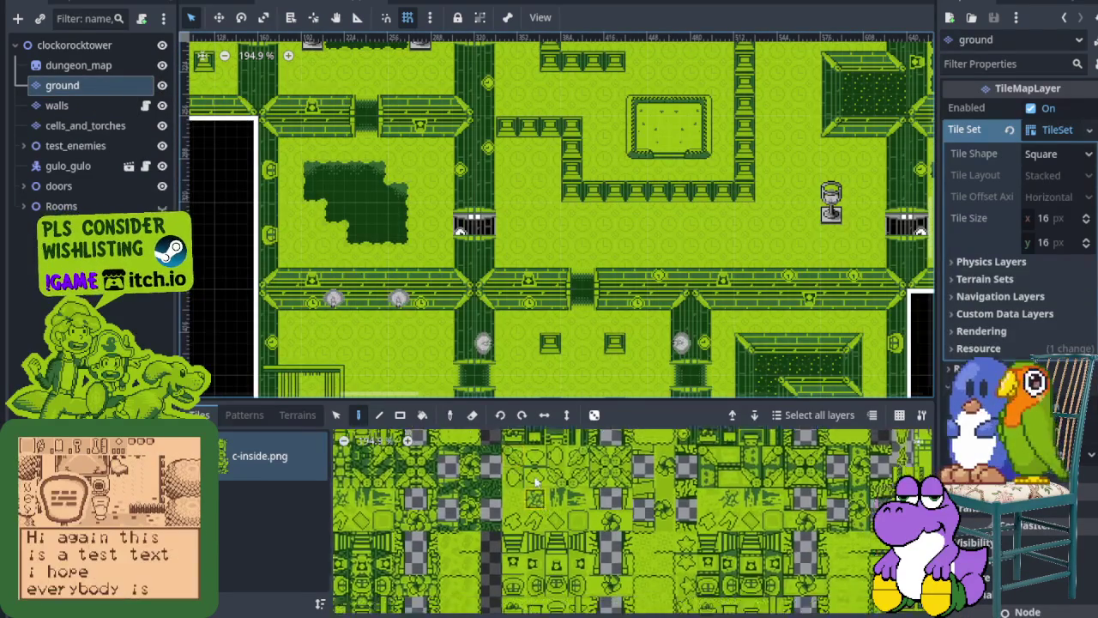
scroll(551, 554, "down", 2)
scroll(522, 598, "down", 2)
scroll(600, 512, "down", 2)
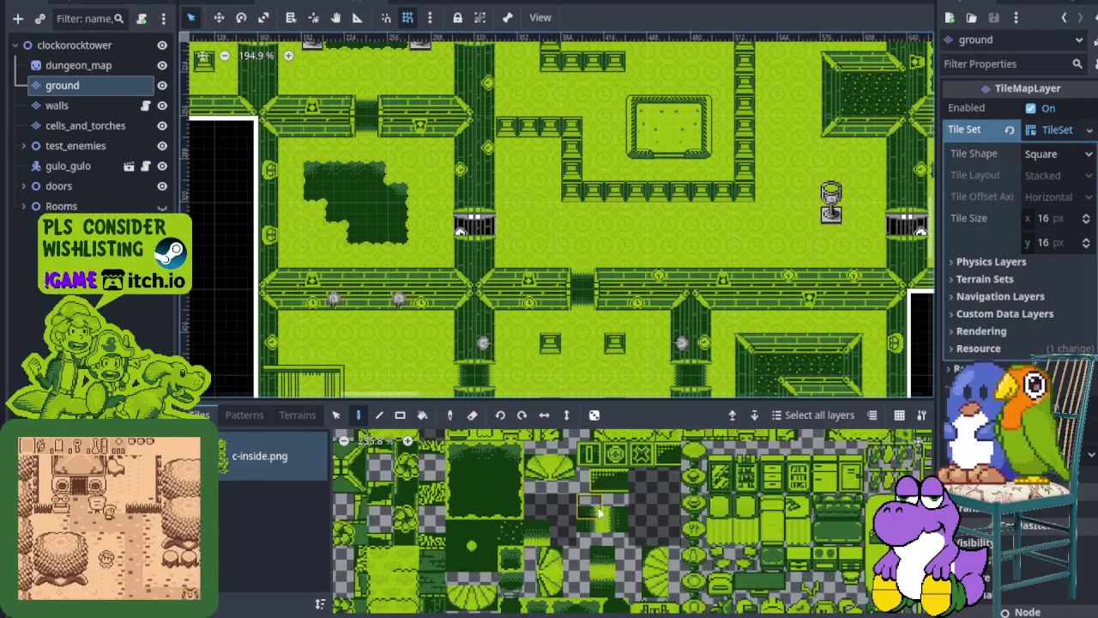
scroll(477, 255, "up", 2)
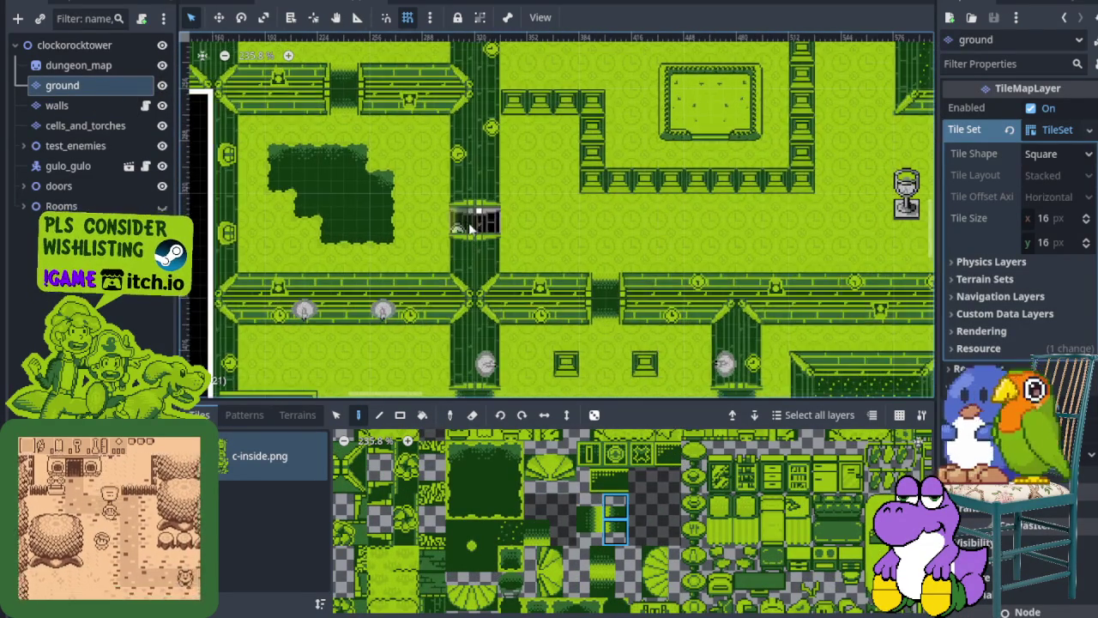
scroll(504, 240, "right", 3)
scroll(498, 247, "right", 3)
scroll(493, 250, "right", 3)
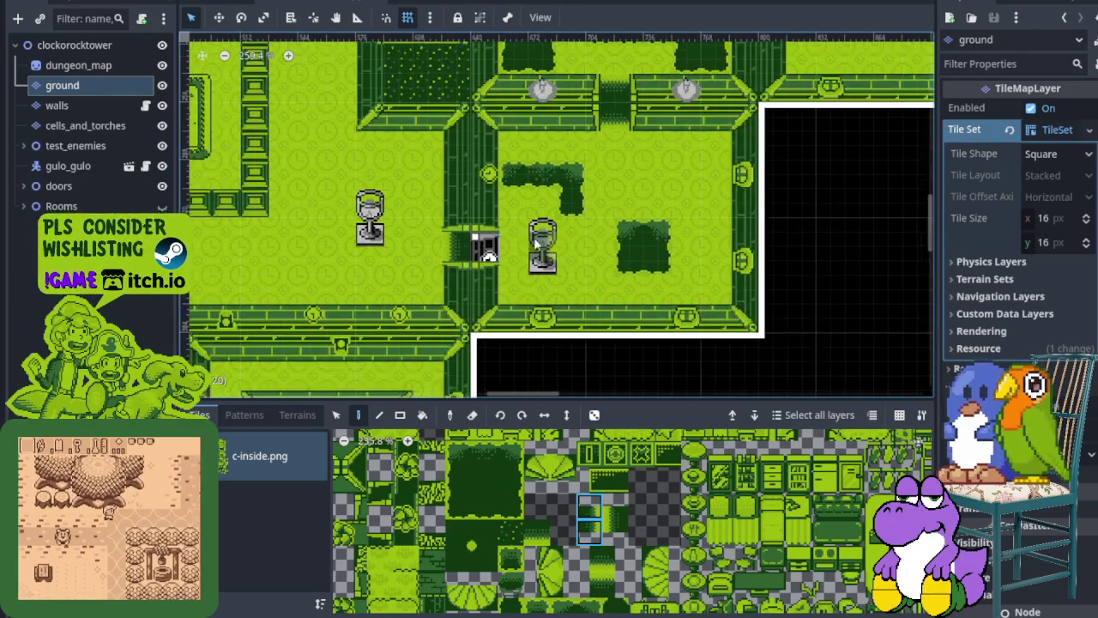
scroll(491, 251, "up", 1)
scroll(486, 253, "left", 3)
scroll(467, 259, "left", 3)
scroll(450, 266, "left", 3)
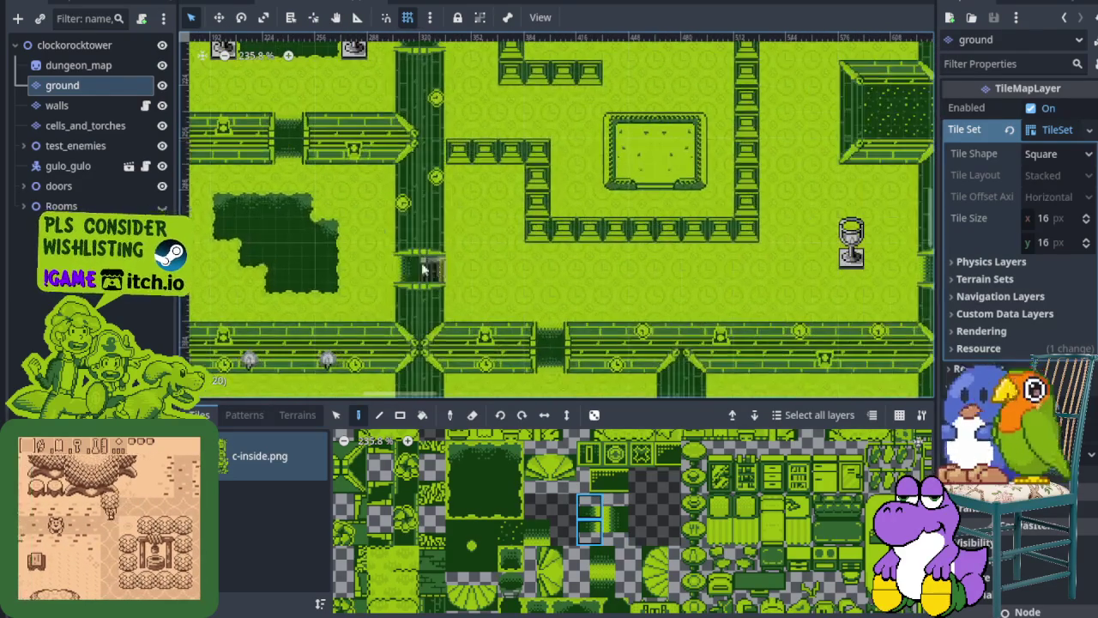
scroll(438, 270, "down", 3)
scroll(493, 284, "down", 2)
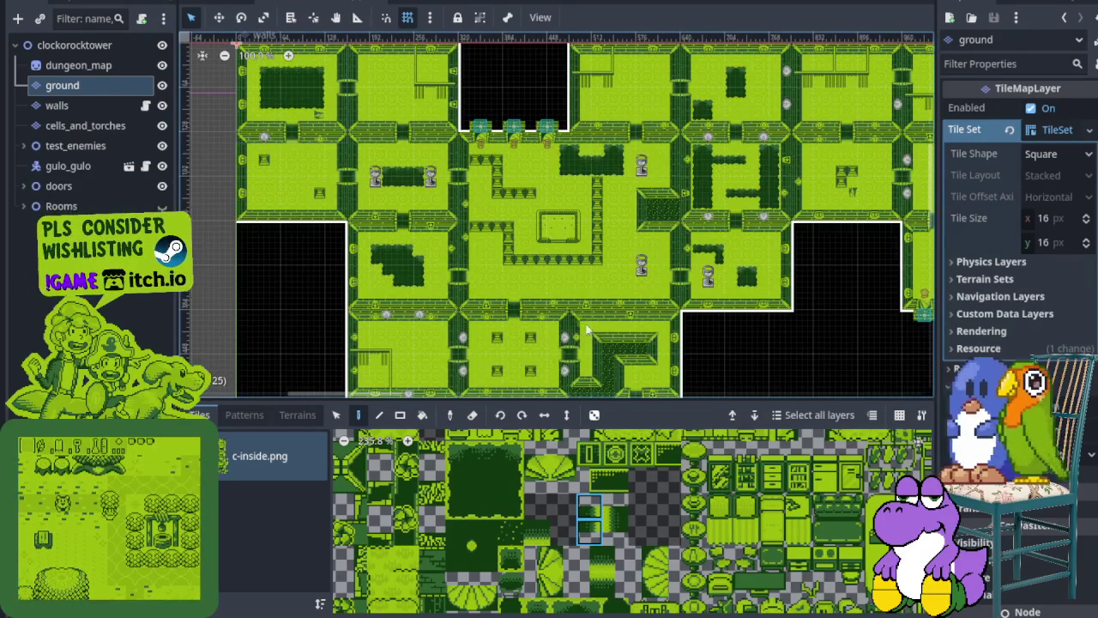
scroll(549, 328, "right", 2)
scroll(411, 174, "up", 2)
scroll(371, 160, "up", 2)
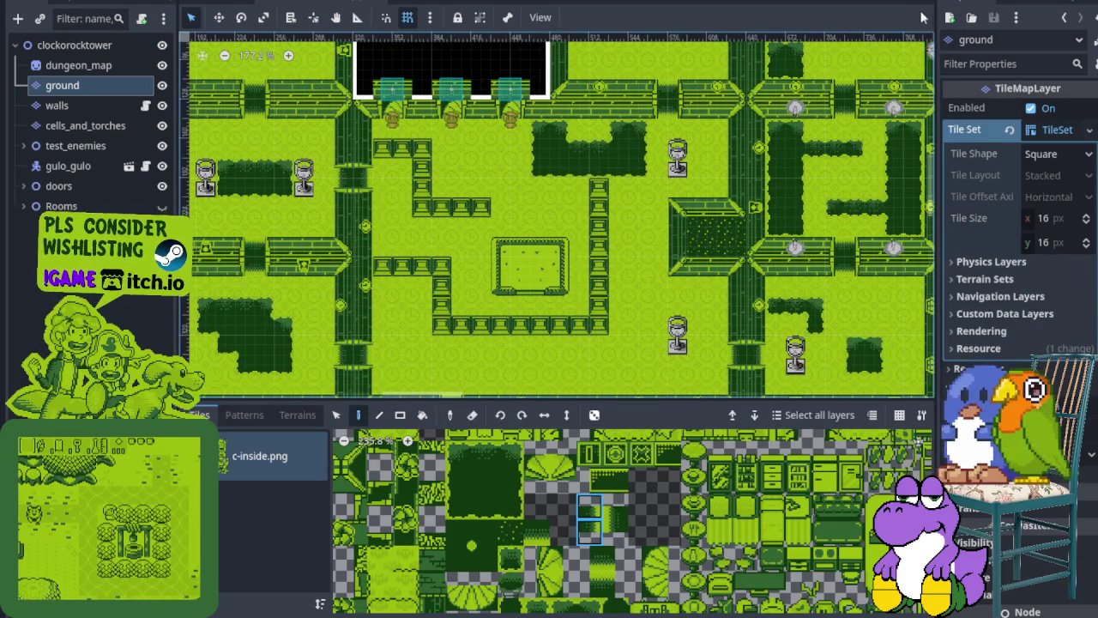
Step: Save the clock tower scene, relaunch the game, and walk the player toward the tower door
key("ctrl+s")
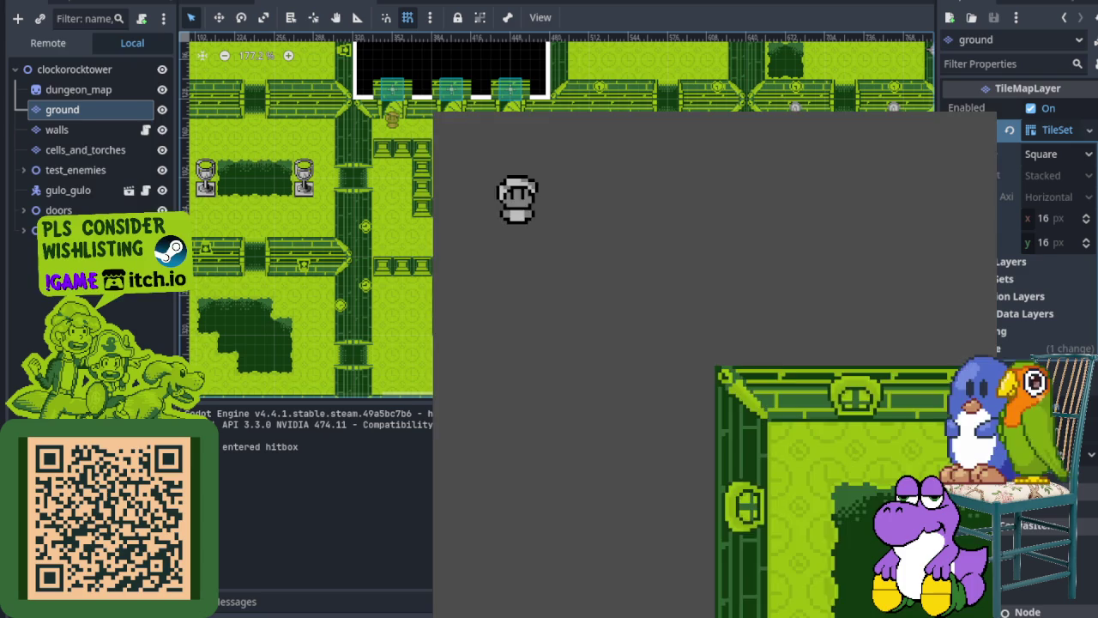
key("ctrl+s")
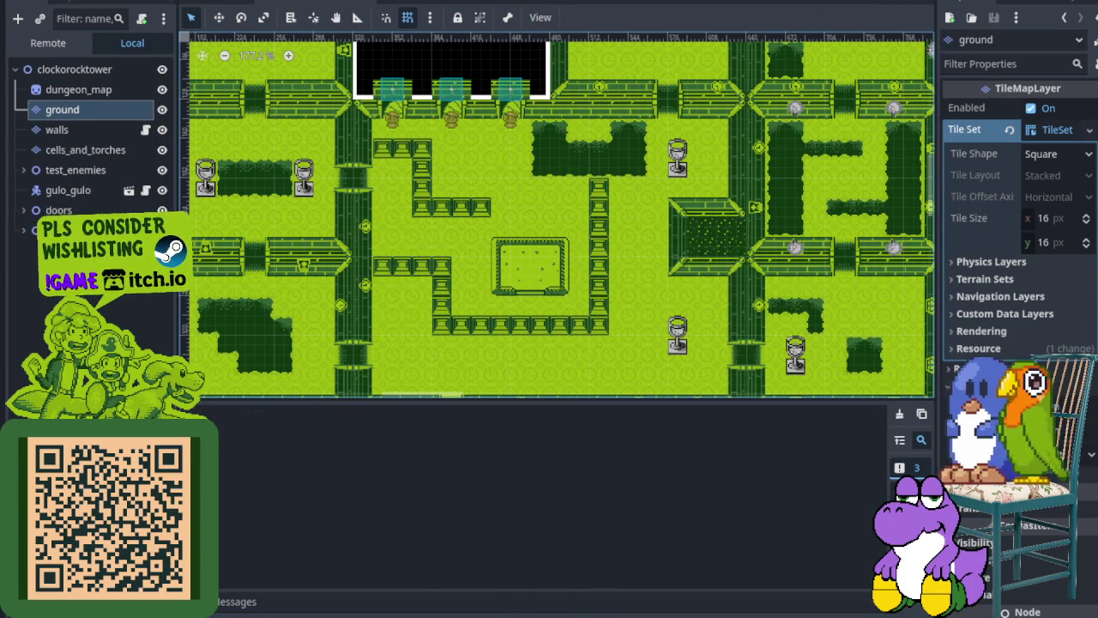
key("Right")
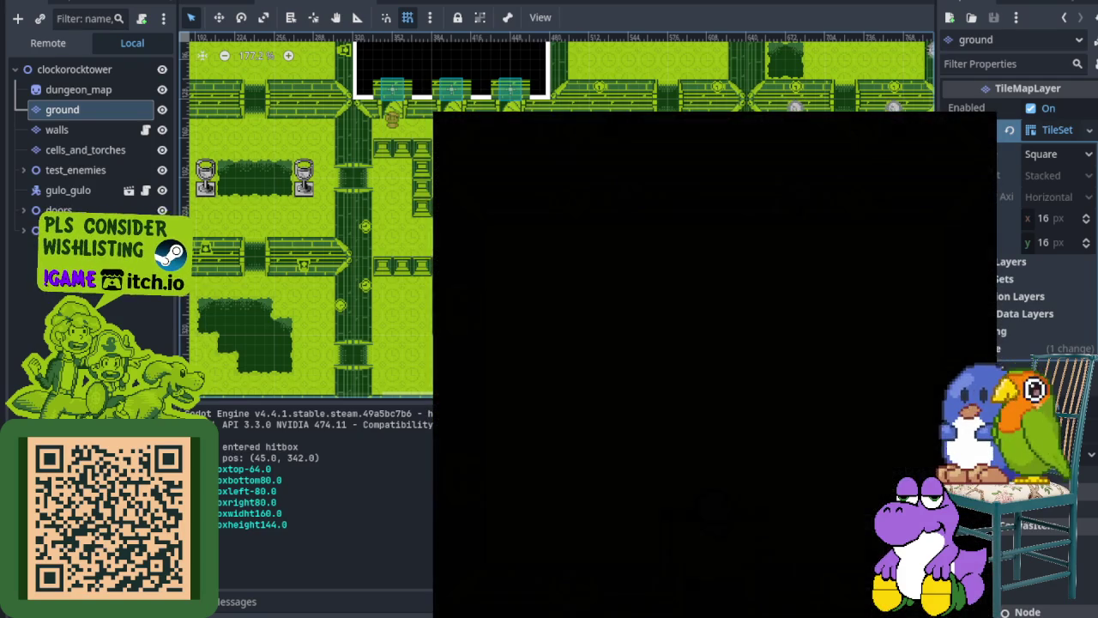
Step: Walk the knight right and up through adjoining rooms and out the top doorway
key("Right")
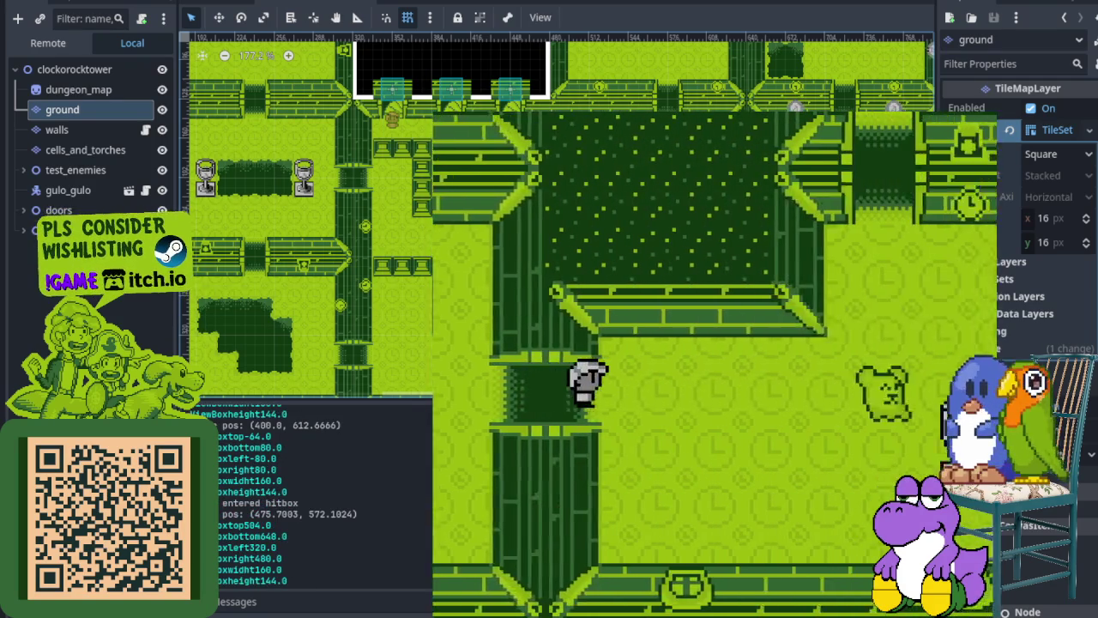
key("Right")
key("Up")
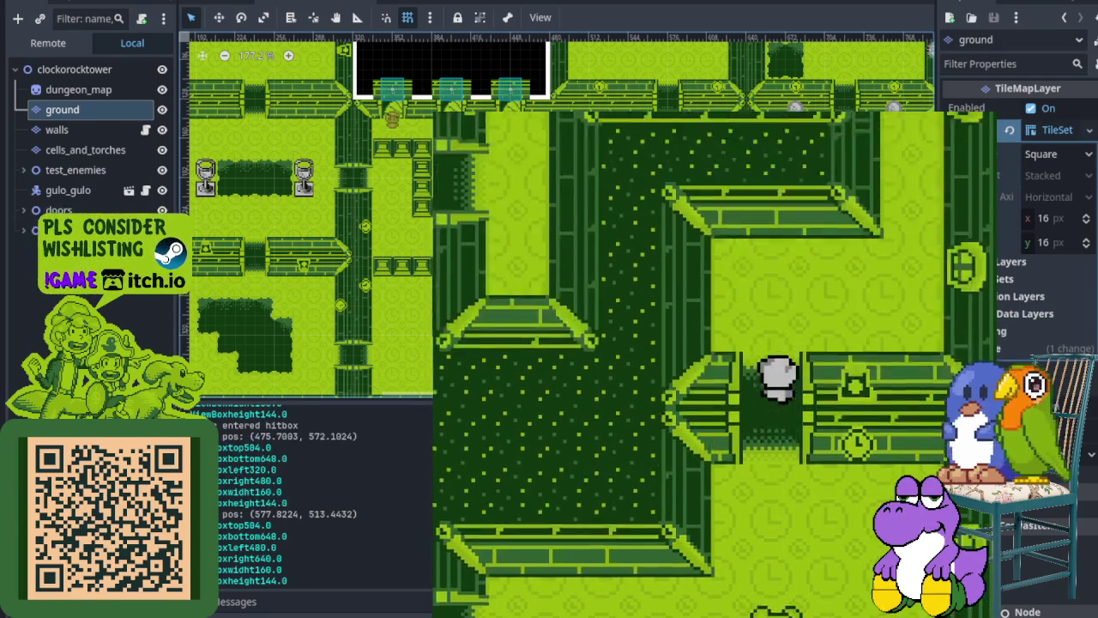
key("Right")
key("Up")
key("Left")
key("Down")
key("Left")
key("Up")
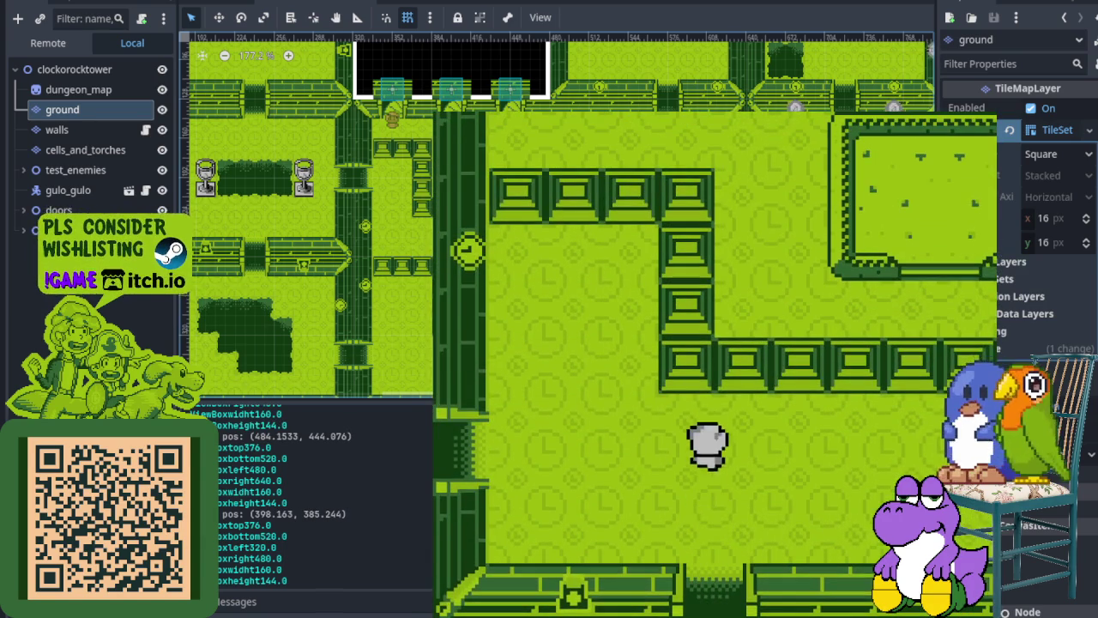
Step: Step through the left-wall doorway and back, then cross the room to the east
key("Left")
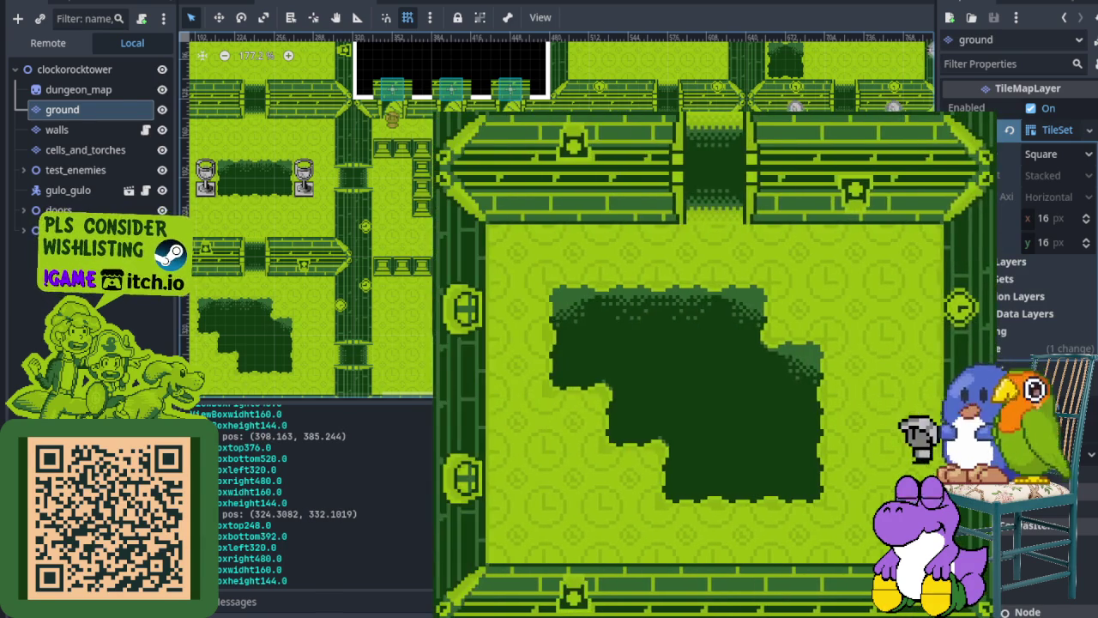
key("Left")
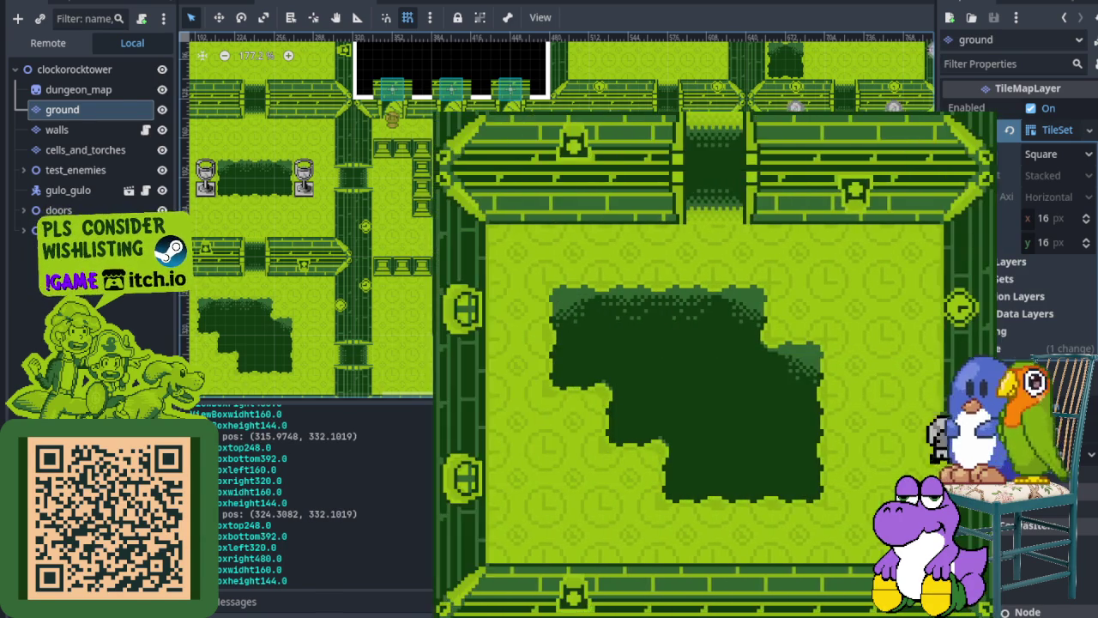
key("Right")
key("Right")
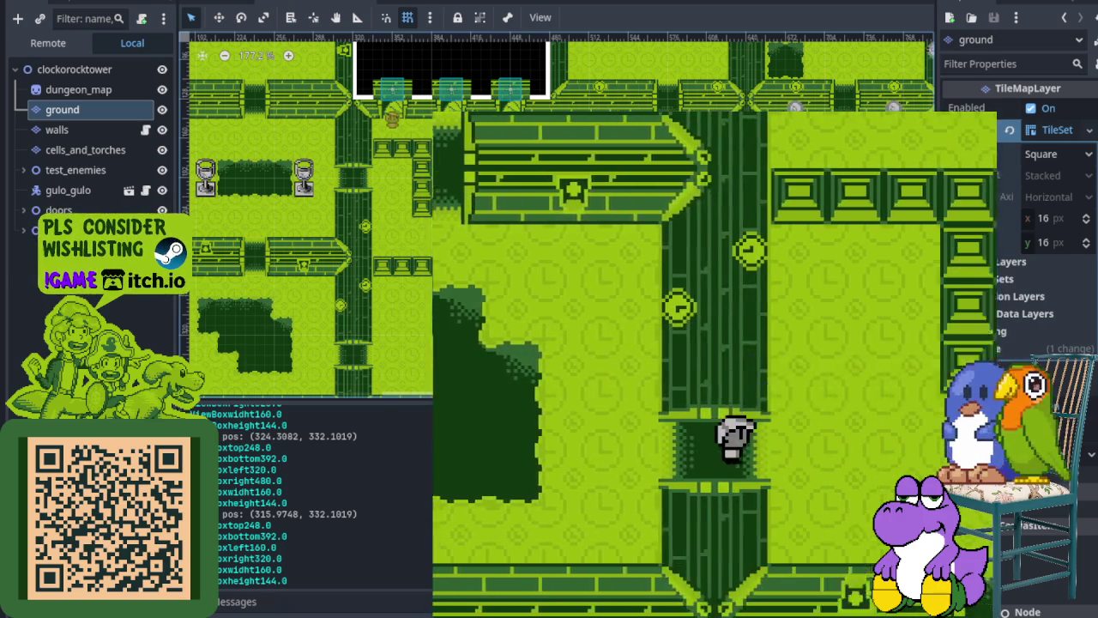
key("Right")
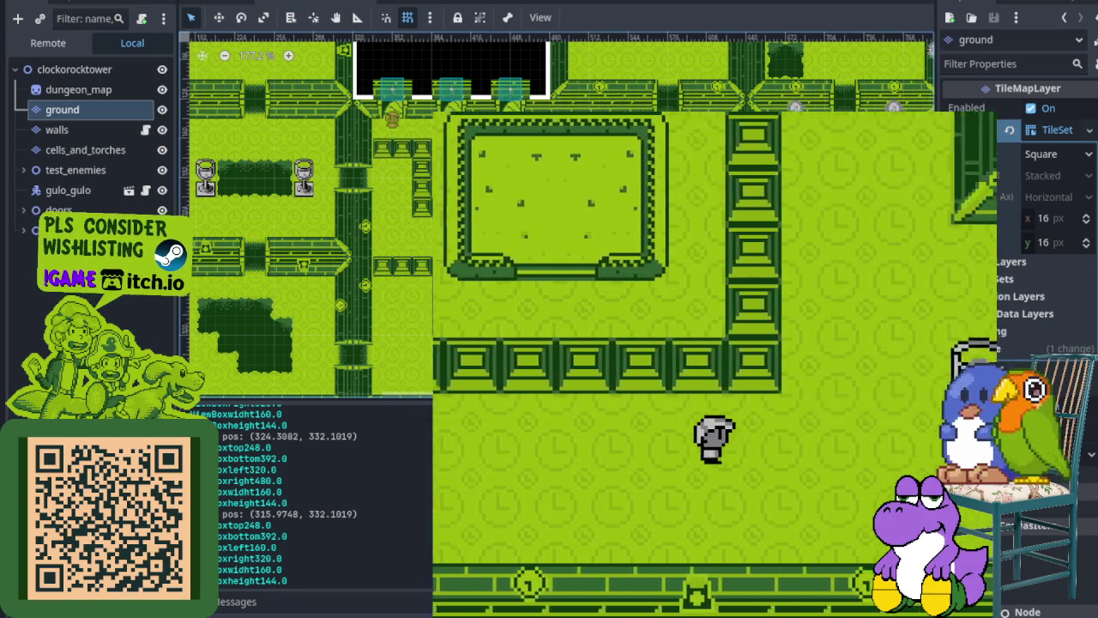
key("Right")
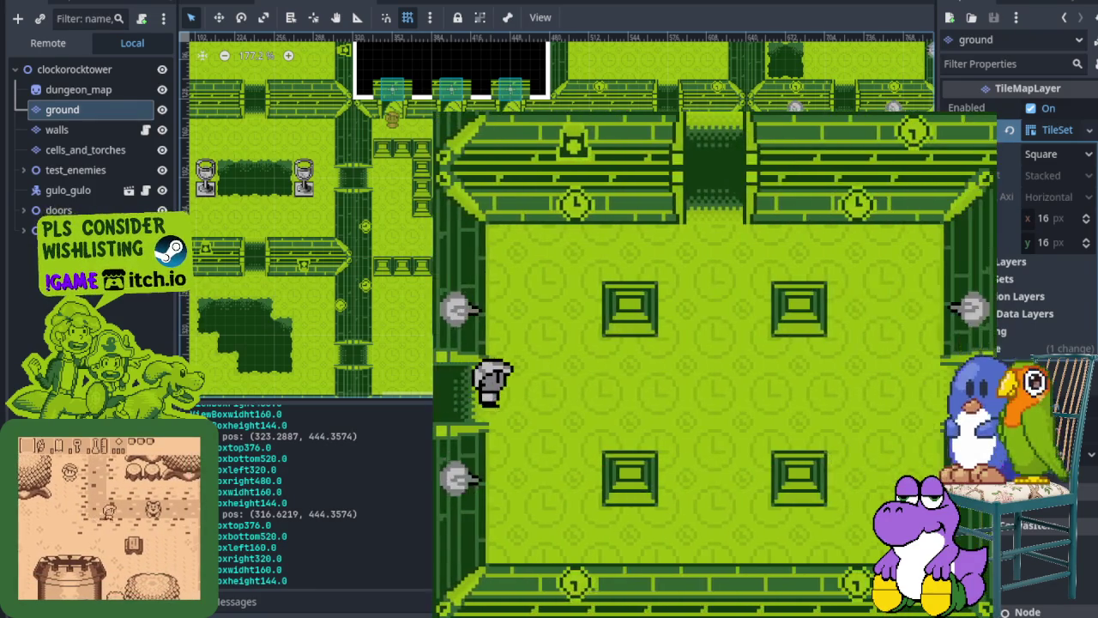
Step: Walk the knight through the top doorway, across the rooms and back, into the goblet room
key("Up")
key("Right")
key("Up")
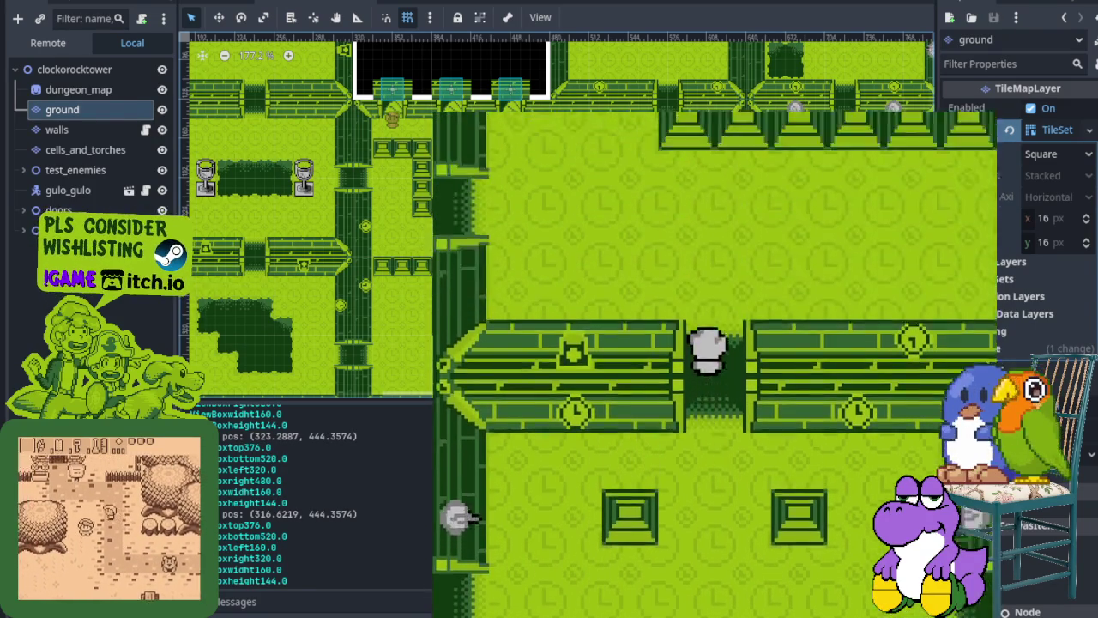
key("Up")
key("Up")
key("Left")
key("Left")
key("Left")
key("Left")
key("Right")
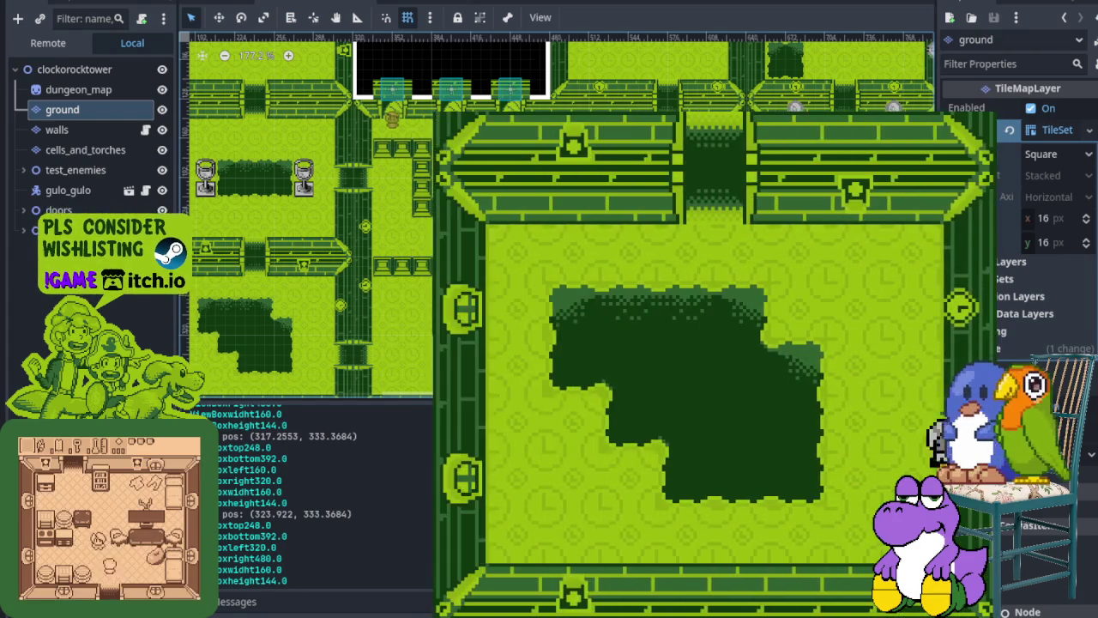
key("Left")
key("Right")
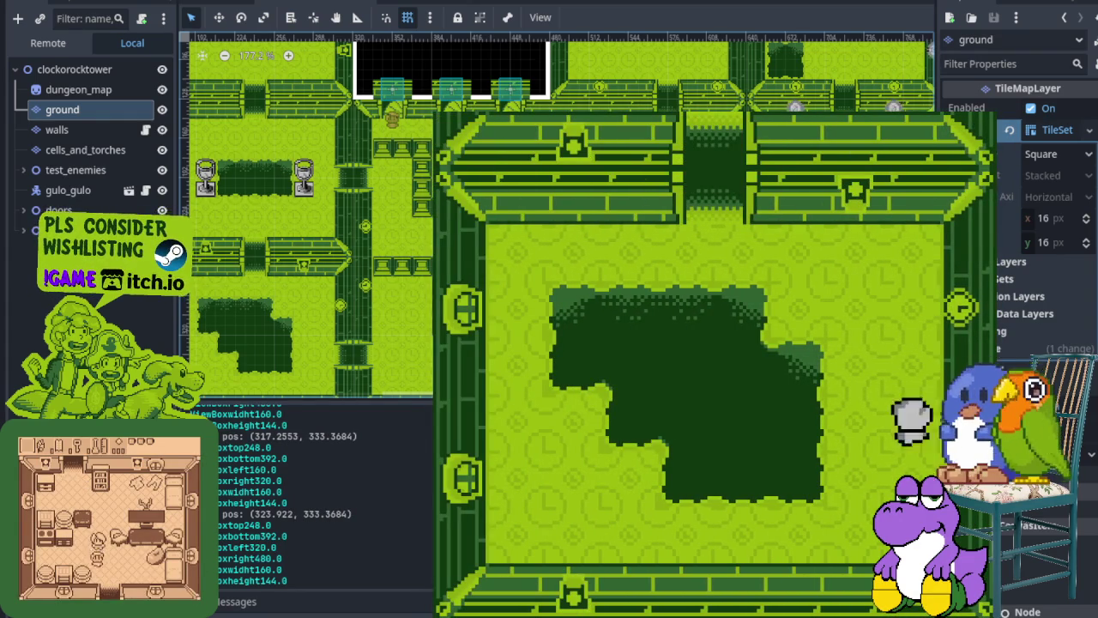
key("Up")
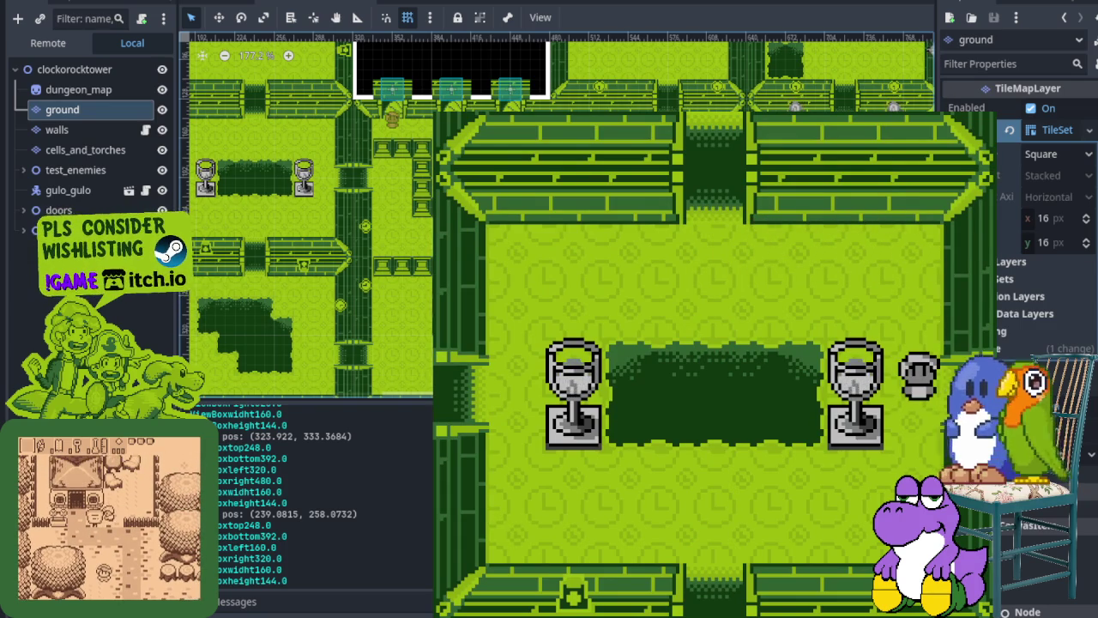
Step: Cross the goblet room, head down the corridor, and step in and out of the turret room's wall doorway
key("Up")
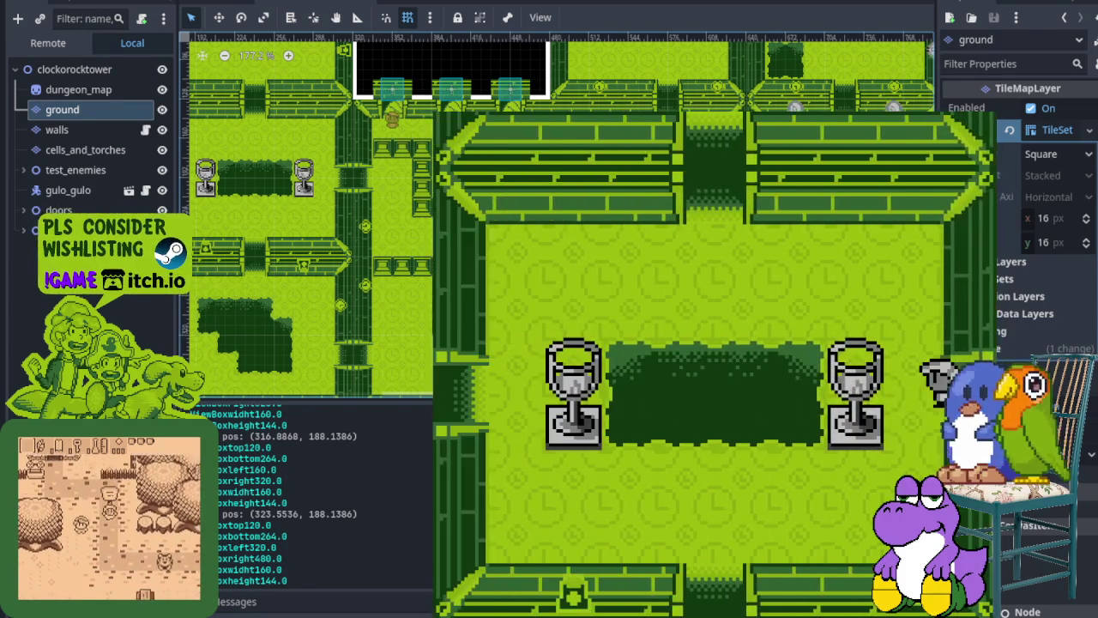
key("Right")
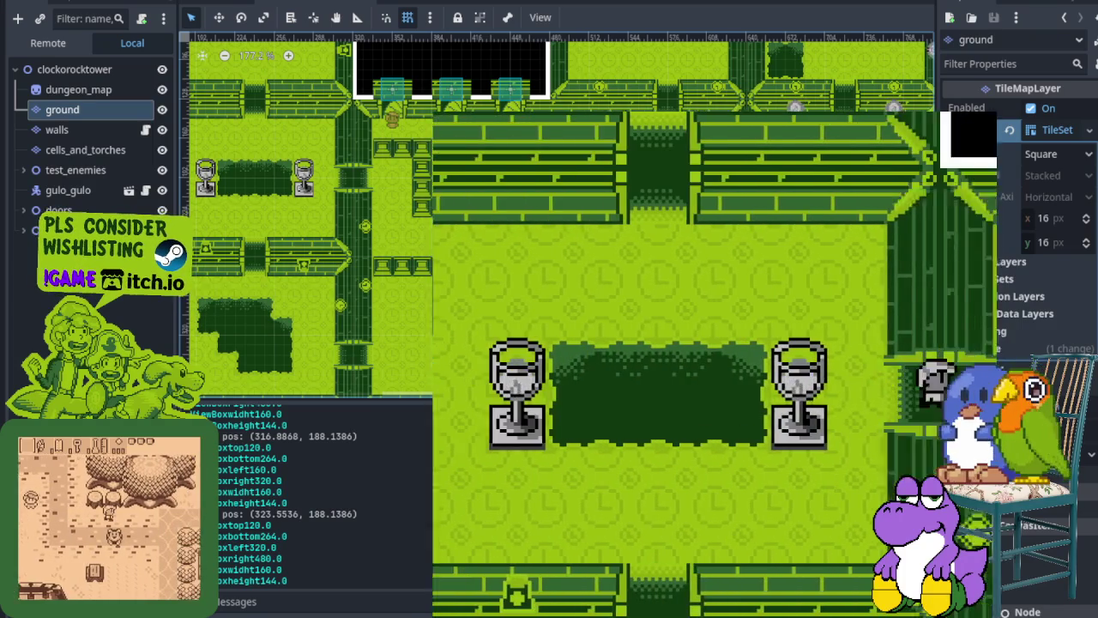
key("Left")
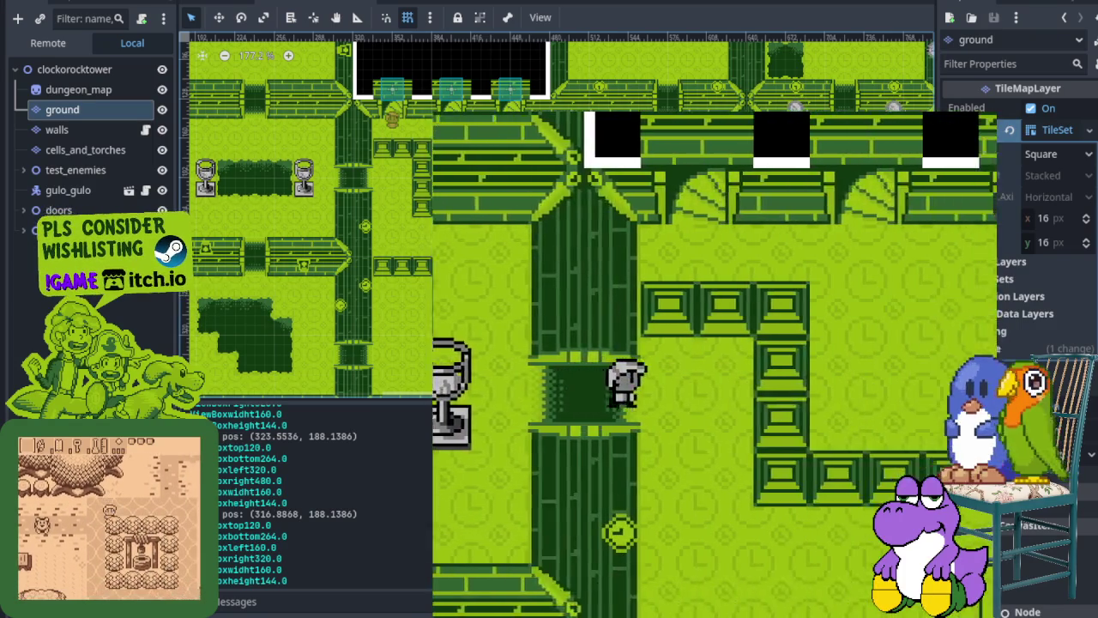
key("Down")
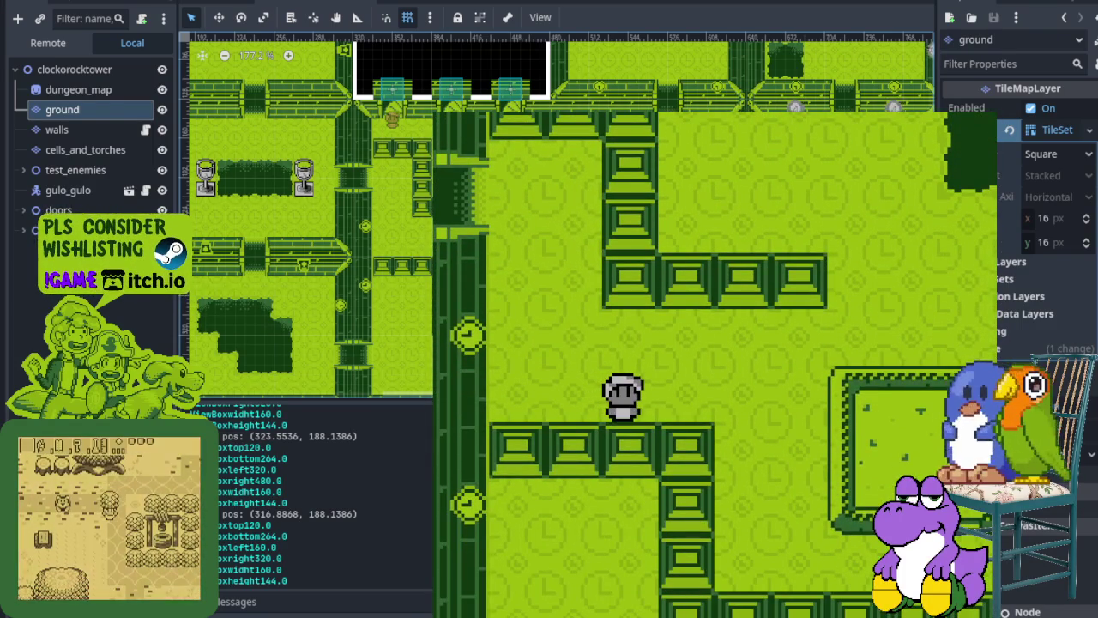
key("Up")
key("Right")
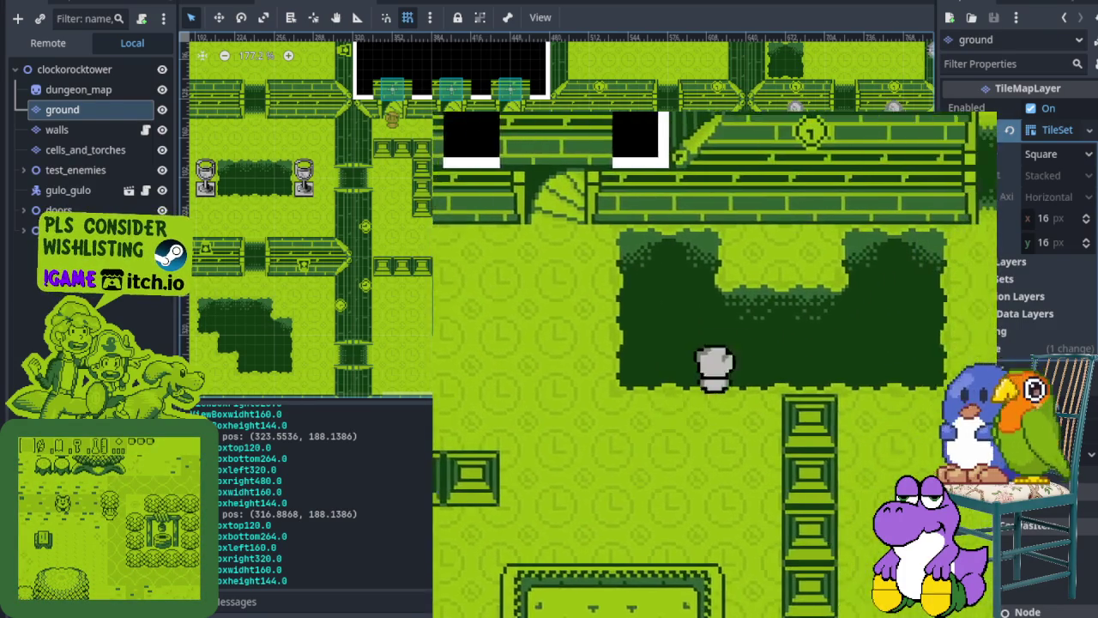
key("Up")
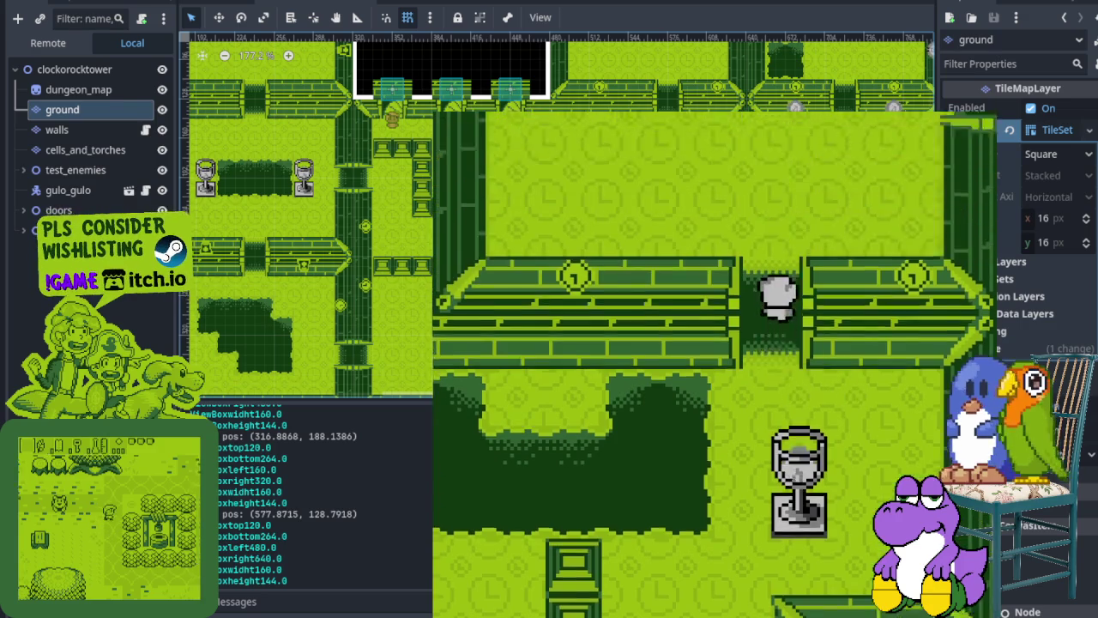
key("Down")
key("Up")
key("Up")
key("Down")
key("Up")
key("Down")
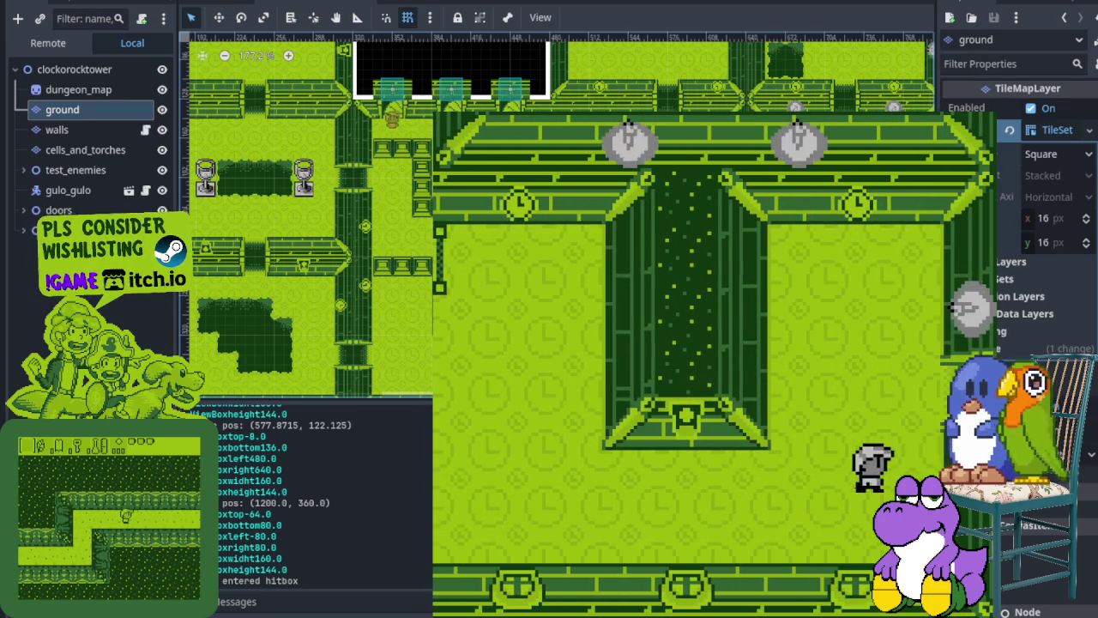
Step: Walk the player right and down through rooms, peeking into side rooms and circling the pedestal
key("Right")
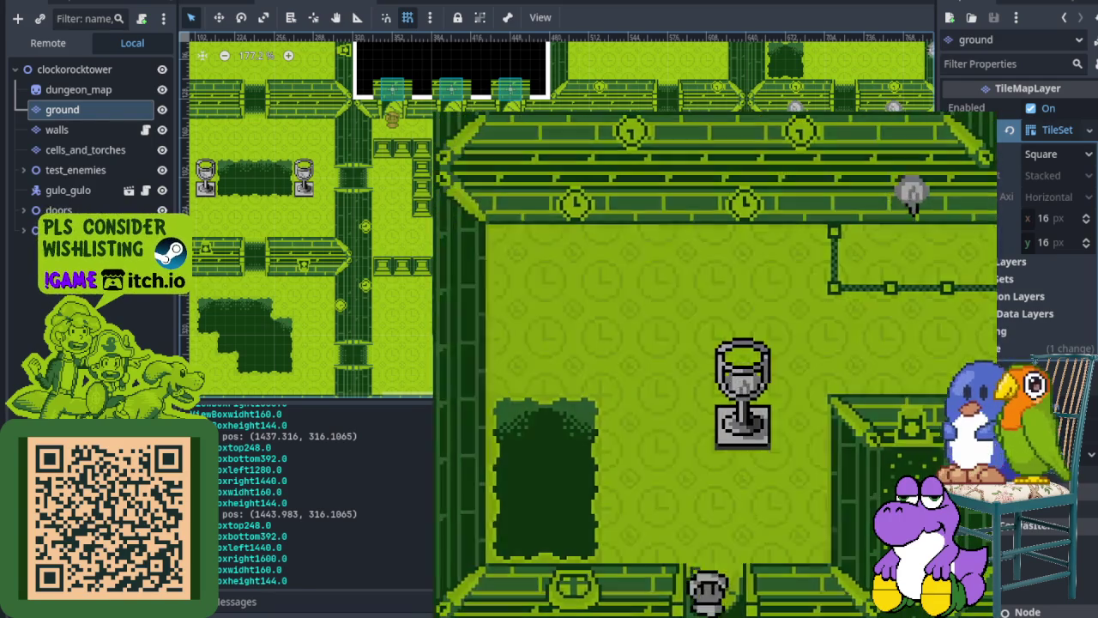
key("Down")
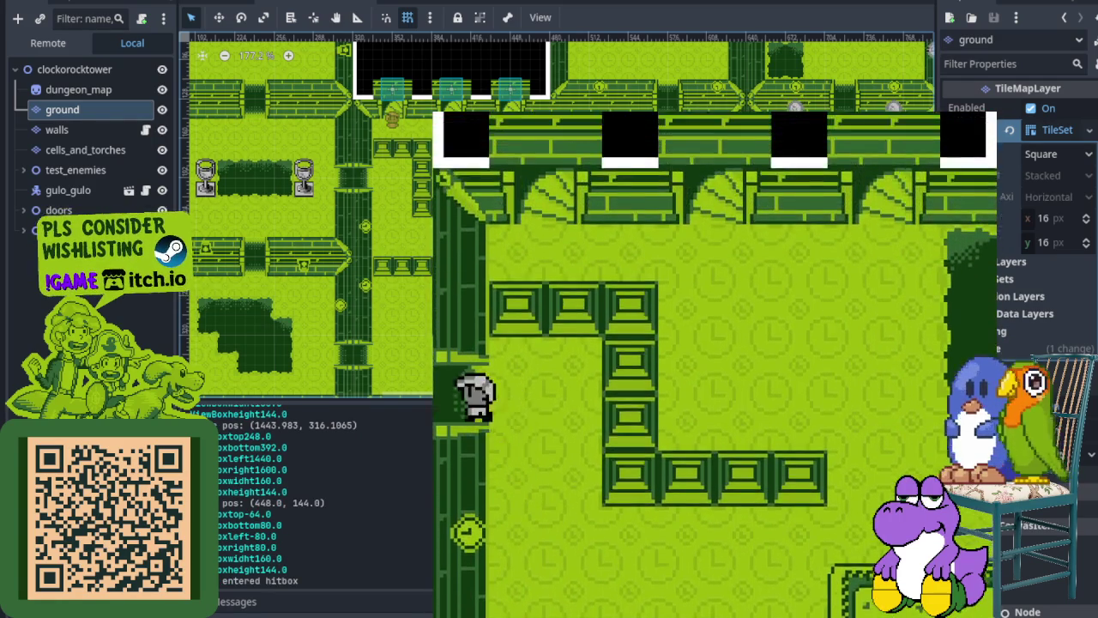
key("Left")
key("Right")
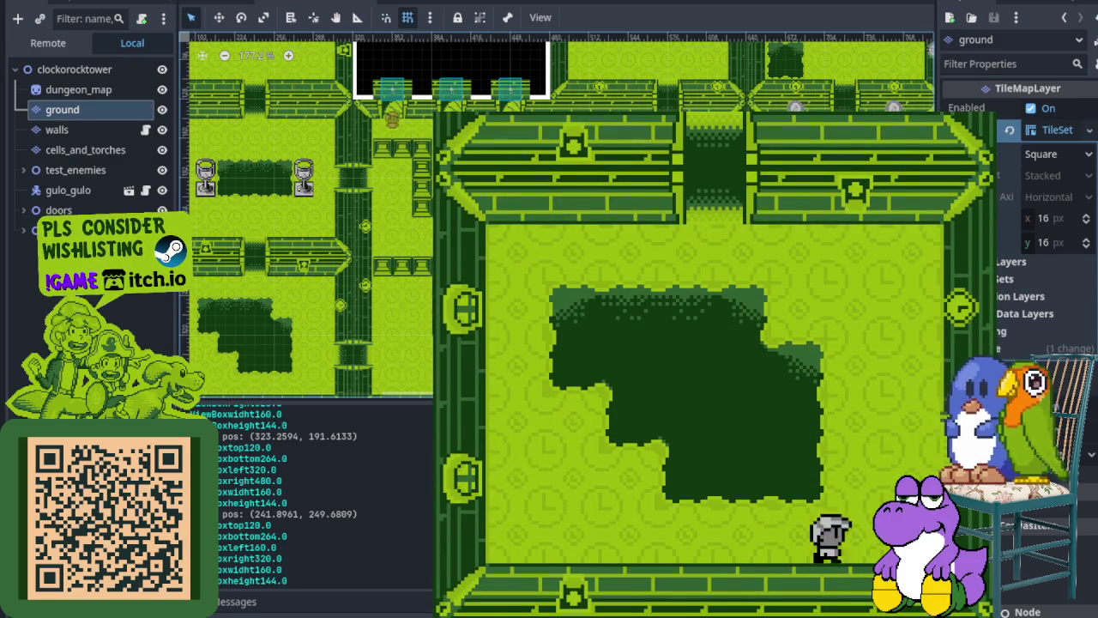
key("Down")
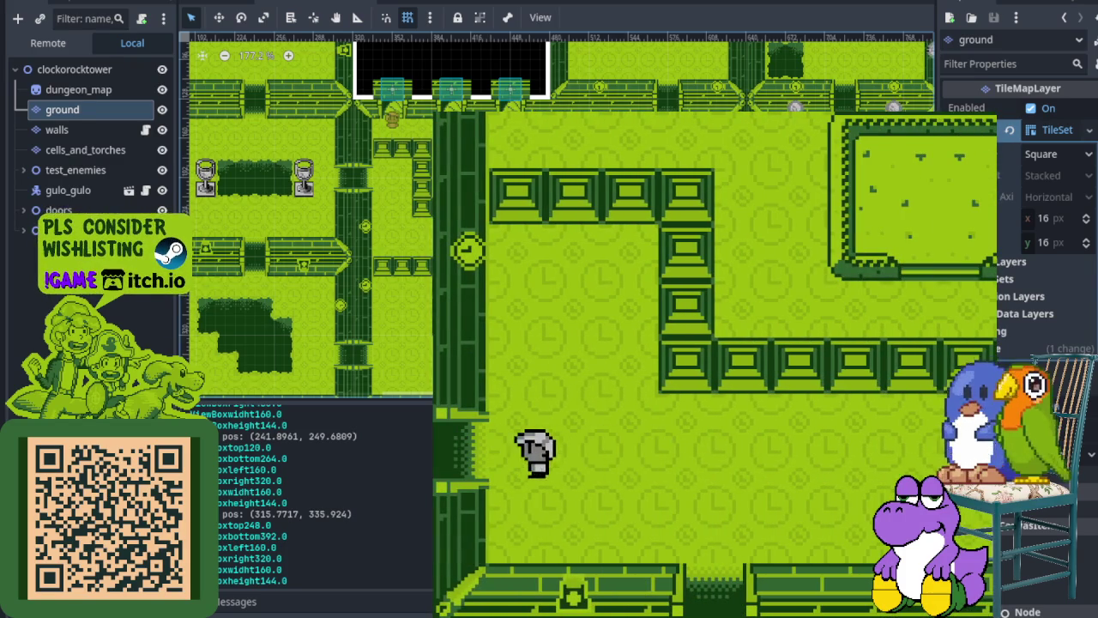
key("Right")
key("Left")
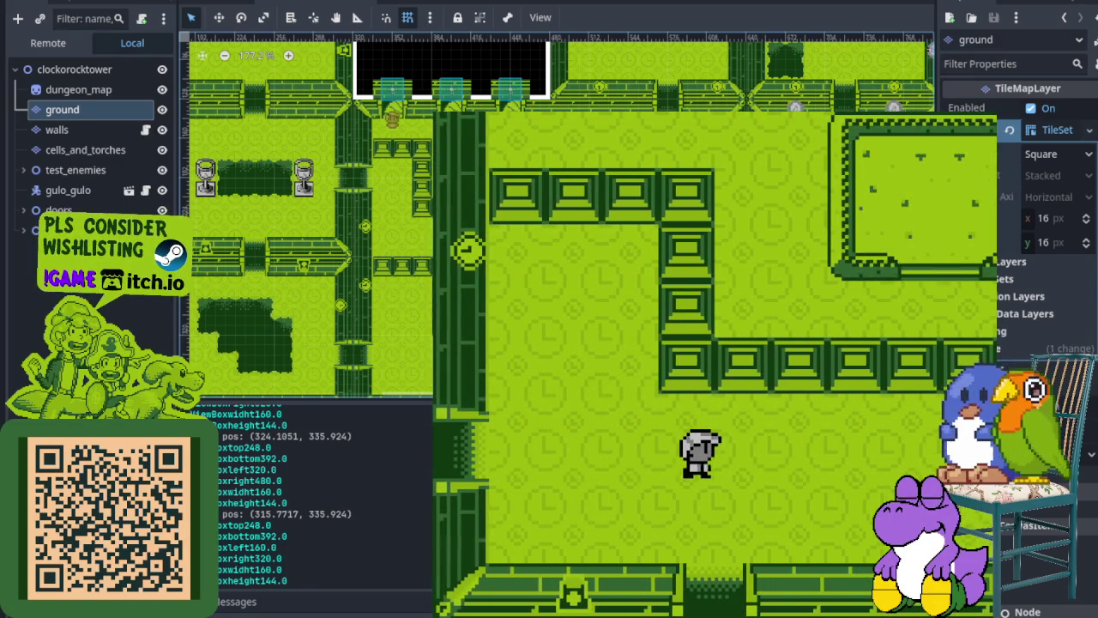
key("Right")
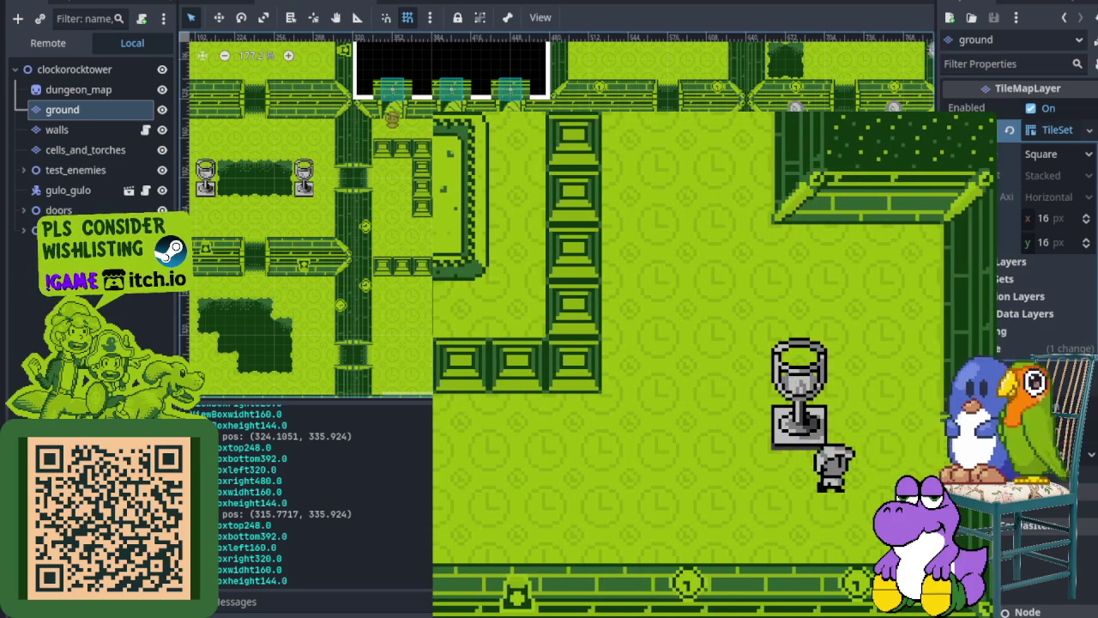
key("Right")
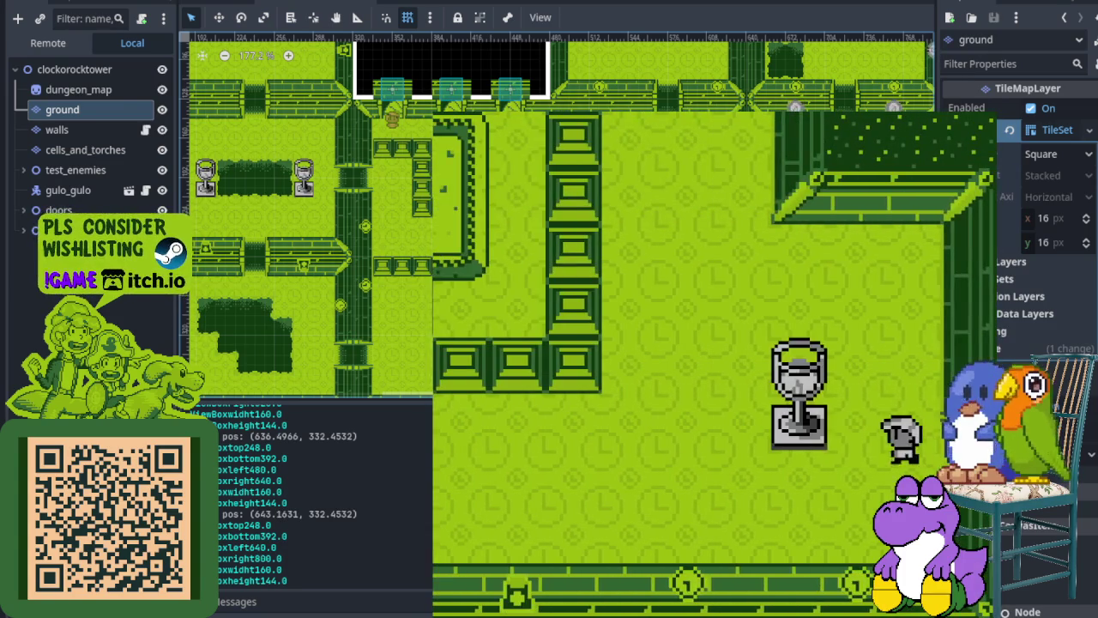
key("Left")
key("Down")
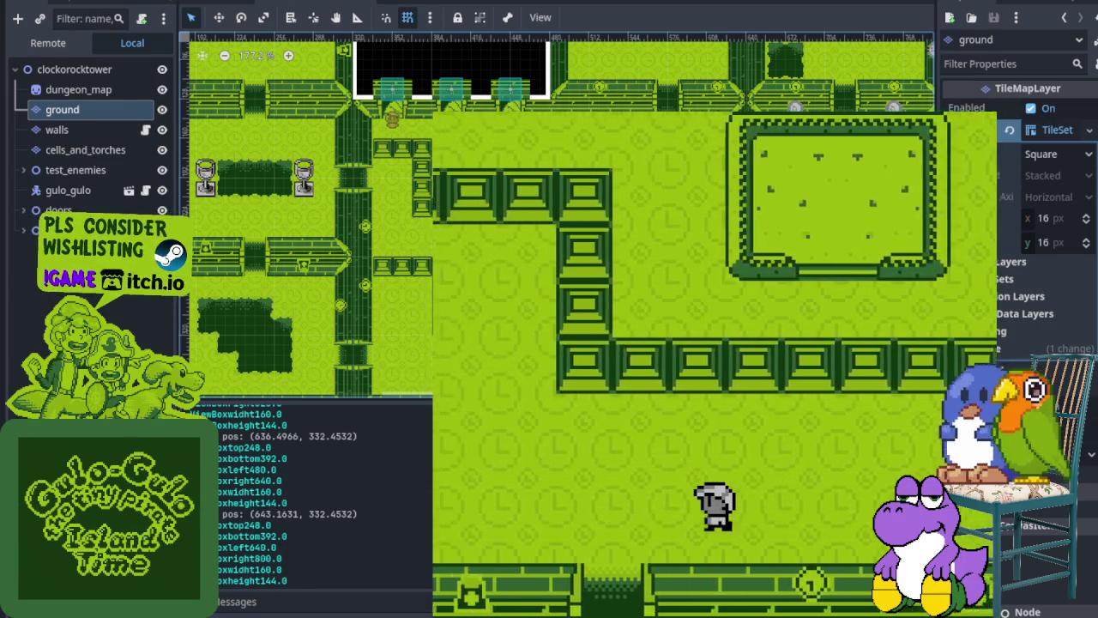
Step: Head left and down through doorways, bumping the enemy to test its hitbox on the way
key("Up")
key("Left")
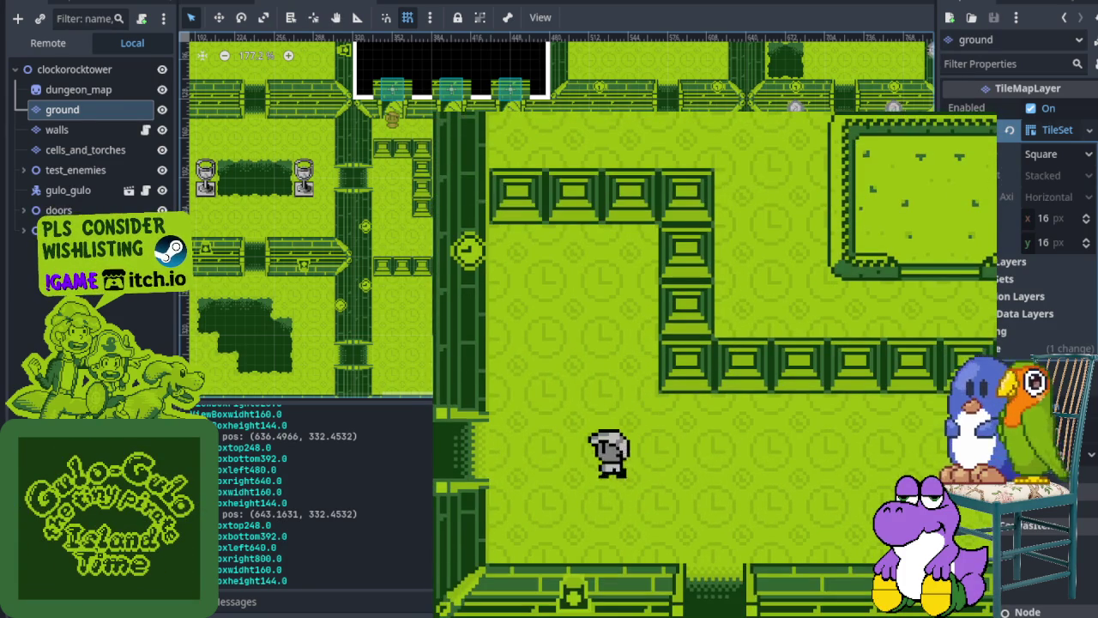
key("Left")
key("Down")
key("Right")
key("Down")
key("Down")
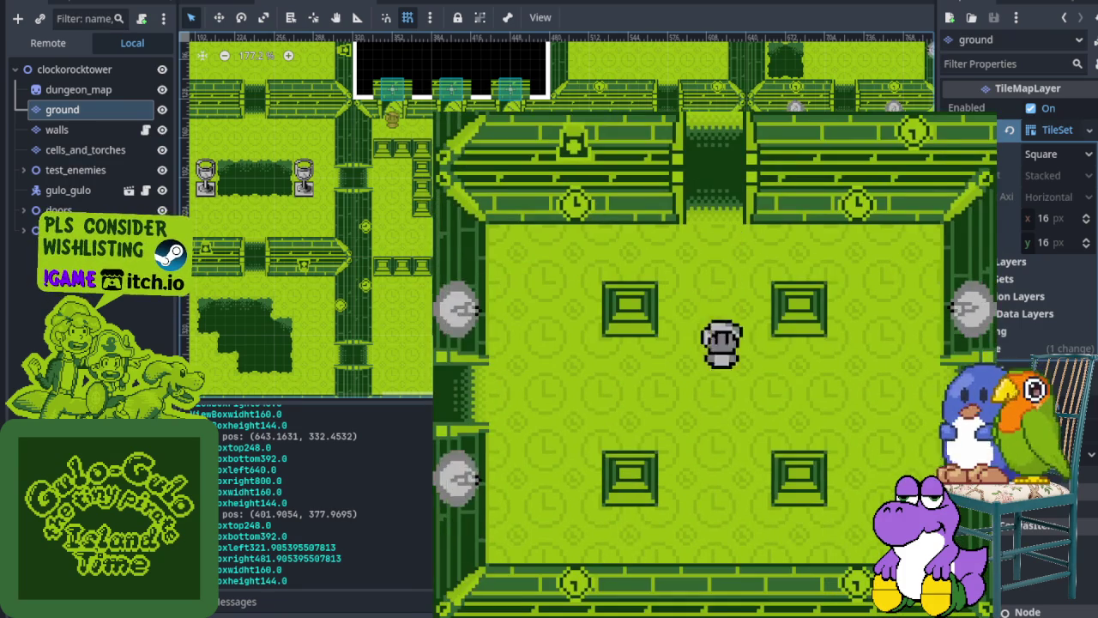
key("Down")
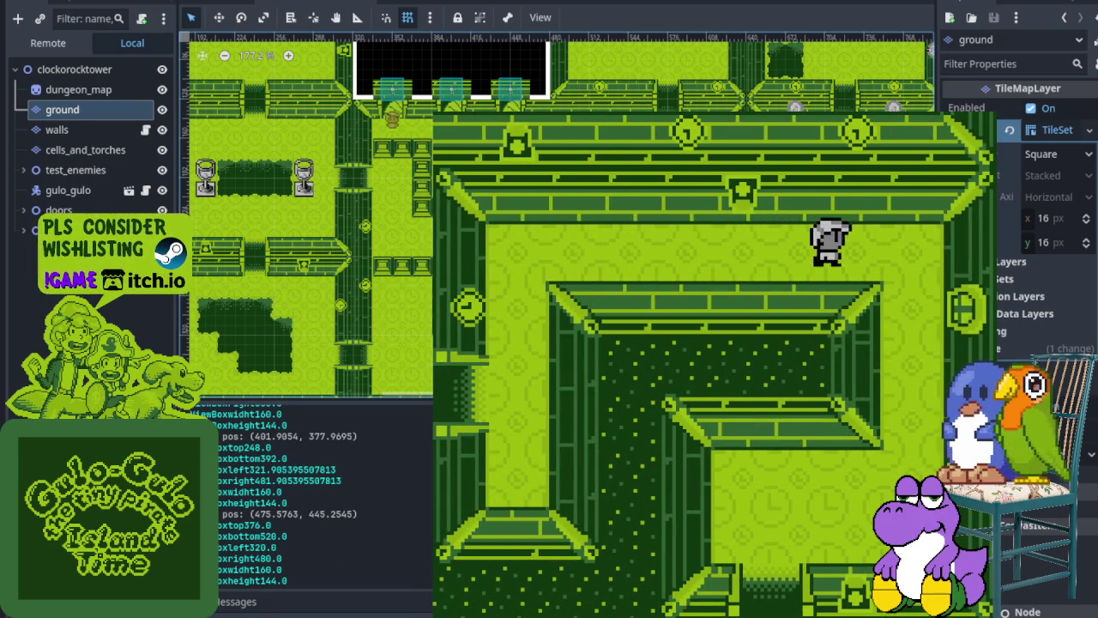
key("Down")
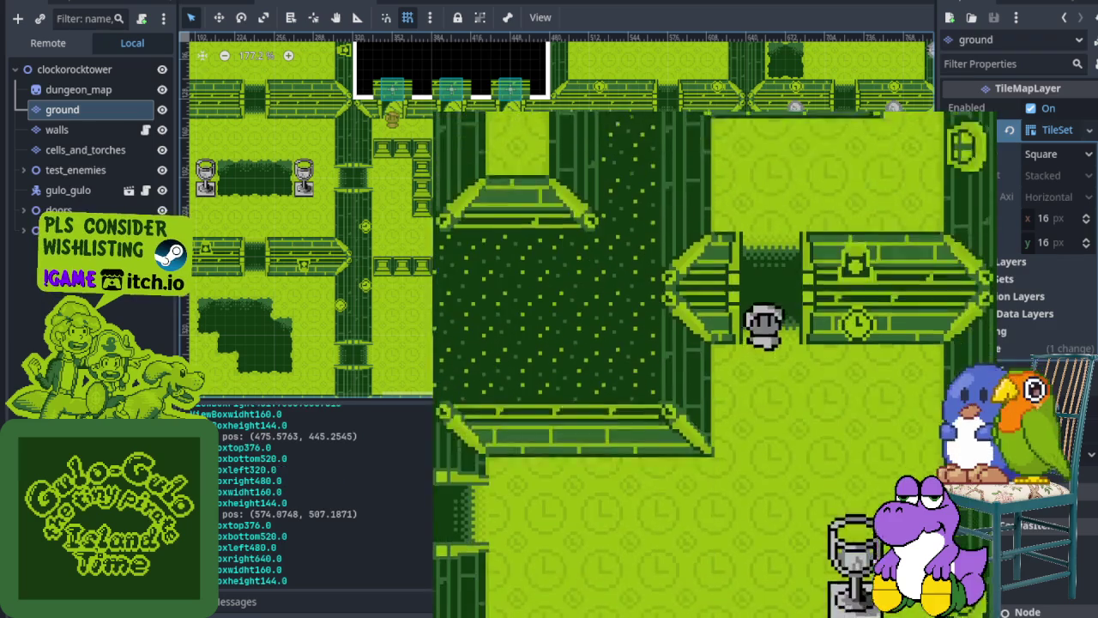
key("Left")
key("Left")
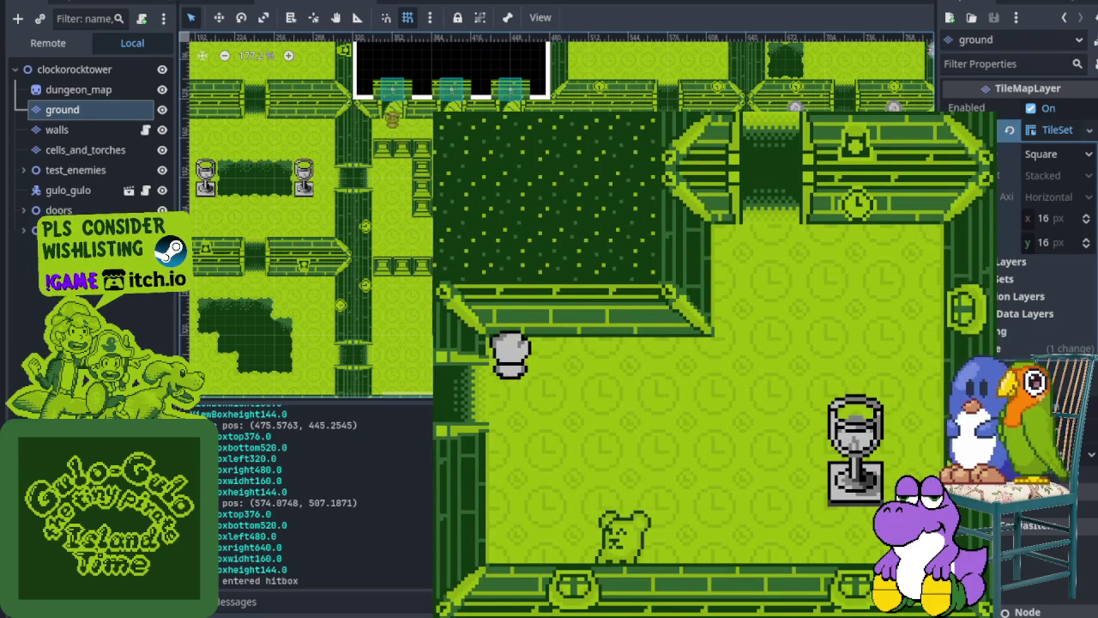
key("Left")
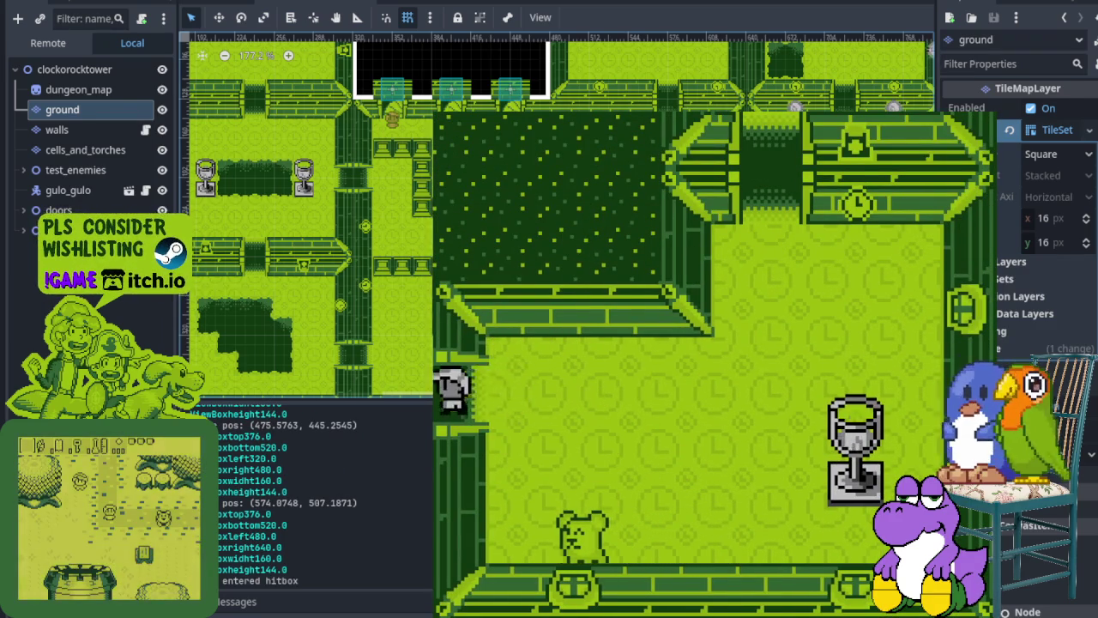
key("Left")
key("Down")
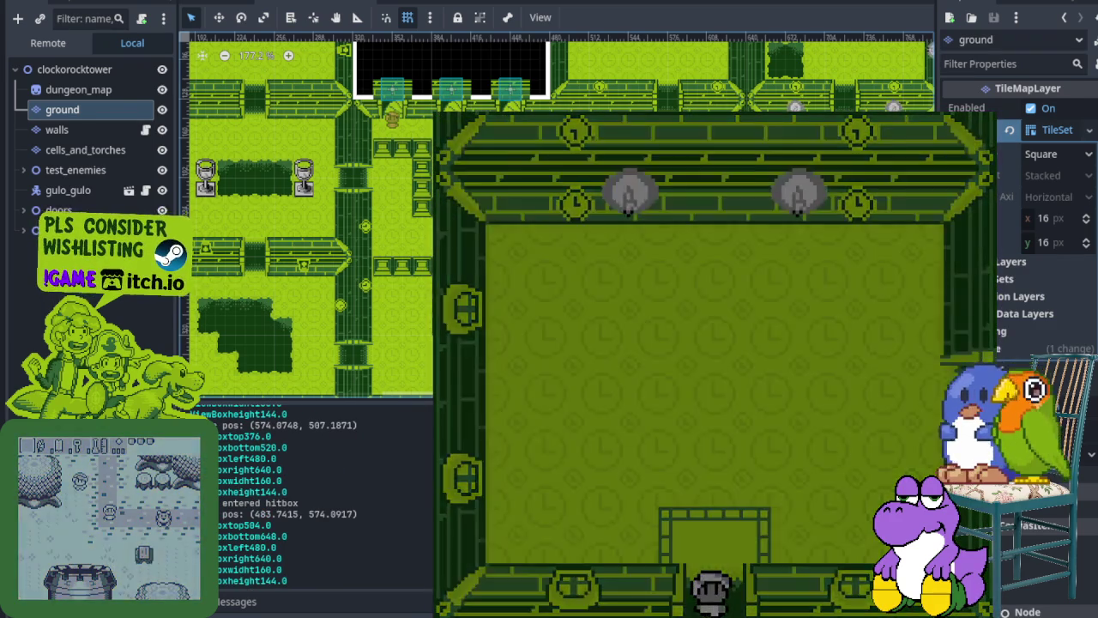
Step: Leave the tower, wander the grey town's well, house and tree path, then stop the game
key("Left")
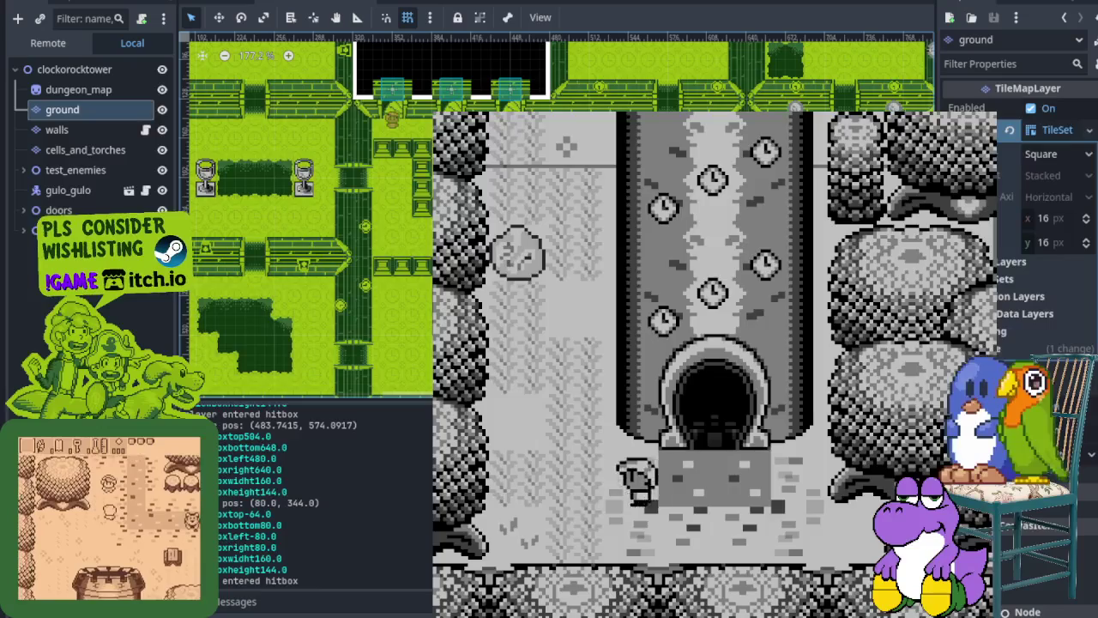
key("Up")
key("Up")
key("Right")
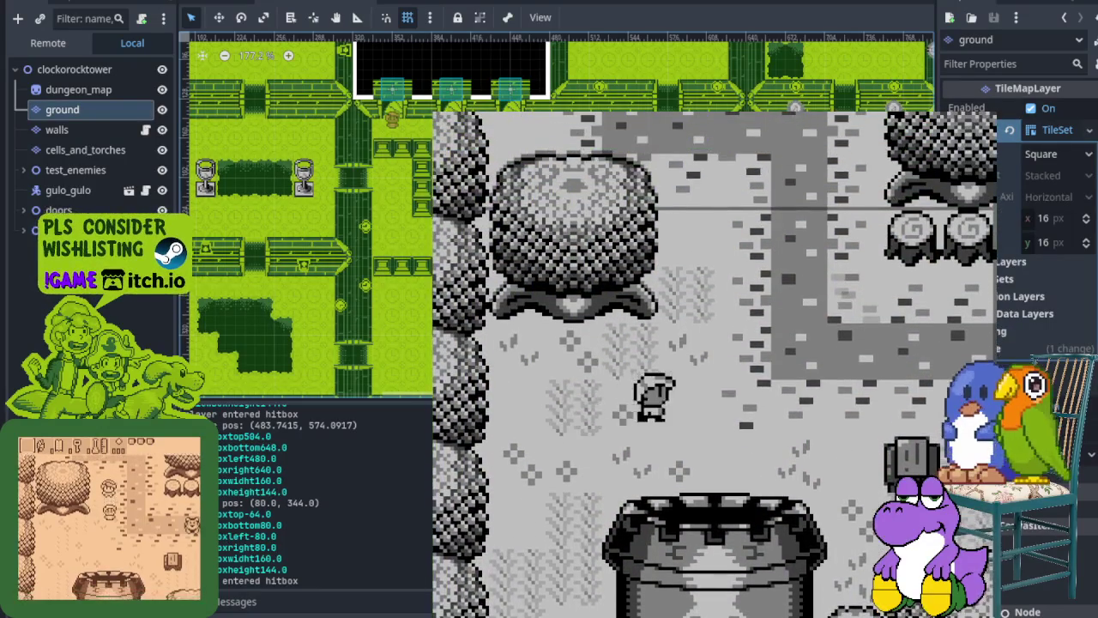
key("Down")
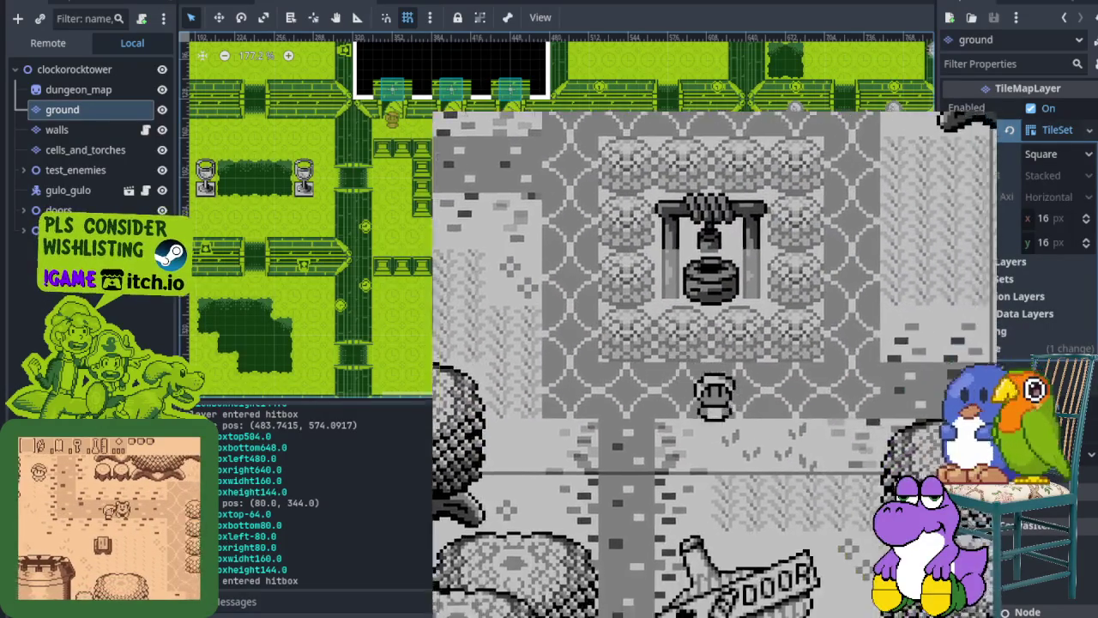
key("Right")
key("Down")
key("Right")
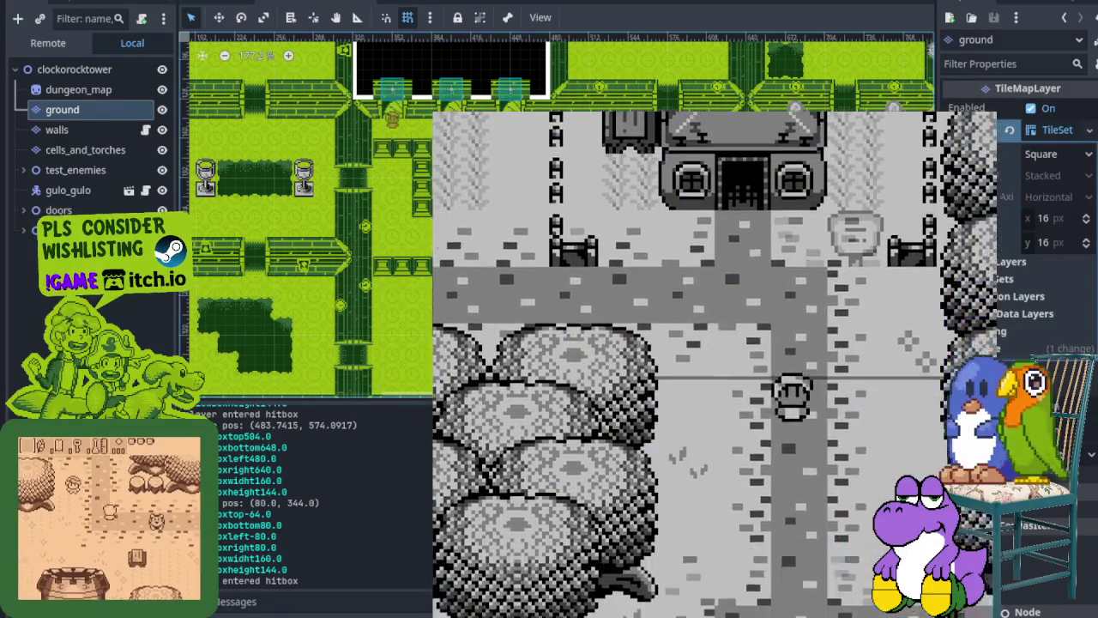
key("Left")
key("Up")
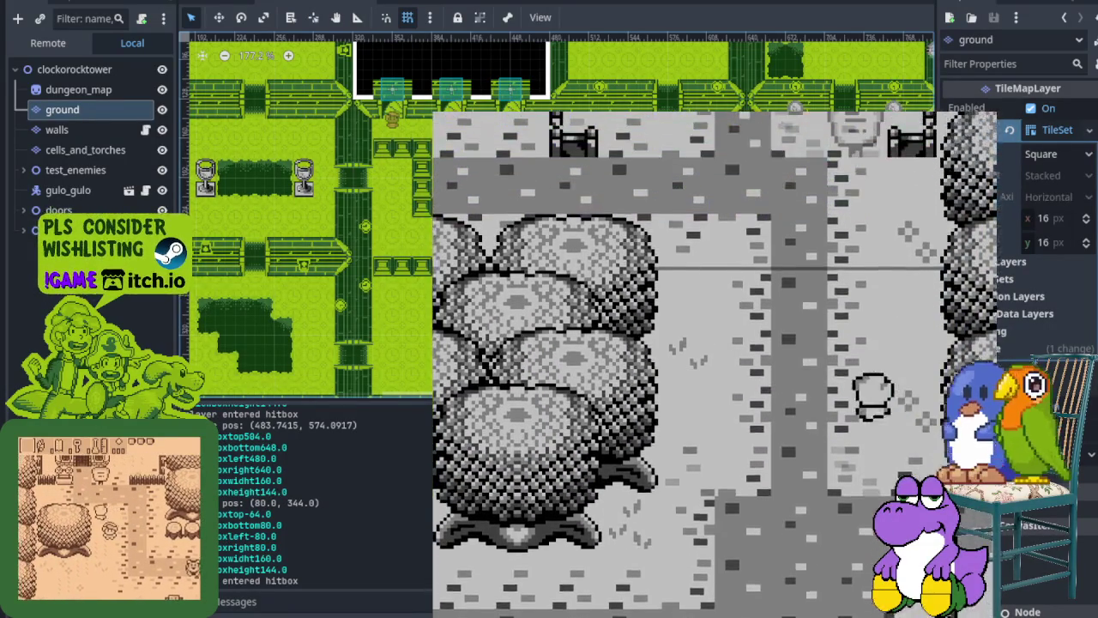
key("Up")
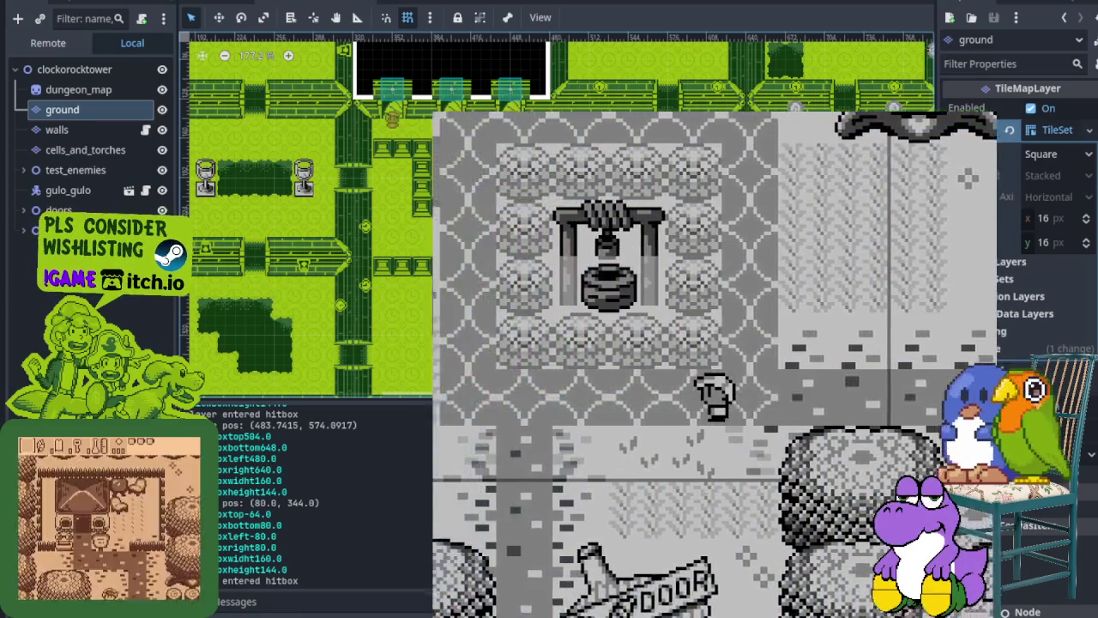
key("Left")
key("Left")
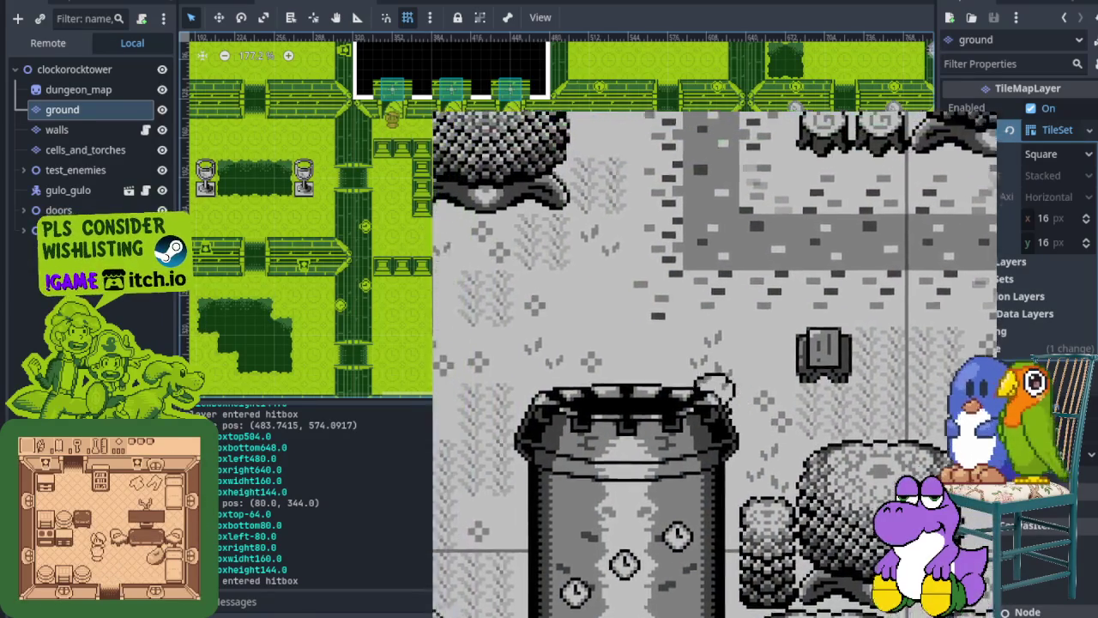
key("Down")
key("Down")
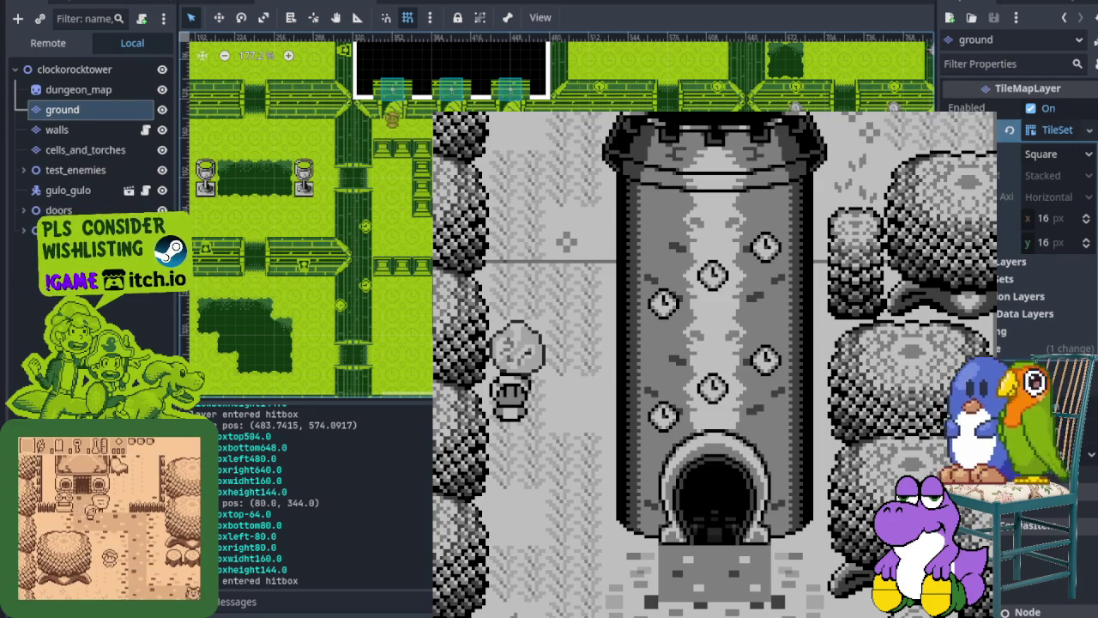
key("F8")
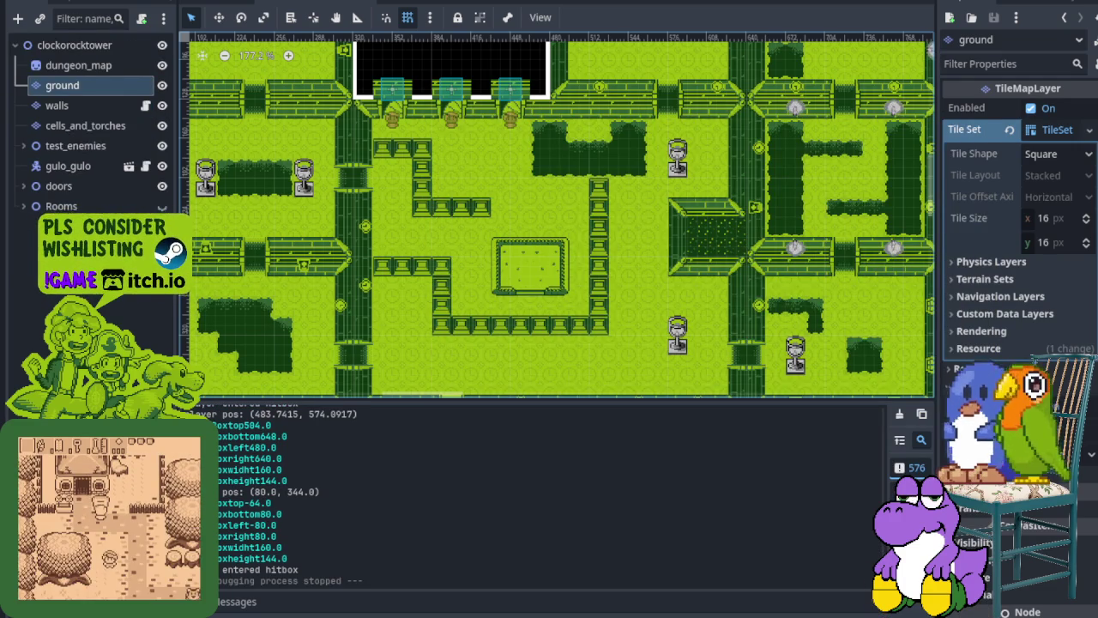
Step: Switch to the overworld scene and zoom around its map
left_click(246, 5)
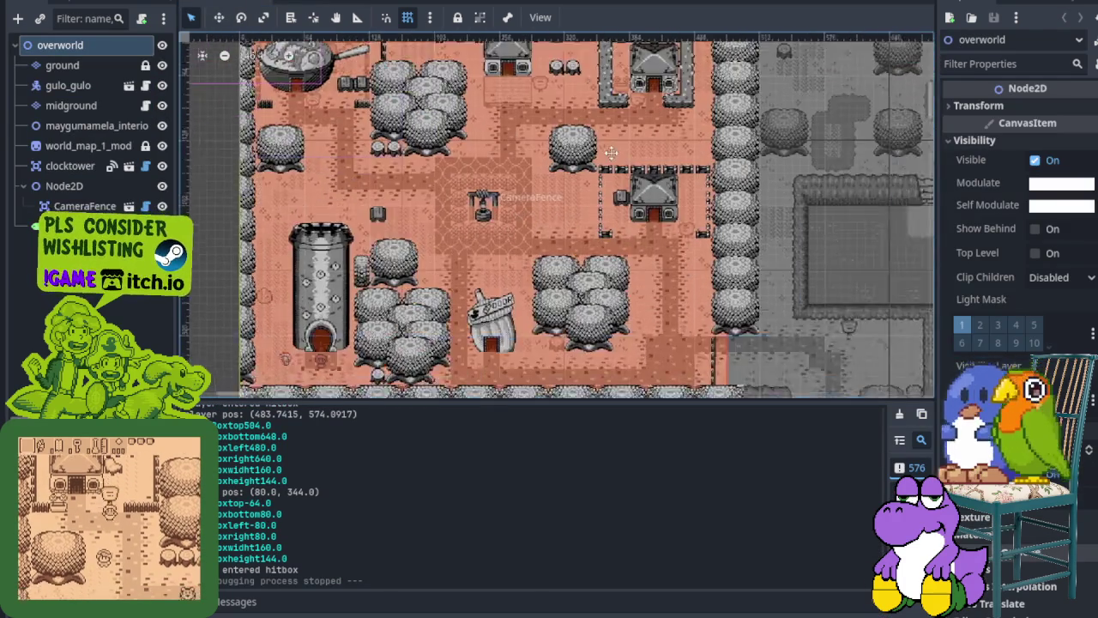
scroll(583, 267, "up", 2)
scroll(588, 298, "up", 2)
scroll(515, 262, "up", 2)
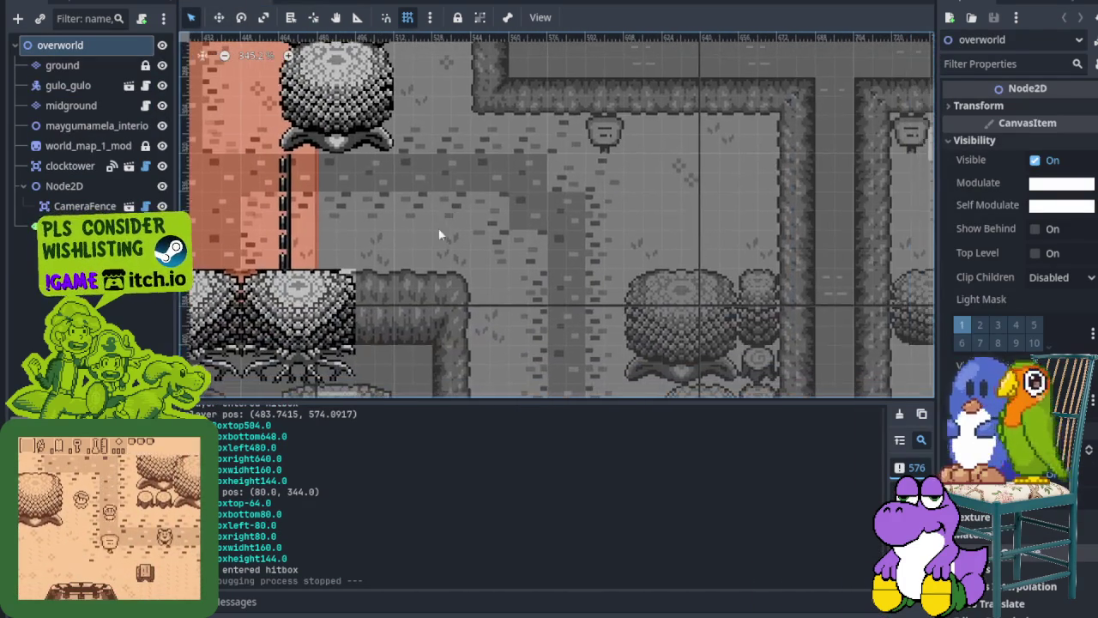
scroll(645, 165, "down", 1)
scroll(548, 241, "down", 1)
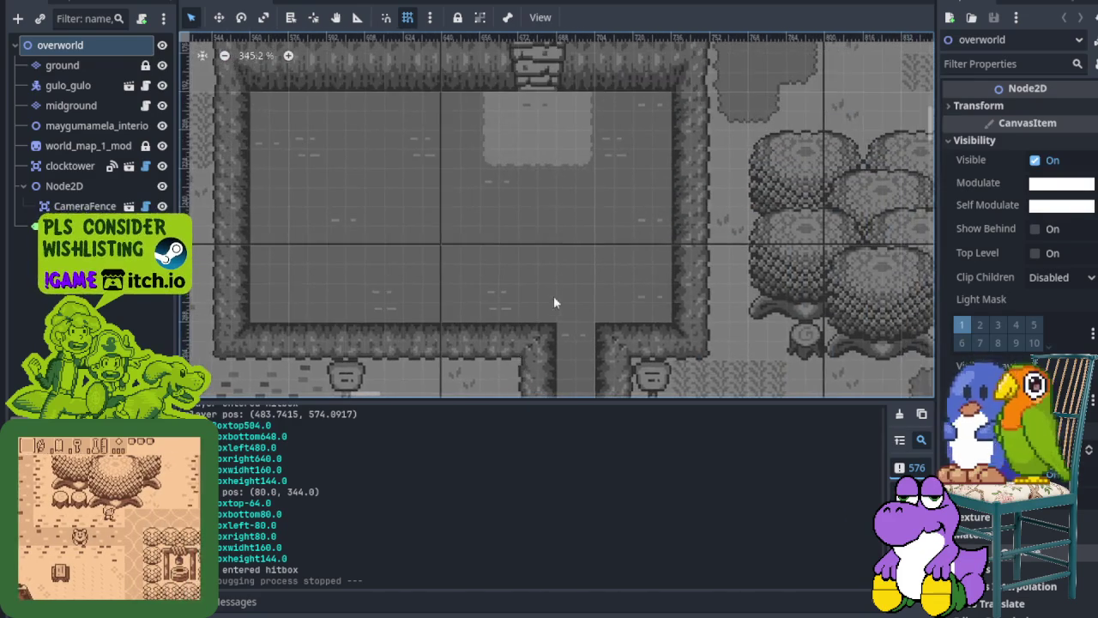
scroll(554, 295, "down", 1)
scroll(326, 258, "down", 2)
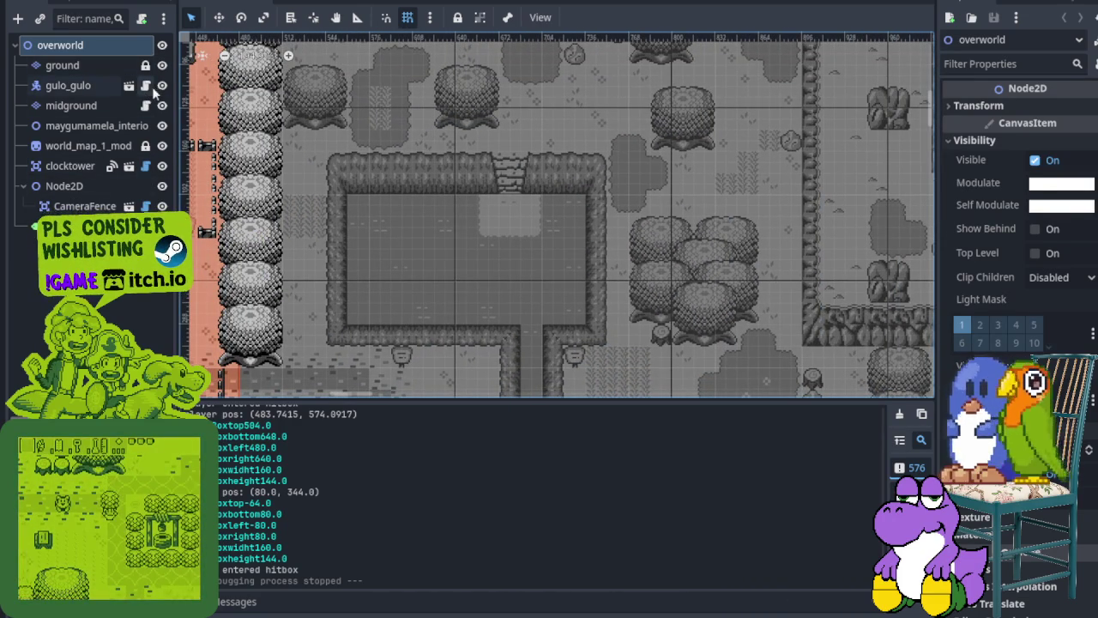
Step: Toggle the world_map_1_mod layer off and on, collapse the output log, and save the scene
left_click(162, 146)
left_click(161, 146)
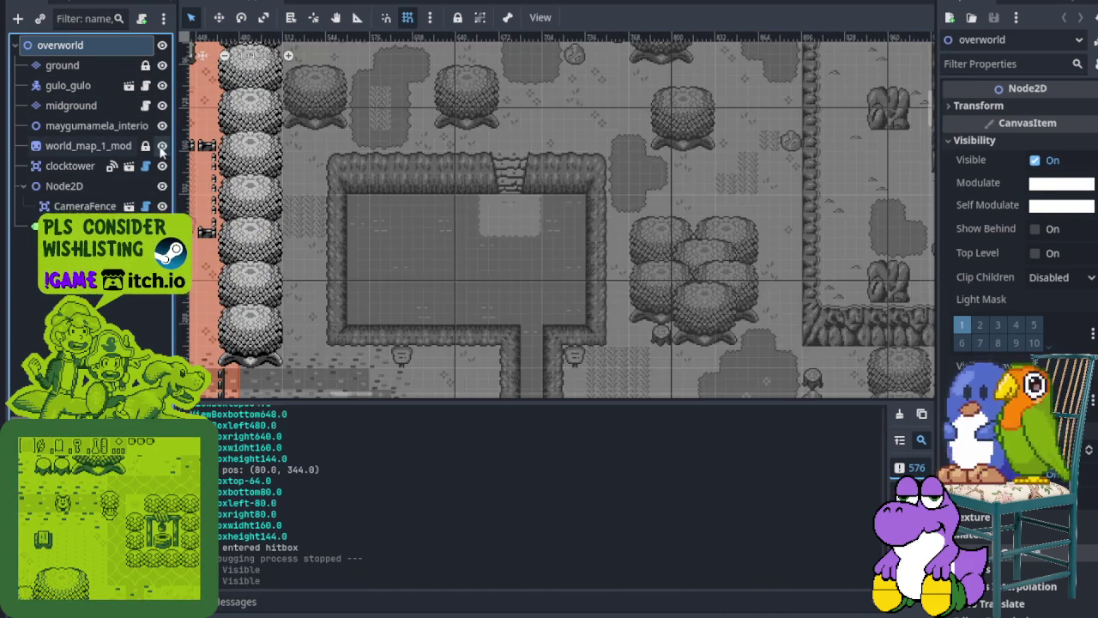
left_click(161, 146)
scroll(307, 175, "down", 2)
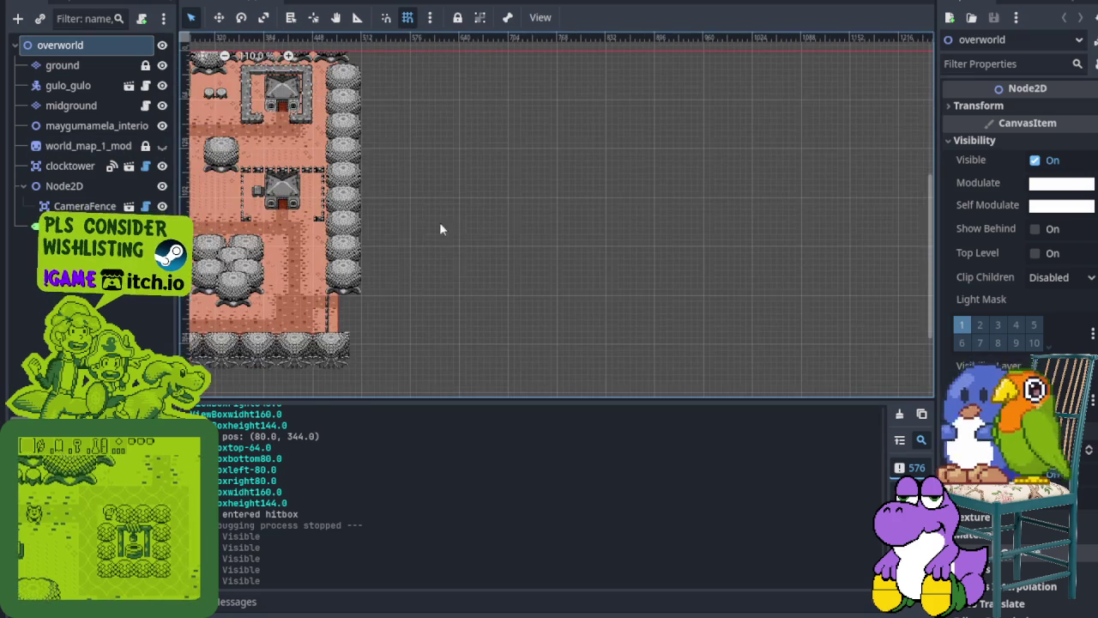
left_click(161, 146)
scroll(558, 215, "up", 1)
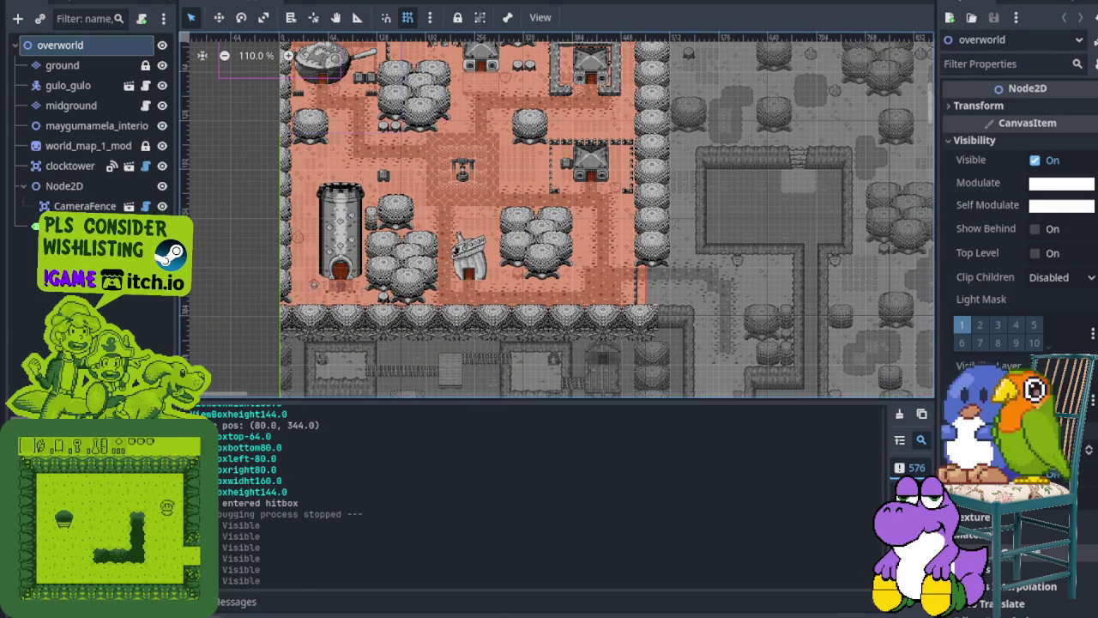
key("ctrl+j")
scroll(367, 391, "up", 3)
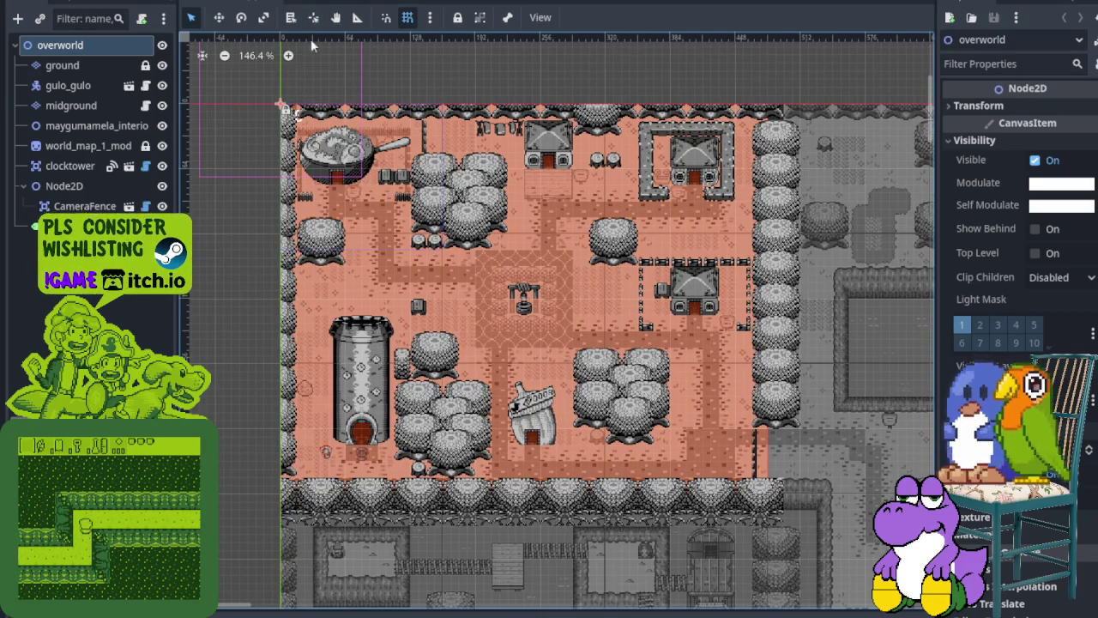
key("ctrl+s")
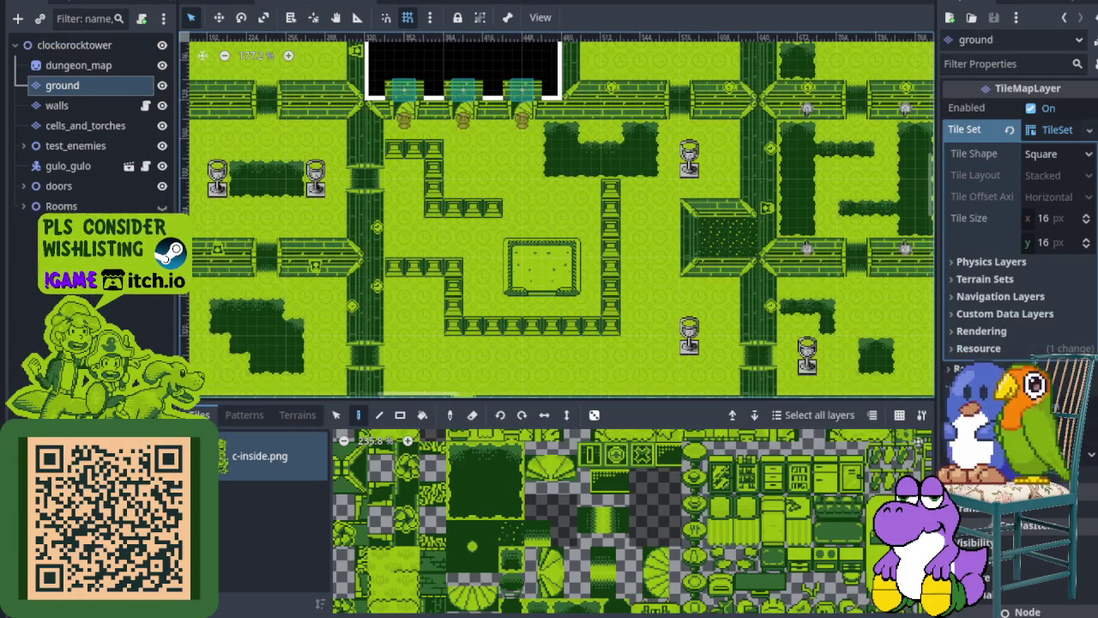
Step: Close the TileMap tile palette and zoom the dungeon map
left_click(419, 604)
scroll(509, 471, "down", 3)
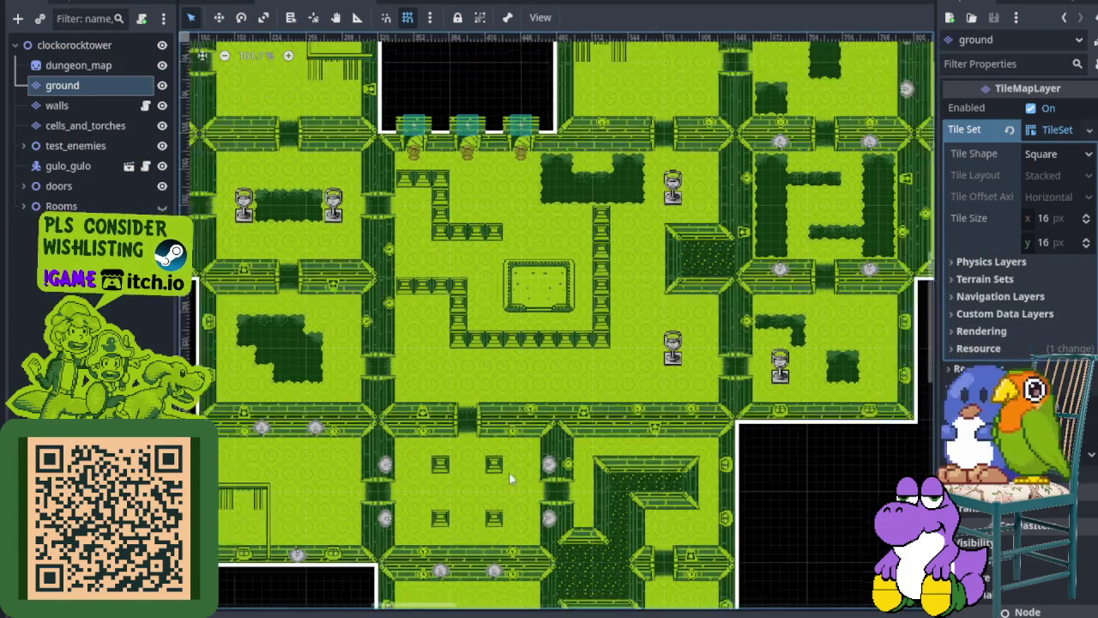
scroll(847, 339, "up", 2)
scroll(847, 346, "up", 3)
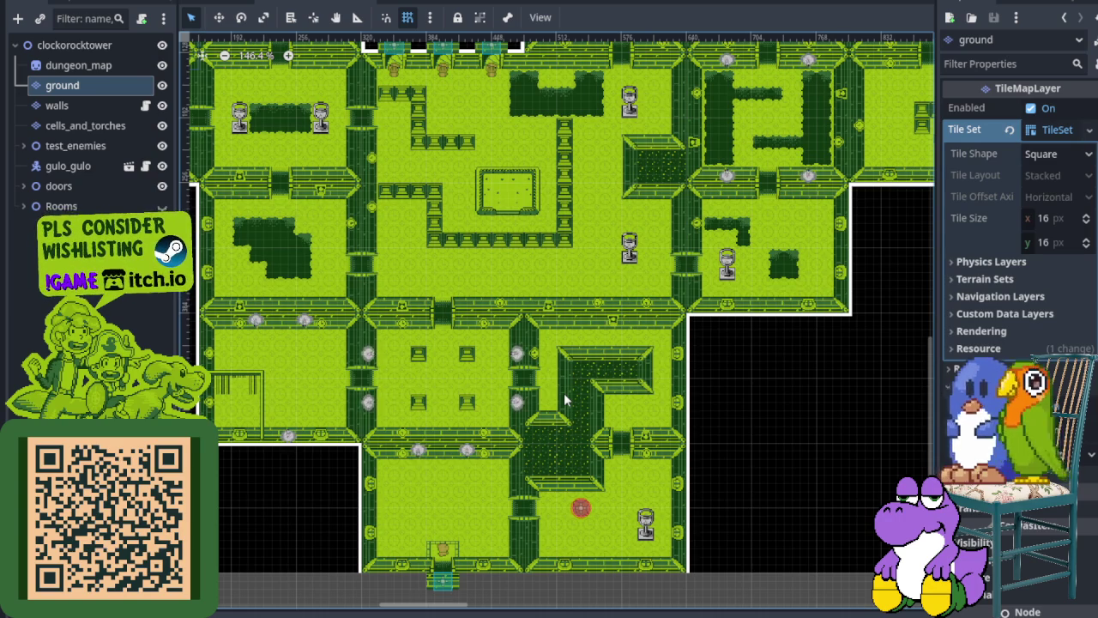
Step: Glance at the overworld, return to clockorocktower, collapse the TileMap panel and hide the ground layer
left_click(204, 4)
scroll(480, 334, "up", 1)
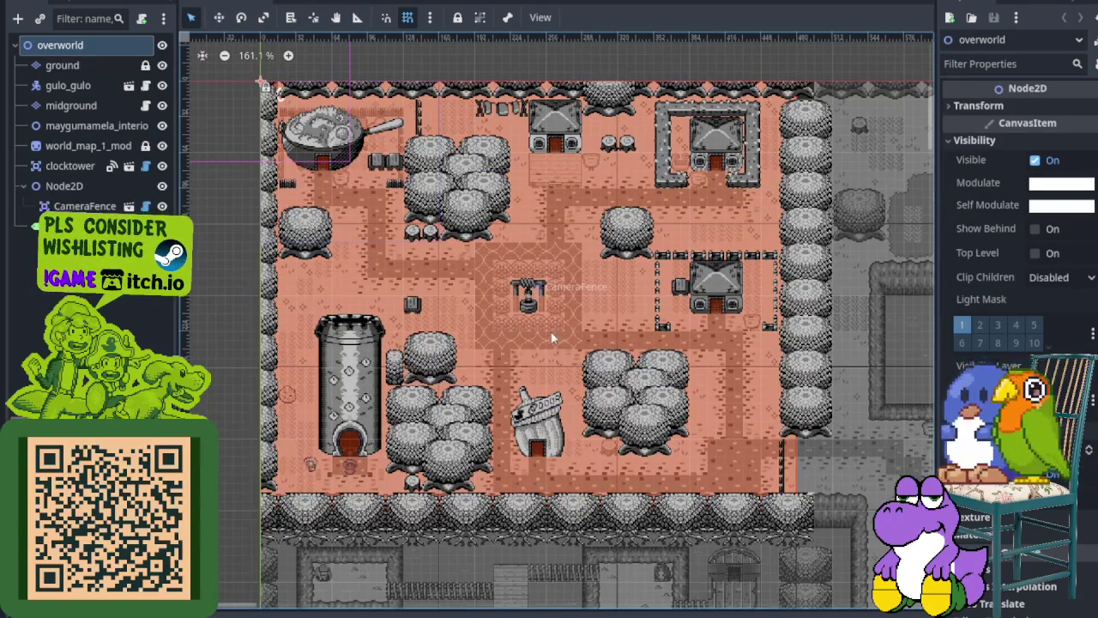
scroll(352, 373, "up", 2)
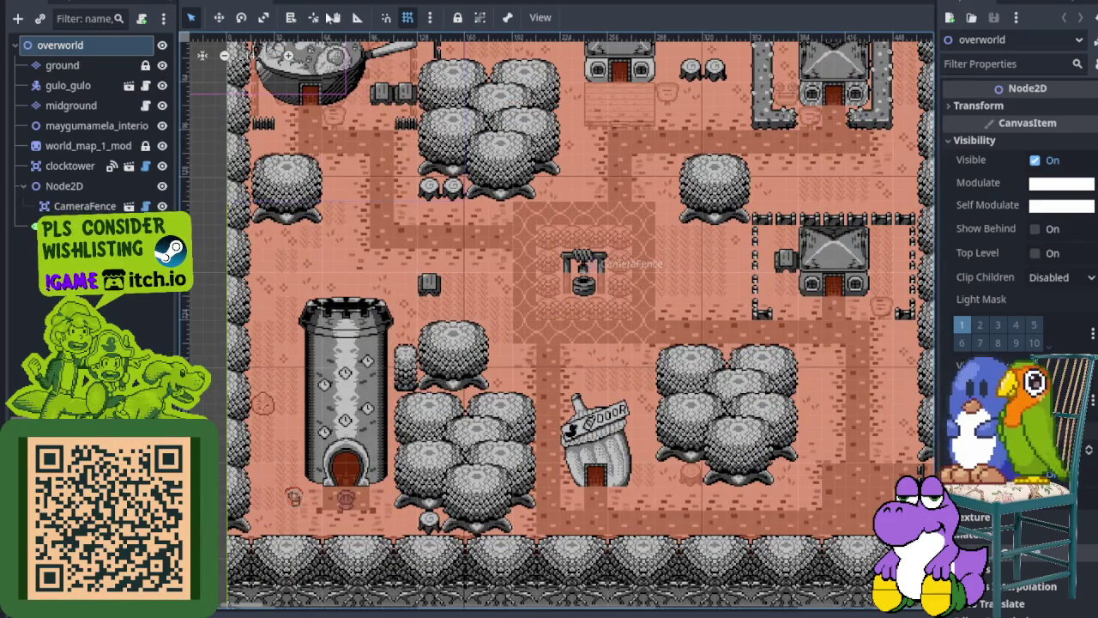
left_click(323, 7)
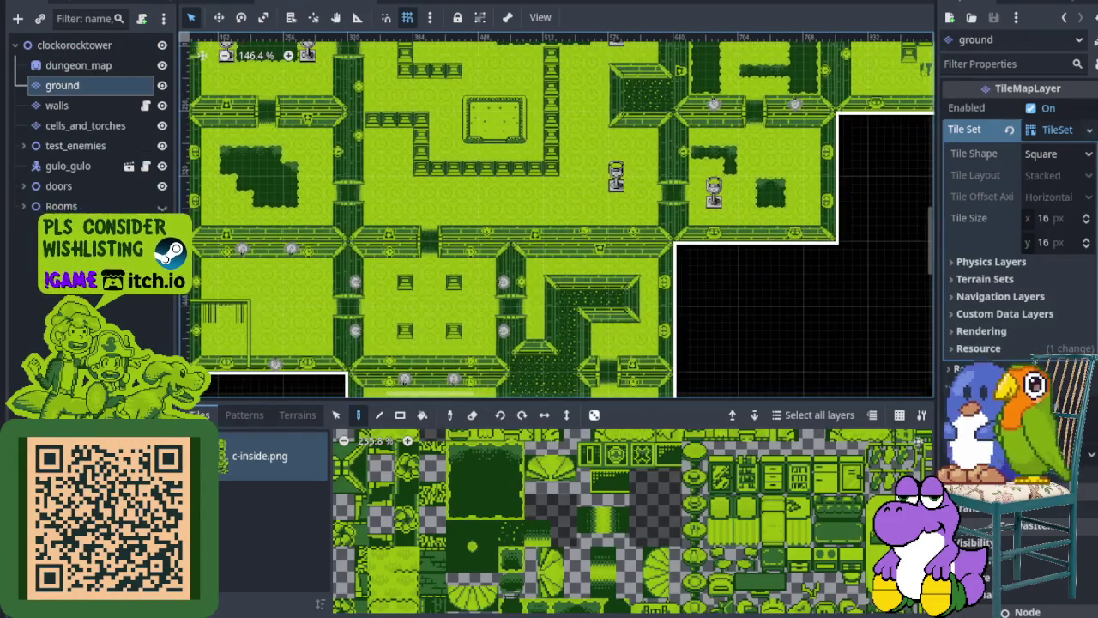
left_click(507, 611)
left_click_drag(406, 411, 460, 443)
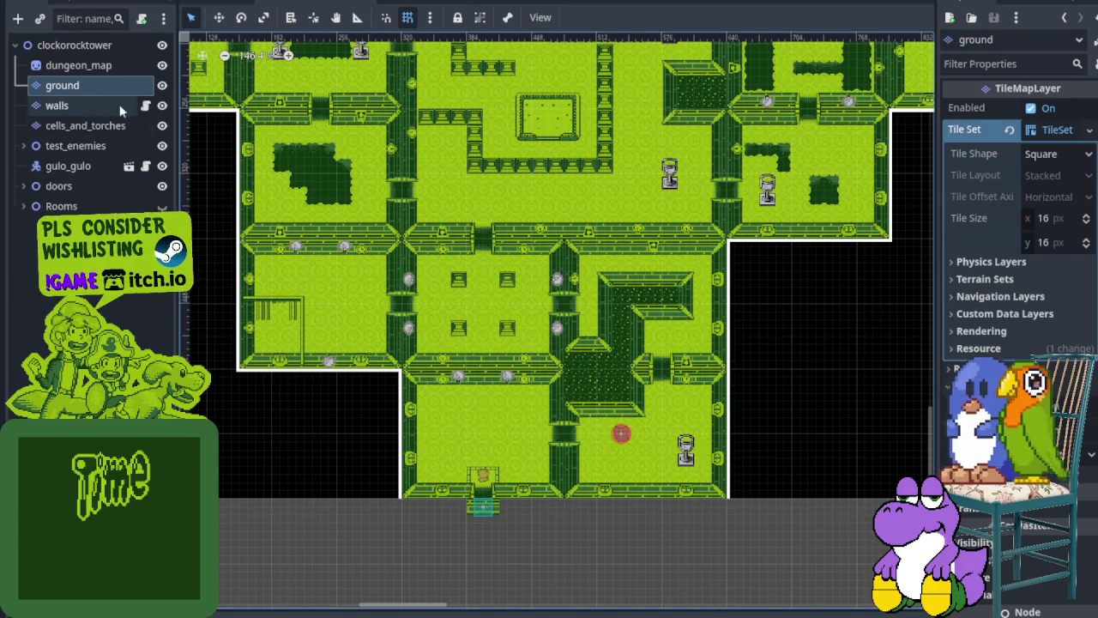
left_click(162, 86)
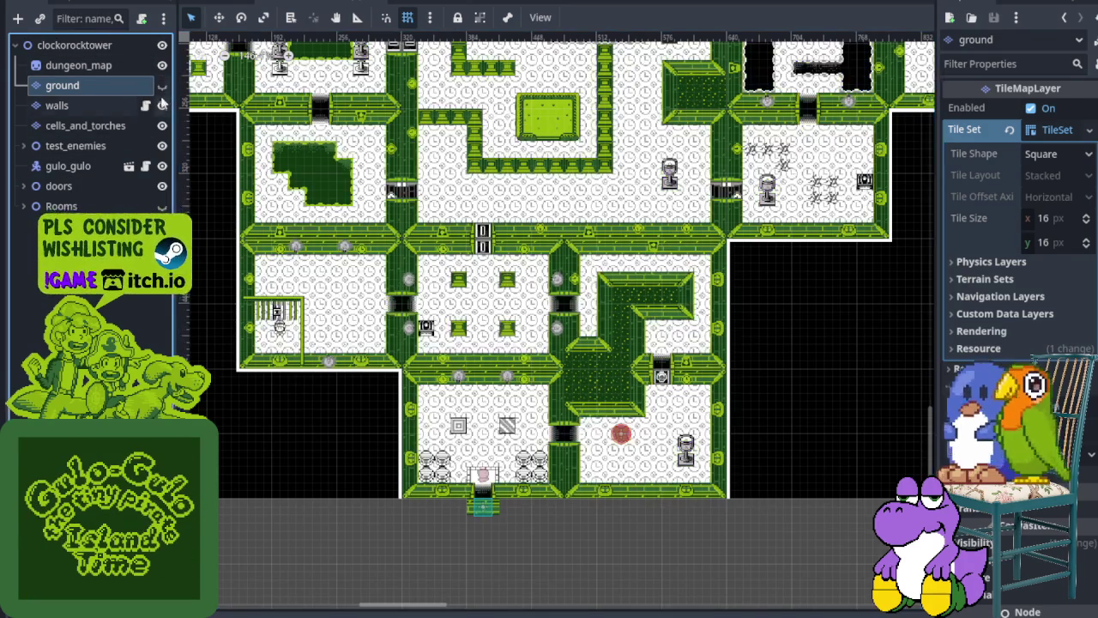
left_click(162, 105)
left_click(161, 125)
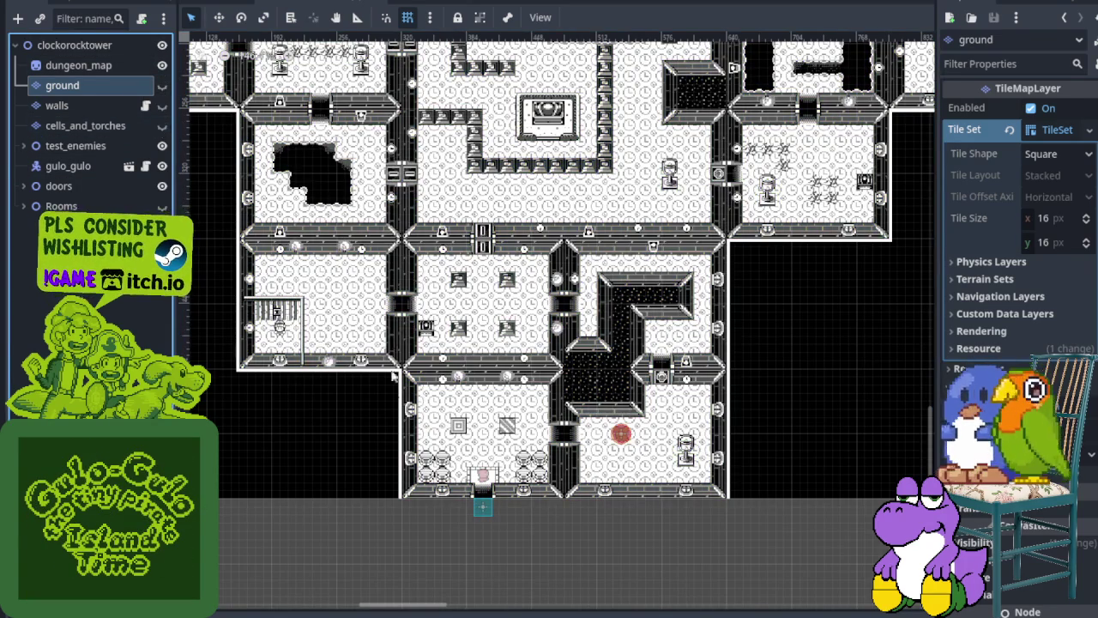
scroll(440, 460, "up", 3)
scroll(440, 460, "up", 2)
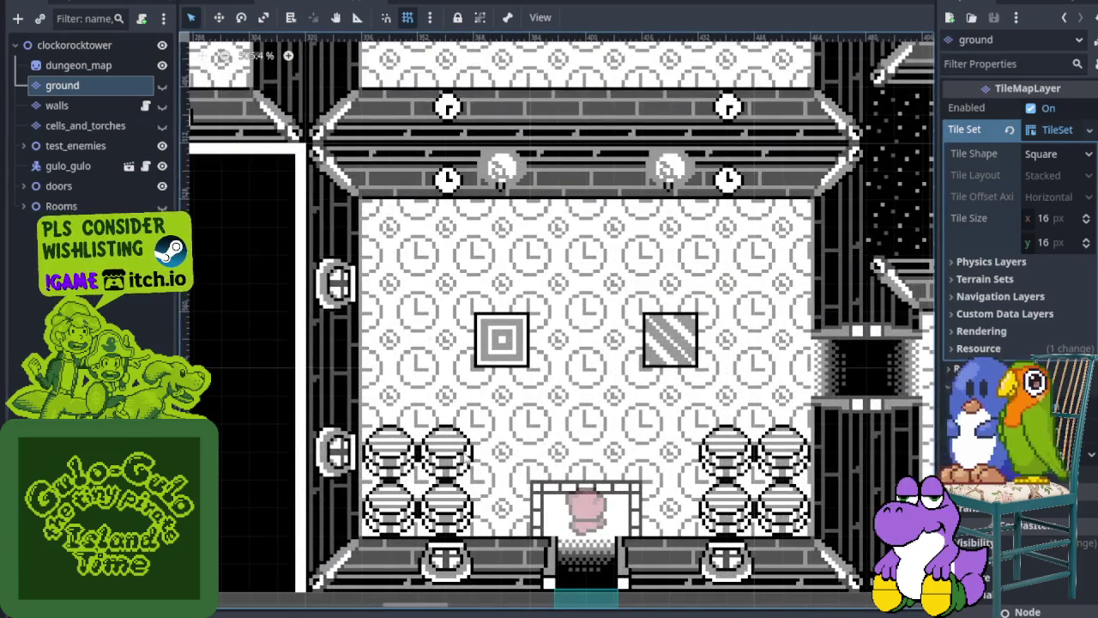
scroll(464, 379, "down", 3)
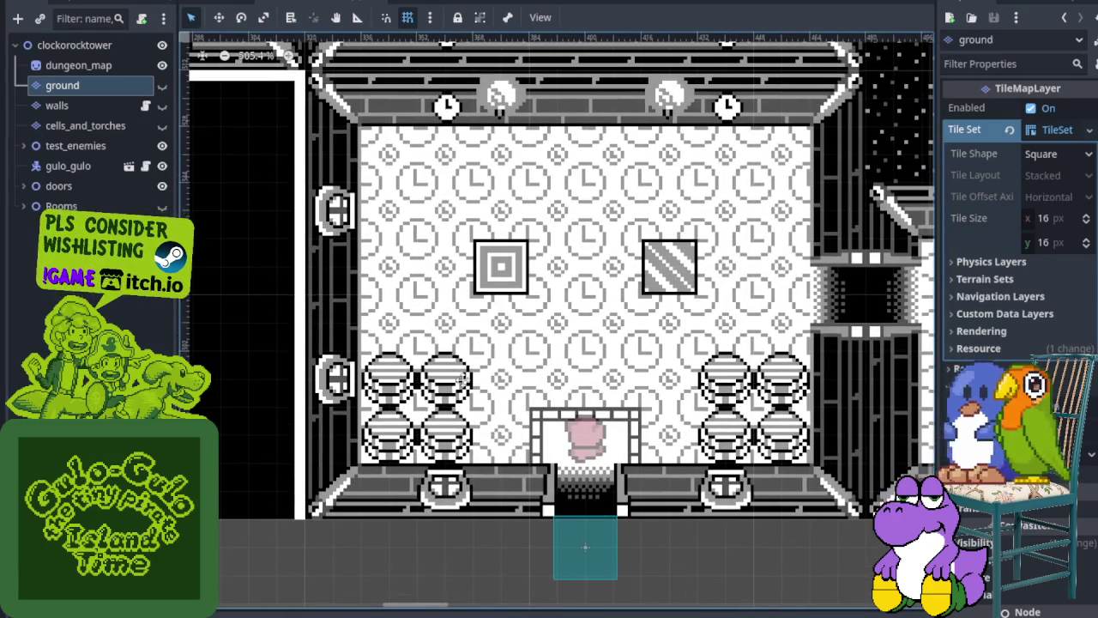
left_click(162, 125)
left_click(161, 105)
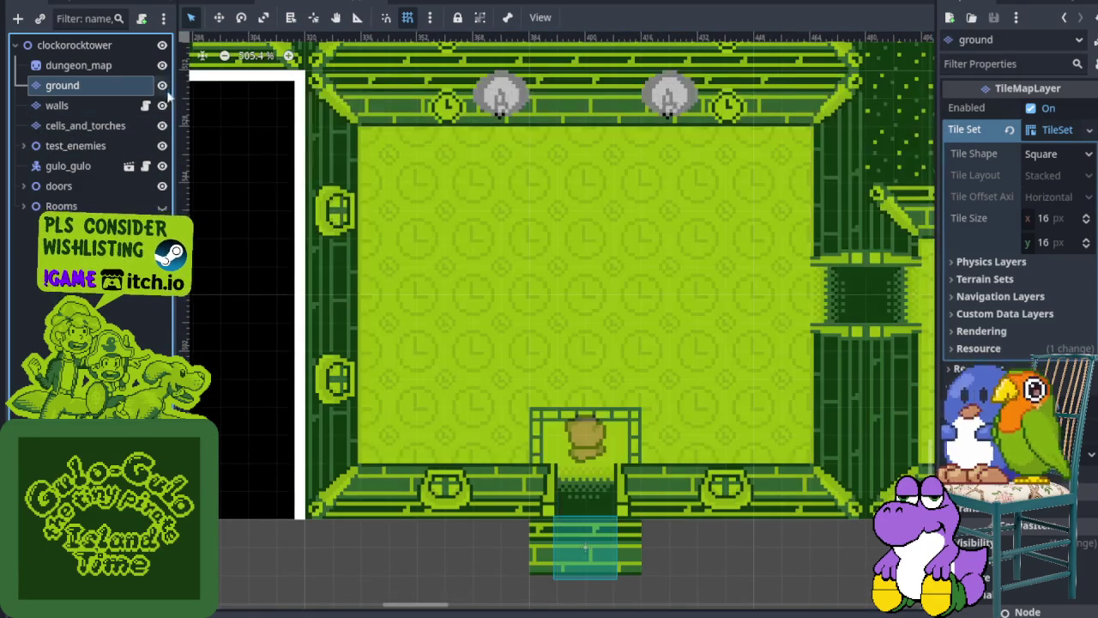
scroll(508, 256, "down", 3)
scroll(520, 388, "up", 5)
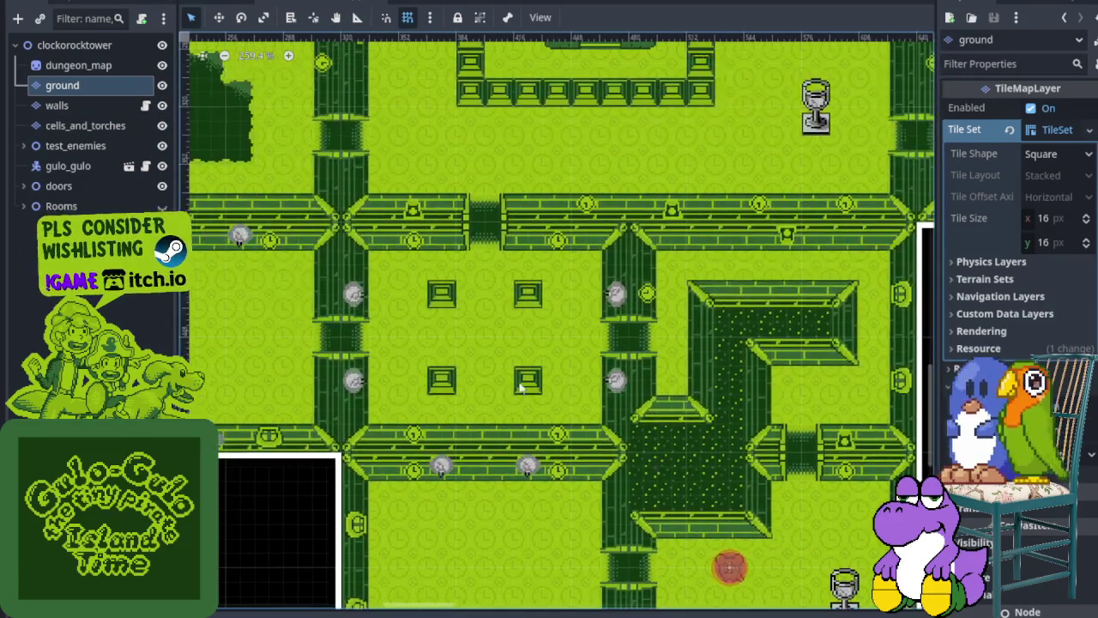
scroll(414, 247, "down", 3)
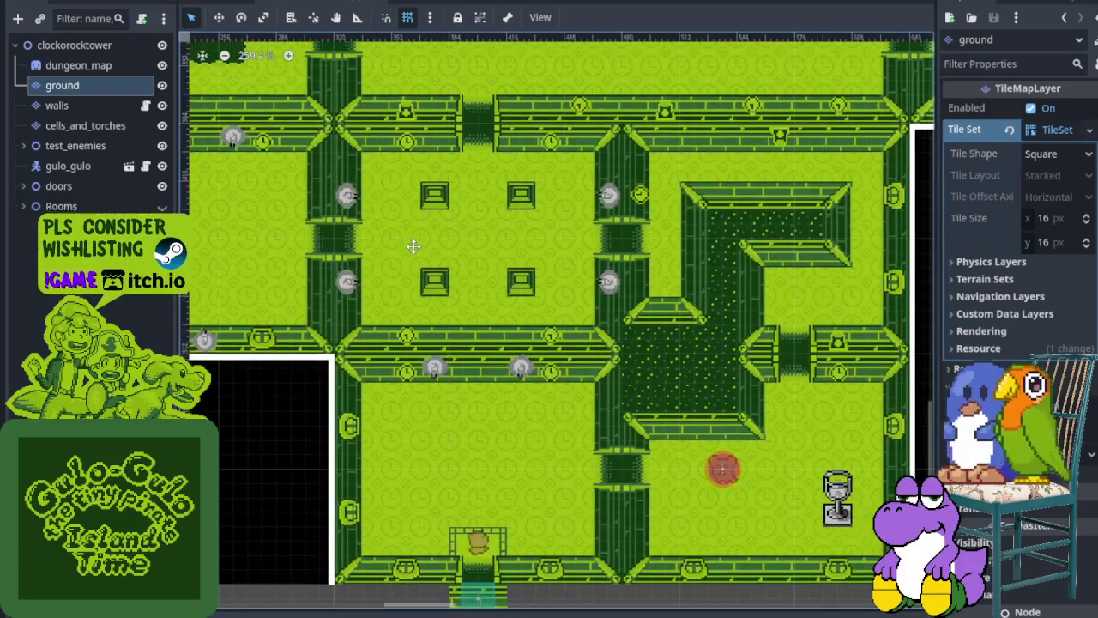
scroll(404, 264, "up", 3)
scroll(393, 336, "up", 2)
scroll(429, 361, "up", 1)
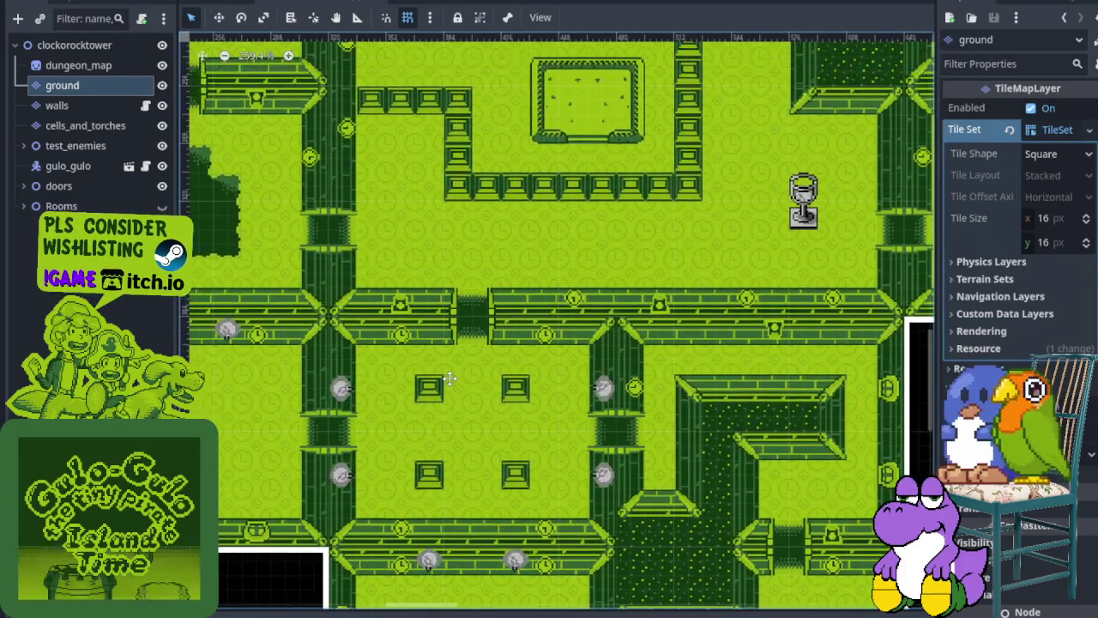
scroll(455, 326, "down", 3)
scroll(456, 249, "down", 2)
scroll(431, 347, "up", 2)
scroll(359, 277, "up", 2)
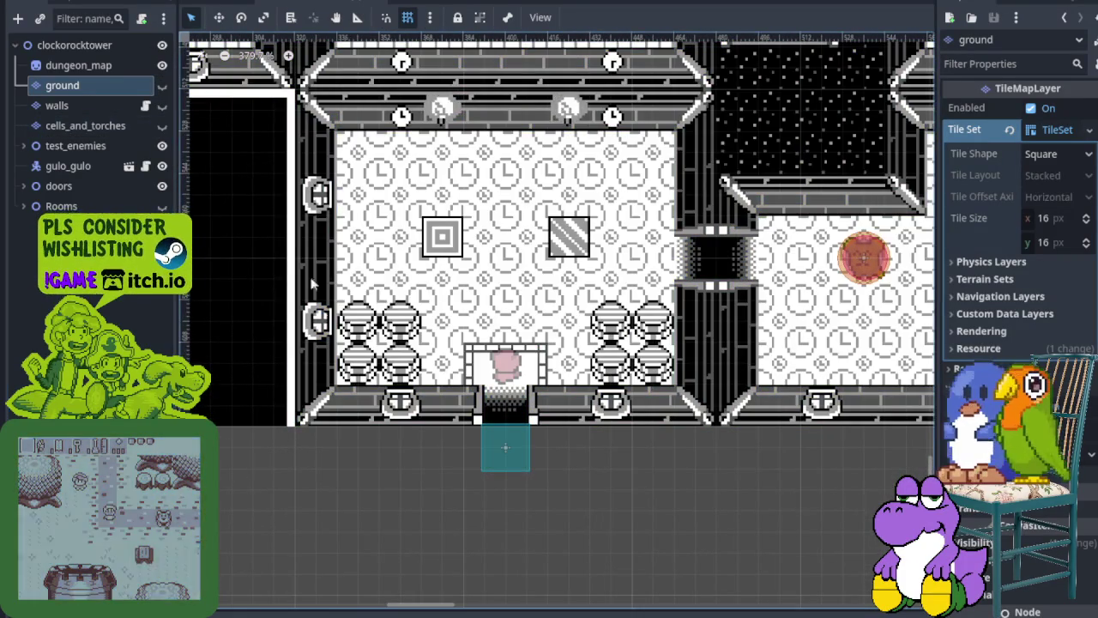
scroll(377, 311, "up", 3)
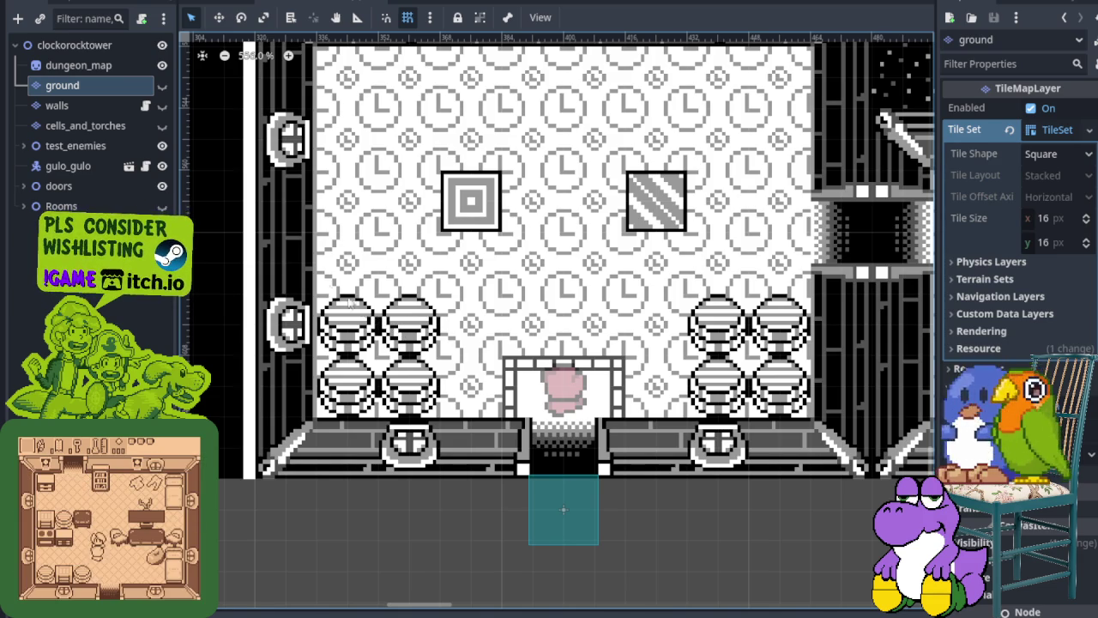
left_click(161, 106)
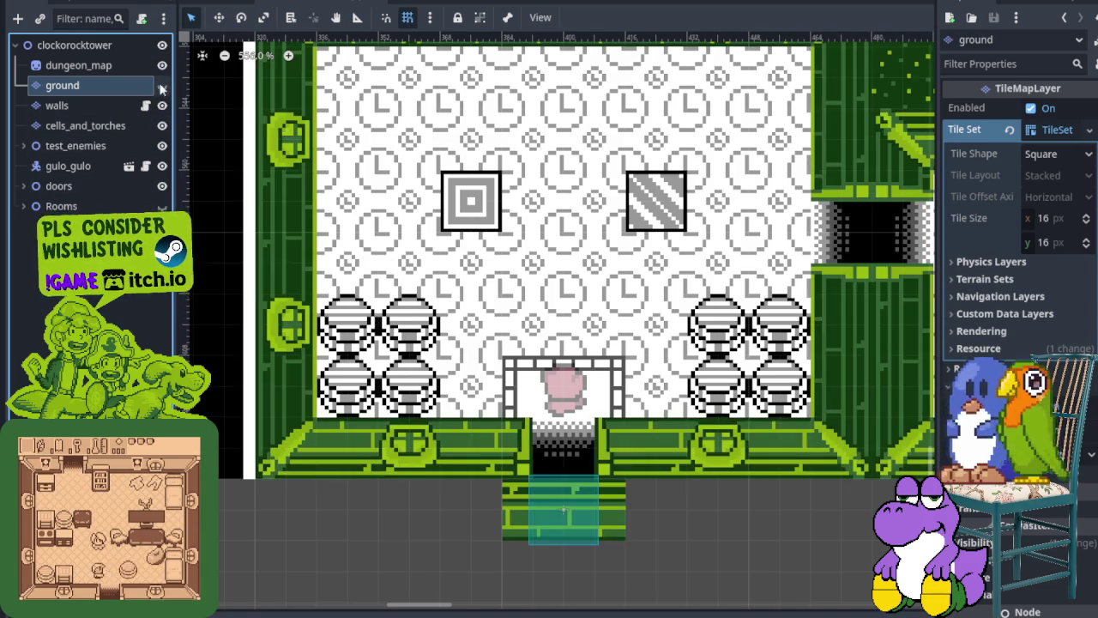
left_click(161, 125)
scroll(461, 272, "down", 2)
scroll(506, 372, "up", 5)
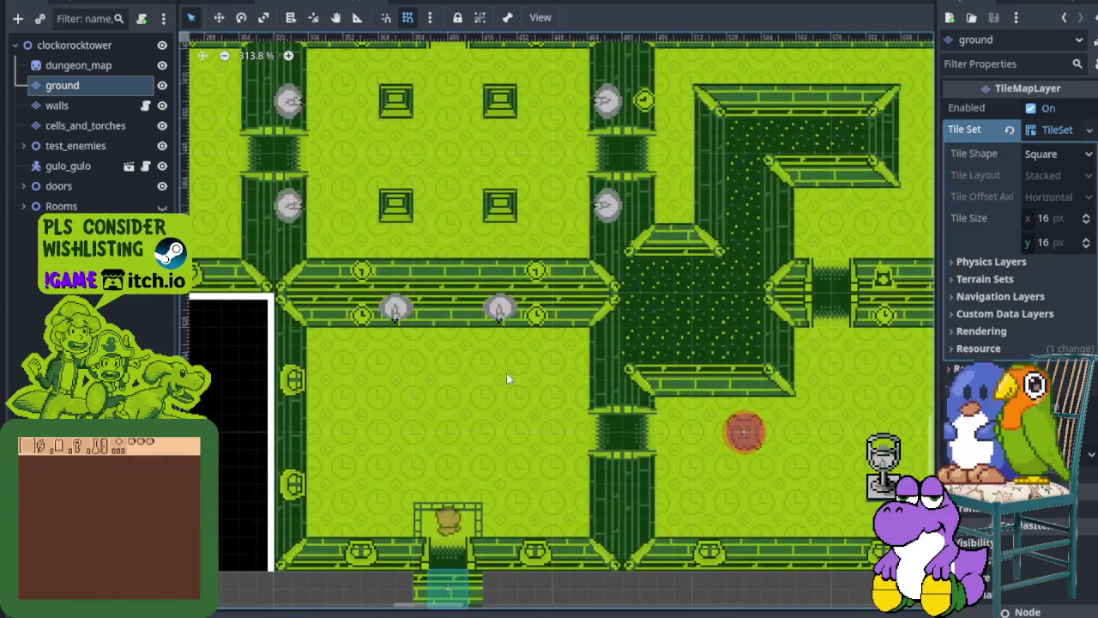
Step: Zoom and scroll around the dungeon TileMap to survey the room layout
scroll(474, 347, "up", 5)
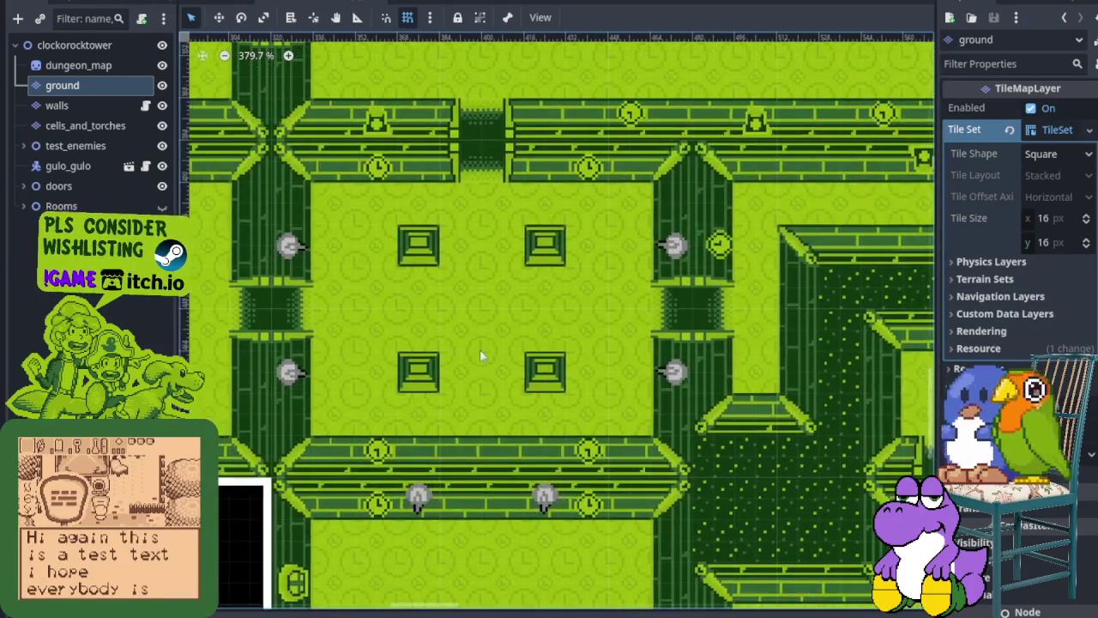
scroll(480, 349, "up", 2)
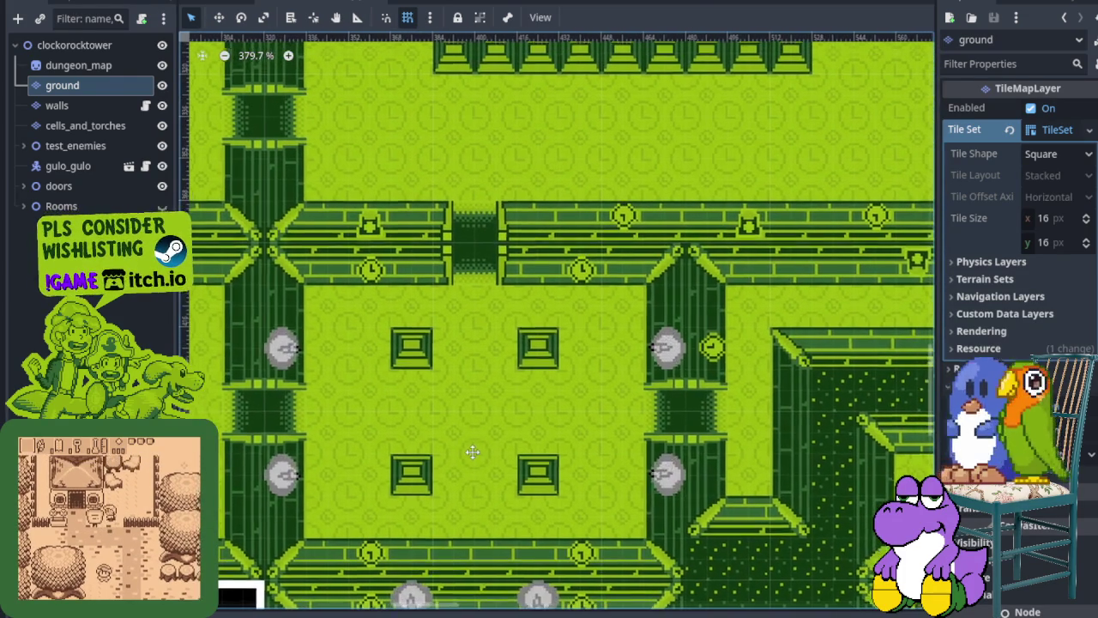
scroll(368, 287, "right", 6)
scroll(367, 286, "down", 2)
scroll(373, 270, "right", 4)
scroll(372, 270, "down", 2)
scroll(530, 315, "up", 2)
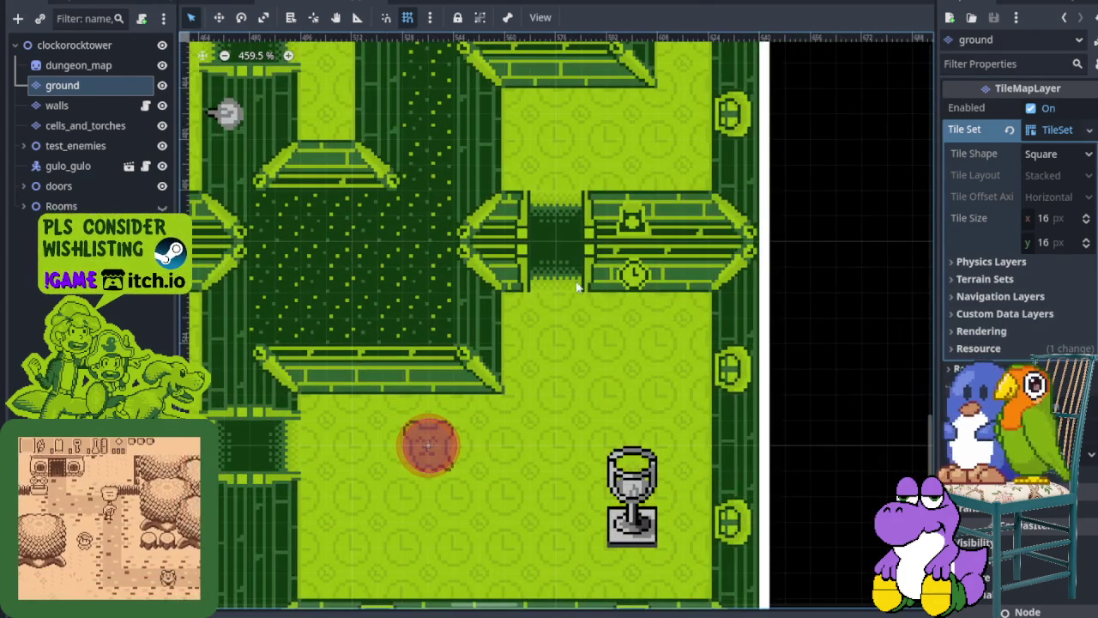
scroll(577, 287, "down", 2)
scroll(544, 309, "down", 2)
scroll(392, 269, "up", 2)
scroll(490, 355, "up", 1)
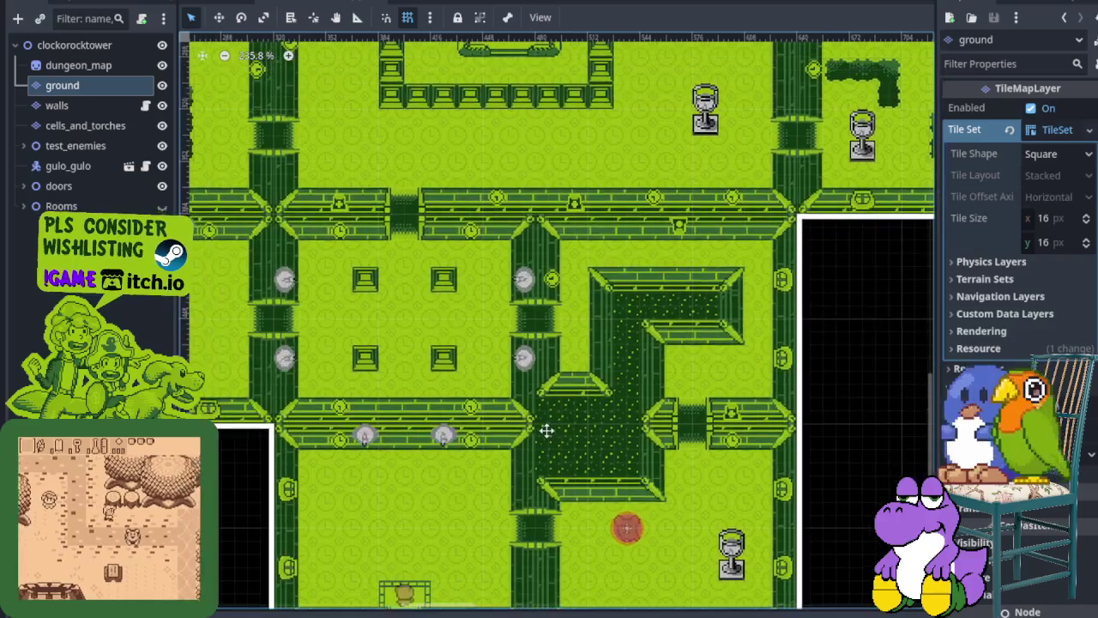
mouse_move(547, 431)
left_mouse_down()
mouse_move(464, 423)
mouse_move(483, 400)
left_mouse_up()
Step: Pan to the upper-left rooms and scroll across the rest of the dungeon map
left_click_drag(315, 318, 473, 387)
scroll(473, 387, "left", 3)
scroll(529, 326, "right", 3)
scroll(530, 327, "down", 3)
scroll(584, 334, "right", 2)
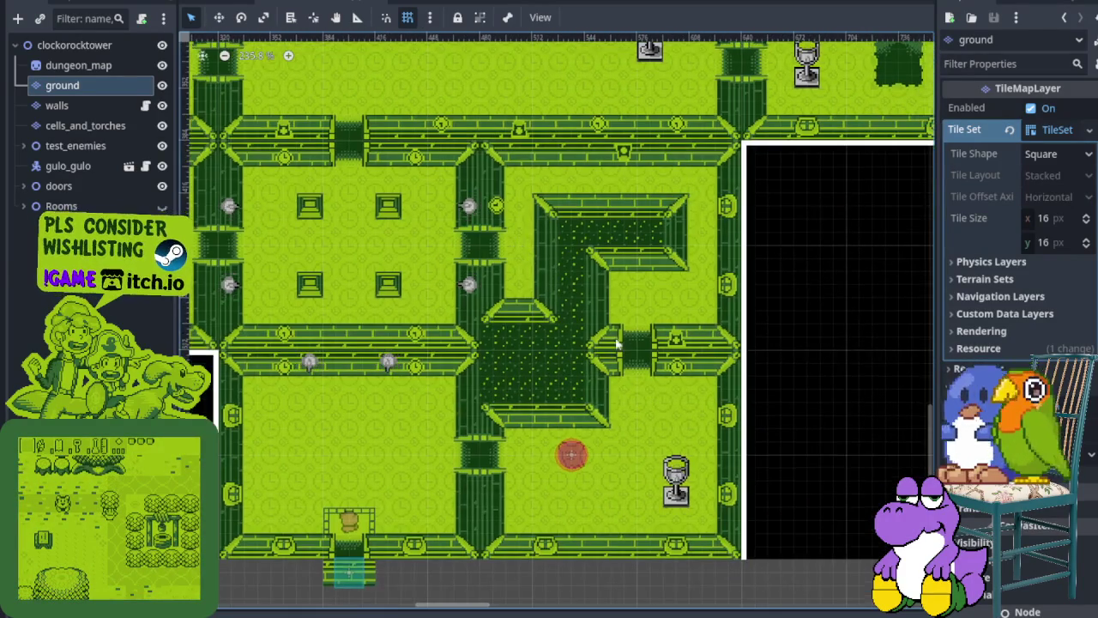
scroll(656, 397, "up", 2)
scroll(552, 289, "up", 1)
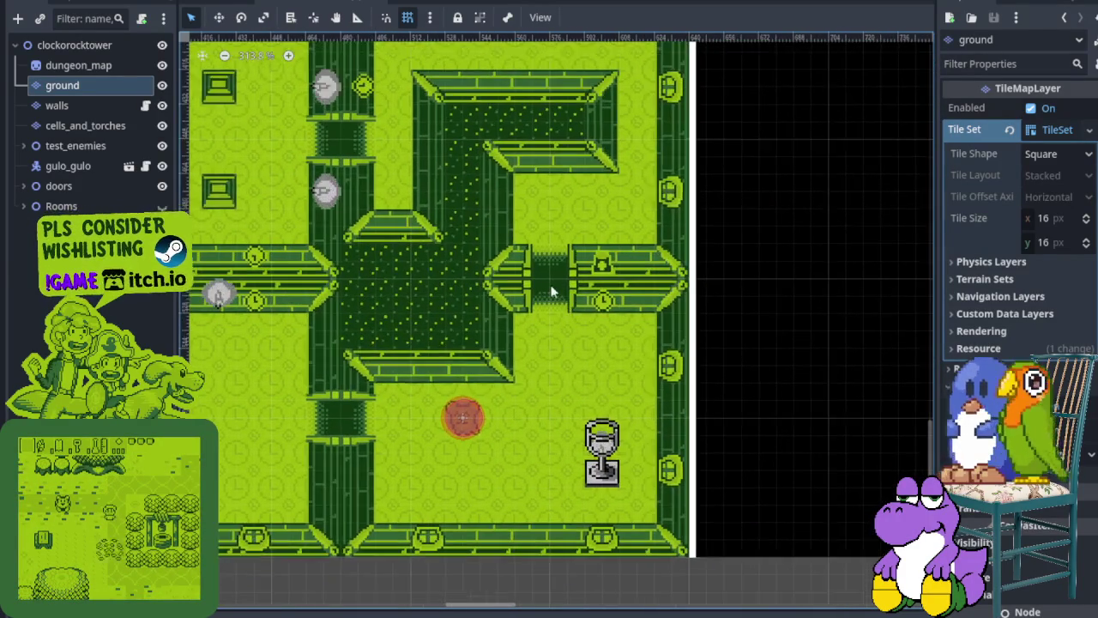
scroll(541, 284, "up", 1)
scroll(540, 284, "down", 4)
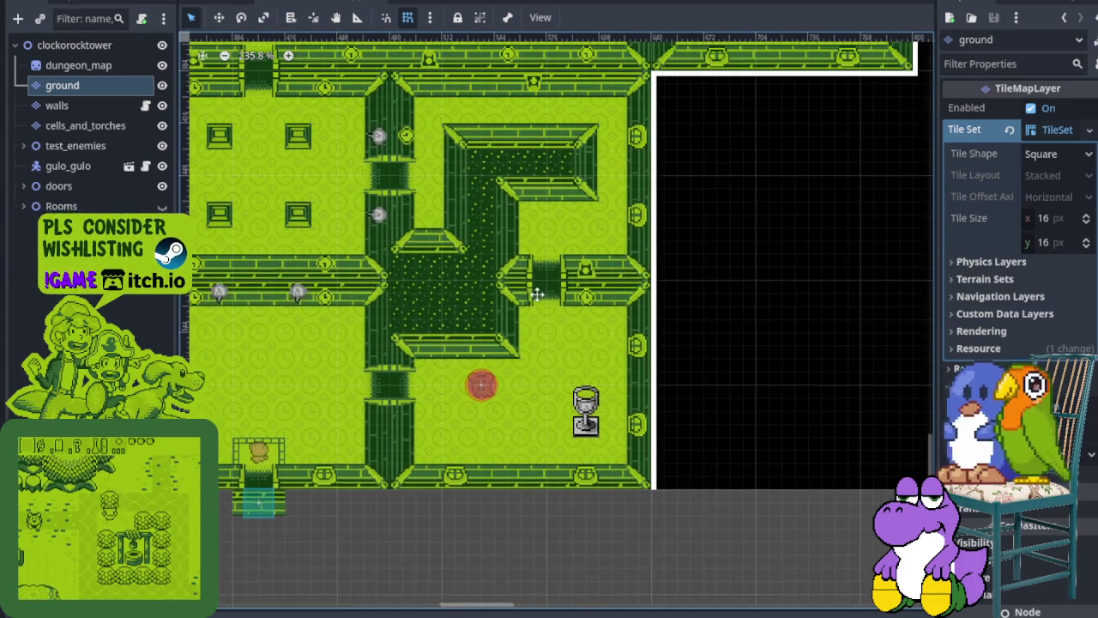
left_click_drag(540, 290, 450, 483)
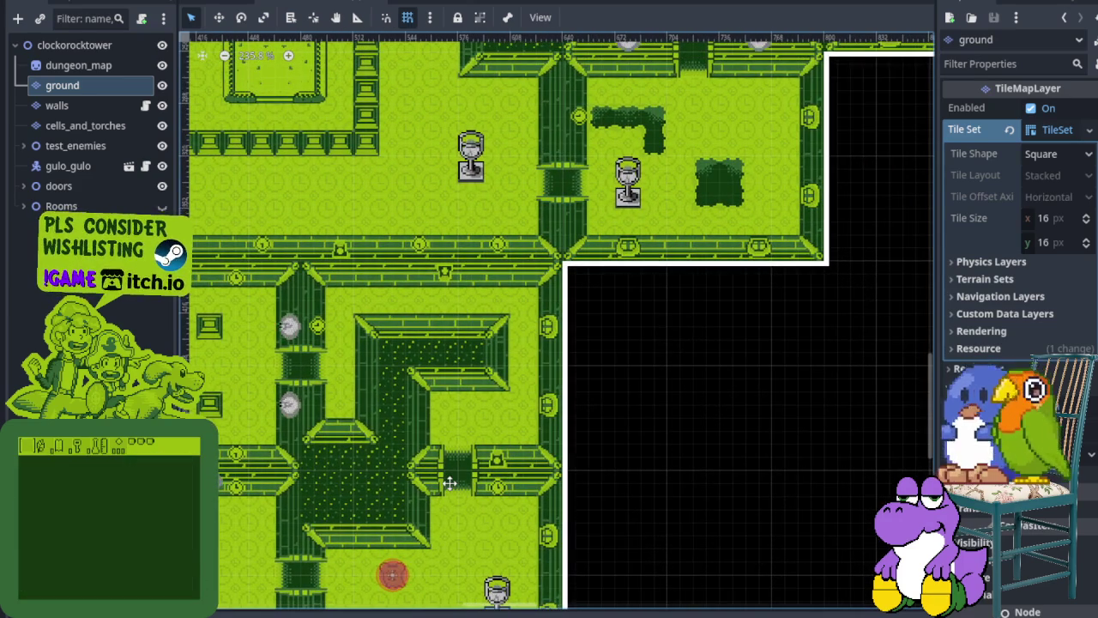
Step: Inspect the eastern and lower entrance rooms, then switch over to Aseprite
scroll(466, 421, "down", 1)
scroll(463, 408, "down", 2)
scroll(463, 403, "left", 1)
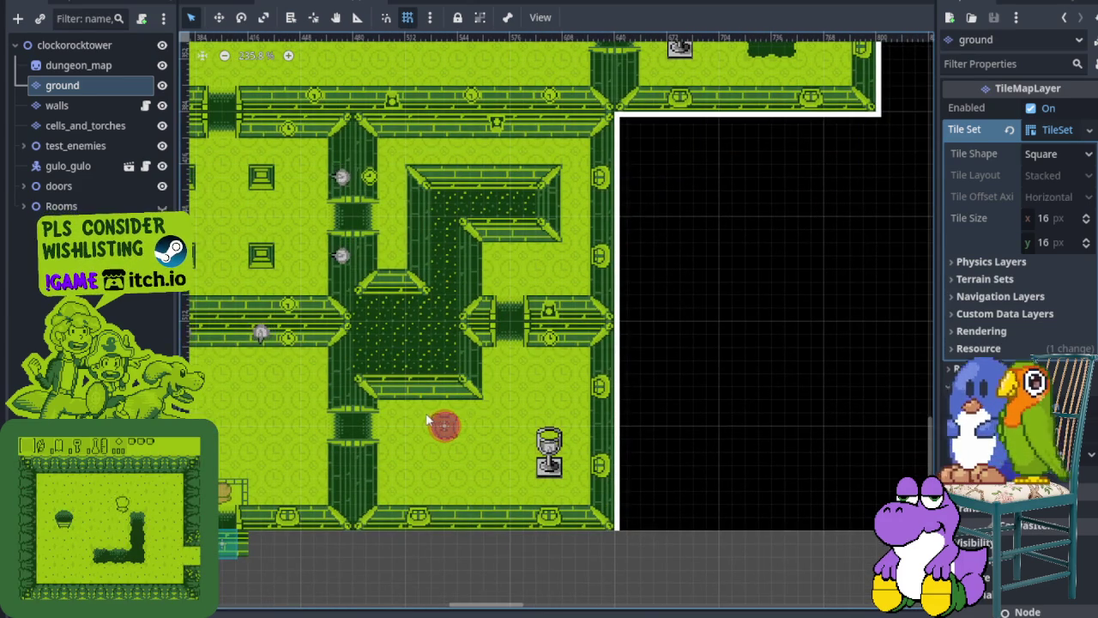
left_click_drag(422, 414, 459, 378)
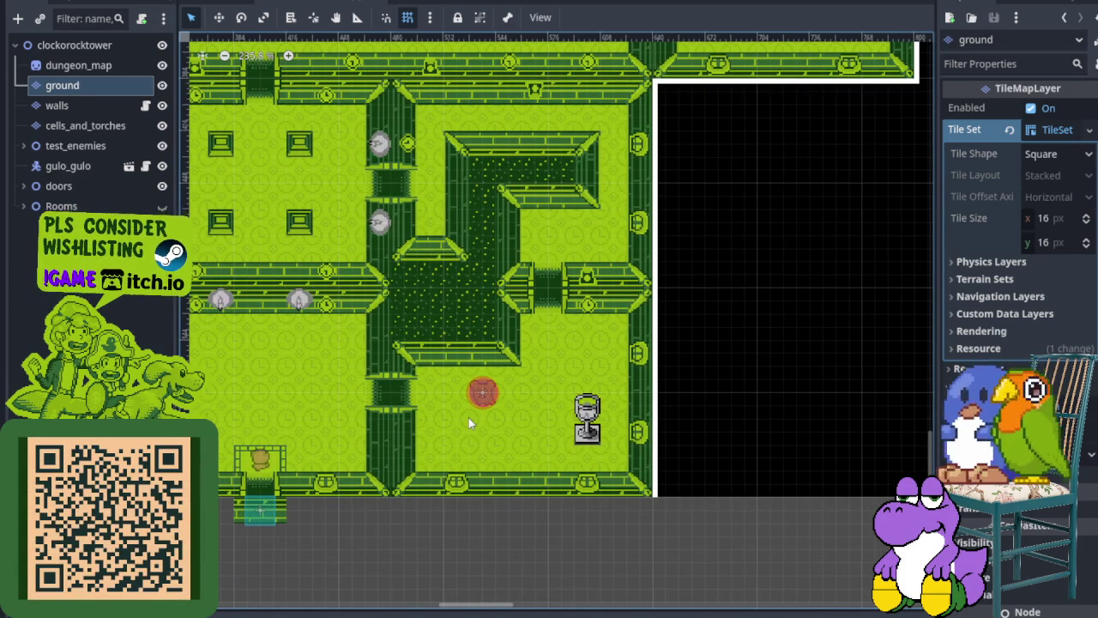
left_click_drag(427, 387, 534, 412)
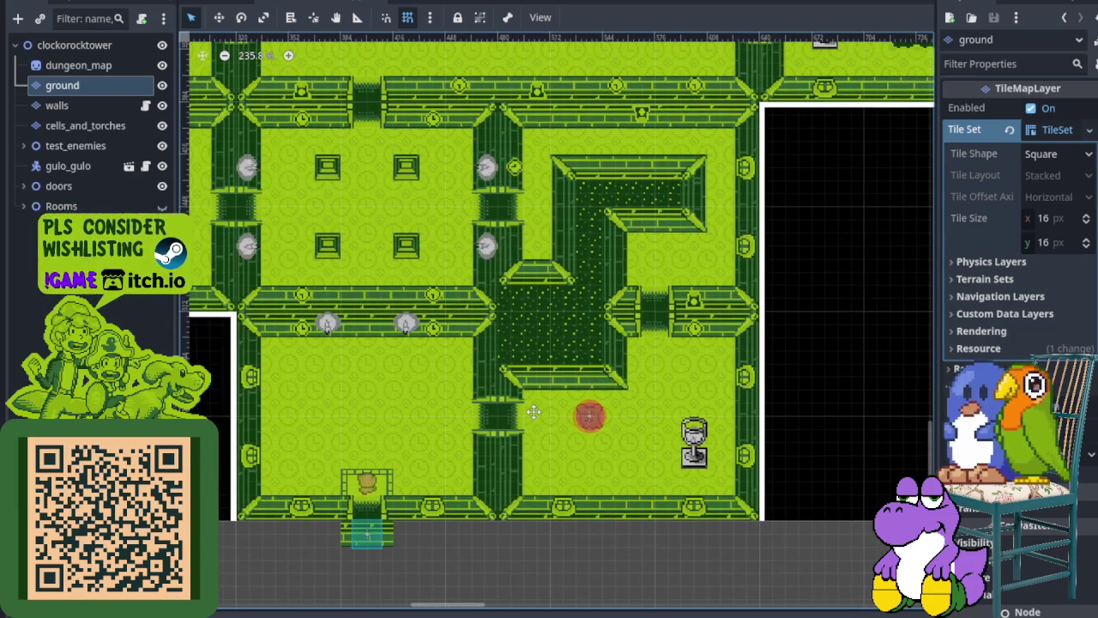
left_click_drag(534, 411, 512, 391)
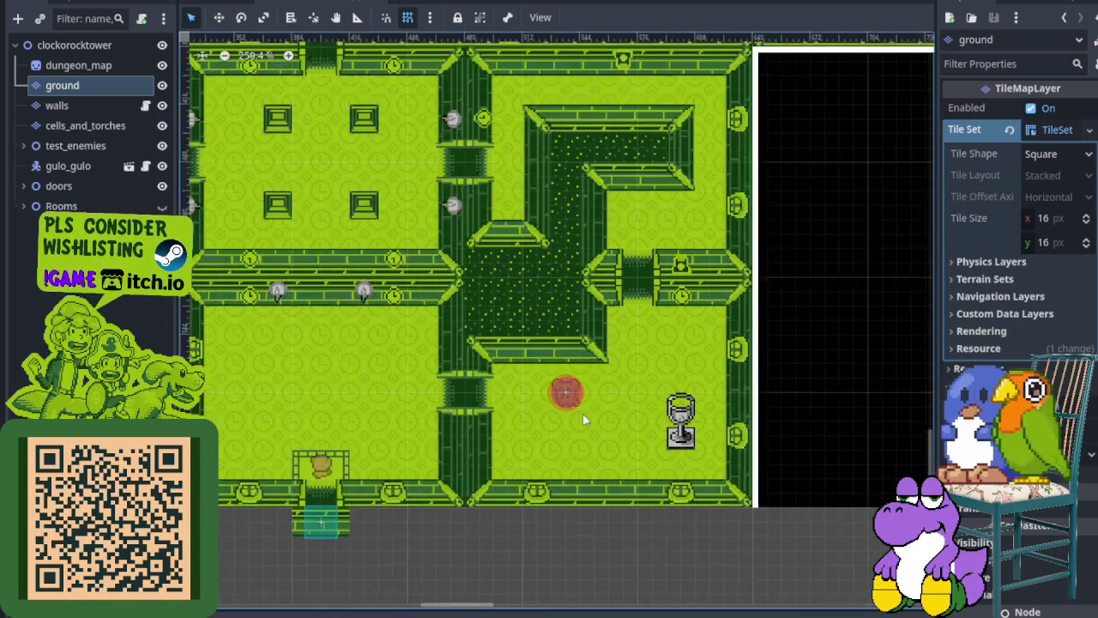
scroll(583, 412, "up", 3)
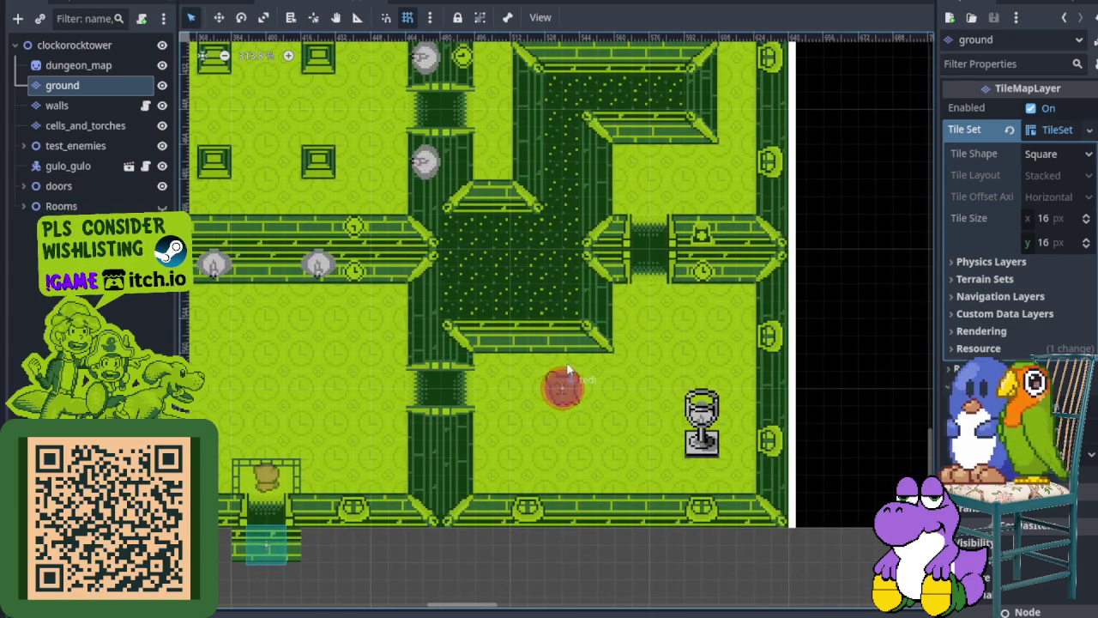
left_click_drag(567, 362, 678, 458)
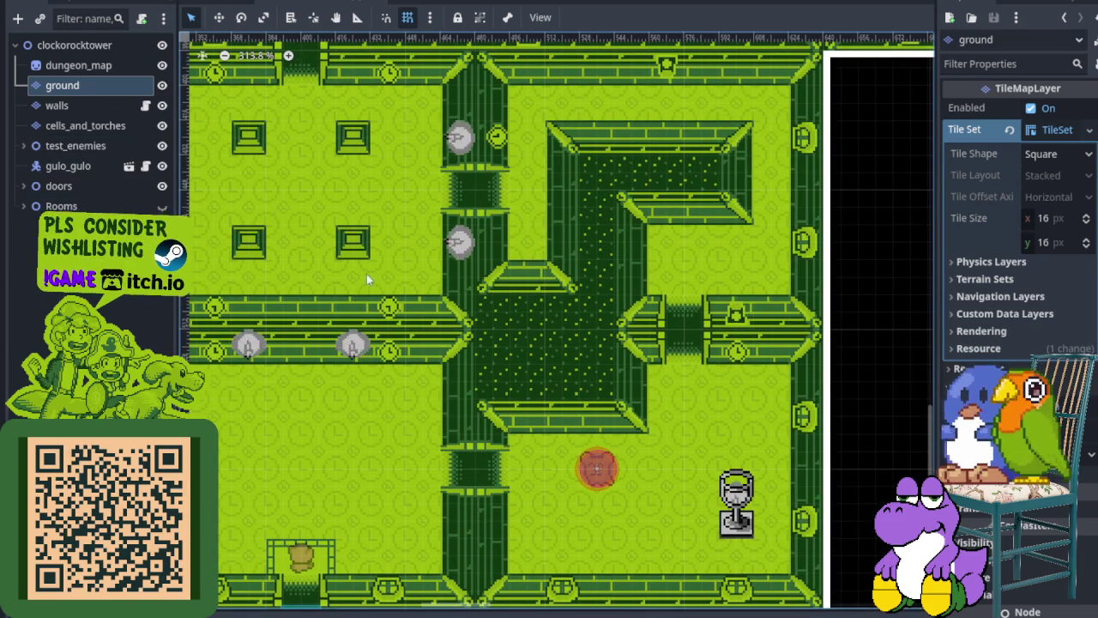
mouse_move(596, 391)
left_mouse_down()
mouse_move(543, 315)
mouse_move(535, 348)
mouse_move(416, 309)
mouse_move(467, 354)
left_mouse_up()
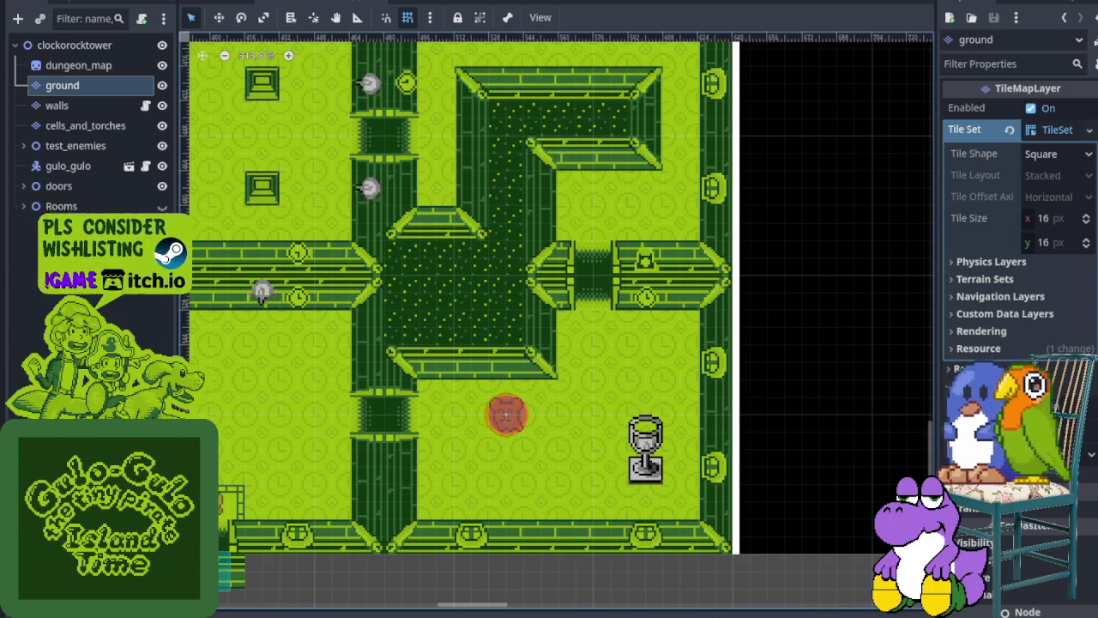
key("alt+Tab")
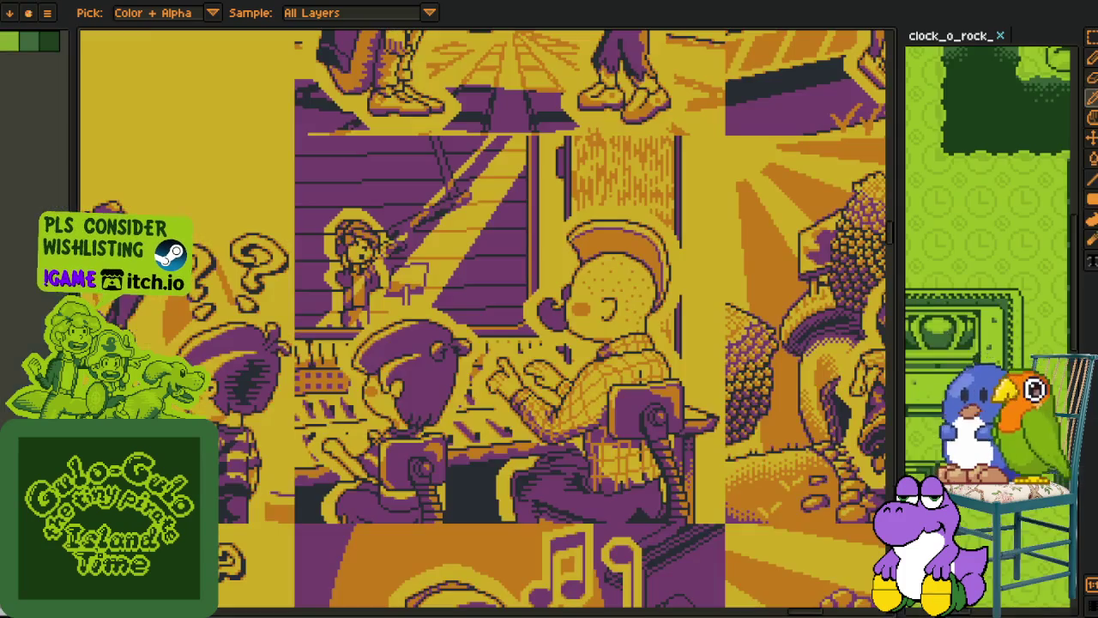
Step: Zoom out over the whole artwork sheet, then zoom in on the pirate inventory mockup
scroll(285, 352, "down", 3)
scroll(285, 352, "down", 2)
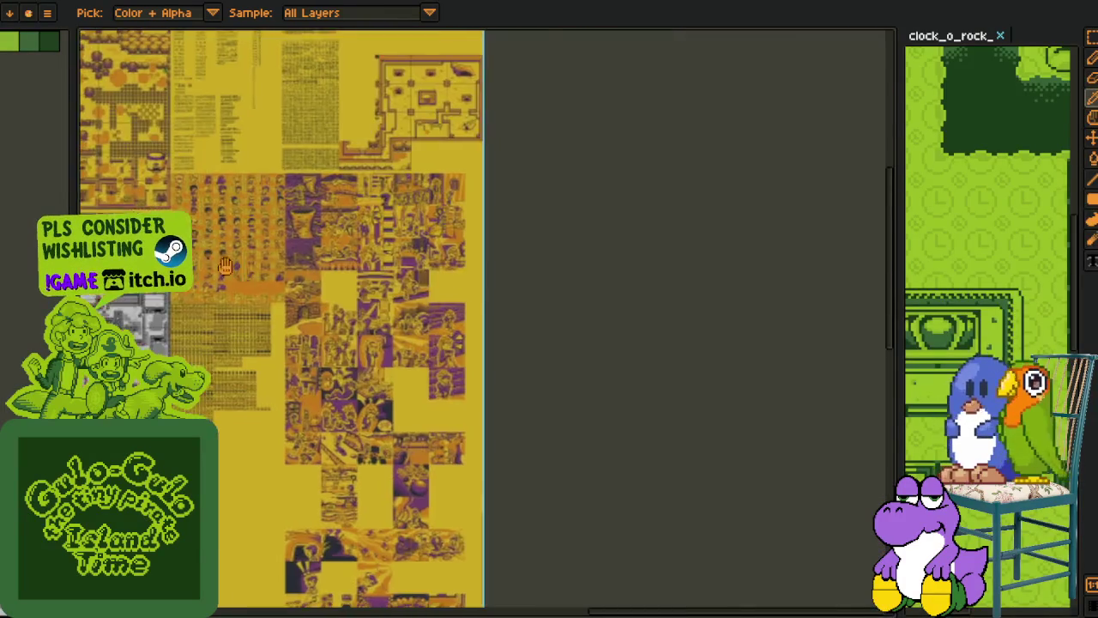
scroll(285, 352, "up", 2)
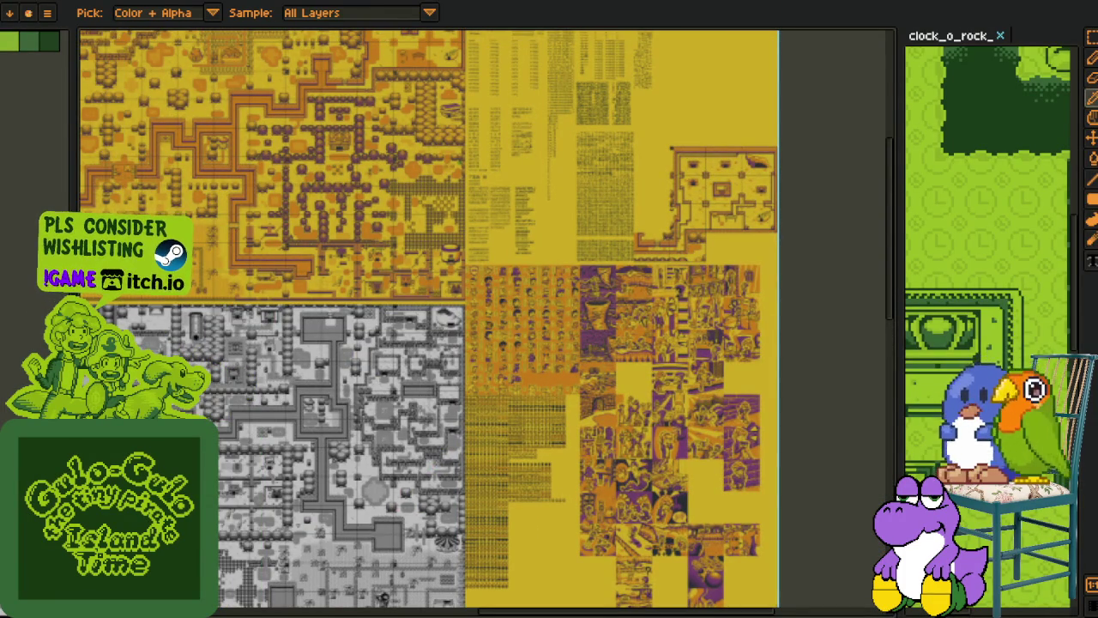
scroll(446, 317, "up", 5)
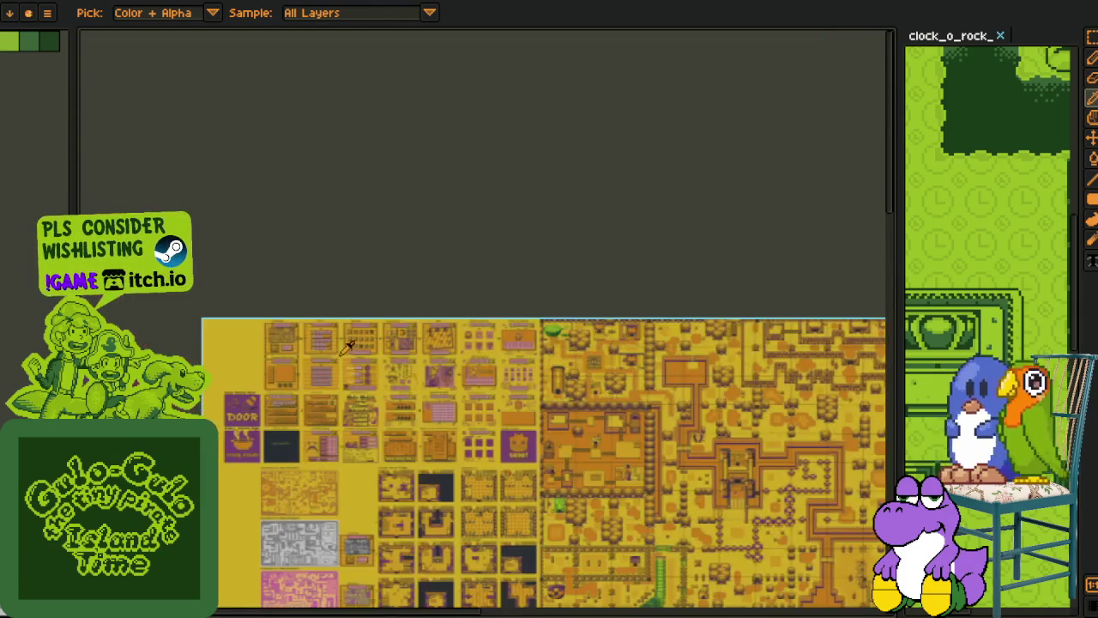
scroll(446, 318, "up", 2)
scroll(446, 318, "up", 2)
scroll(446, 317, "up", 2)
scroll(447, 292, "up", 1)
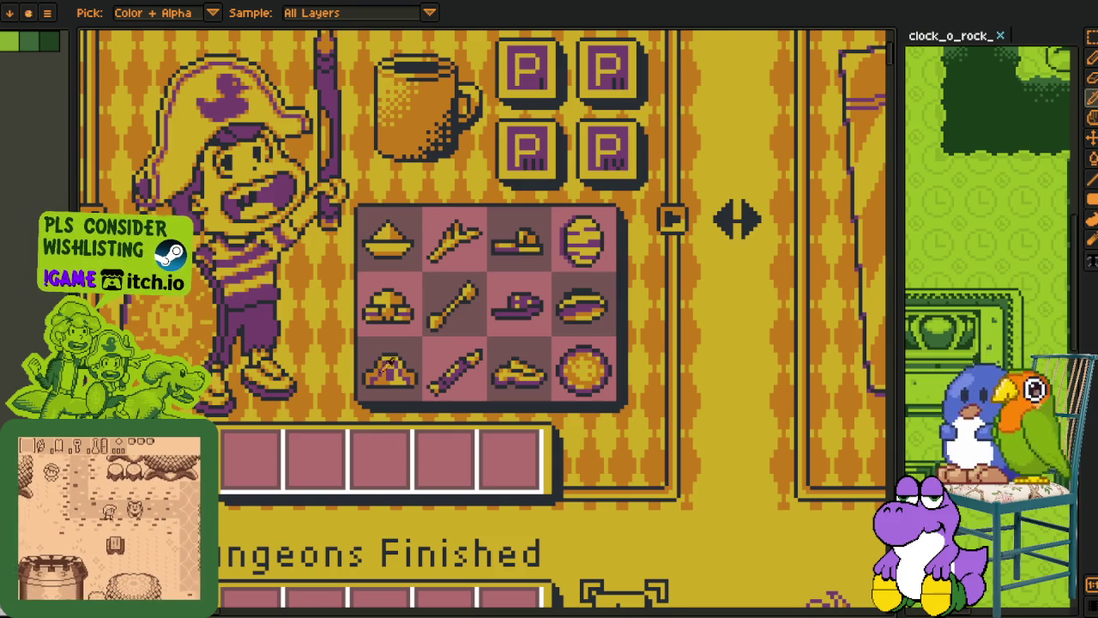
scroll(391, 360, "up", 2)
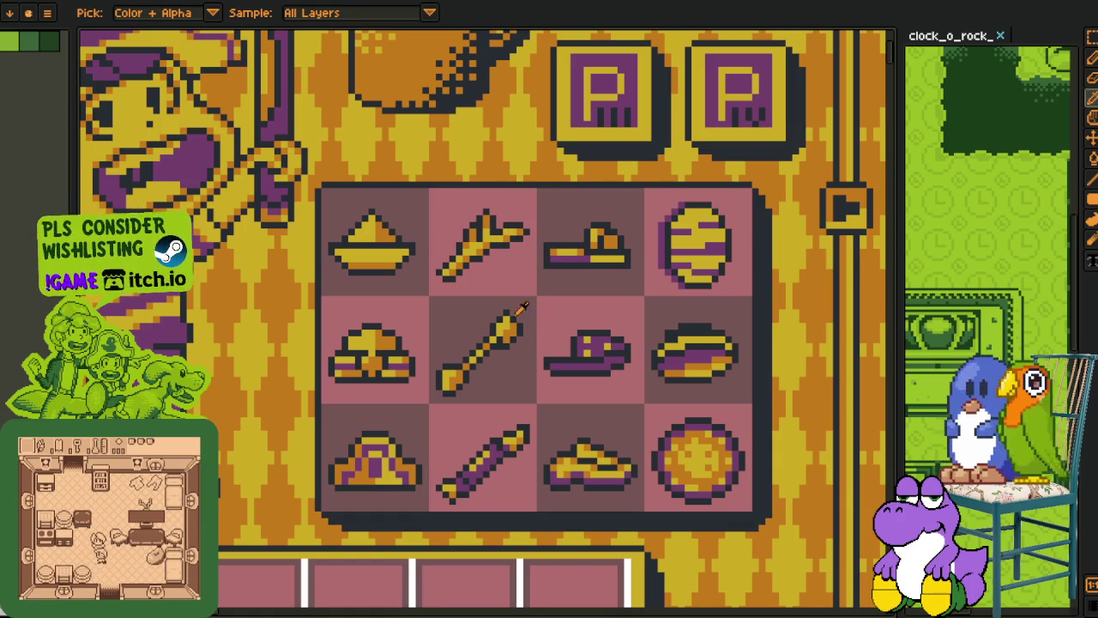
scroll(463, 246, "up", 2)
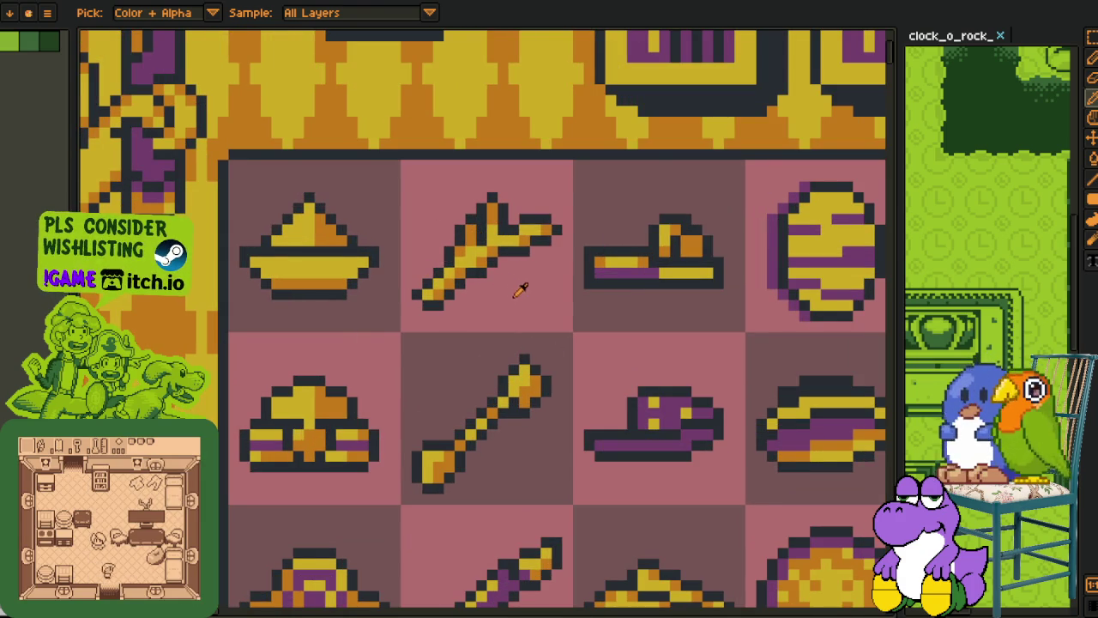
scroll(468, 314, "down", 1)
scroll(424, 307, "down", 1)
scroll(388, 281, "down", 1)
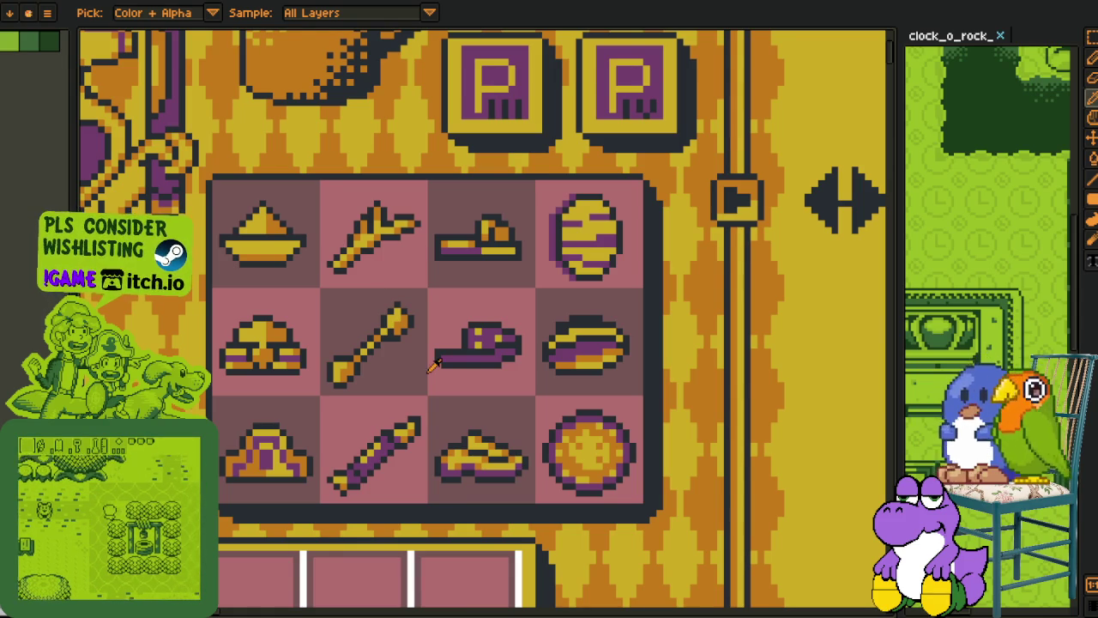
scroll(429, 367, "down", 2)
scroll(425, 337, "up", 1)
scroll(425, 337, "up", 1)
scroll(424, 339, "up", 1)
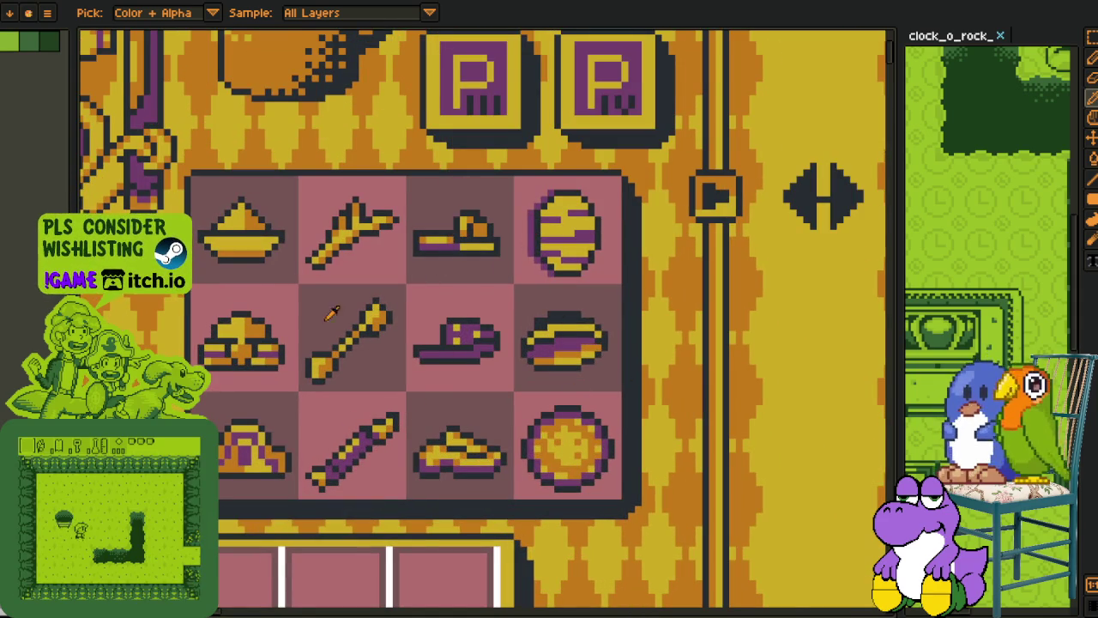
scroll(311, 314, "down", 1)
scroll(322, 343, "down", 1)
scroll(324, 352, "up", 2)
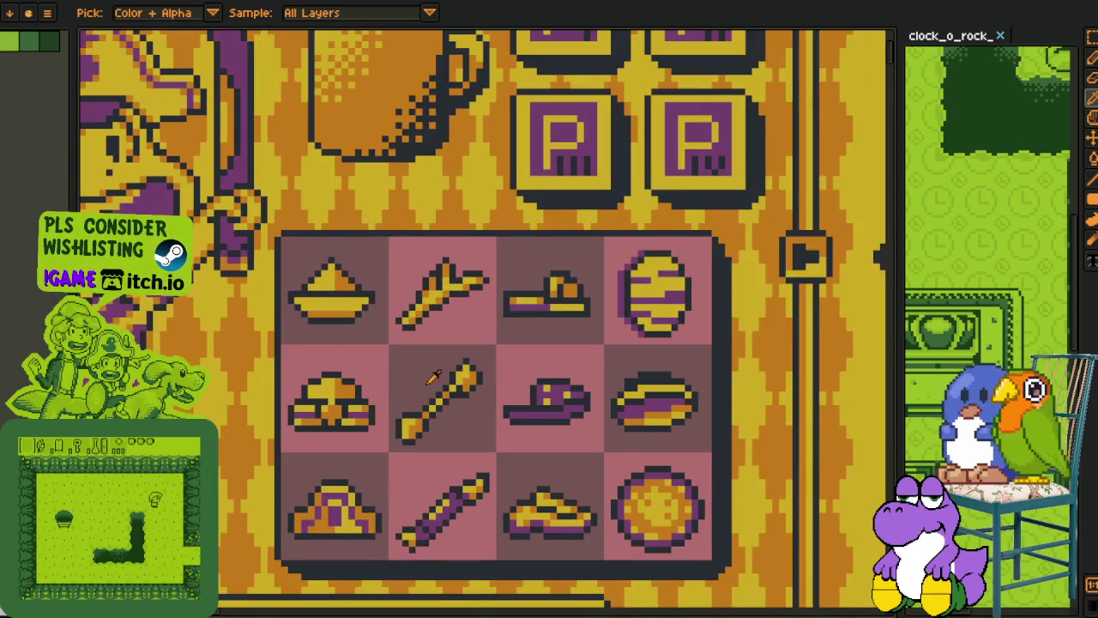
scroll(334, 429, "down", 2)
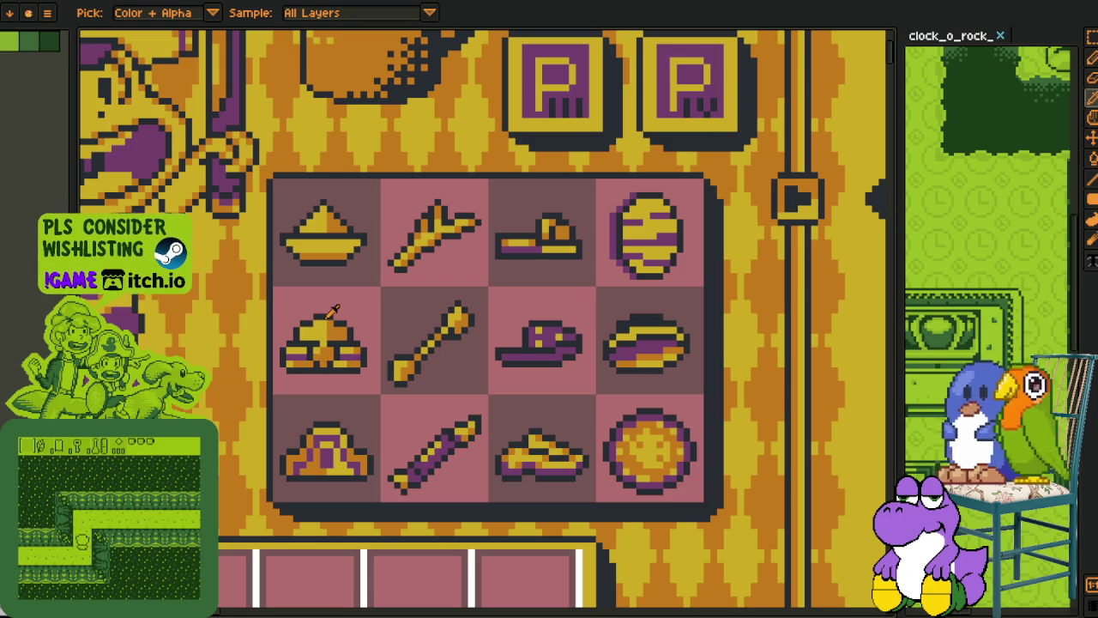
scroll(292, 335, "left", 2)
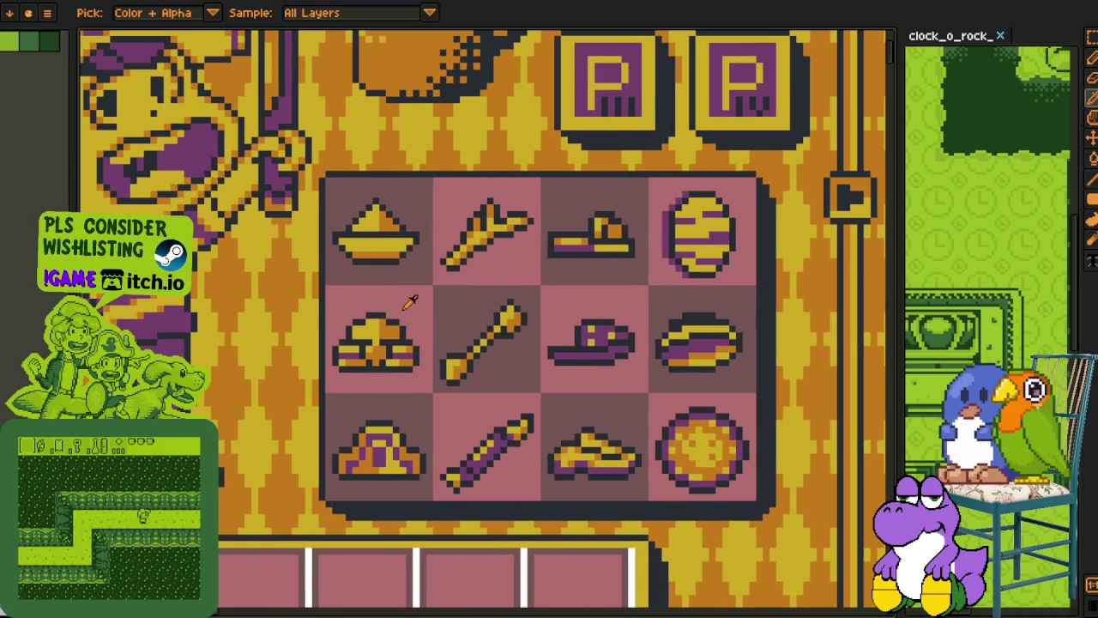
scroll(395, 302, "up", 1)
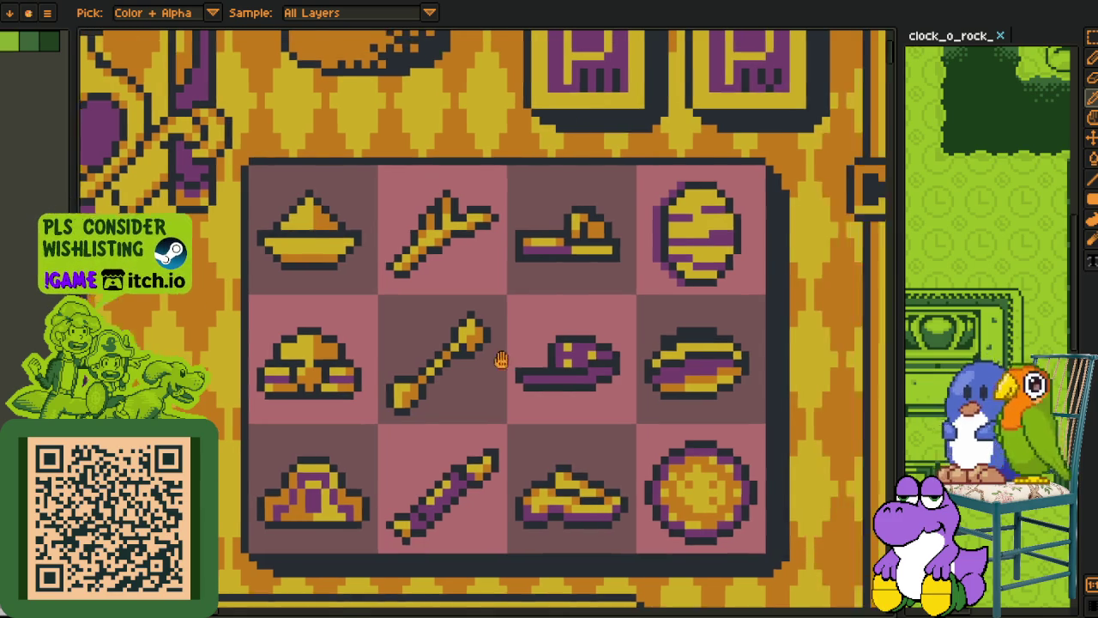
scroll(498, 361, "up", 1)
scroll(473, 140, "up", 1)
scroll(473, 140, "down", 2)
scroll(489, 438, "down", 2)
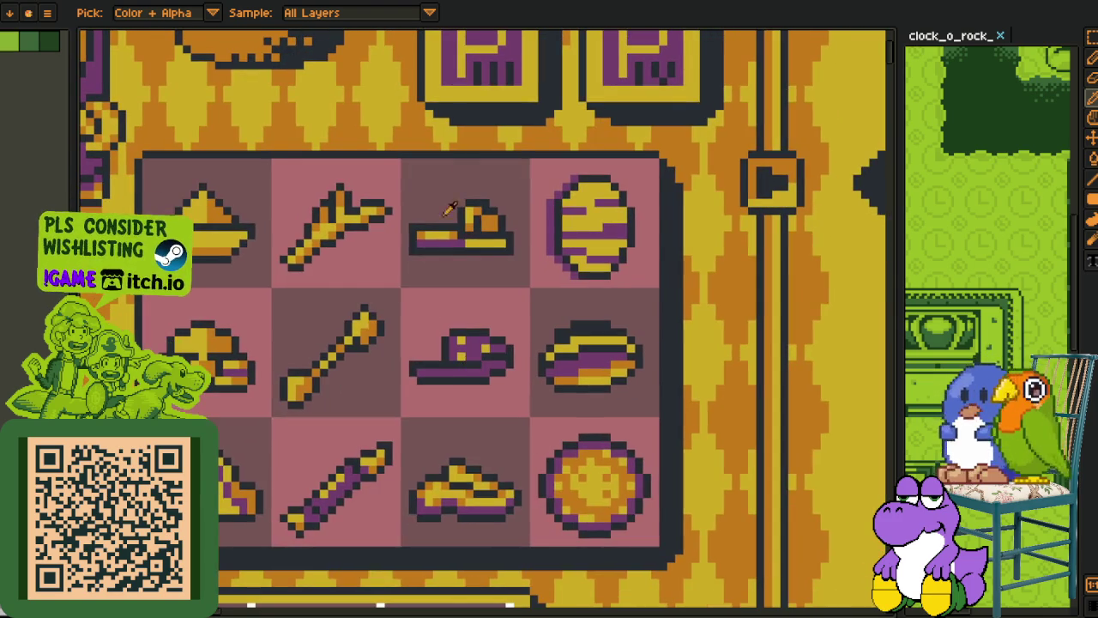
scroll(515, 408, "up", 1)
scroll(493, 425, "right", 2)
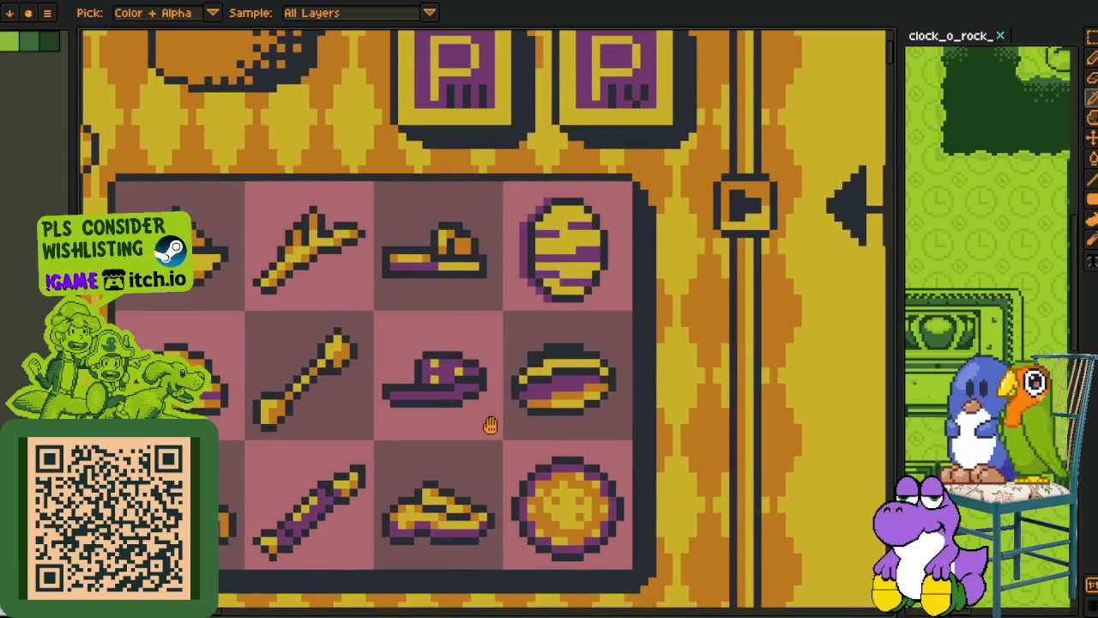
scroll(541, 455, "down", 2)
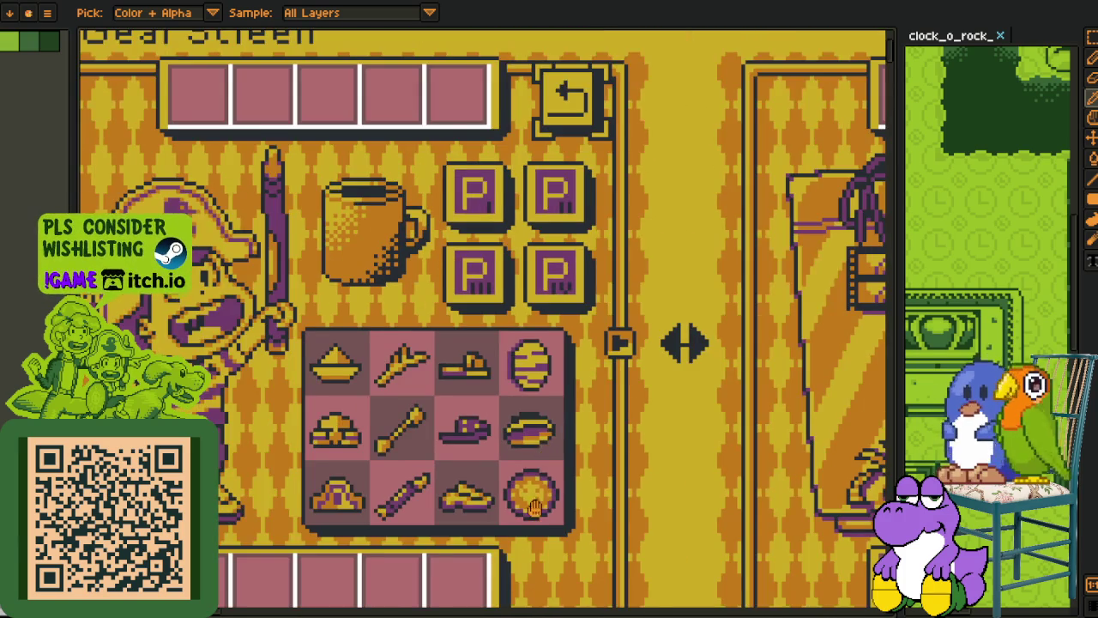
scroll(534, 507, "down", 2)
scroll(489, 464, "down", 3)
scroll(446, 429, "up", 2)
scroll(414, 410, "down", 2)
scroll(414, 410, "right", 2)
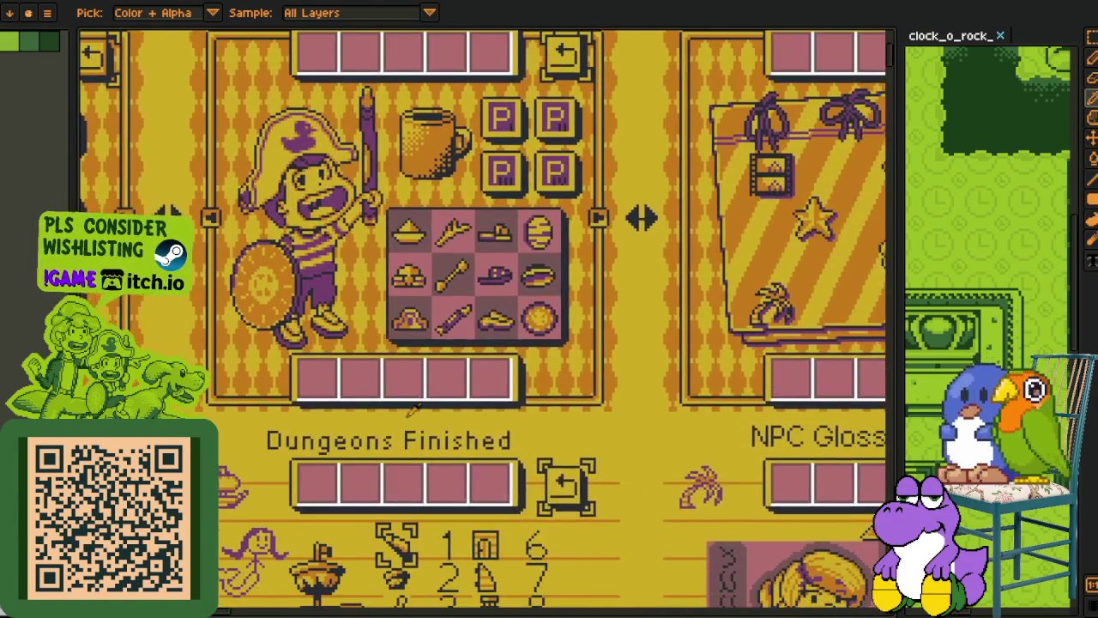
scroll(507, 289, "up", 2)
left_click_drag(471, 297, 455, 364)
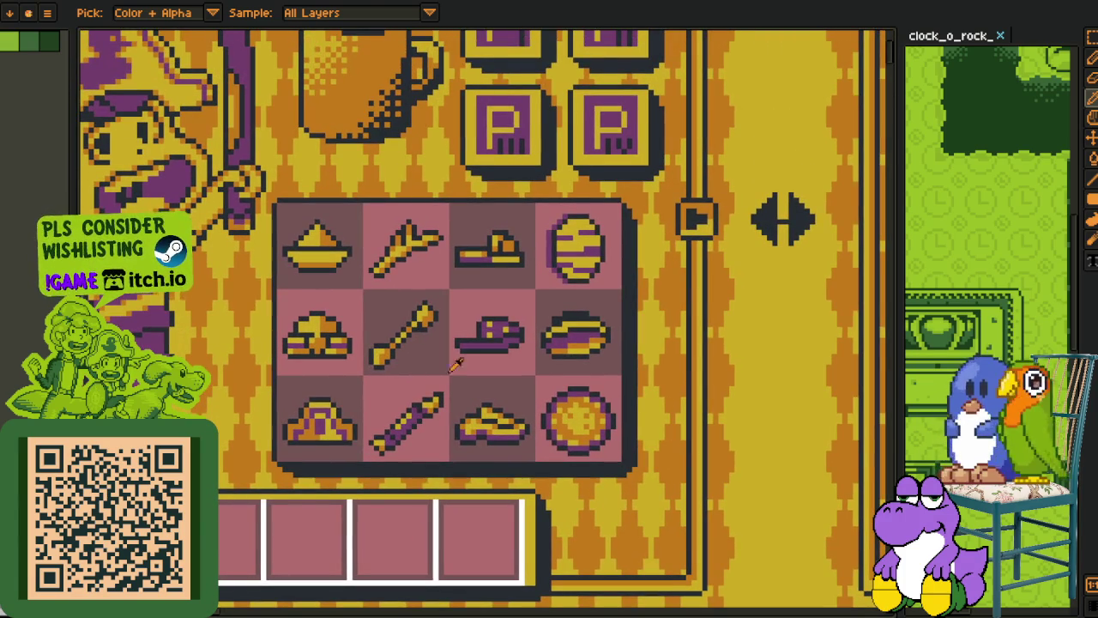
scroll(429, 245, "up", 1)
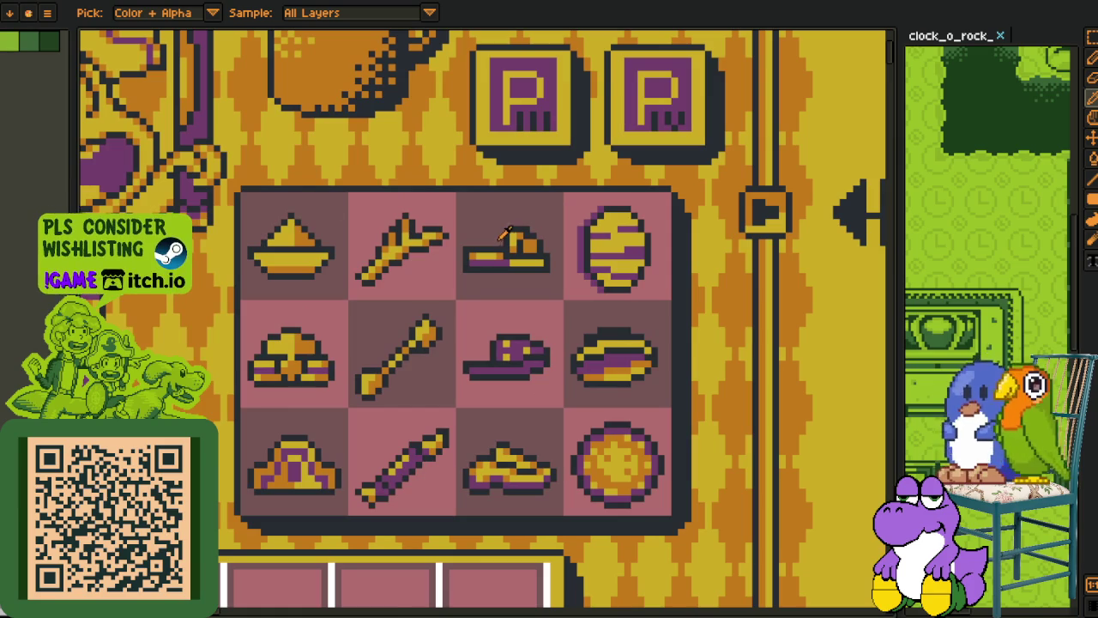
scroll(502, 519, "down", 2)
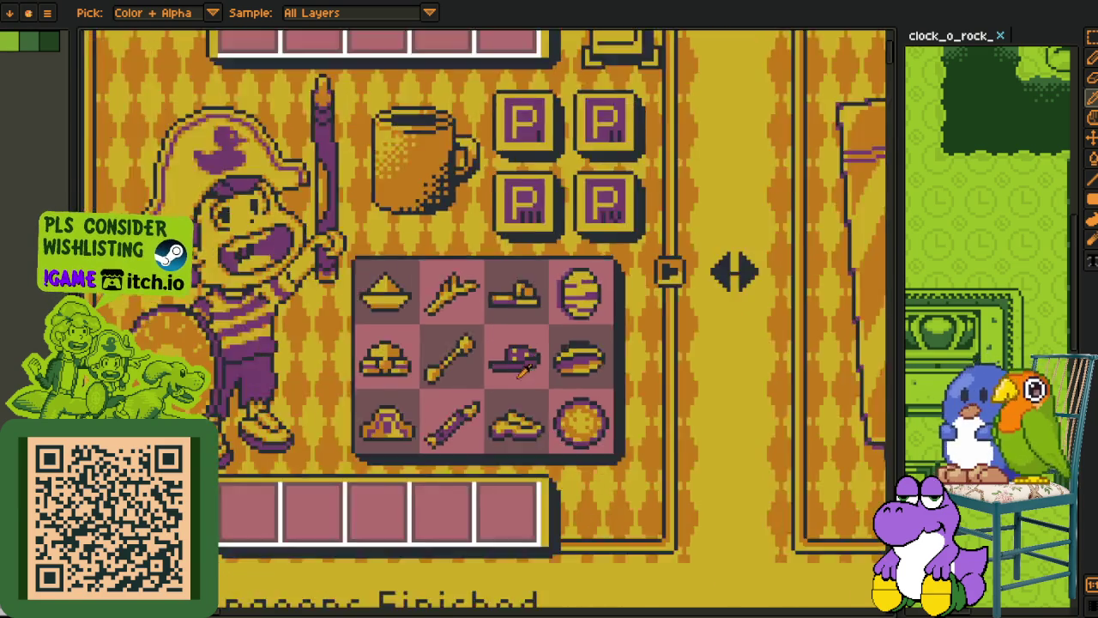
scroll(518, 387, "down", 3)
left_click_drag(677, 403, 405, 335)
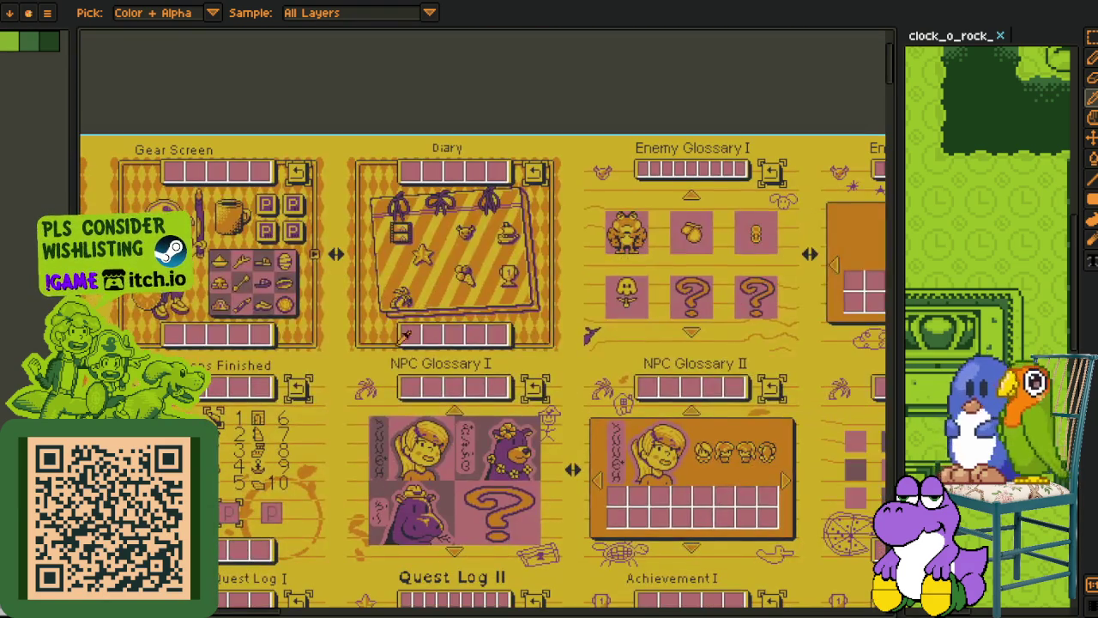
Step: Scroll around the open Aseprite sprite views to look them over
scroll(479, 422, "down", 2)
scroll(478, 422, "right", 3)
scroll(481, 412, "right", 3)
scroll(485, 369, "right", 3)
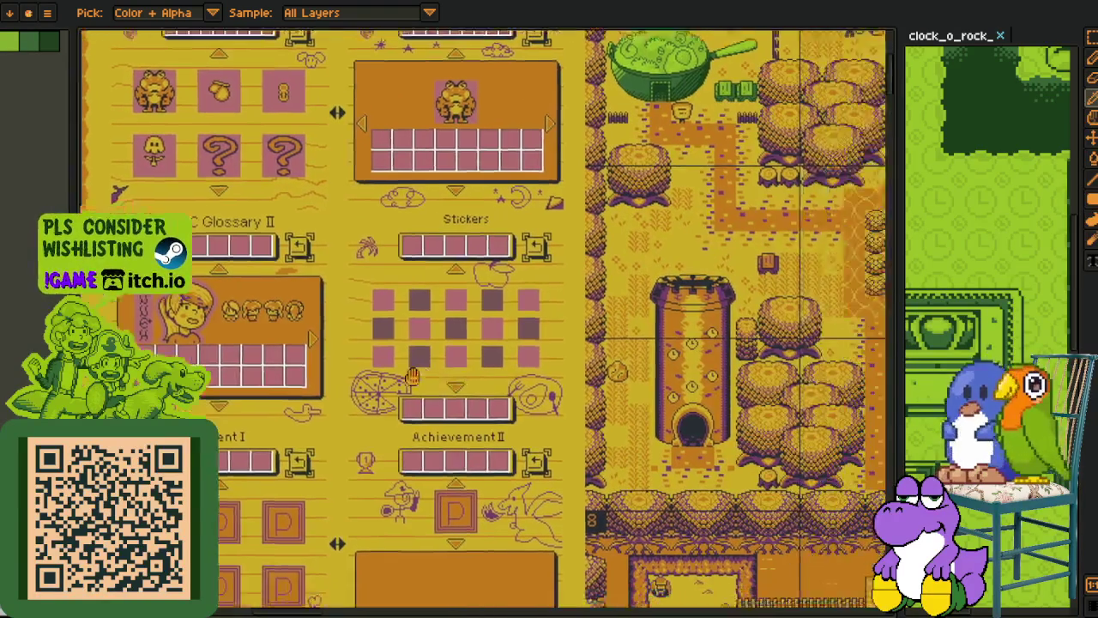
scroll(494, 373, "right", 3)
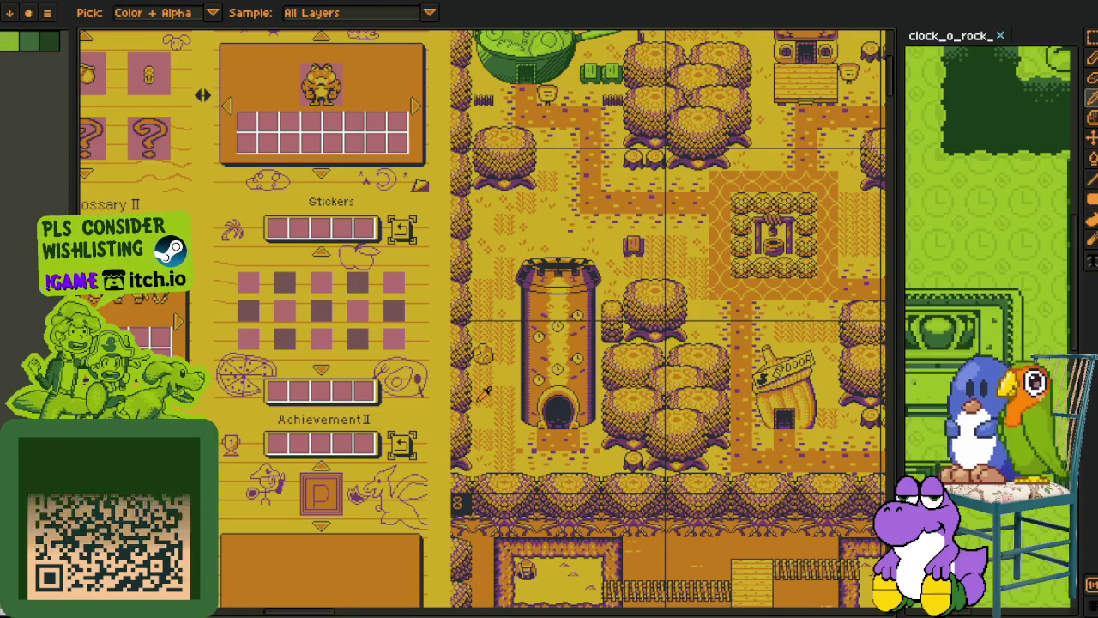
scroll(269, 410, "left", 5)
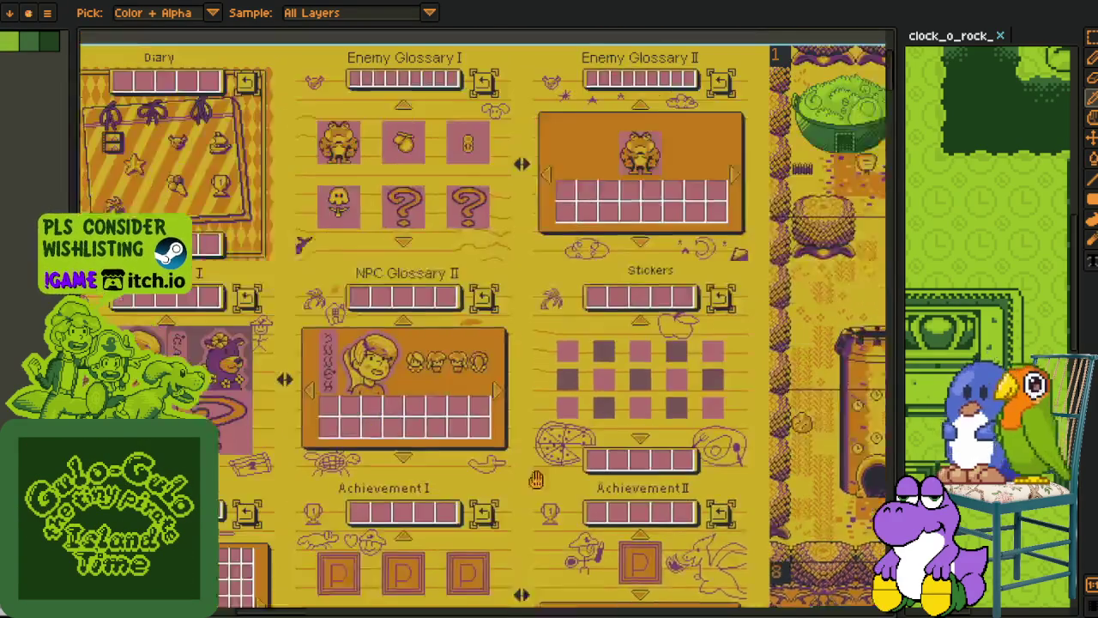
scroll(268, 410, "up", 2)
scroll(475, 219, "left", 2)
scroll(475, 219, "left", 3)
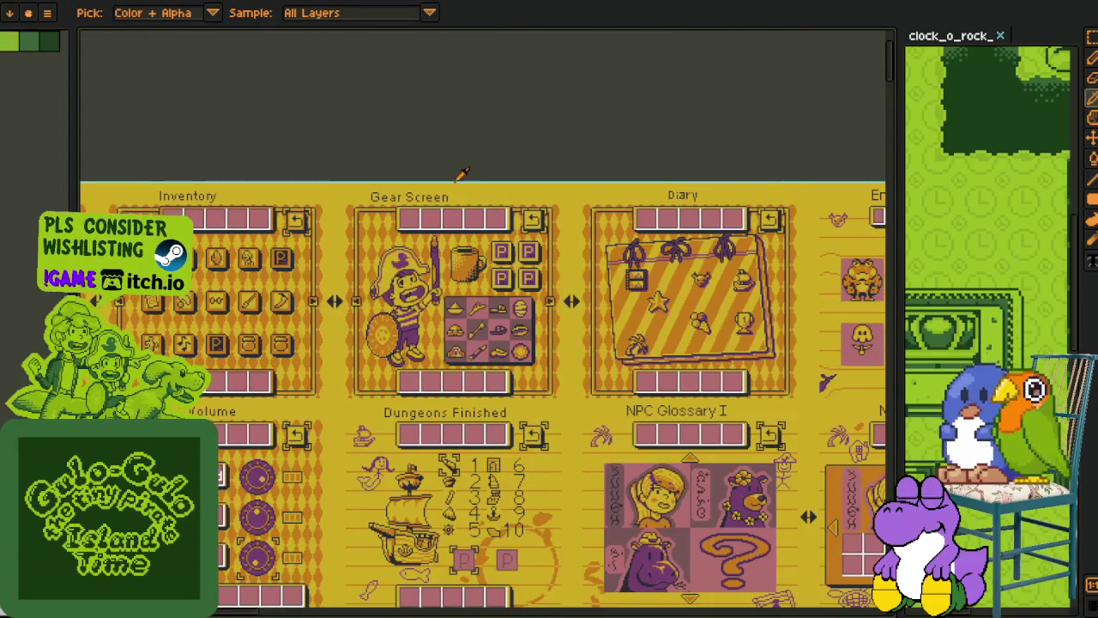
scroll(472, 330, "up", 2)
scroll(472, 330, "up", 1)
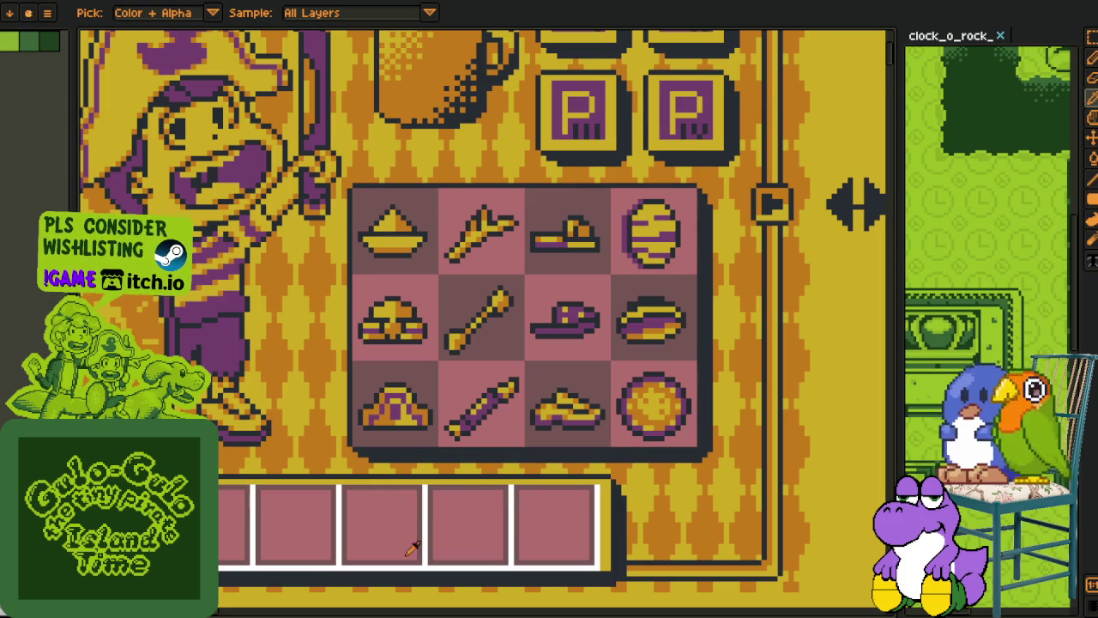
scroll(563, 395, "down", 1)
scroll(563, 400, "down", 1)
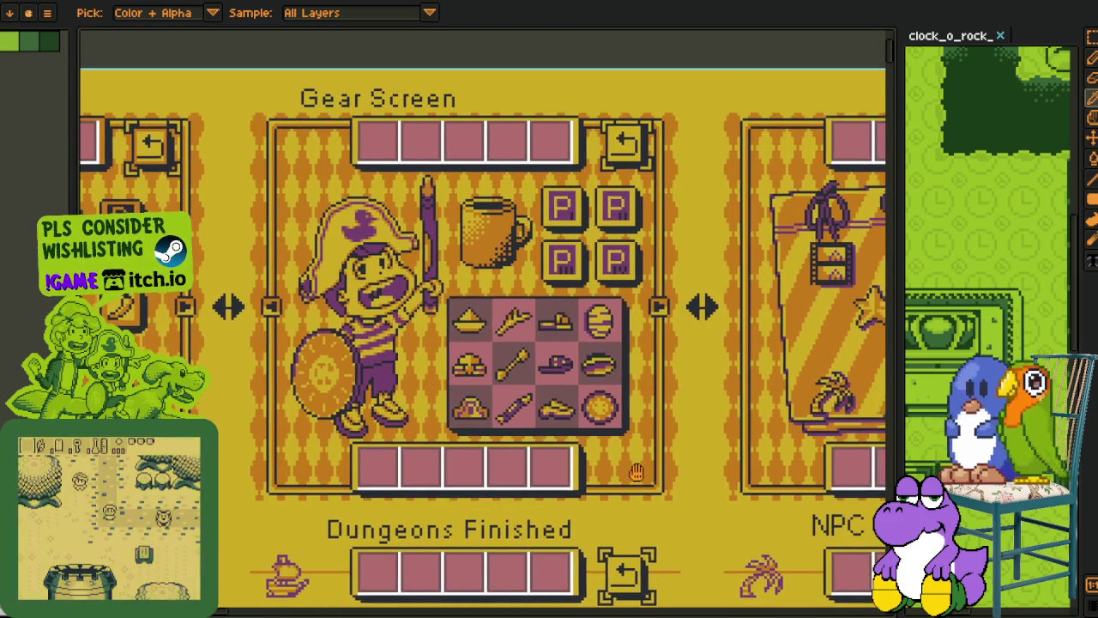
Step: Pan across the Gear Screen, the Diary panel and the town reference map
left_click_drag(649, 463, 628, 474)
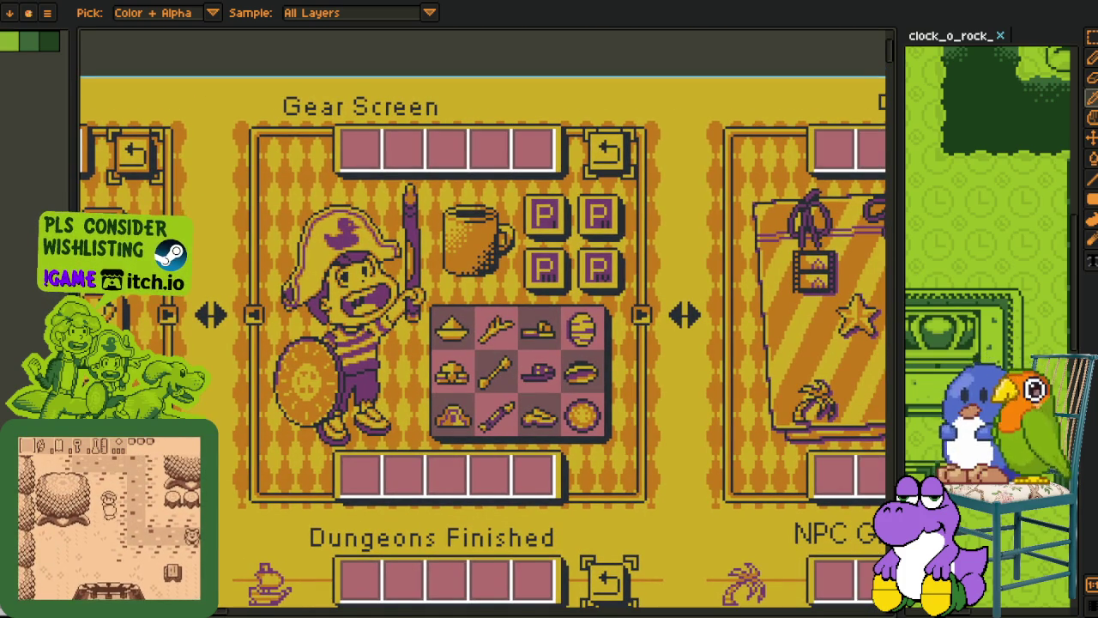
mouse_move(574, 435)
left_mouse_down()
mouse_move(271, 418)
mouse_move(439, 393)
mouse_move(319, 316)
left_mouse_up()
scroll(637, 429, "down", 3)
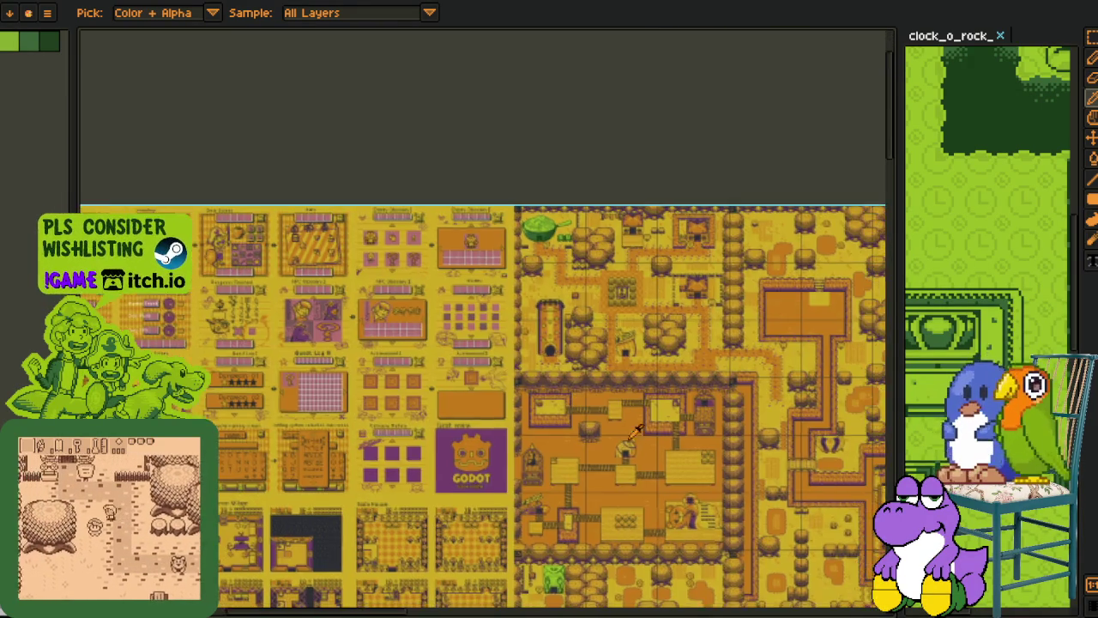
left_click_drag(637, 429, 478, 405)
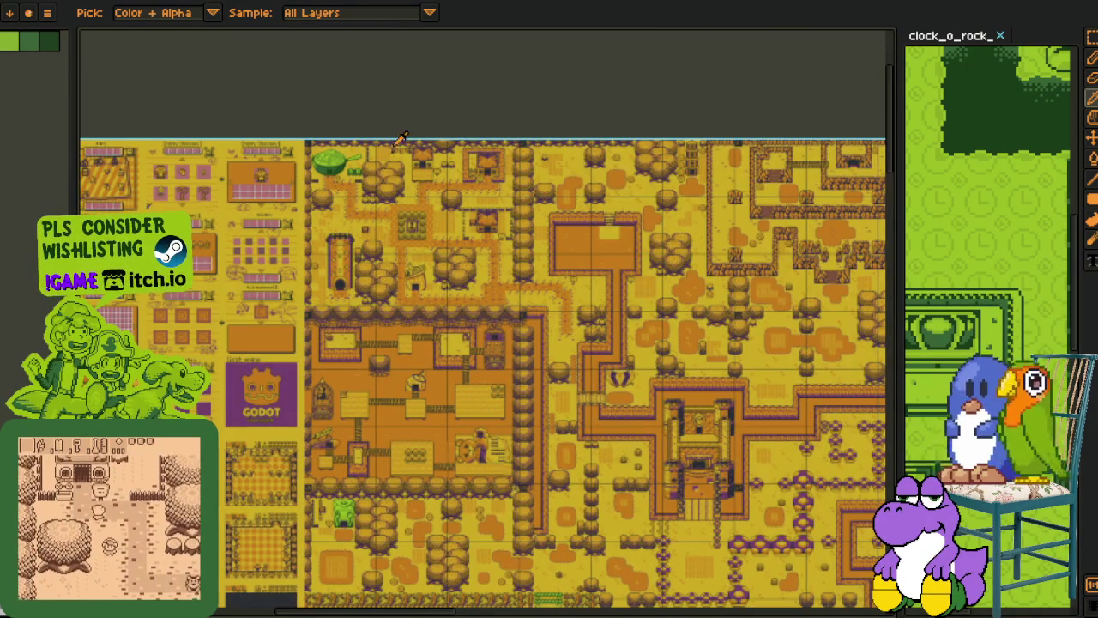
scroll(420, 369, "up", 3)
mouse_move(495, 257)
left_mouse_down()
mouse_move(516, 500)
mouse_move(543, 516)
left_mouse_up()
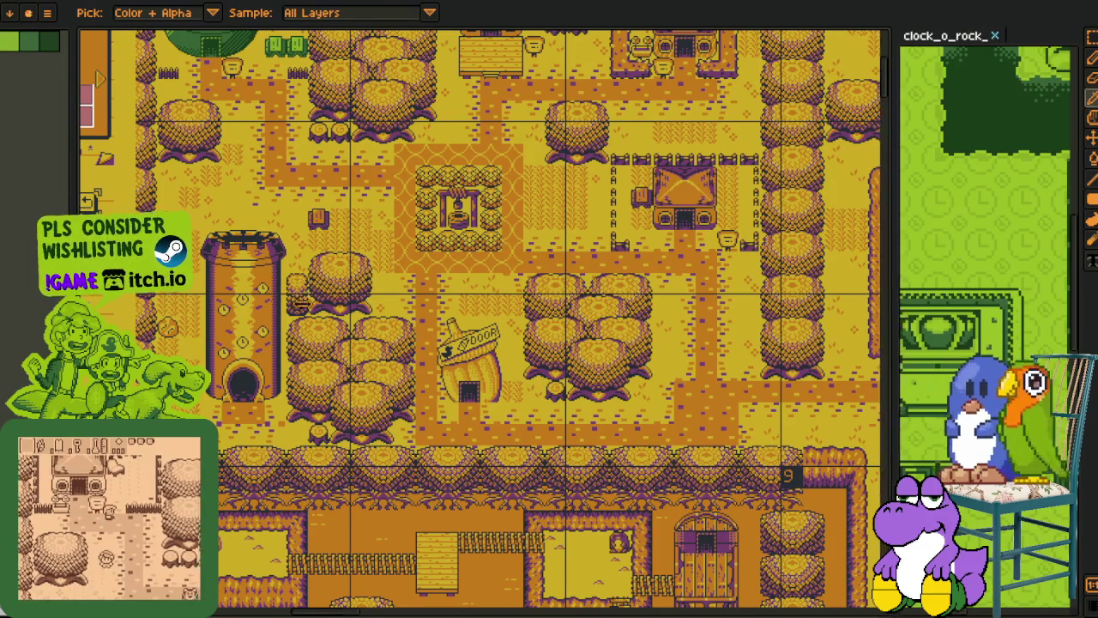
Step: Widen the clock_o_rock_ dungeon map's panel and zoom out to show the whole map
left_click_drag(897, 307, 214, 306)
scroll(463, 300, "down", 2)
mouse_move(449, 309)
left_mouse_down()
mouse_move(527, 317)
mouse_move(483, 228)
mouse_move(438, 186)
mouse_move(443, 196)
left_mouse_up()
scroll(478, 405, "up", 3)
scroll(447, 418, "down", 3)
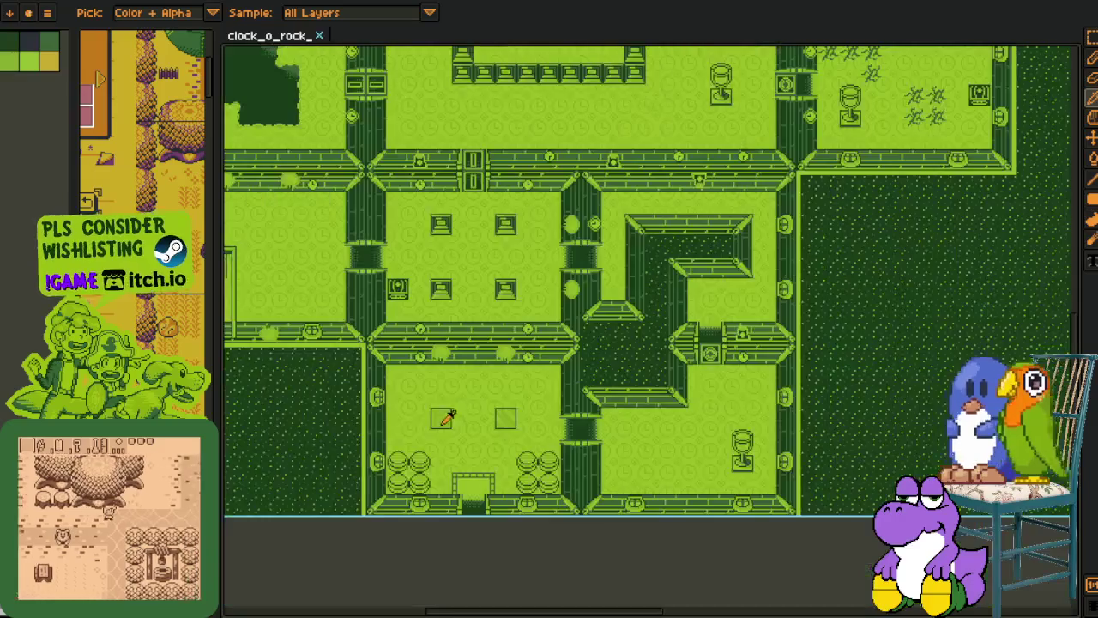
Step: Zoom in on the grass tufts in the four-goblet room
left_click_drag(401, 432, 439, 418)
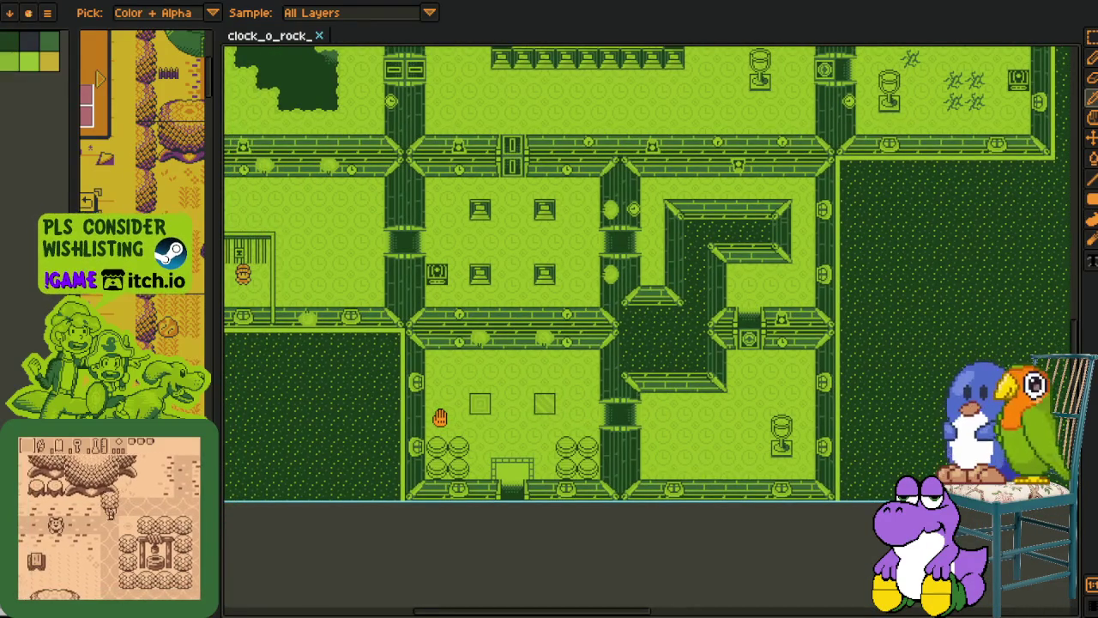
left_click_drag(439, 418, 527, 519)
scroll(527, 519, "up", 3)
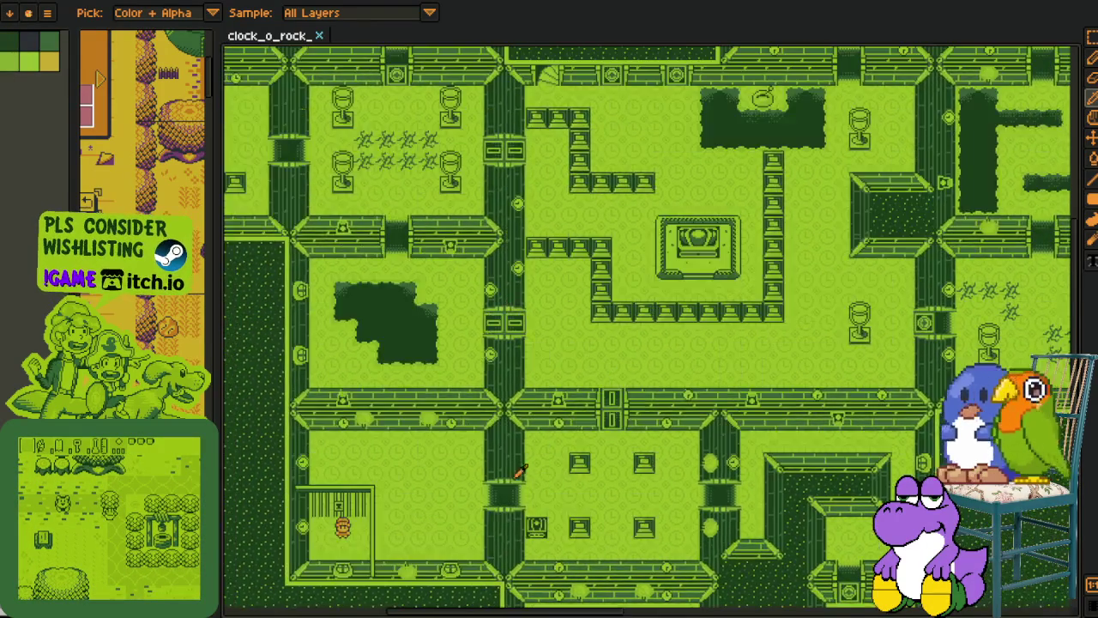
scroll(515, 481, "up", 3)
scroll(489, 387, "up", 2)
scroll(486, 375, "up", 1)
left_click_drag(486, 375, 527, 399)
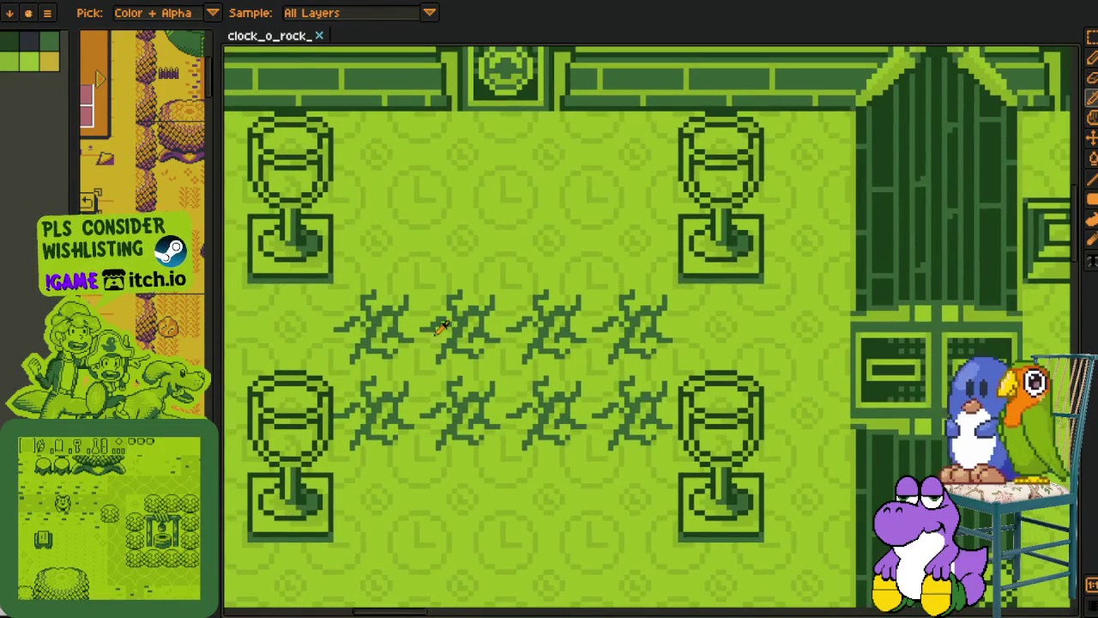
Step: Marquee-select the first upper grass tuft
key("m")
left_click_drag(335, 292, 429, 373)
left_click_drag(330, 281, 423, 373)
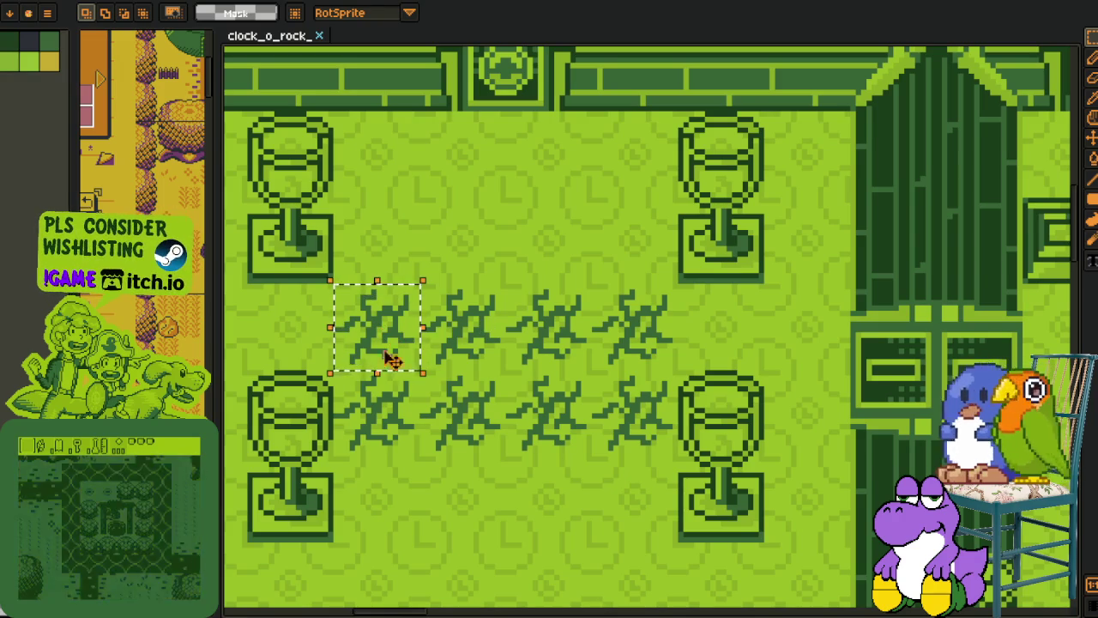
left_click_drag(524, 308, 584, 316)
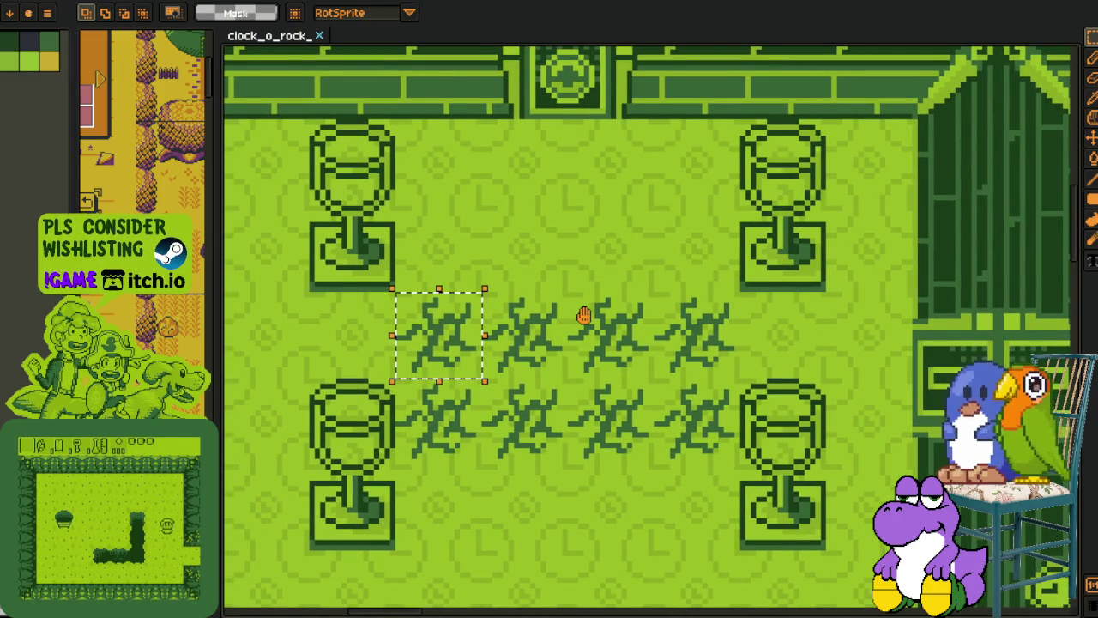
scroll(581, 326, "down", 2)
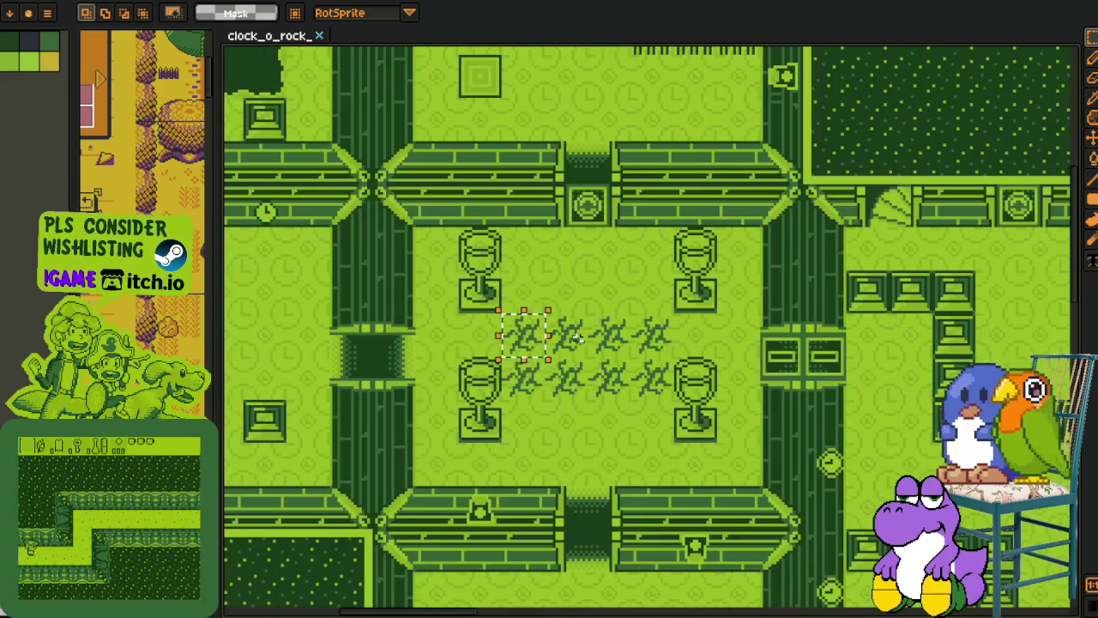
scroll(581, 339, "down", 2)
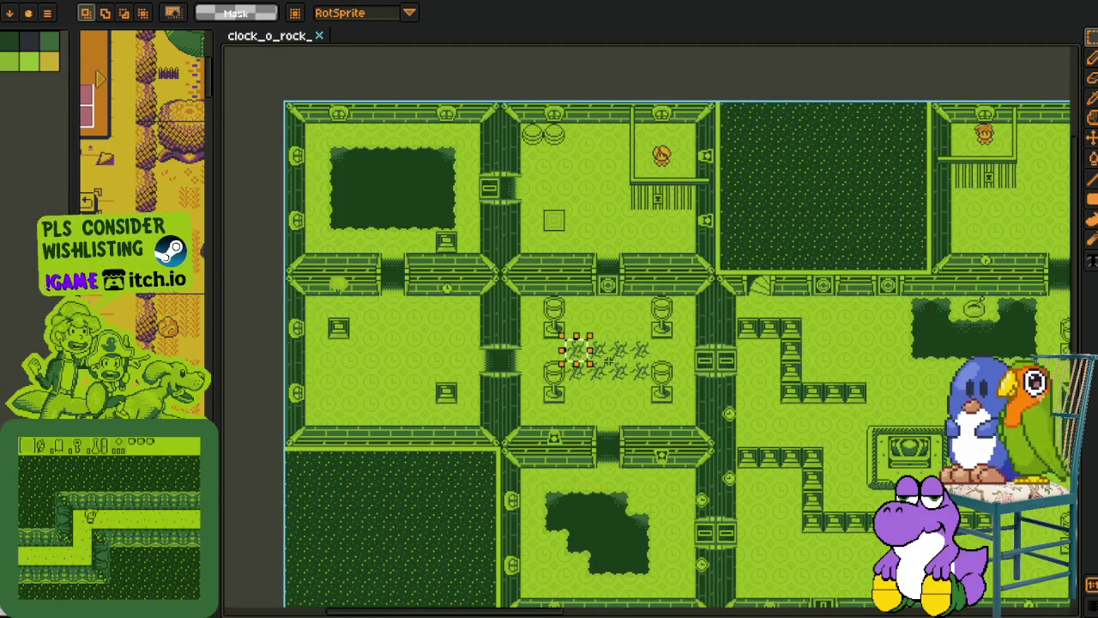
scroll(607, 360, "up", 3)
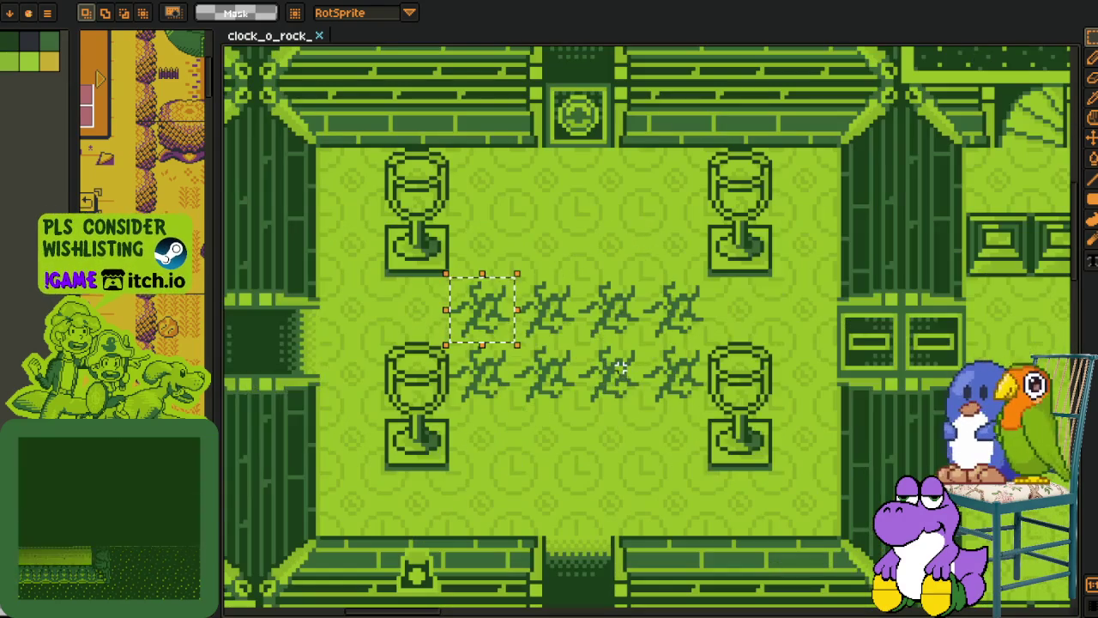
scroll(627, 459, "right", 3)
scroll(626, 459, "up", 1)
Step: Select the lower-right goblet area, then pan back to the goblet room
left_click_drag(551, 300, 626, 459)
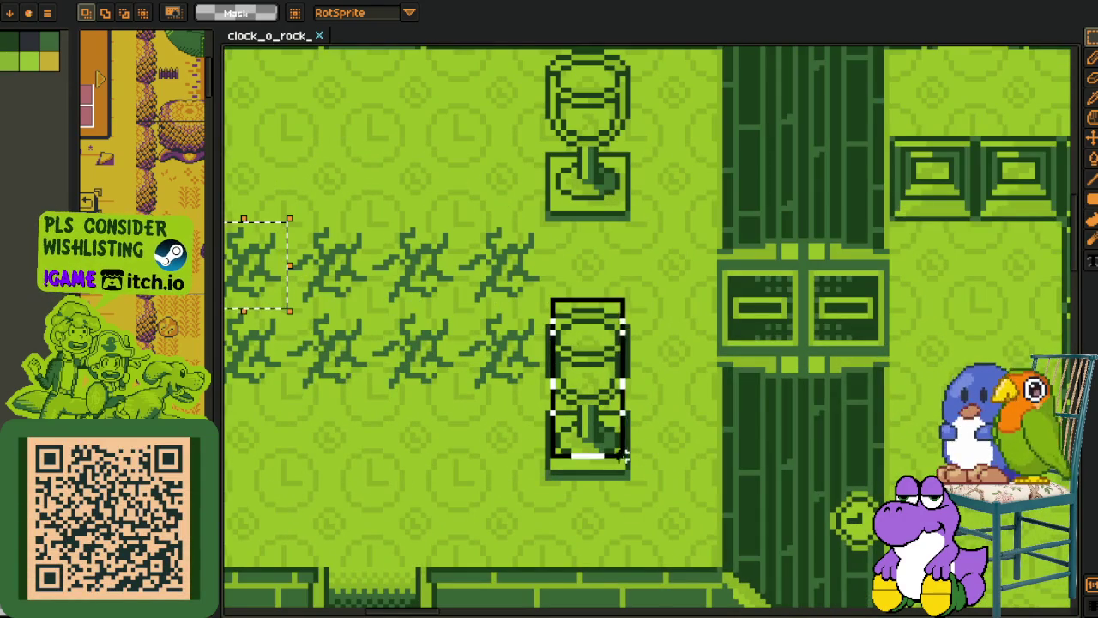
scroll(606, 360, "down", 4)
scroll(689, 352, "up", 1)
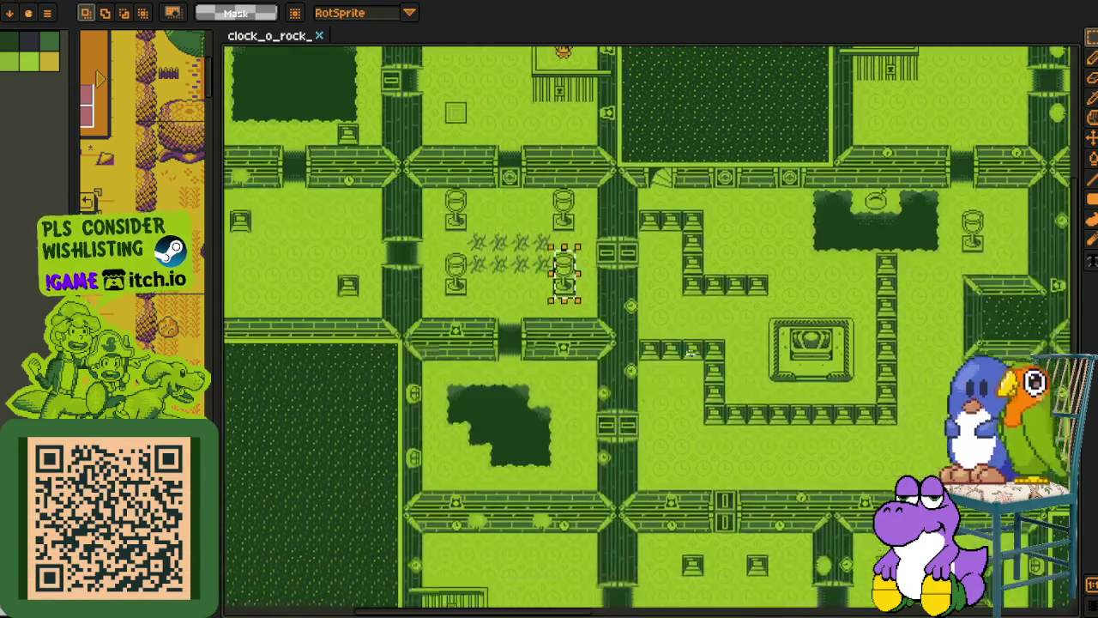
scroll(689, 352, "down", 3)
scroll(494, 354, "up", 3)
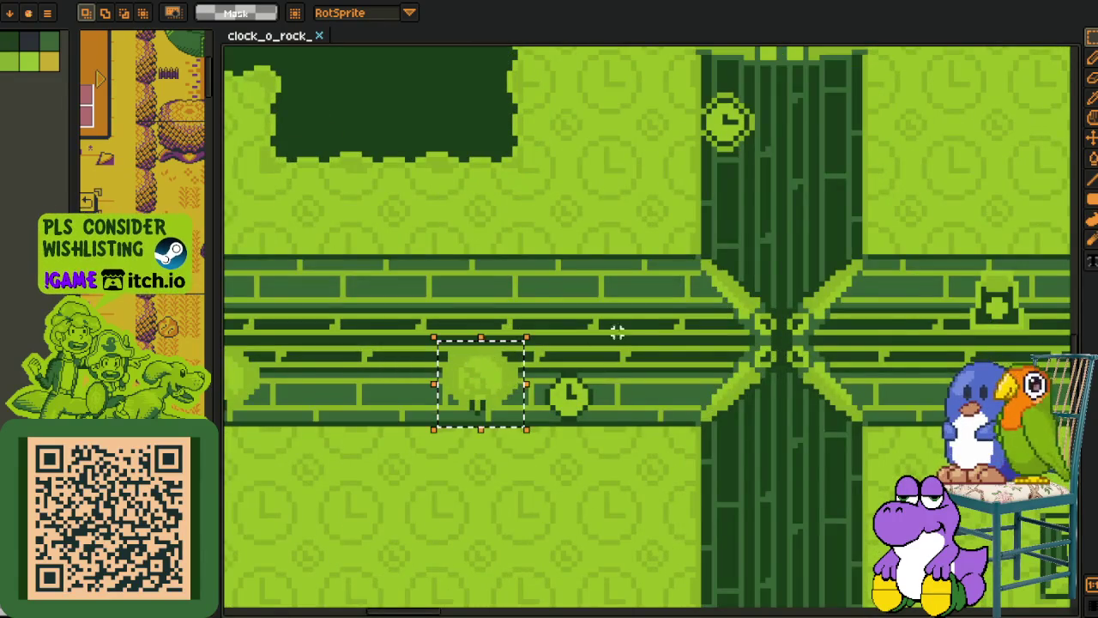
scroll(559, 294, "down", 3)
scroll(551, 314, "up", 1)
left_click_drag(566, 442, 567, 549)
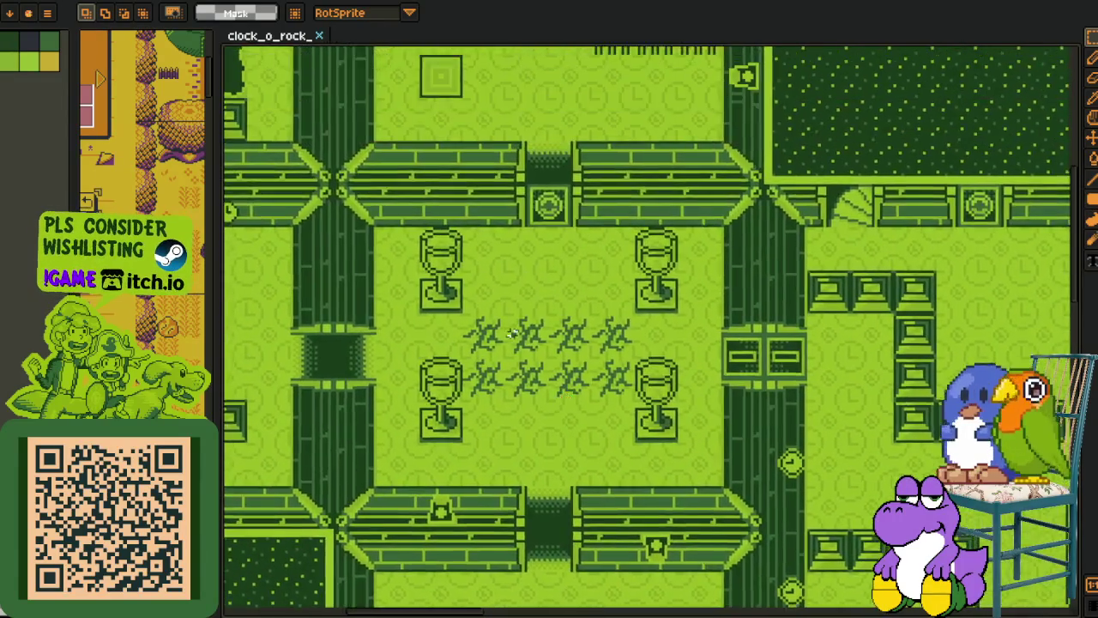
scroll(452, 343, "up", 2)
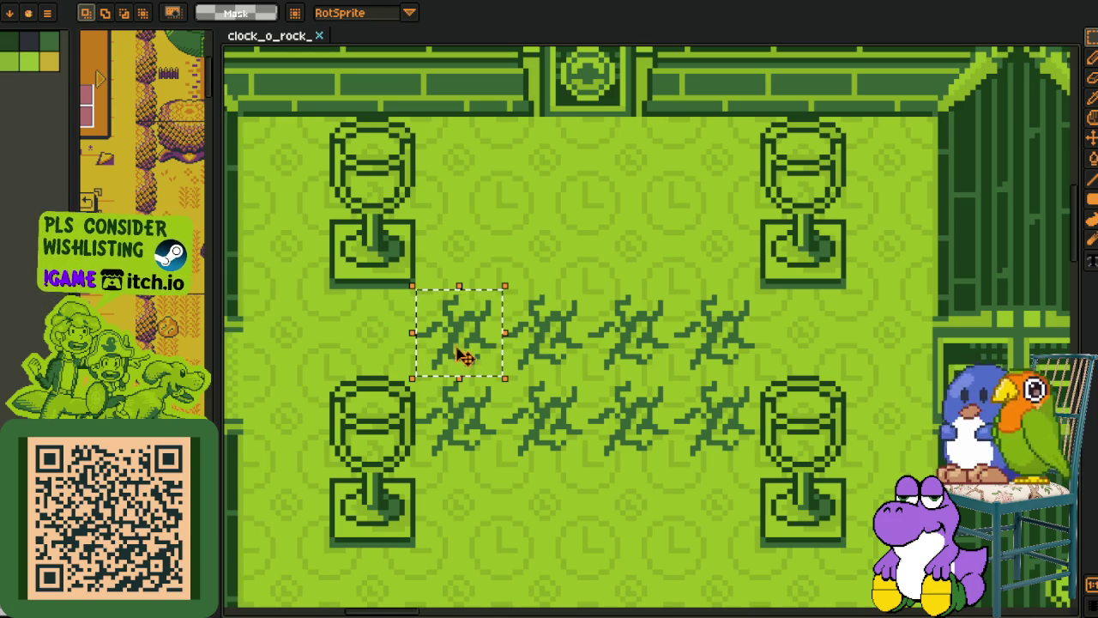
Step: Move the first grass tuft down one pixel and commit it
left_click(485, 355)
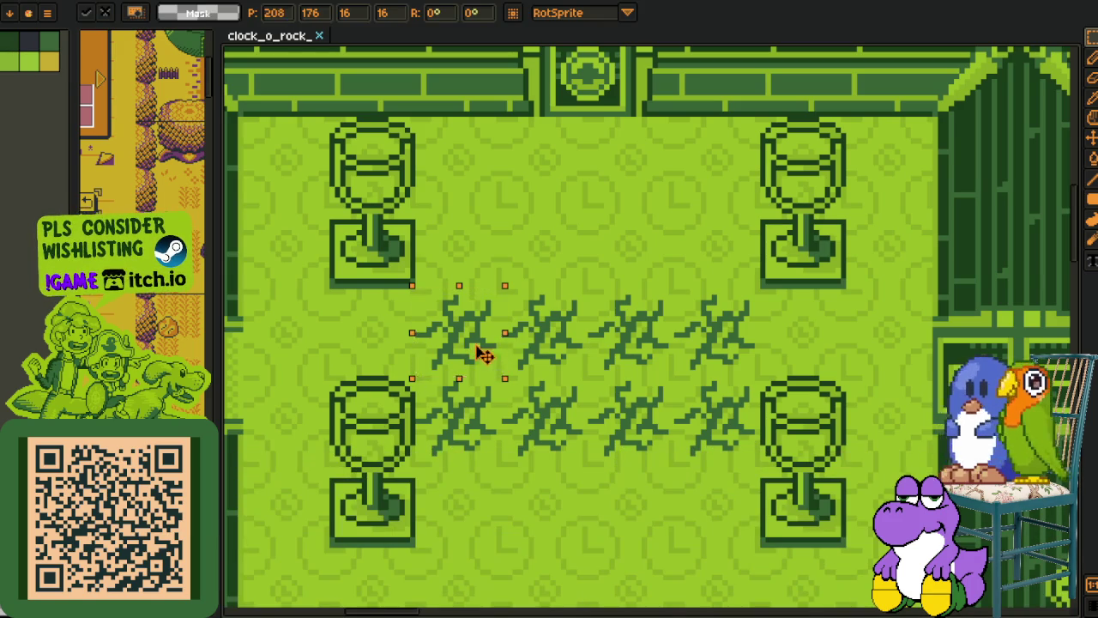
left_click_drag(485, 354, 486, 362)
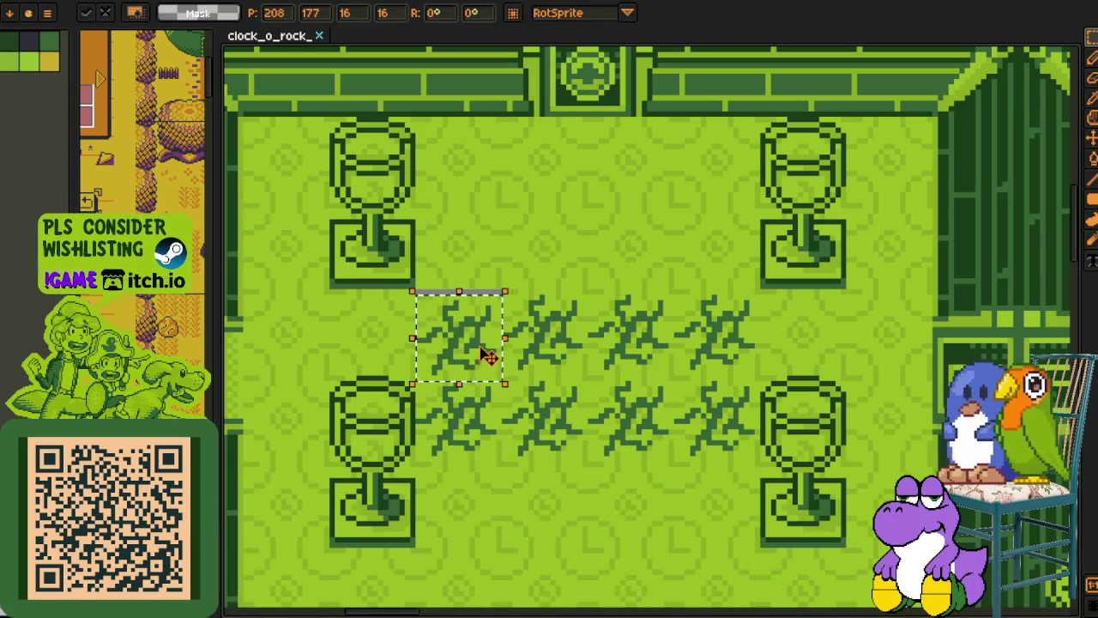
left_click(515, 319)
scroll(530, 323, "down", 1)
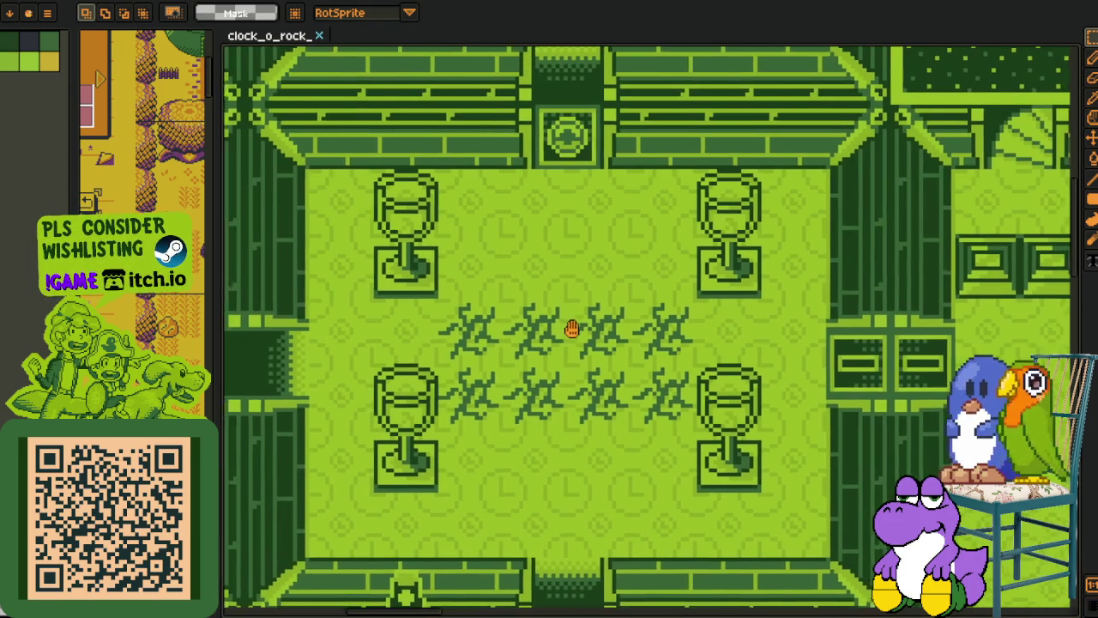
left_click_drag(578, 327, 558, 333)
scroll(559, 333, "up", 2)
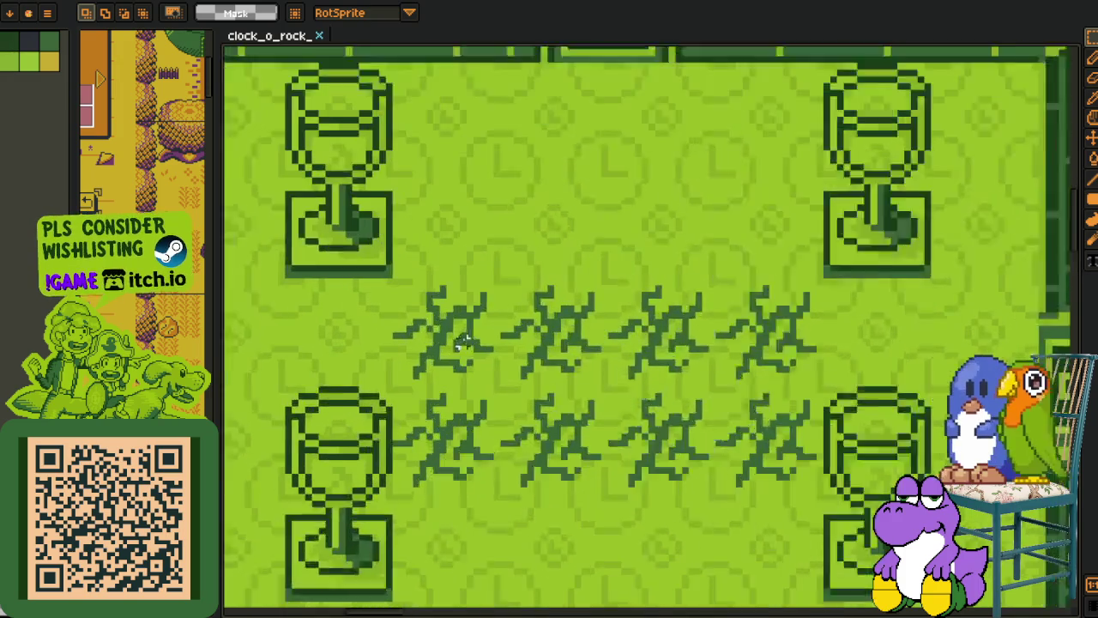
scroll(515, 344, "up", 1)
Step: Reselect the grass tuft, shift it right one pixel, and commit it
key("ctrl+shift+d")
left_click_drag(437, 348, 446, 350)
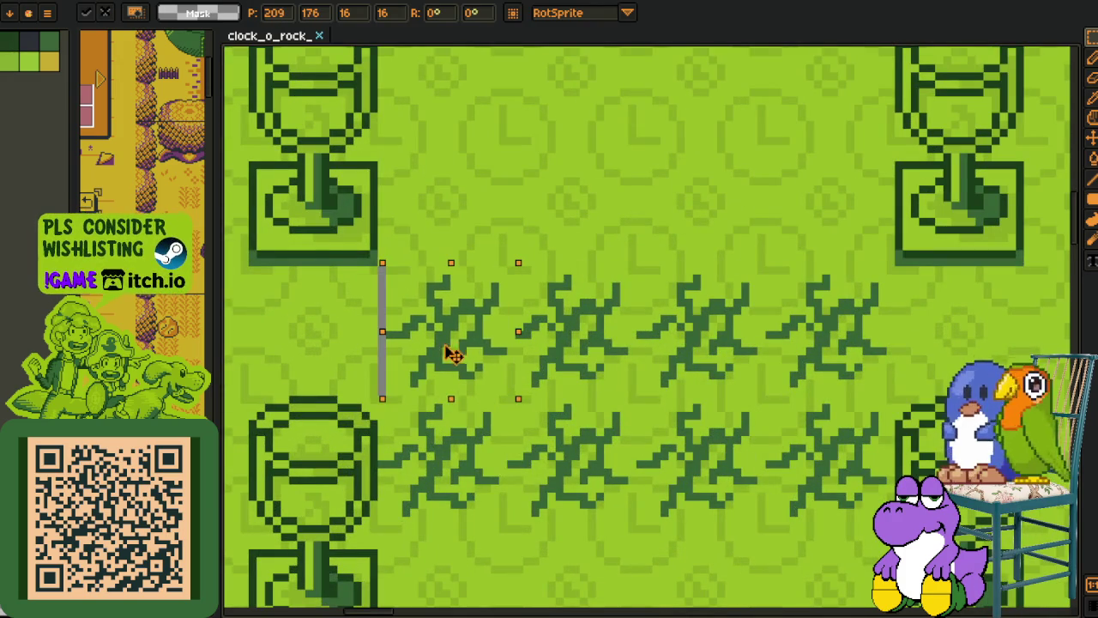
left_click(573, 319)
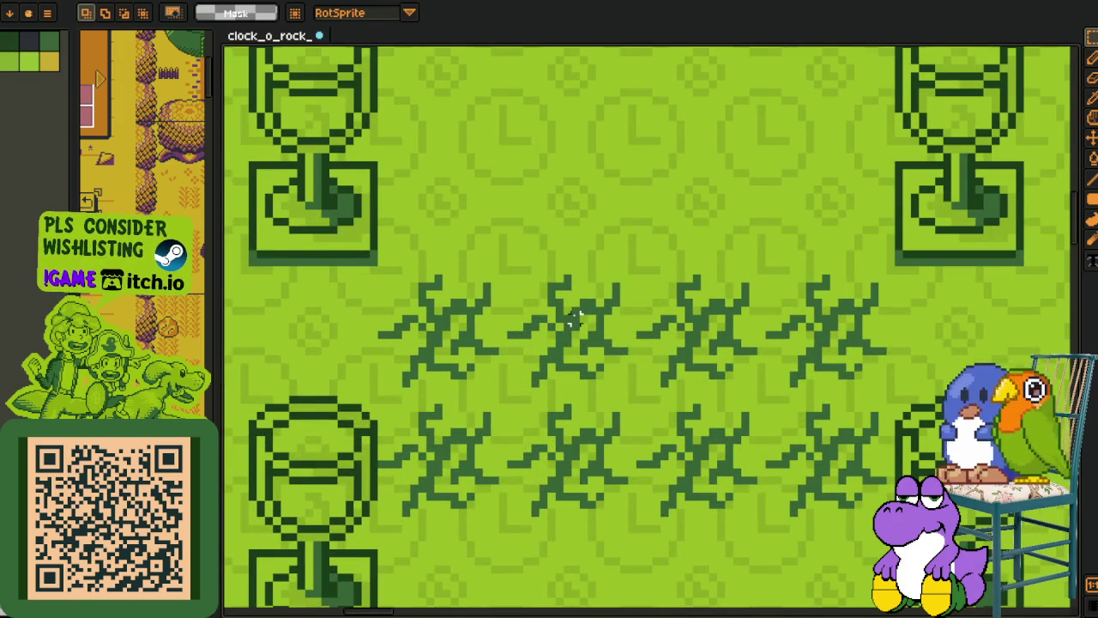
scroll(573, 320, "down", 2)
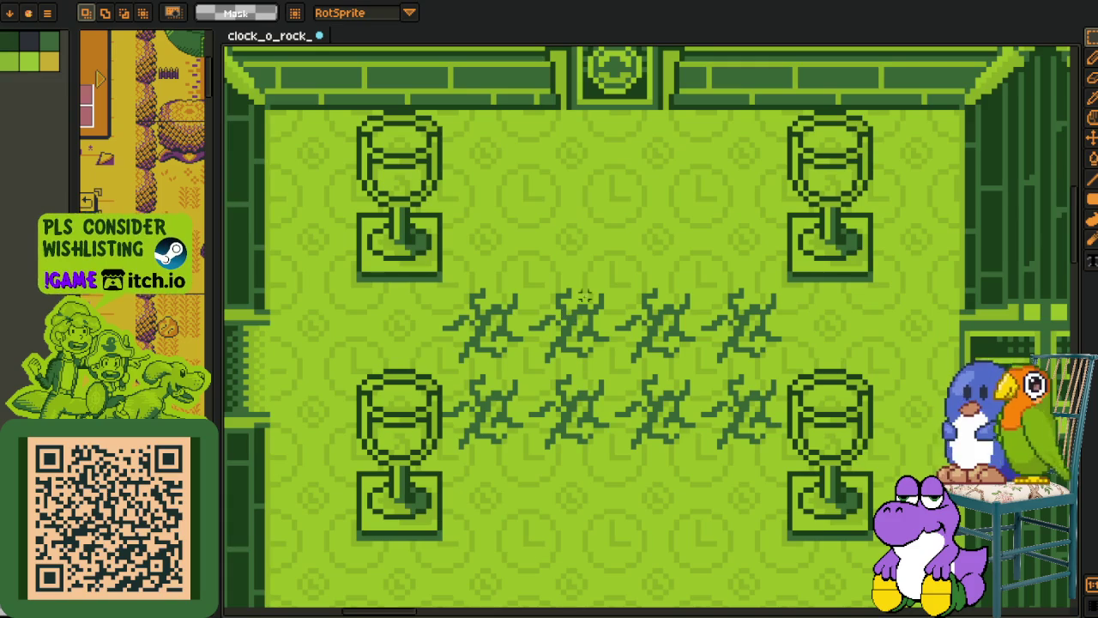
scroll(634, 307, "down", 3)
left_click_drag(700, 326, 701, 357)
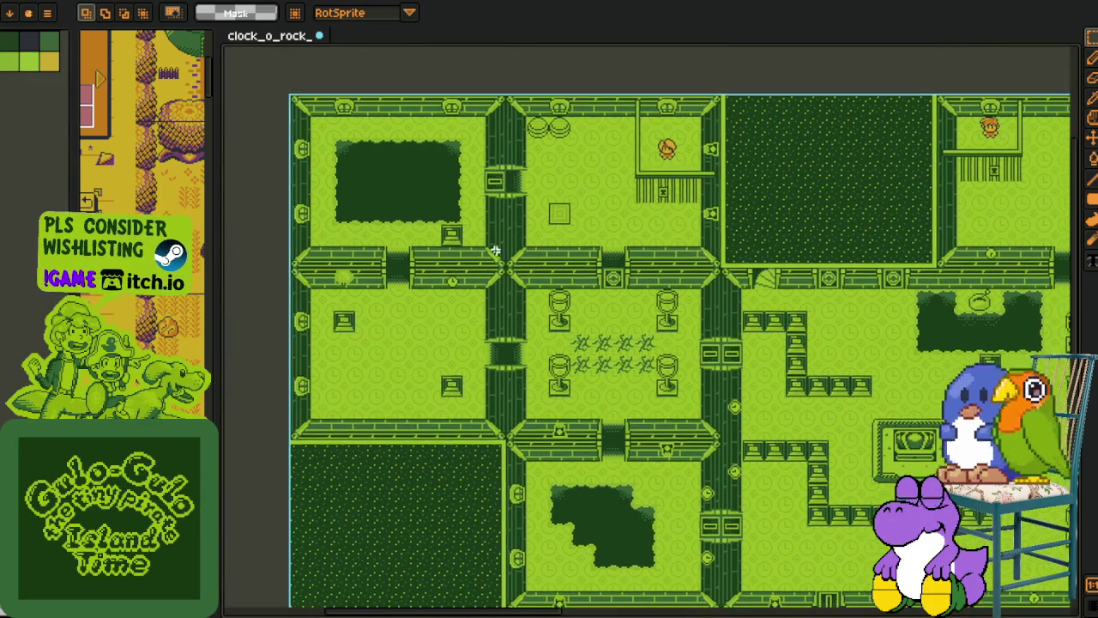
Step: Move the small square tile beside the dark pit into place and commit it
scroll(503, 240, "up", 4)
left_click(351, 213)
mouse_move(351, 214)
left_mouse_down()
mouse_move(471, 314)
mouse_move(393, 319)
mouse_move(483, 320)
mouse_move(459, 315)
left_mouse_up()
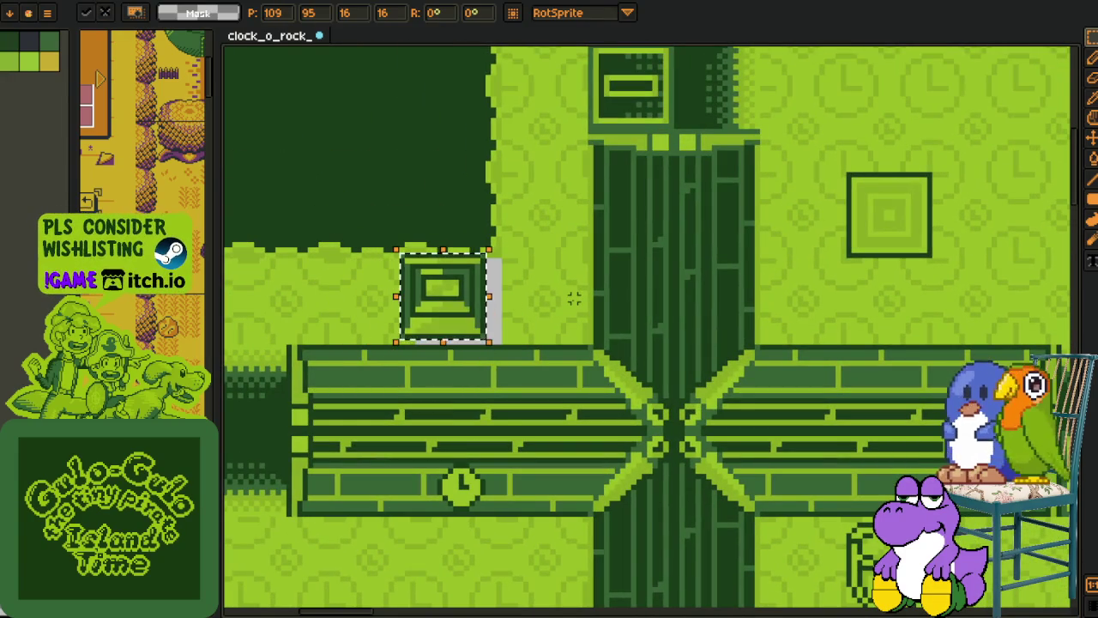
key("Return")
Step: Pan around the whole map up toward the large dotted room
scroll(459, 315, "down", 5)
left_click_drag(708, 331, 568, 263)
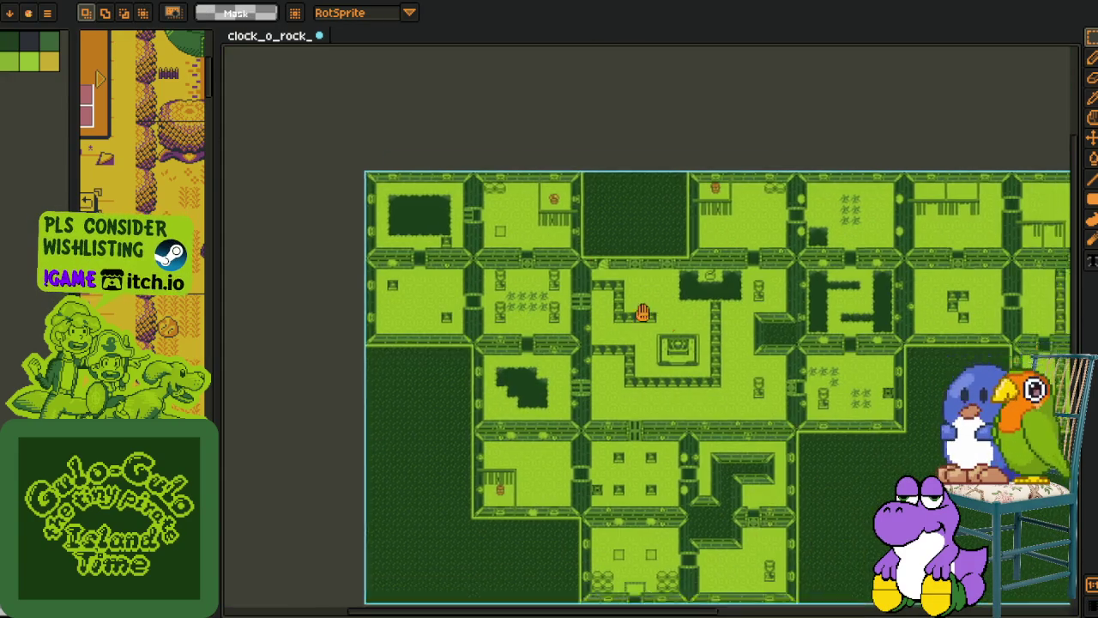
scroll(488, 389, "up", 3)
left_click_drag(633, 407, 583, 338)
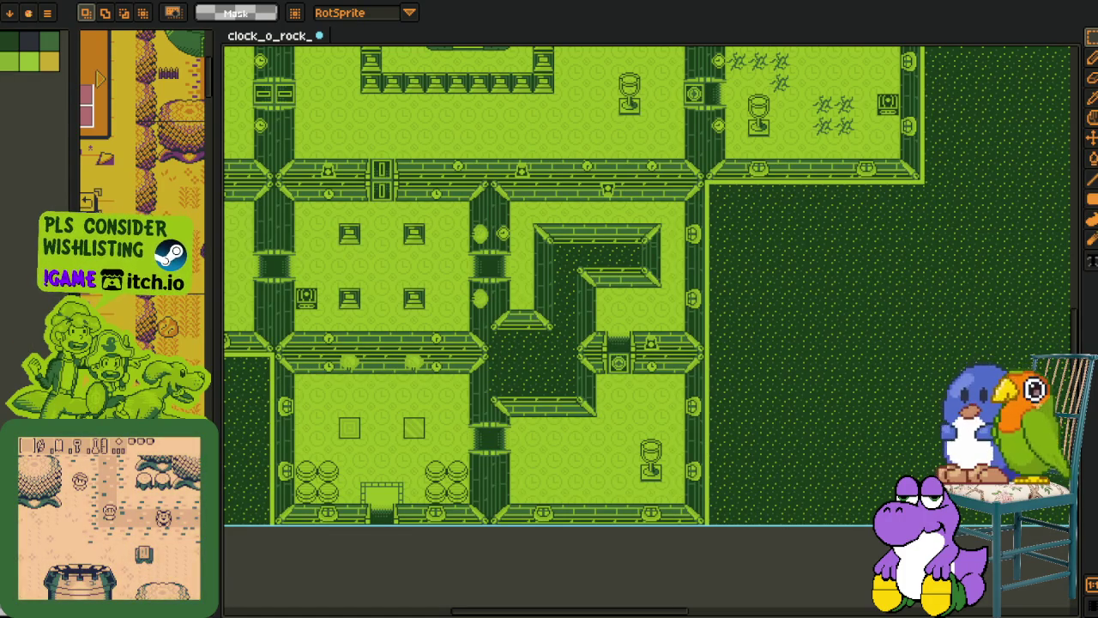
left_click_drag(258, 172, 486, 421)
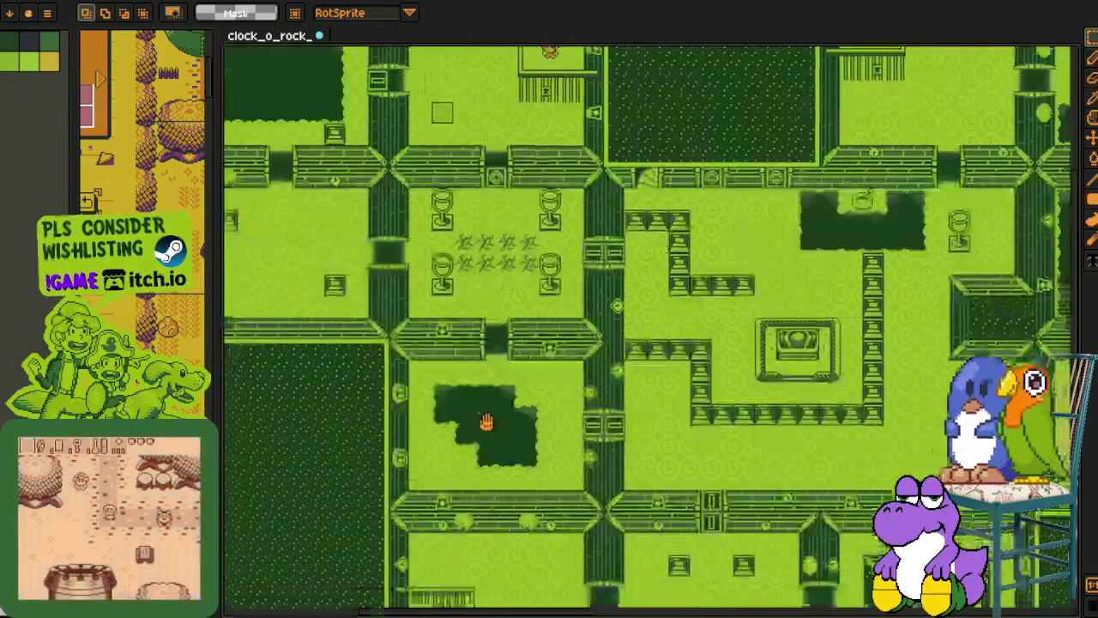
scroll(487, 422, "up", 3)
scroll(486, 421, "down", 3)
mouse_move(668, 367)
left_mouse_down()
mouse_move(356, 282)
mouse_move(589, 356)
mouse_move(449, 343)
mouse_move(569, 368)
mouse_move(502, 491)
mouse_move(532, 400)
mouse_move(540, 443)
mouse_move(523, 437)
mouse_move(481, 321)
left_mouse_up()
left_click_drag(463, 524, 461, 443)
mouse_move(395, 610)
left_mouse_down()
mouse_move(411, 422)
mouse_move(335, 364)
left_mouse_up()
scroll(335, 364, "up", 4)
Step: Inspect the round wall tile and a floor tile on the canvas
left_click(382, 253)
left_click(395, 254)
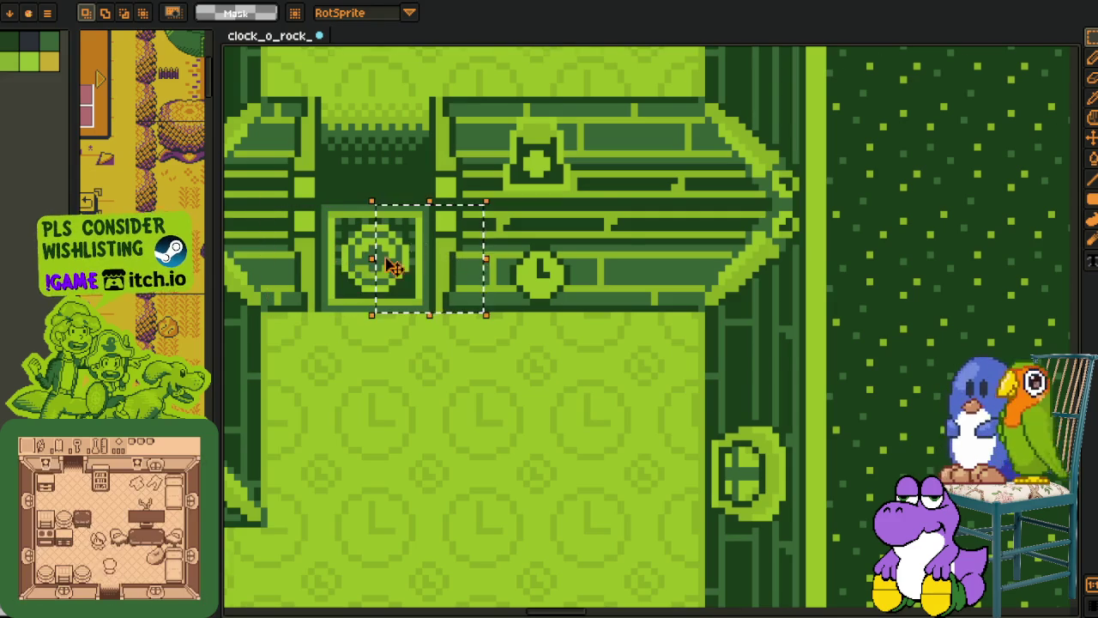
scroll(363, 276, "down", 3)
scroll(537, 346, "up", 2)
scroll(481, 361, "down", 2)
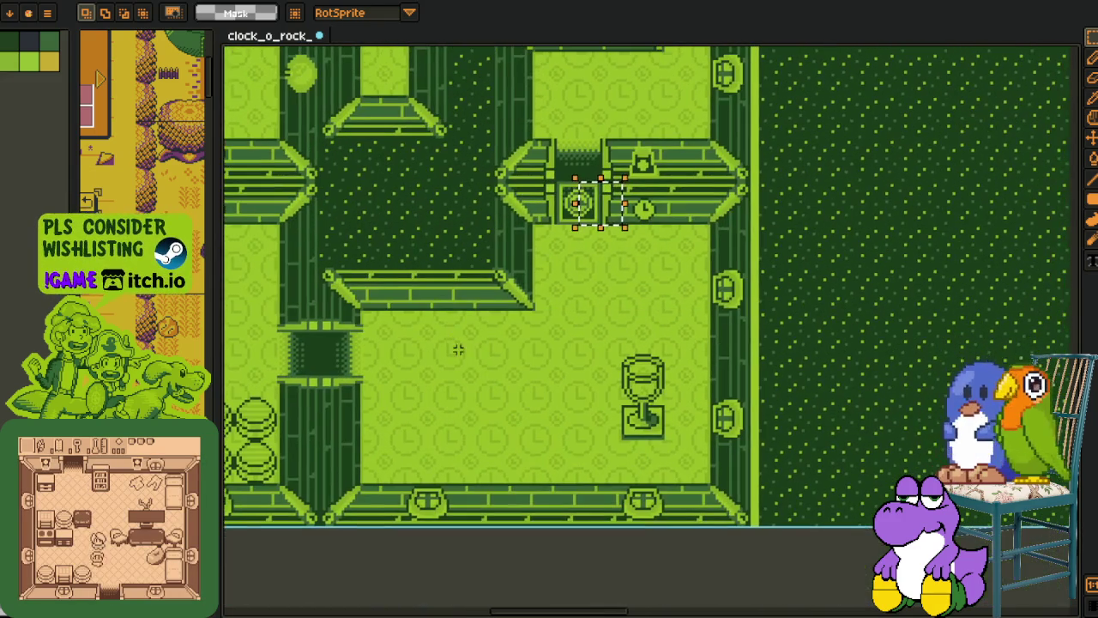
left_click(453, 354)
Step: Check several room floor tiles and the wall tile beside the clock, then return to Godot
left_click_drag(486, 370, 575, 330)
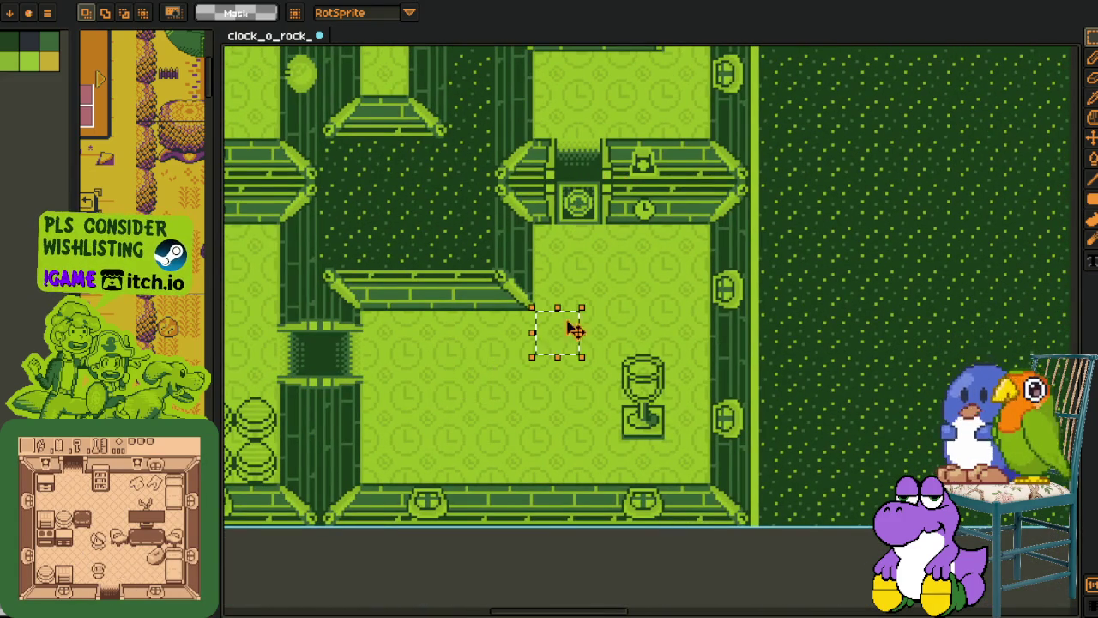
scroll(529, 339, "up", 2)
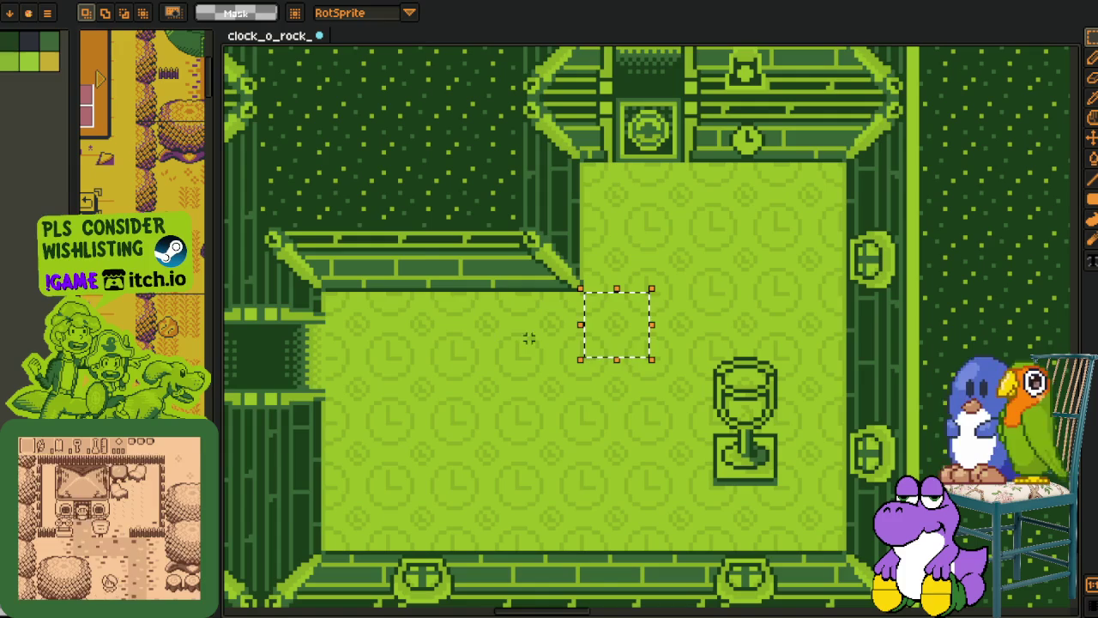
left_click_drag(525, 336, 508, 351)
left_click(504, 364)
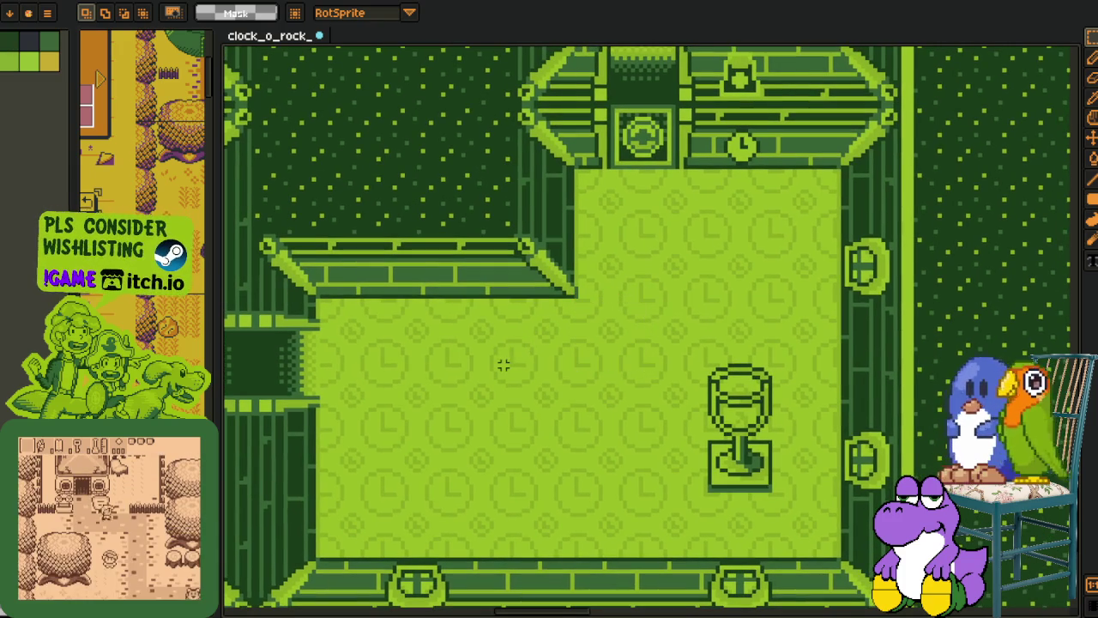
left_click(580, 344)
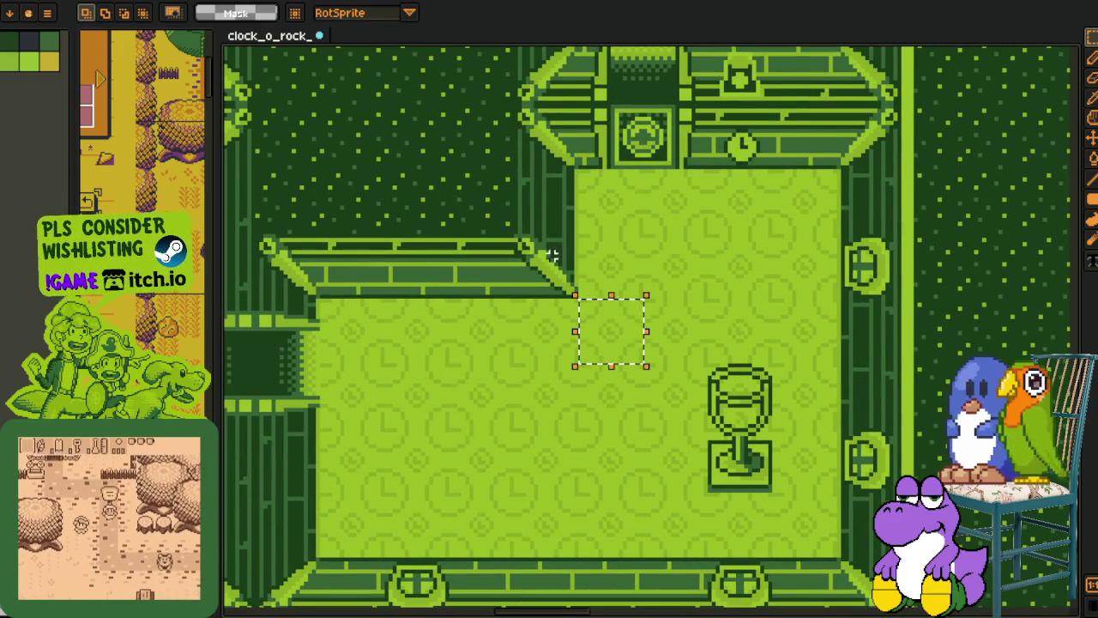
left_click(678, 137)
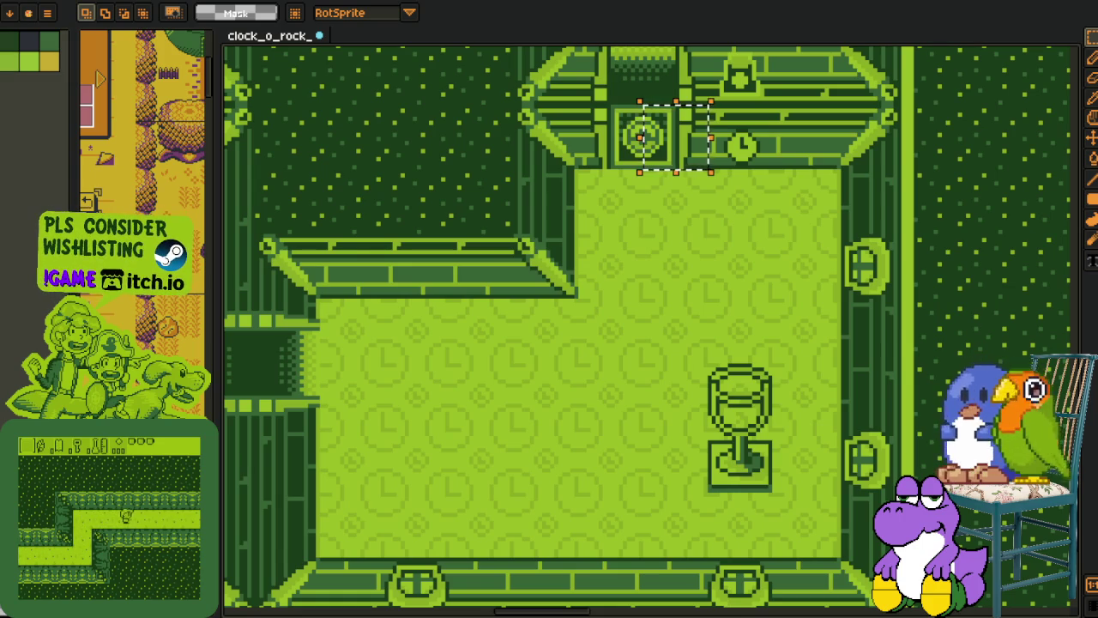
key("alt+Tab")
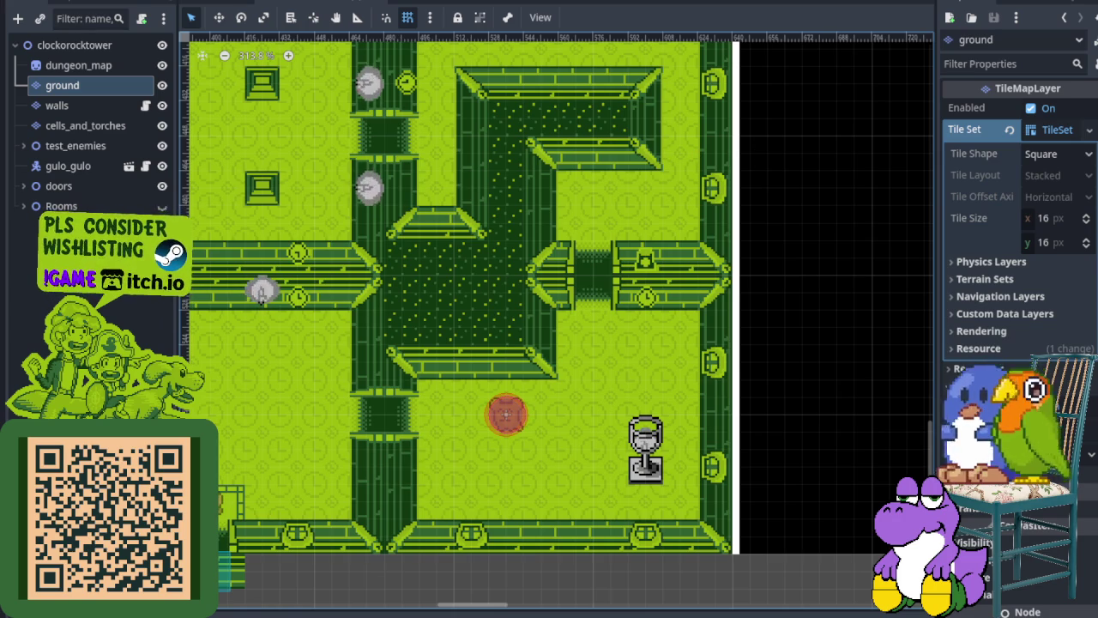
Step: Save the scene, walk the player up and right toward the bear enemy, then stop the game
key("ctrl+s")
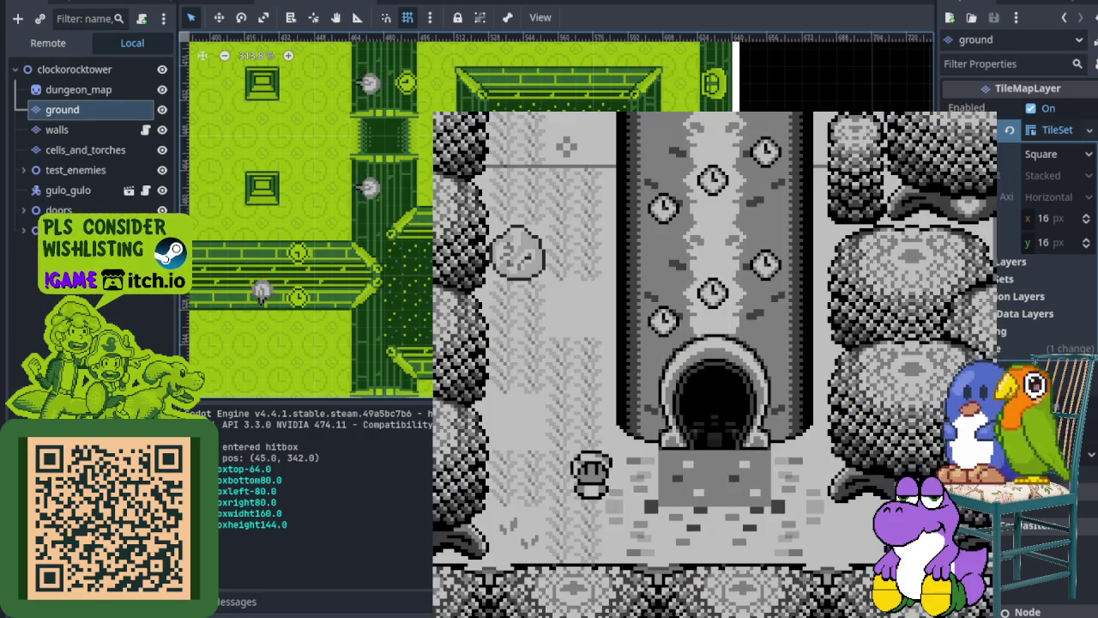
key("Up")
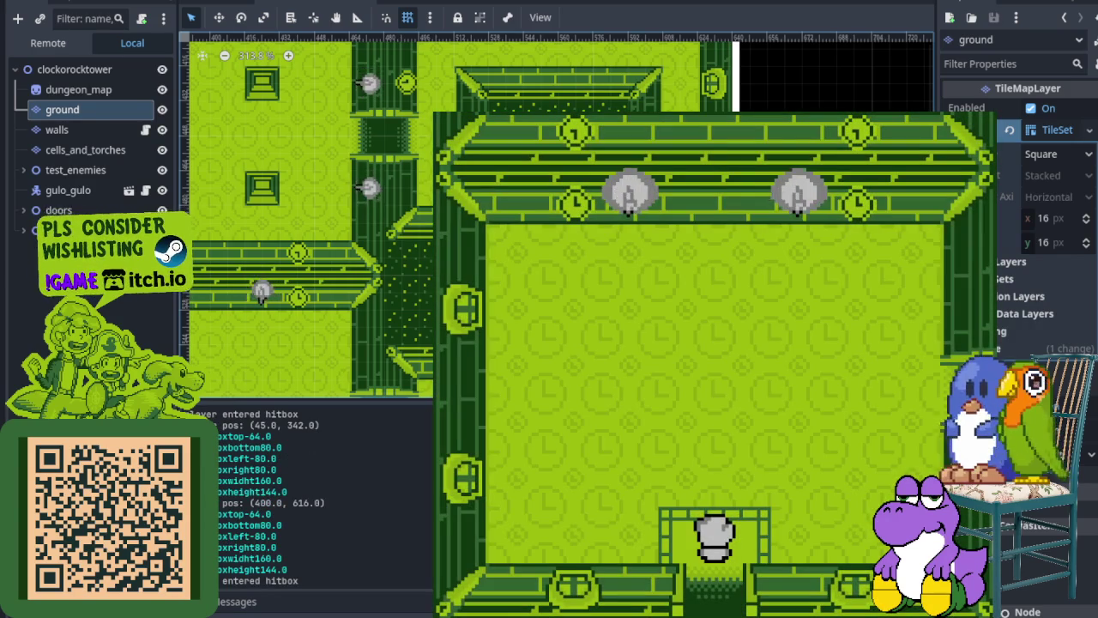
key("Up")
key("Right")
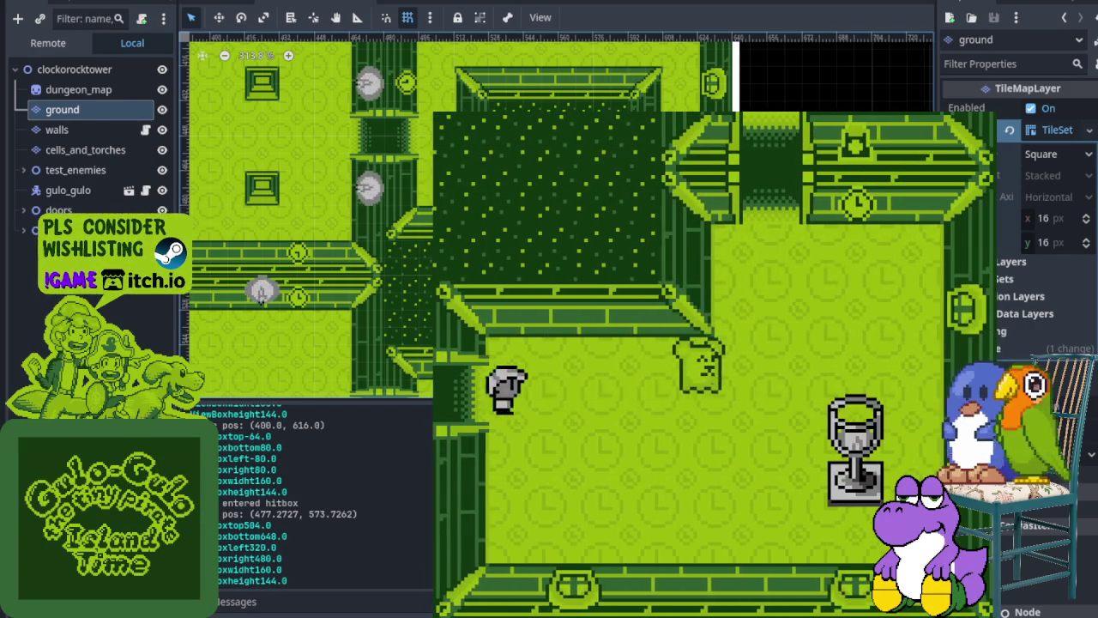
key("Up")
key("Right")
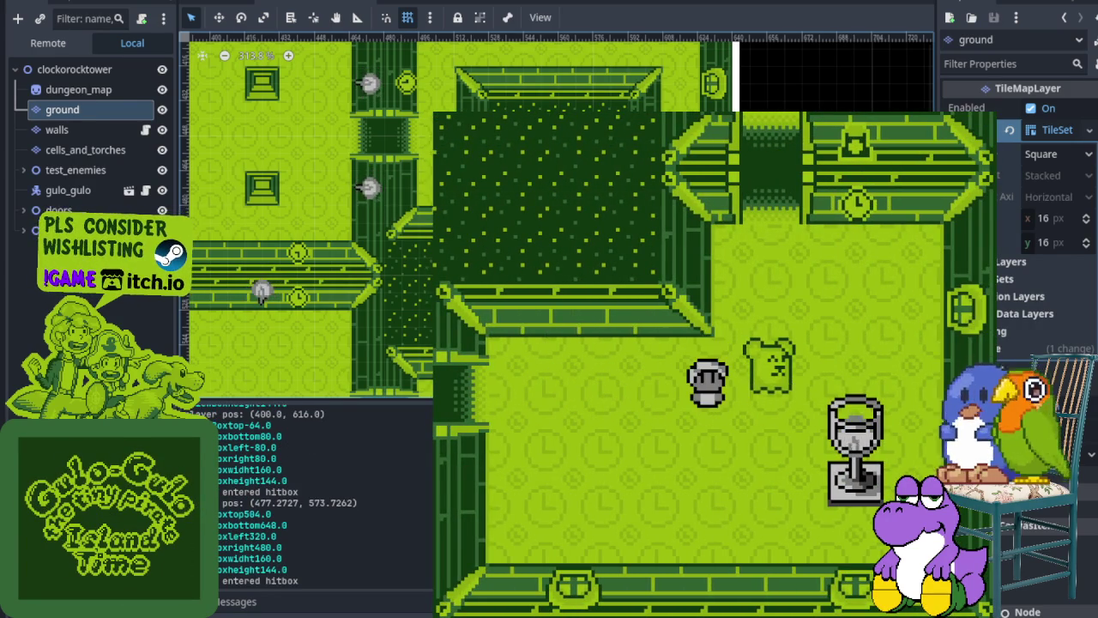
key("Down")
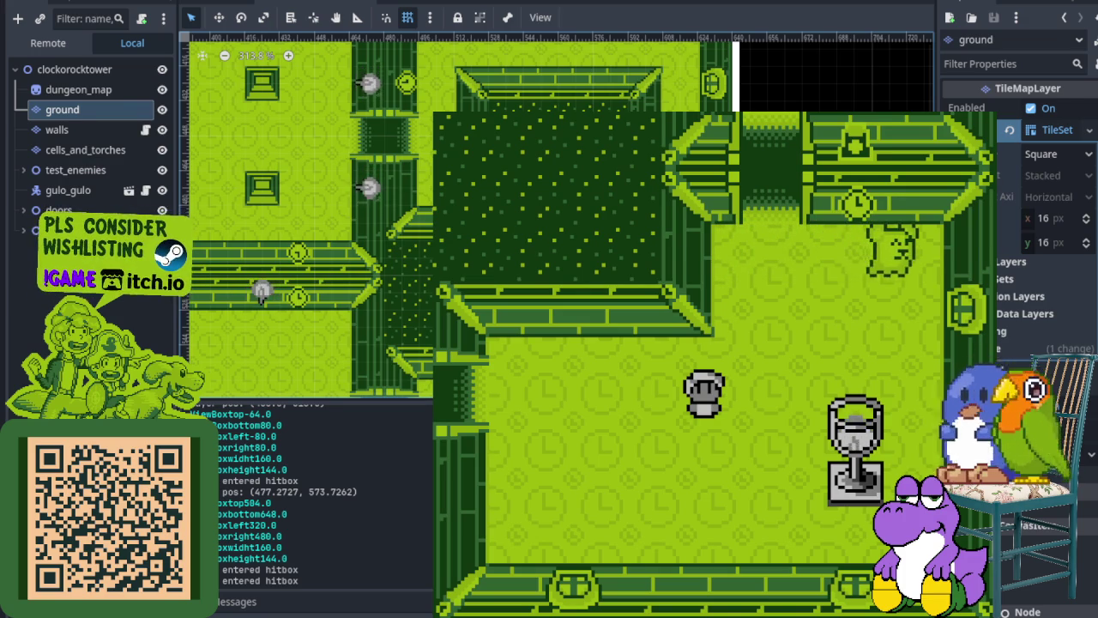
key("F8")
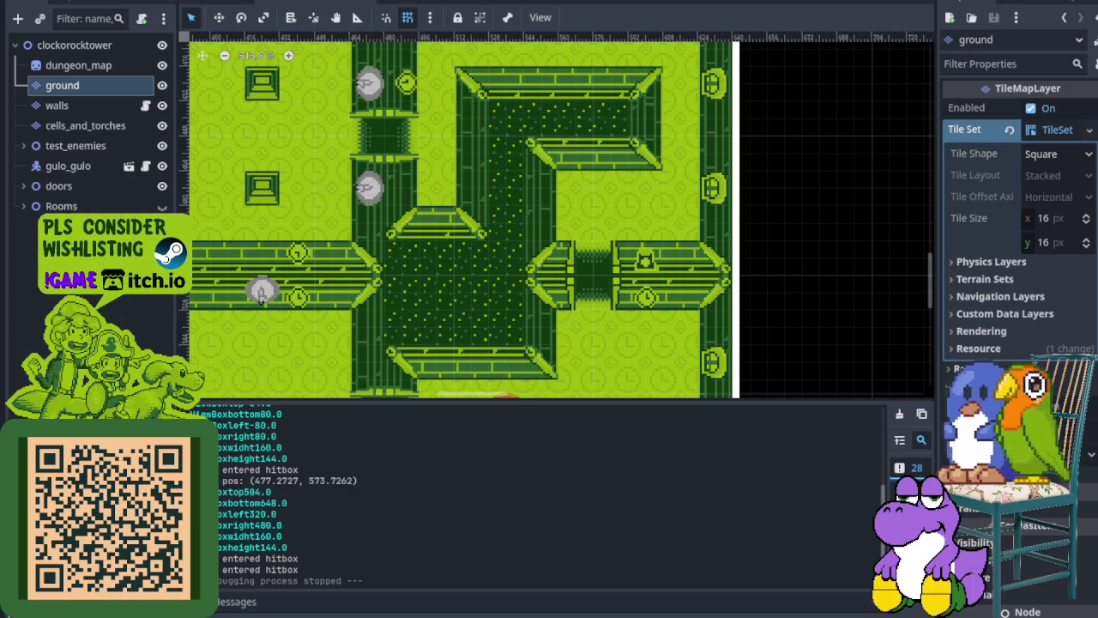
Step: Survey the rooms around the goblet room with the output log hidden
scroll(293, 314, "down", 3)
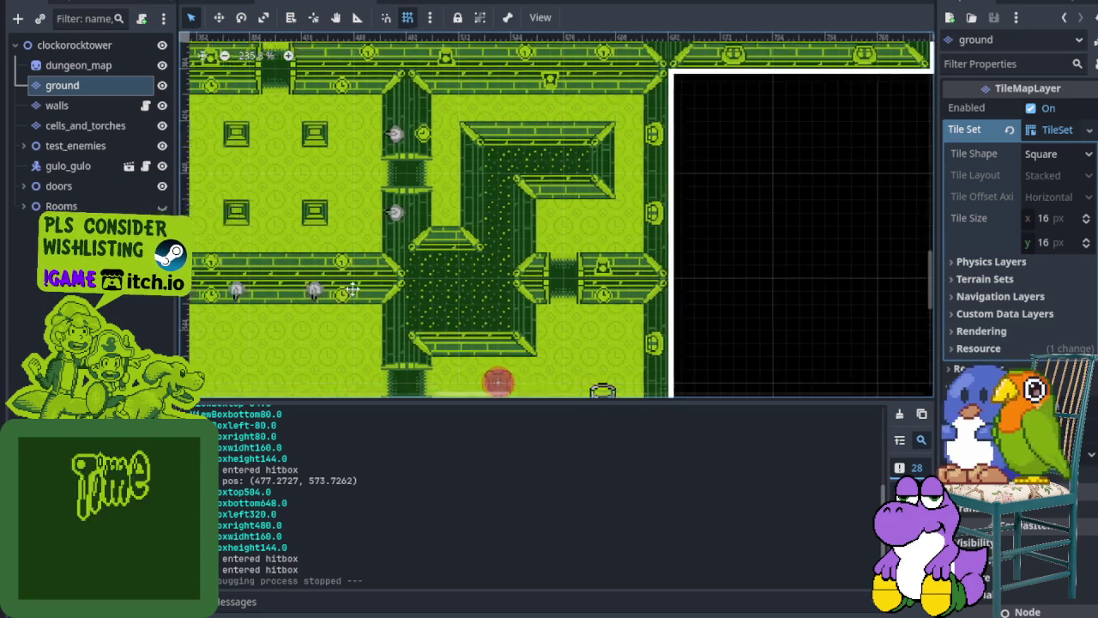
left_click_drag(352, 289, 603, 247)
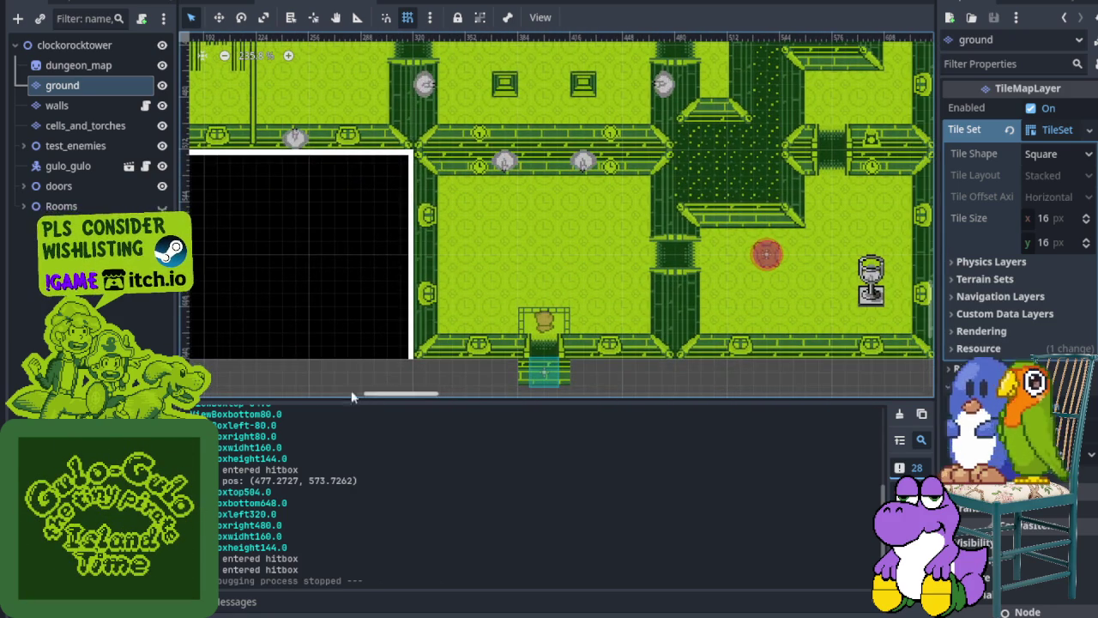
scroll(502, 342, "up", 1)
scroll(503, 342, "up", 1)
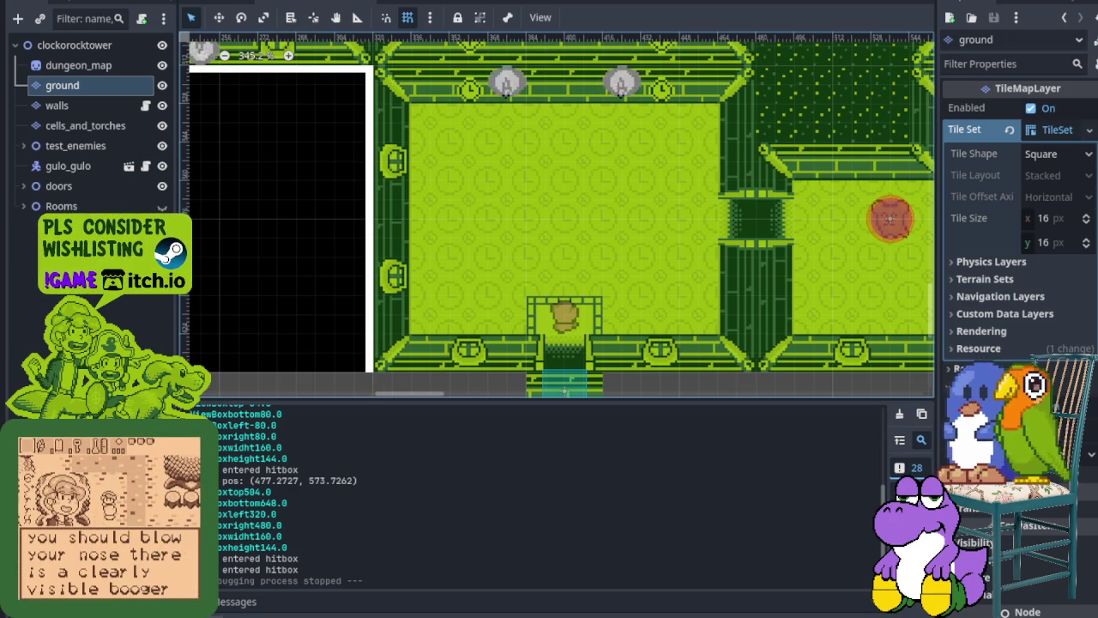
key("ctrl+j")
scroll(577, 310, "down", 5)
scroll(535, 411, "up", 3)
scroll(392, 392, "up", 1)
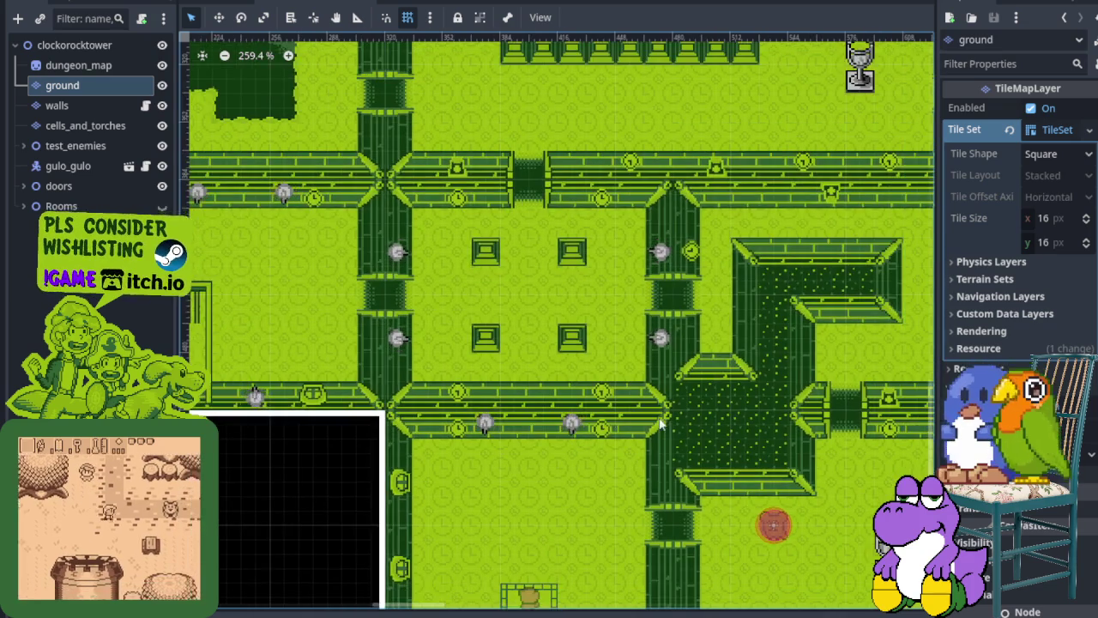
scroll(392, 386, "up", 1)
scroll(709, 346, "down", 3)
mouse_move(709, 346)
left_mouse_down()
mouse_move(521, 464)
mouse_move(449, 397)
mouse_move(556, 361)
left_mouse_up()
scroll(655, 387, "up", 2)
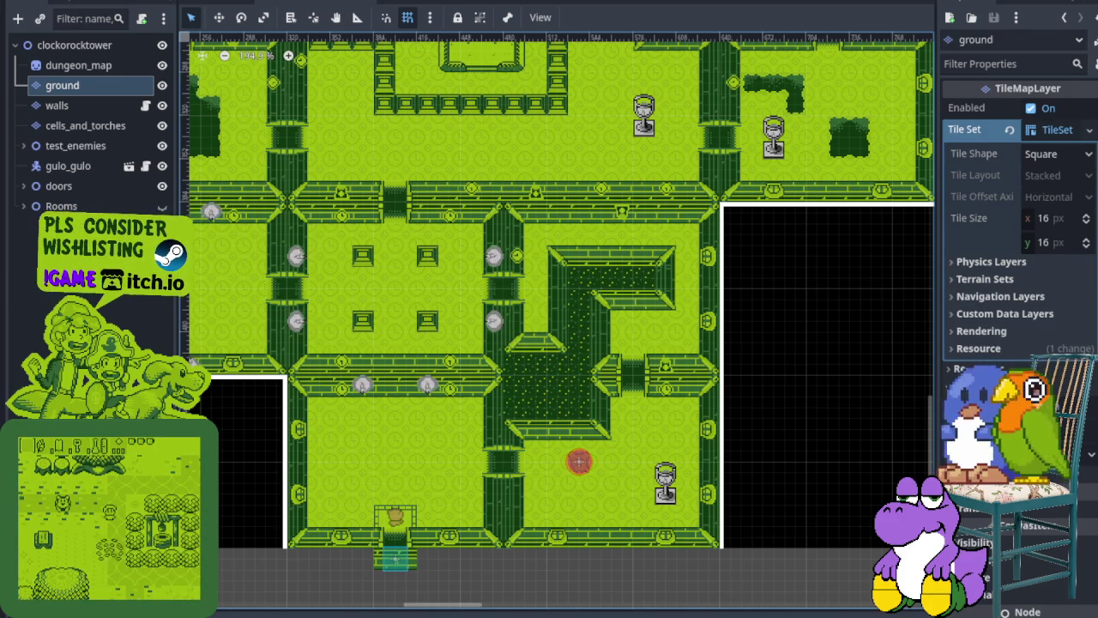
Step: Save the scene, stop the quick test run, and close the output log
key("ctrl+s")
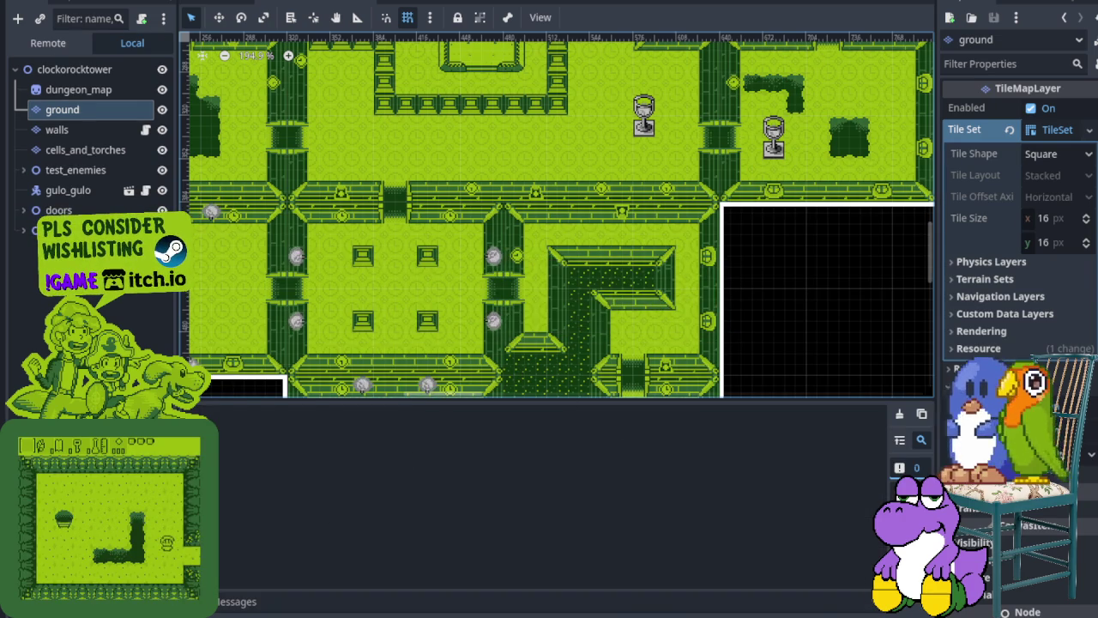
key("F8")
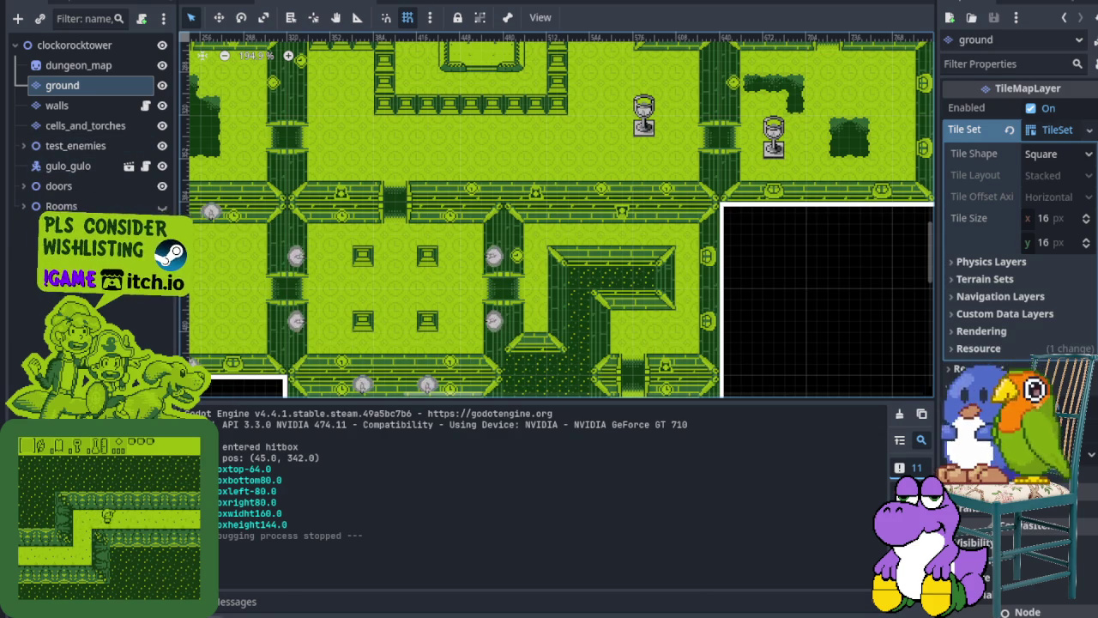
key("ctrl+j")
Step: Instantiate inaklat.tscn under test_enemies and place it inside the goblet room
right_click(90, 152)
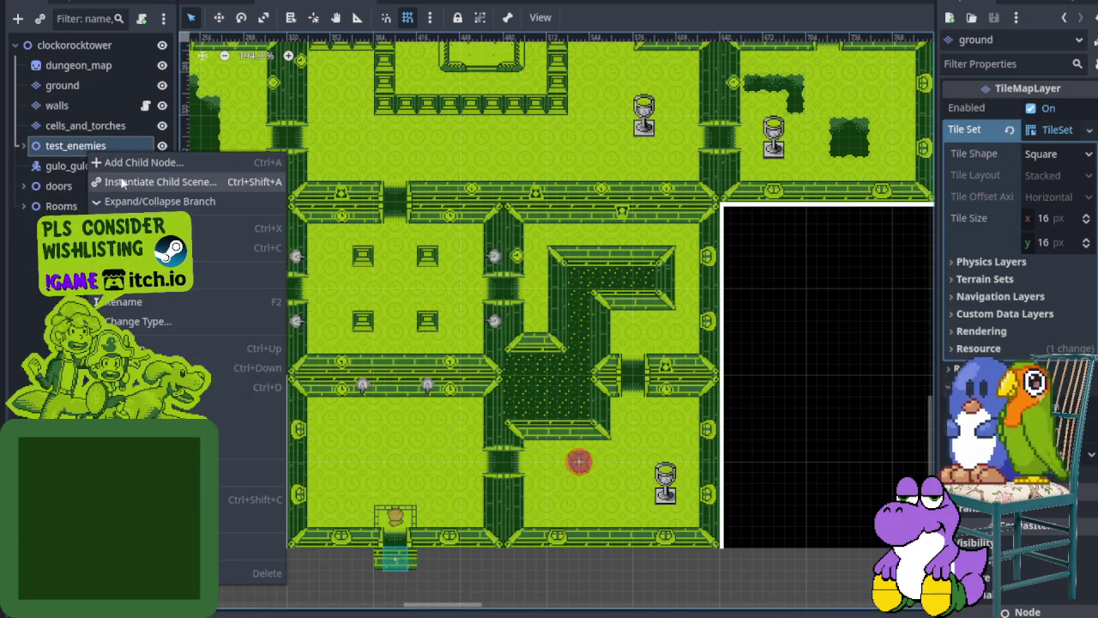
left_click(120, 179)
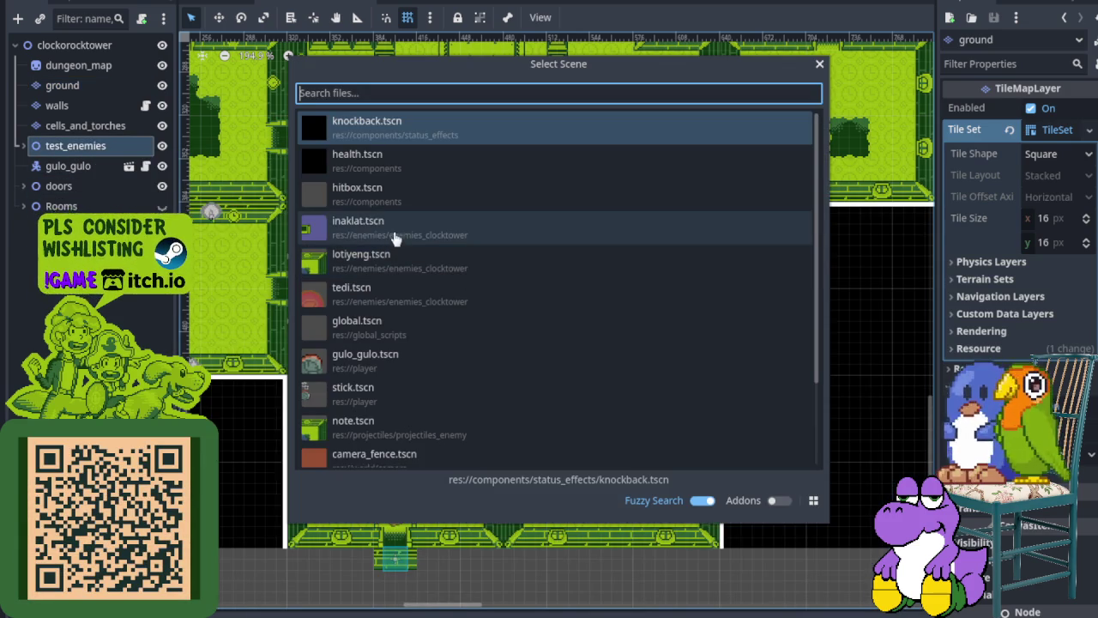
double_click(502, 230)
scroll(592, 454, "down", 5)
scroll(371, 212, "up", 4)
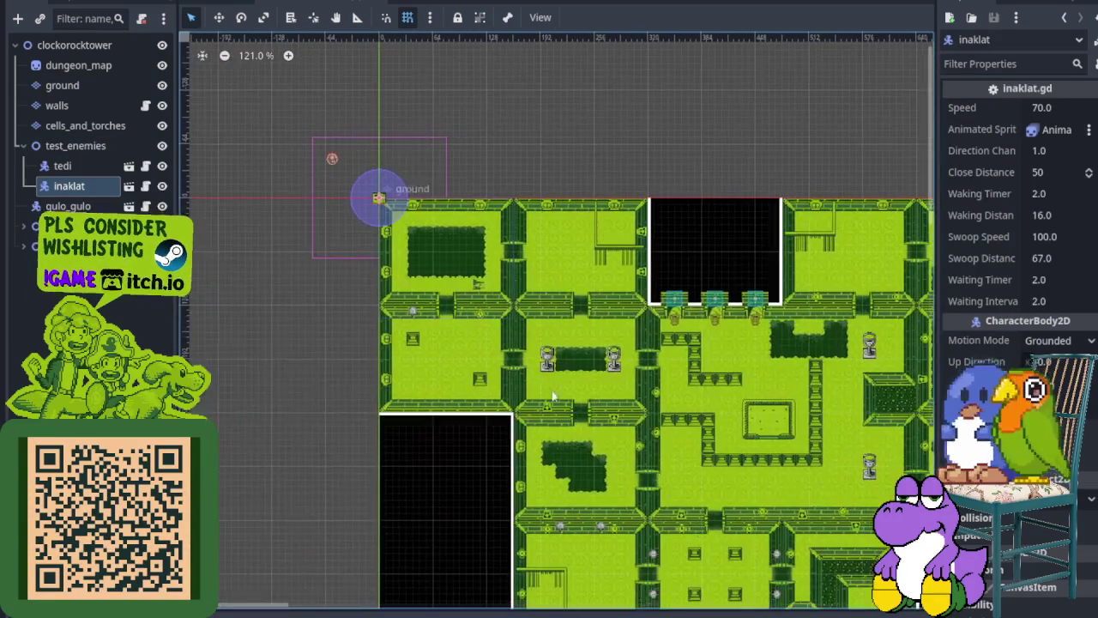
left_click_drag(370, 212, 290, 184)
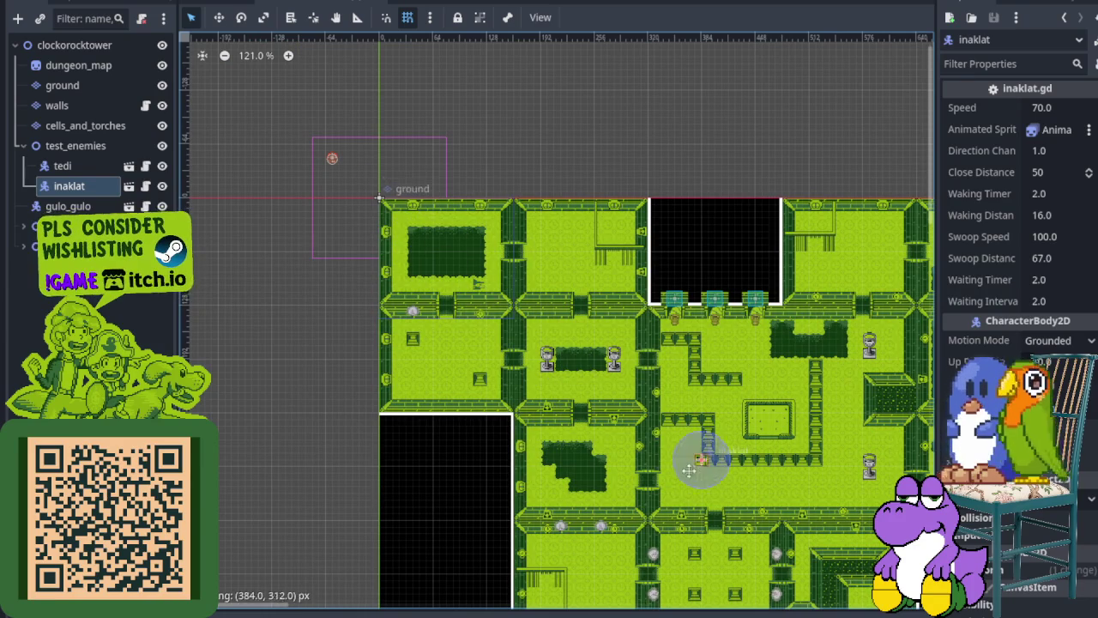
scroll(405, 337, "up", 2)
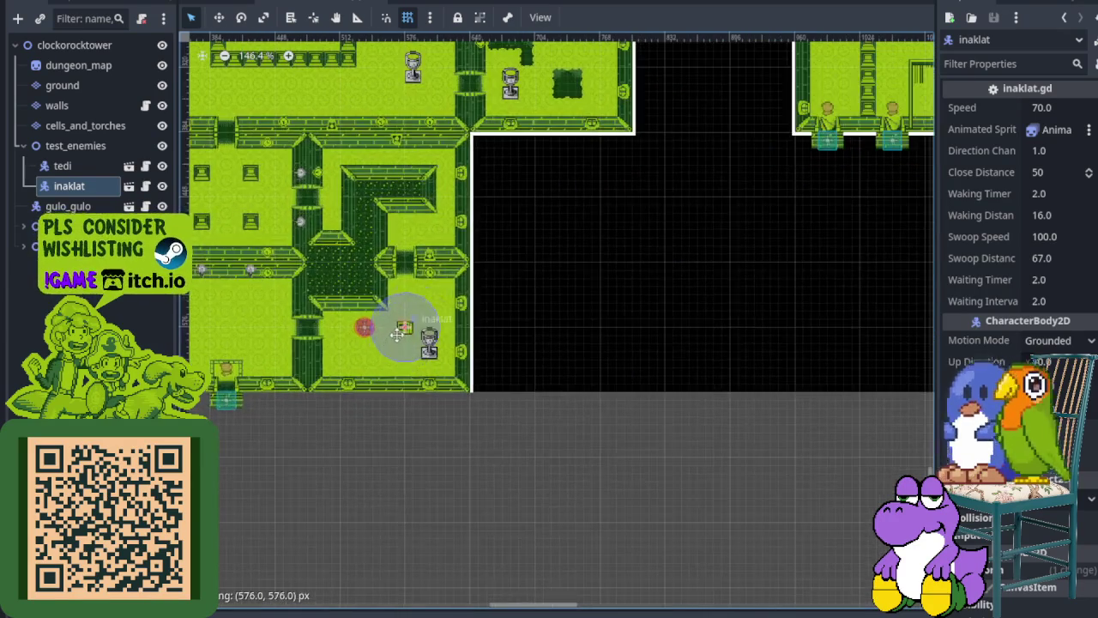
left_click_drag(290, 184, 437, 303)
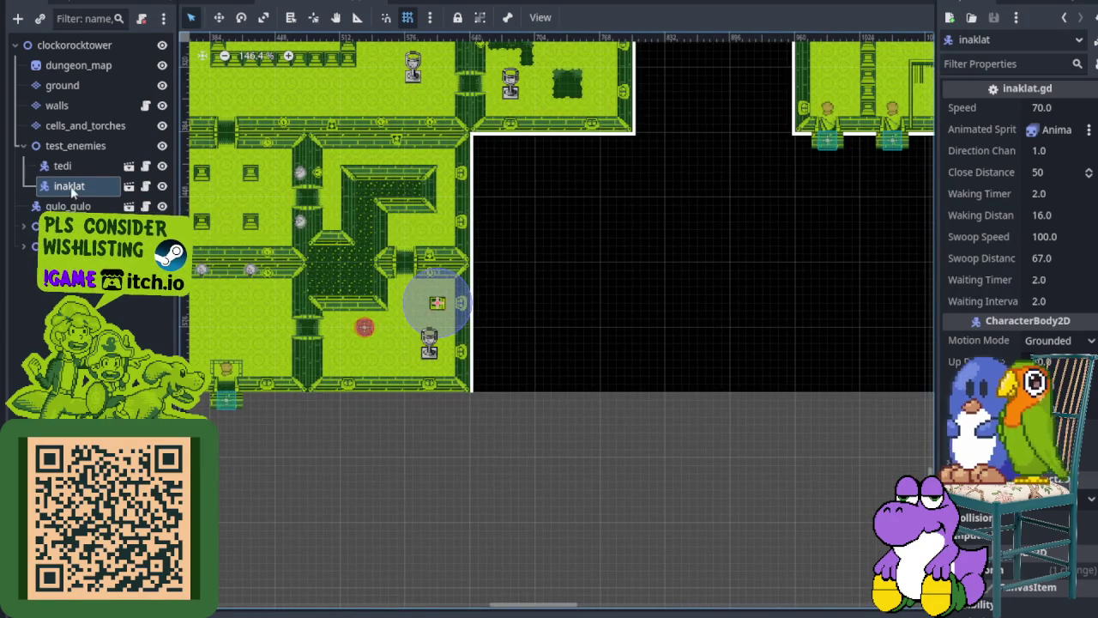
Step: Add lotiyeng.tscn under test_enemies, place it in the goblet room, and save
right_click(46, 145)
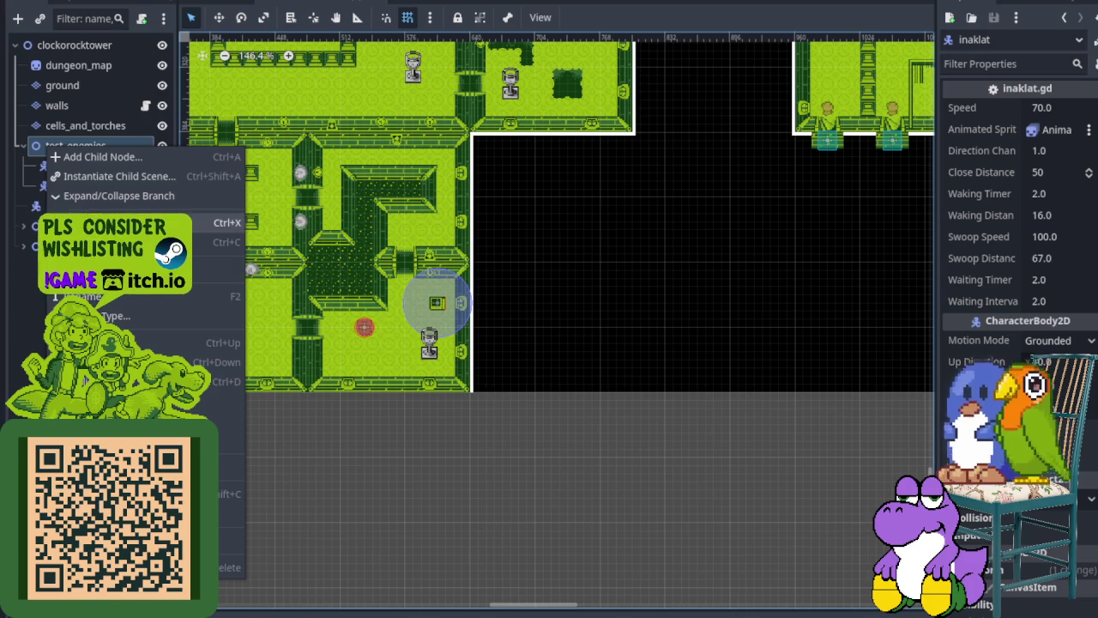
left_click(112, 176)
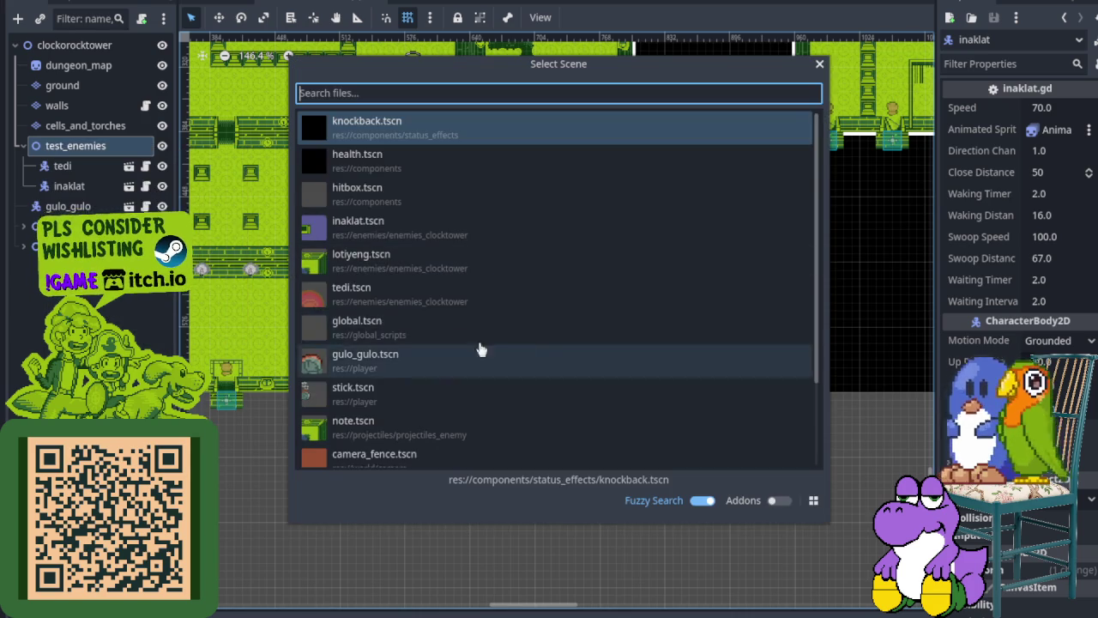
double_click(385, 267)
scroll(557, 359, "down", 2)
scroll(439, 309, "down", 2)
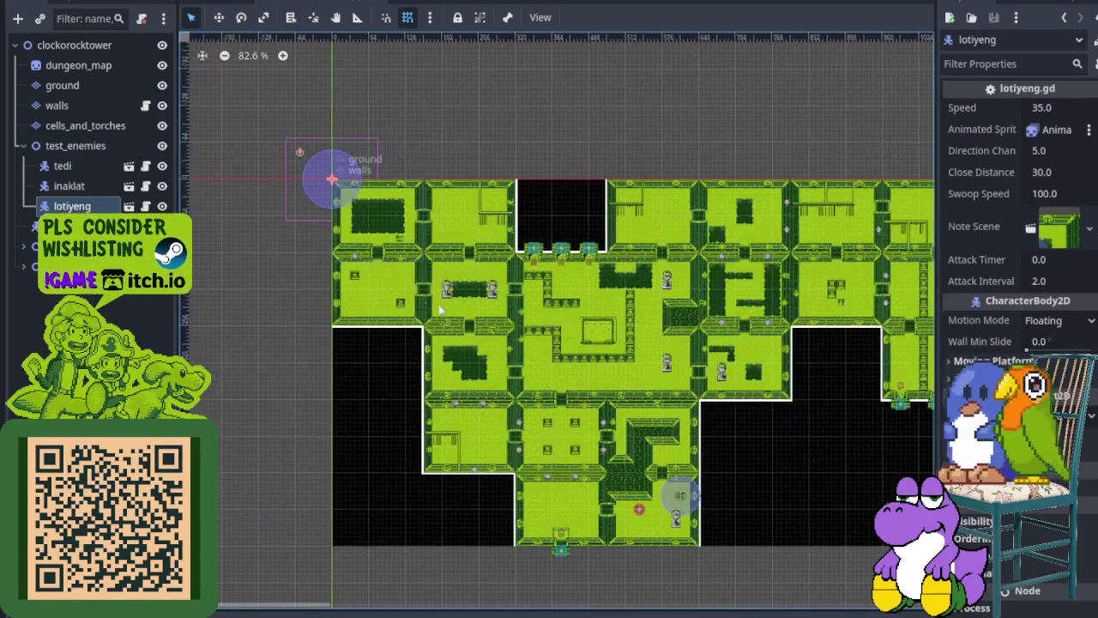
scroll(438, 309, "up", 3)
mouse_move(296, 172)
left_mouse_down()
mouse_move(504, 346)
mouse_move(502, 476)
mouse_move(489, 482)
left_mouse_up()
scroll(503, 346, "up", 1)
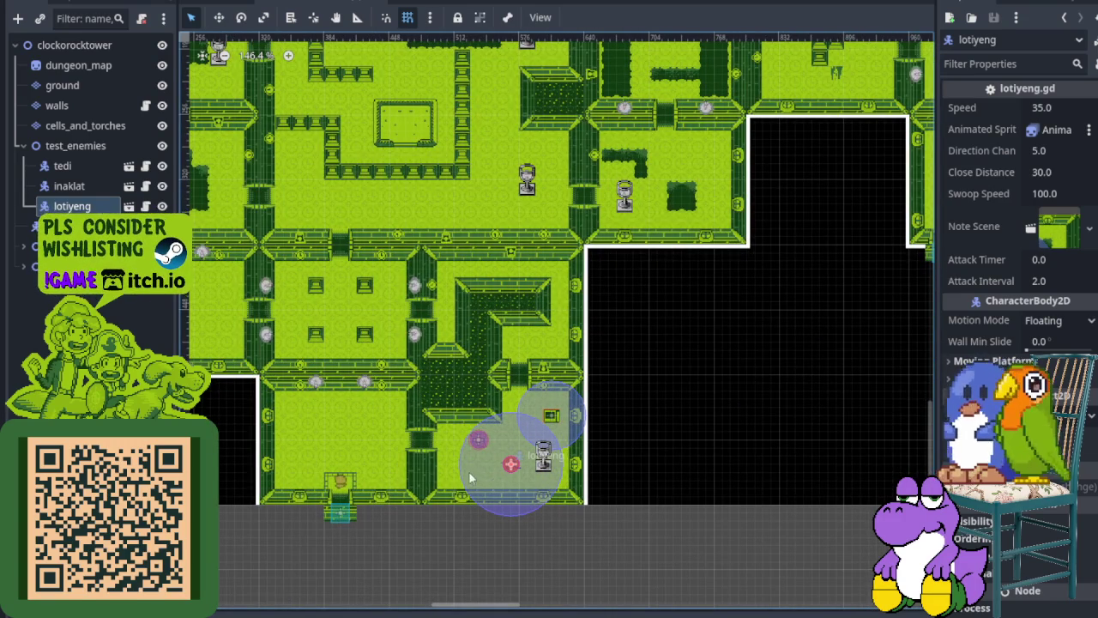
scroll(469, 477, "up", 1)
key("ctrl+s")
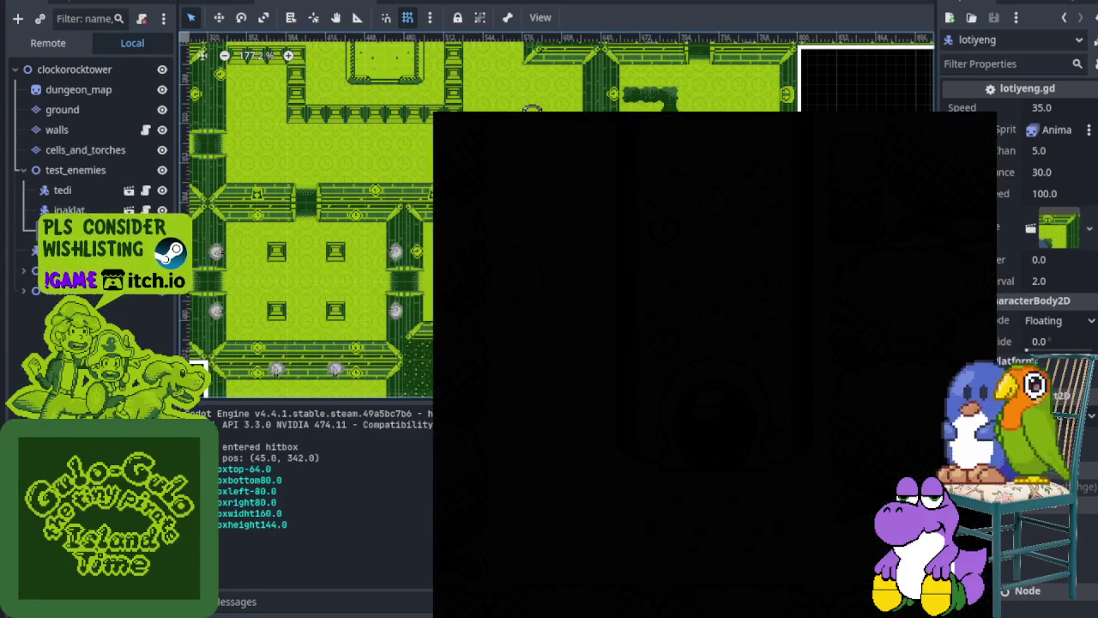
Step: Walk the knight right into the goblet room, move left and down, and attack an enemy
key("Right")
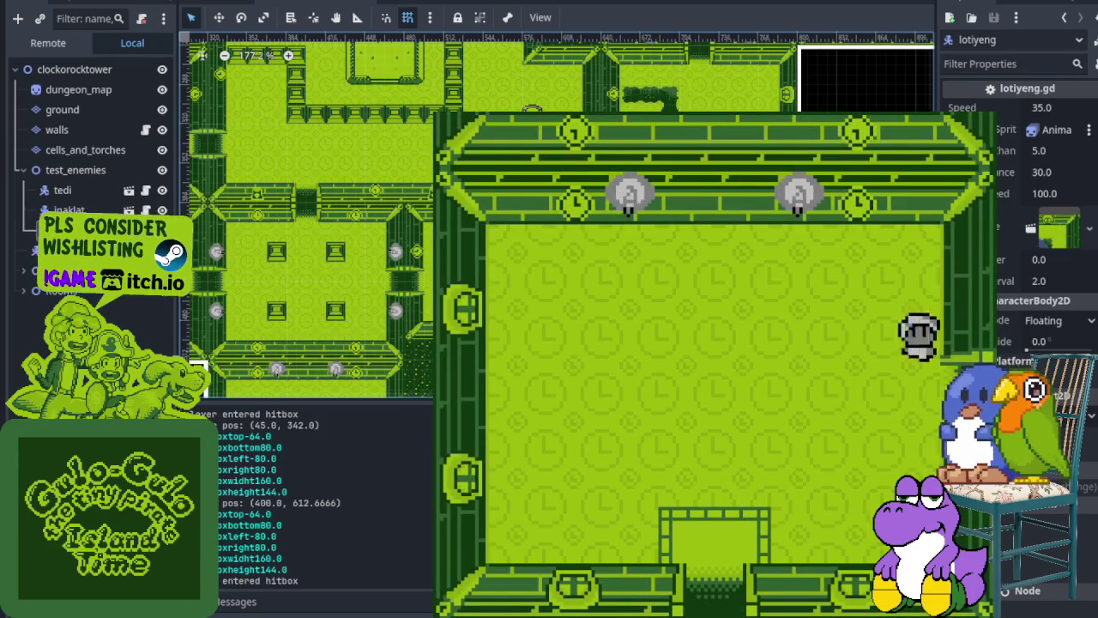
key("Right")
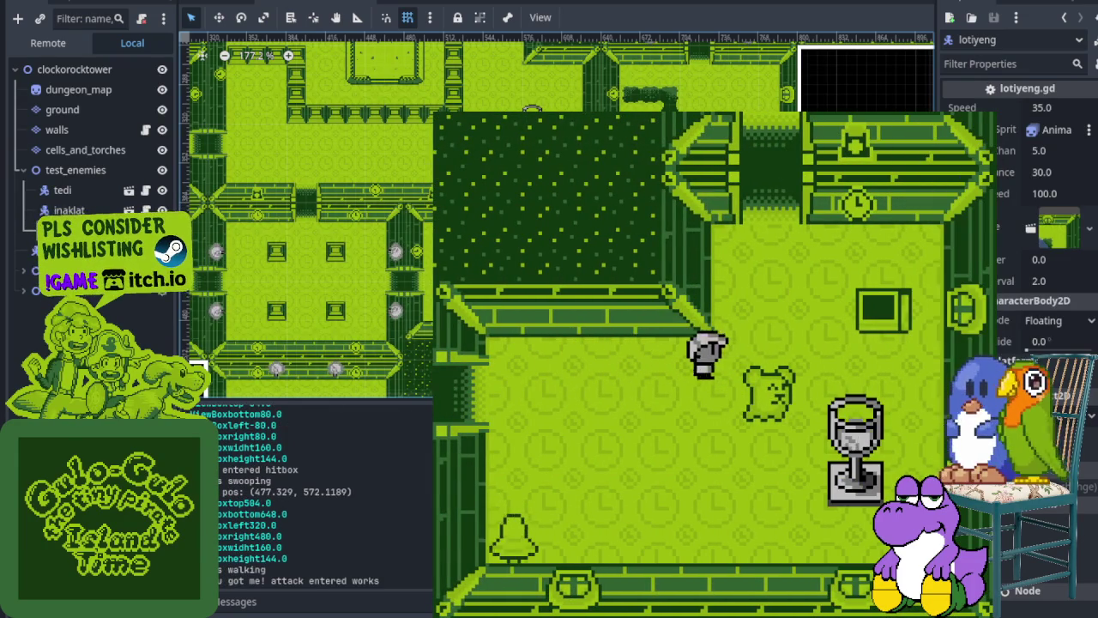
key("Left")
key("Down")
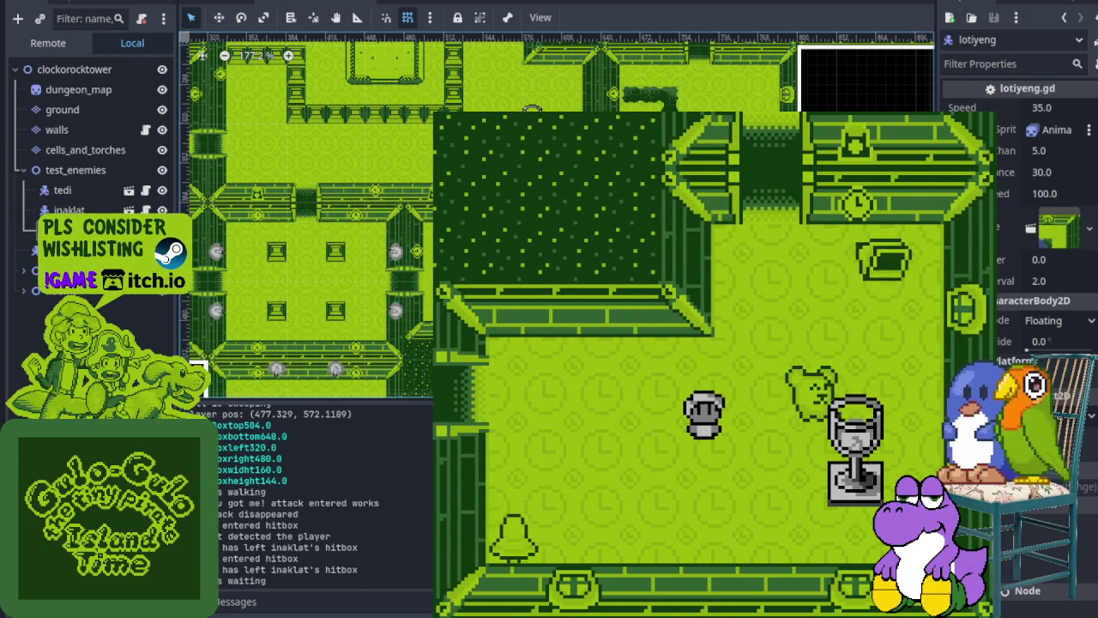
key("space")
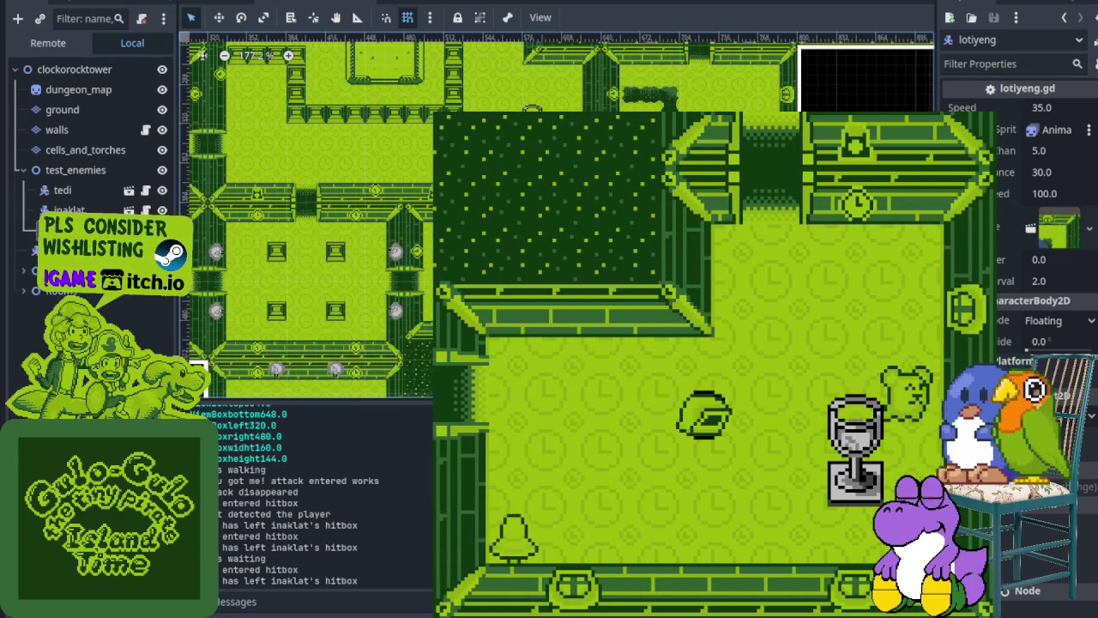
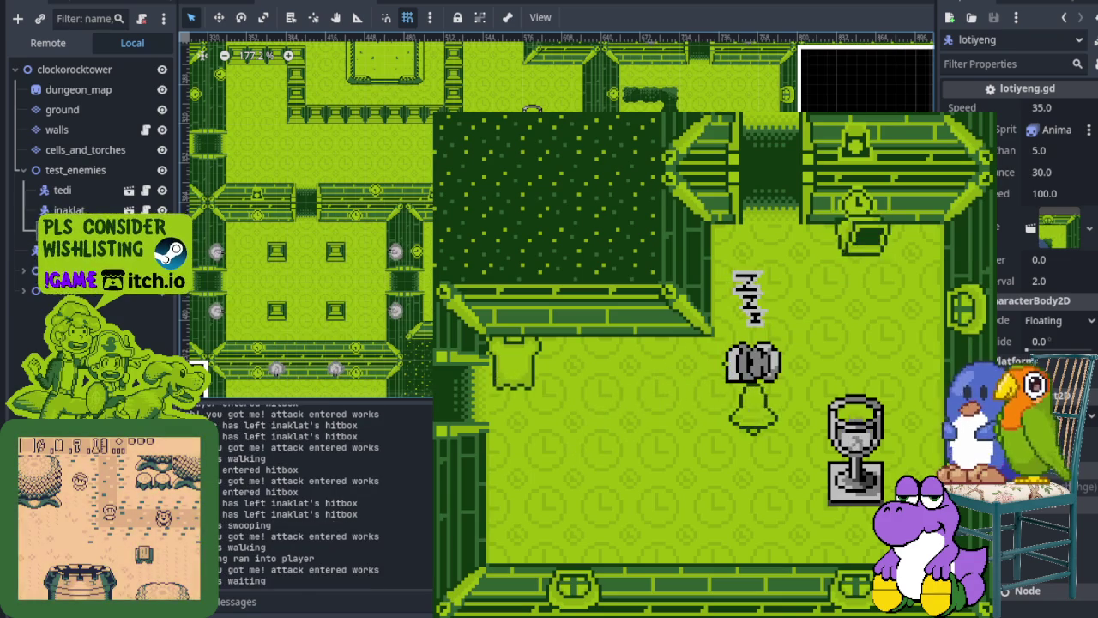
Step: Leave the Godot test run and switch to the clock-tower room art in Aseprite
key("alt+Tab")
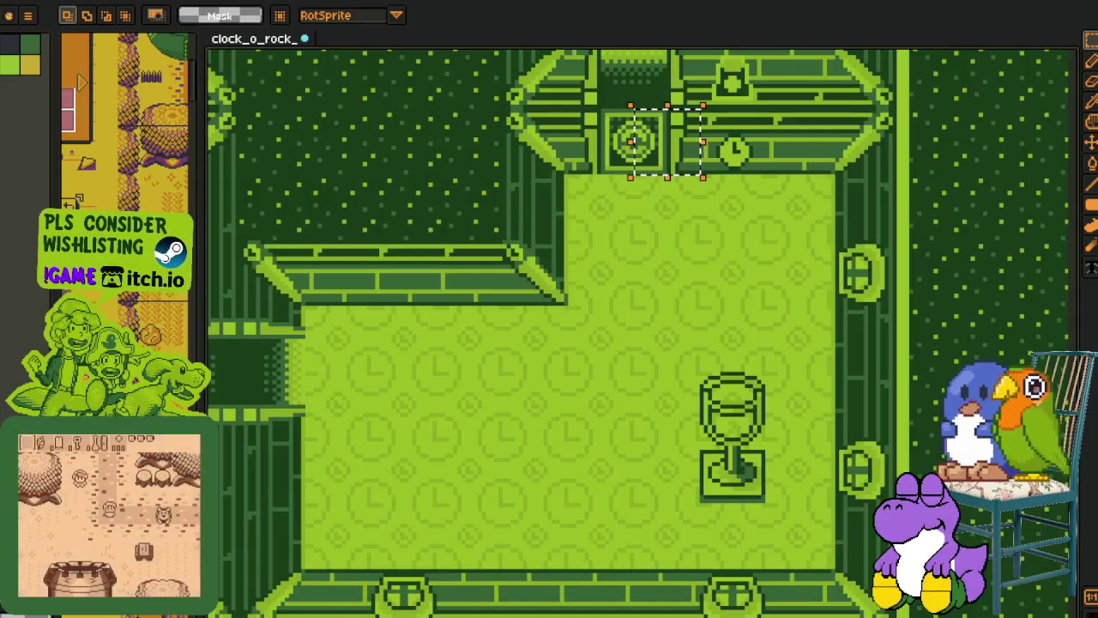
Step: Switch to the YouTube search results and open the Zeldalike Development | Throwing Pots video
key("alt+Tab")
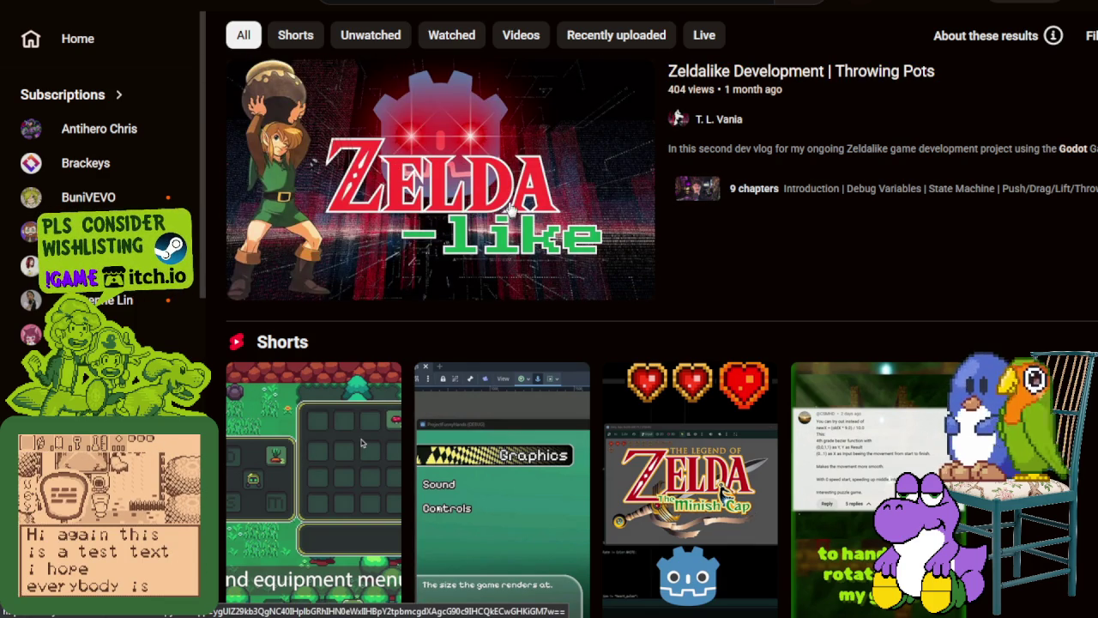
mouse_move(440, 178)
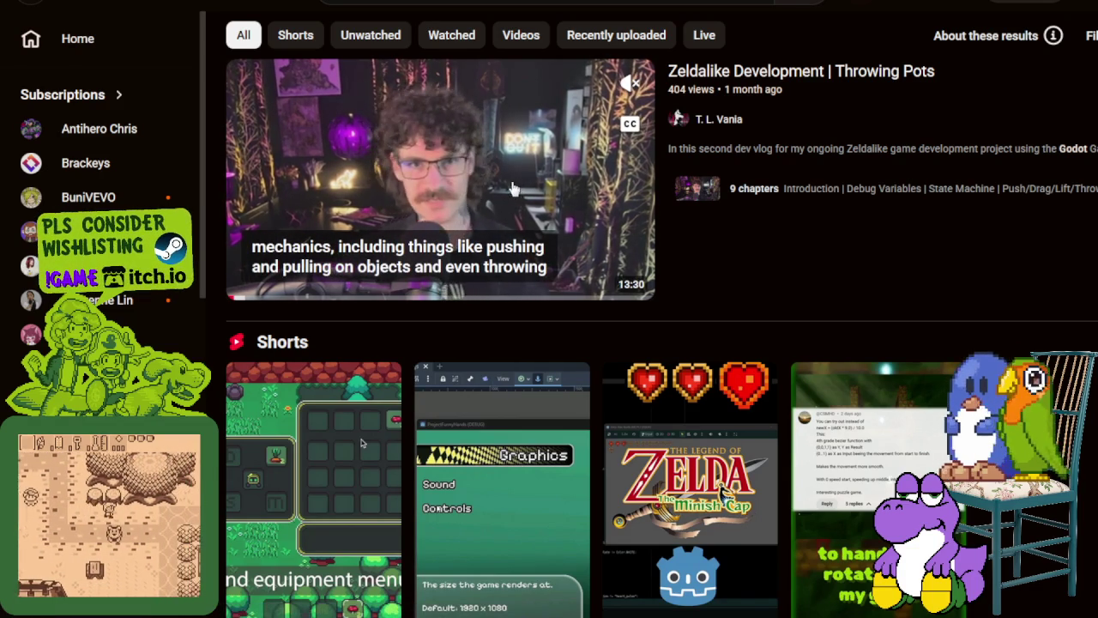
left_click(514, 193)
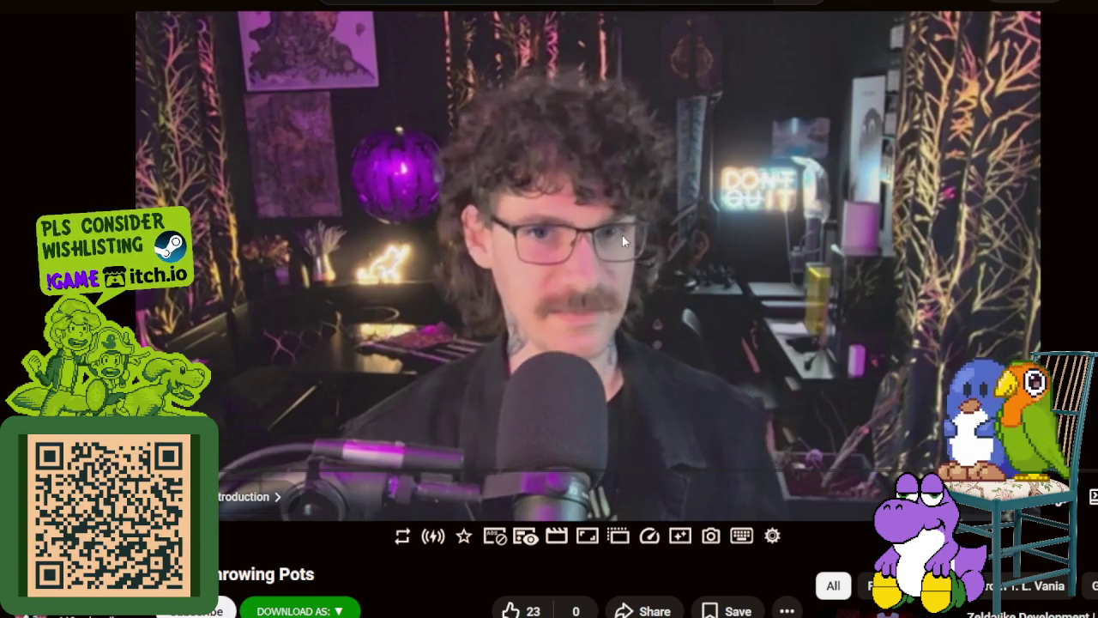
Step: Pause the newly opened Throwing Pots video on its Introduction chapter
left_click(622, 234)
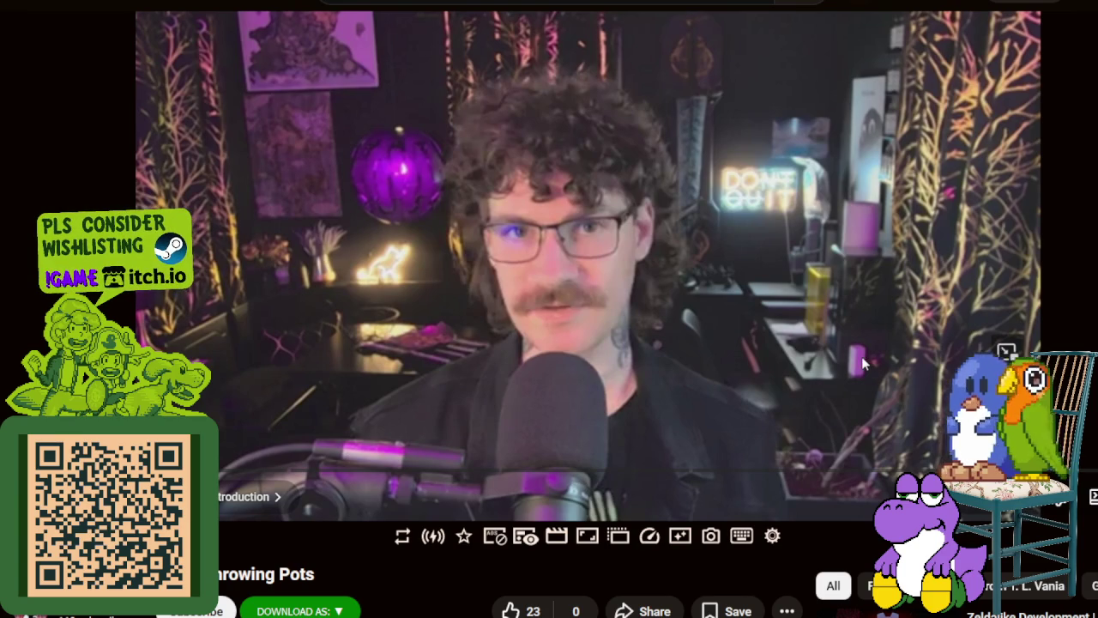
Step: Turn on auto-generated captions, then pause and preview the timeline ahead to the Resources chapter
key("c")
key("space")
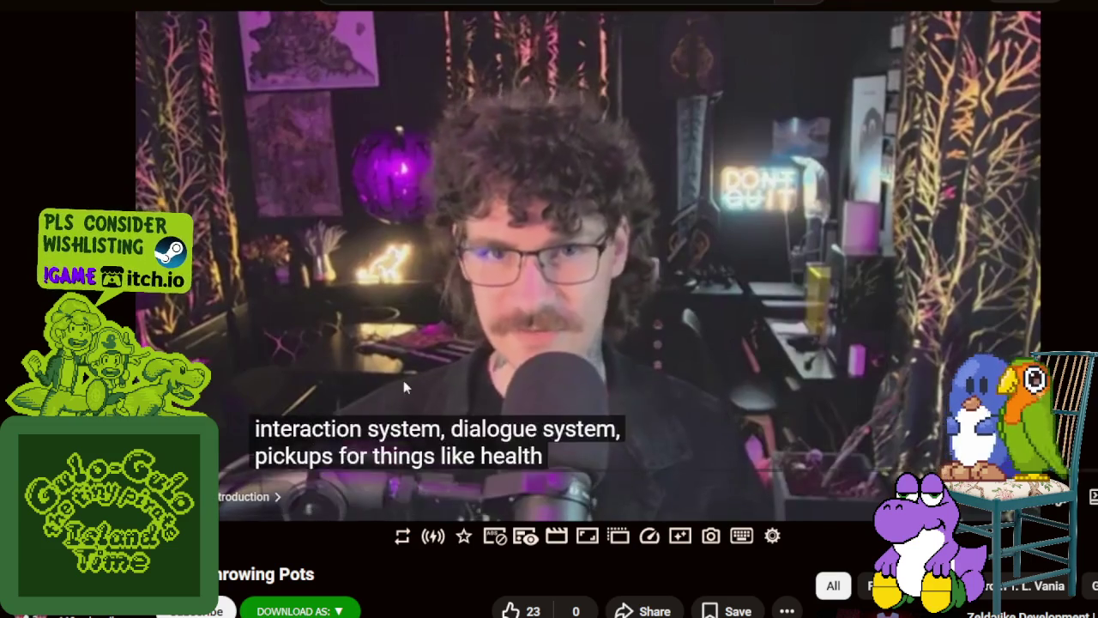
left_click(403, 380)
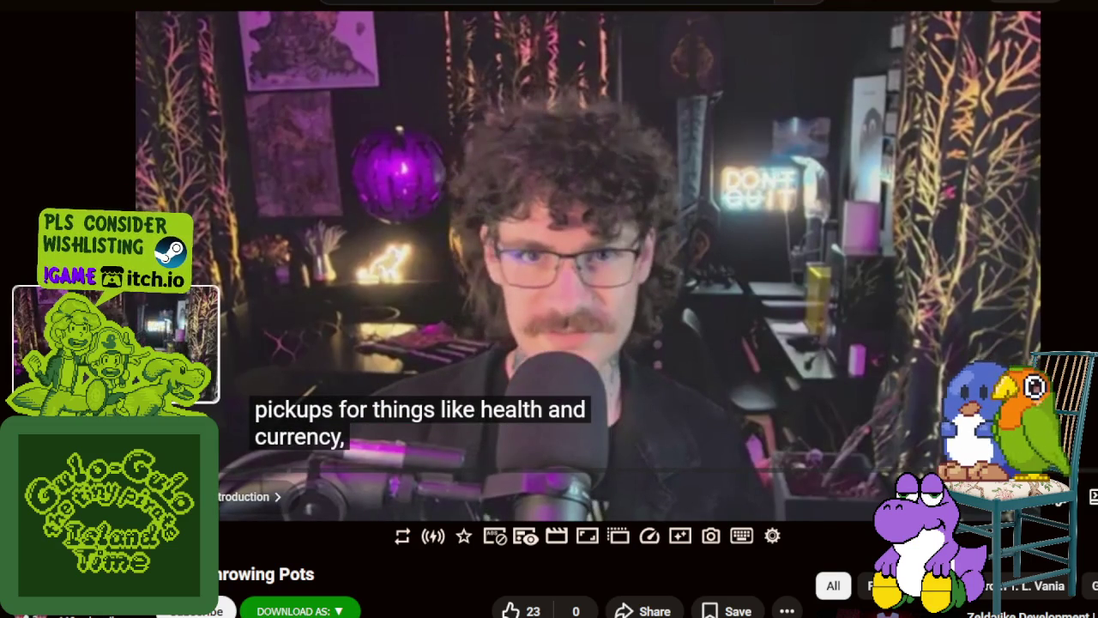
left_click_drag(116, 472, 290, 477)
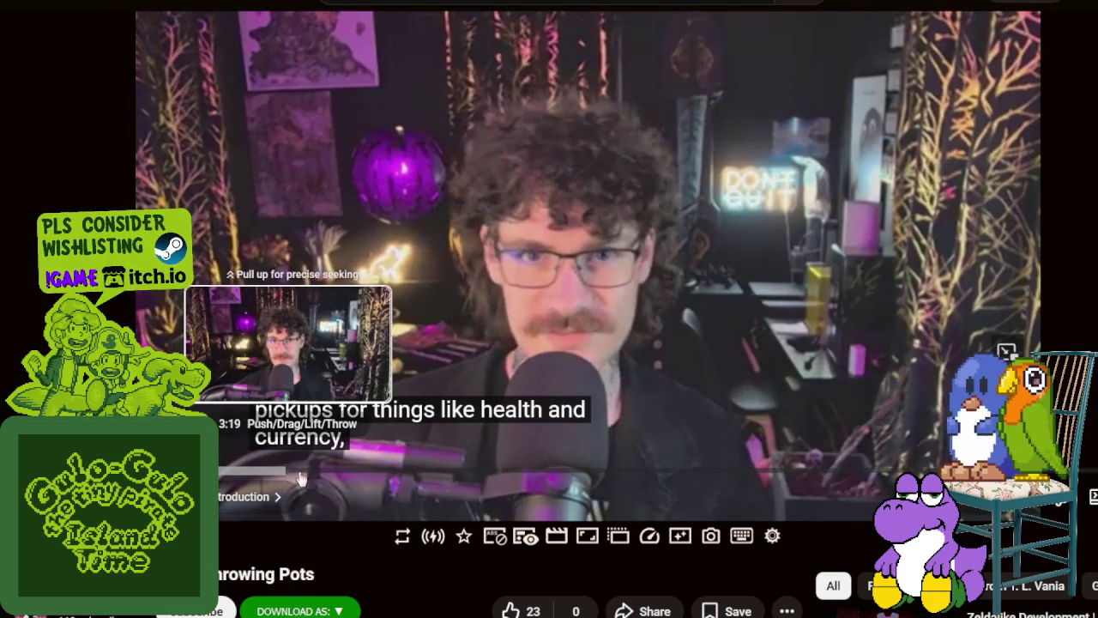
left_click_drag(301, 478, 831, 474)
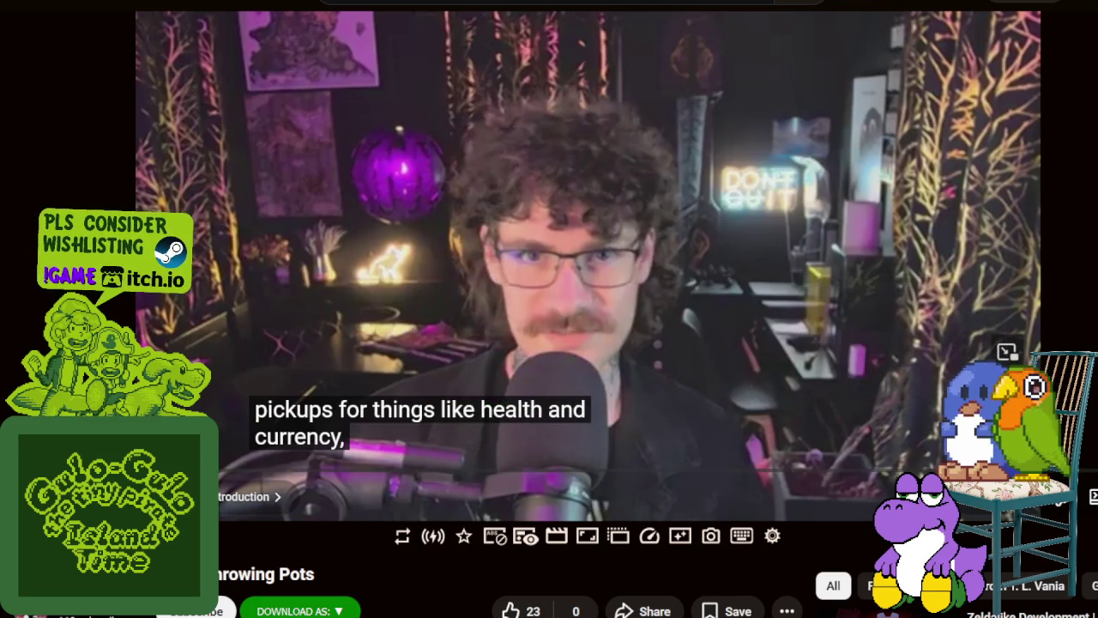
scroll(373, 508, "down", 4)
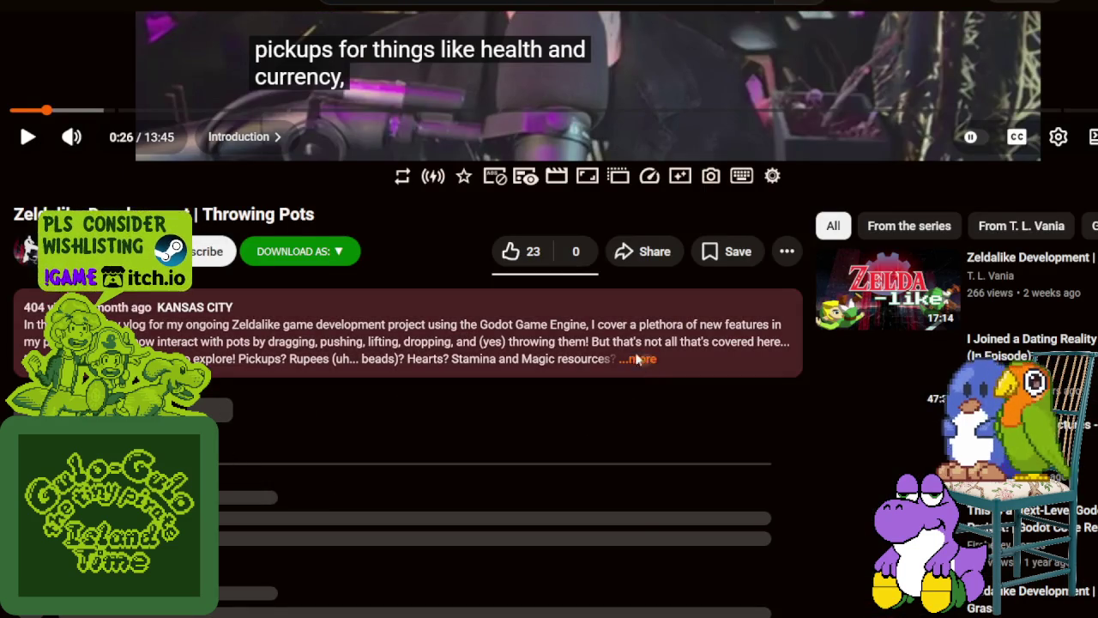
Step: Expand the description and highlight the chapter timestamps through 11:43 Currency
left_click(645, 360)
scroll(352, 513, "down", 2)
scroll(352, 513, "down", 2)
scroll(353, 514, "down", 2)
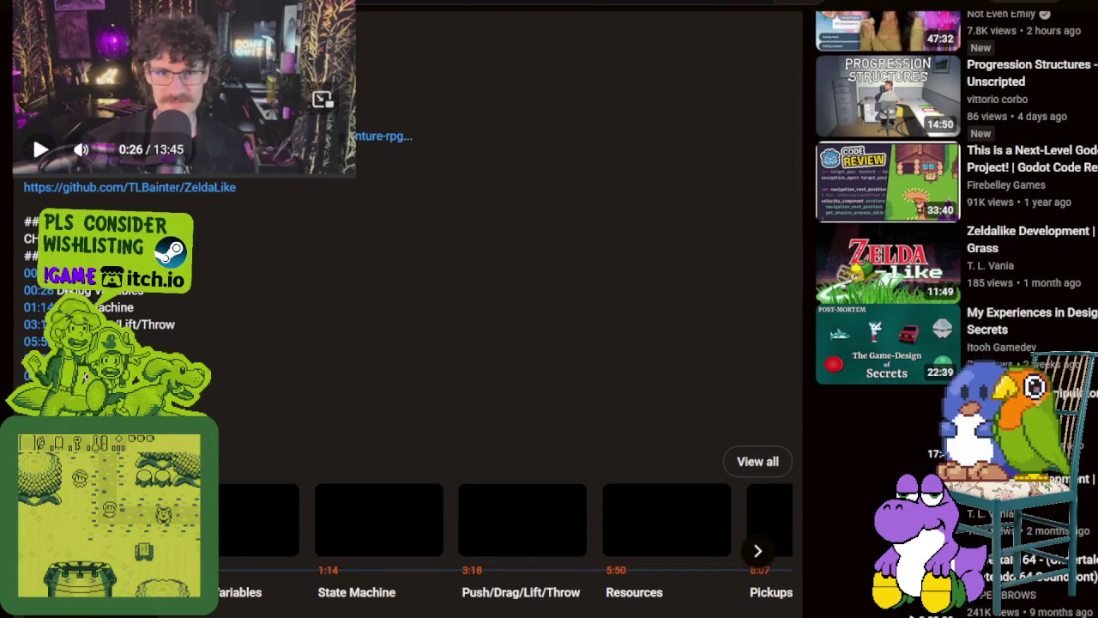
scroll(352, 513, "down", 1)
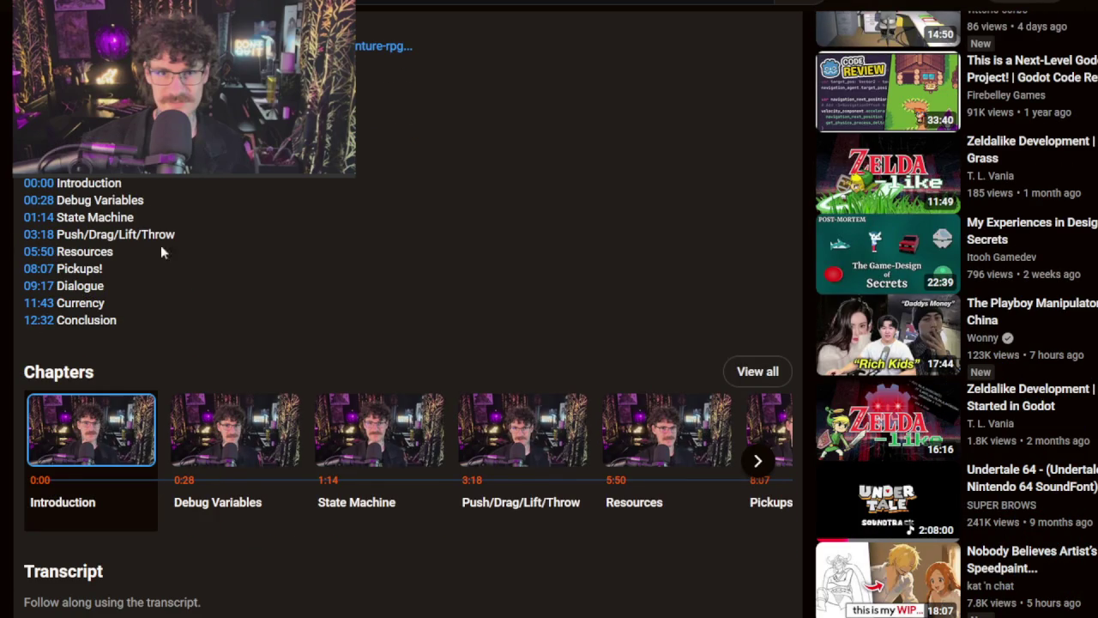
scroll(83, 249, "up", 1)
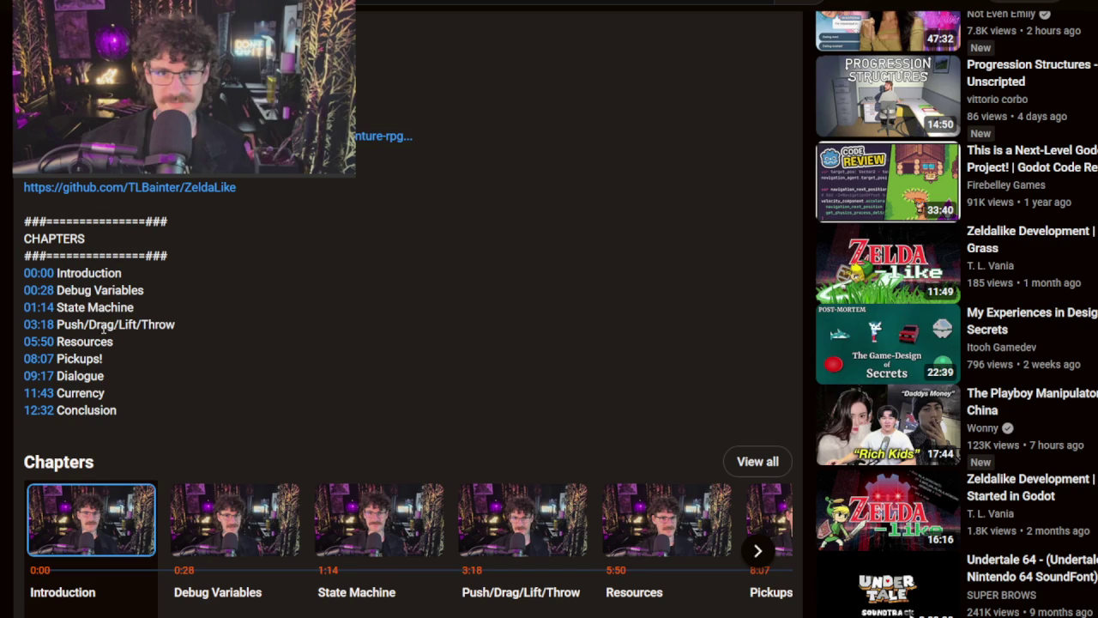
left_click_drag(113, 366, 117, 390)
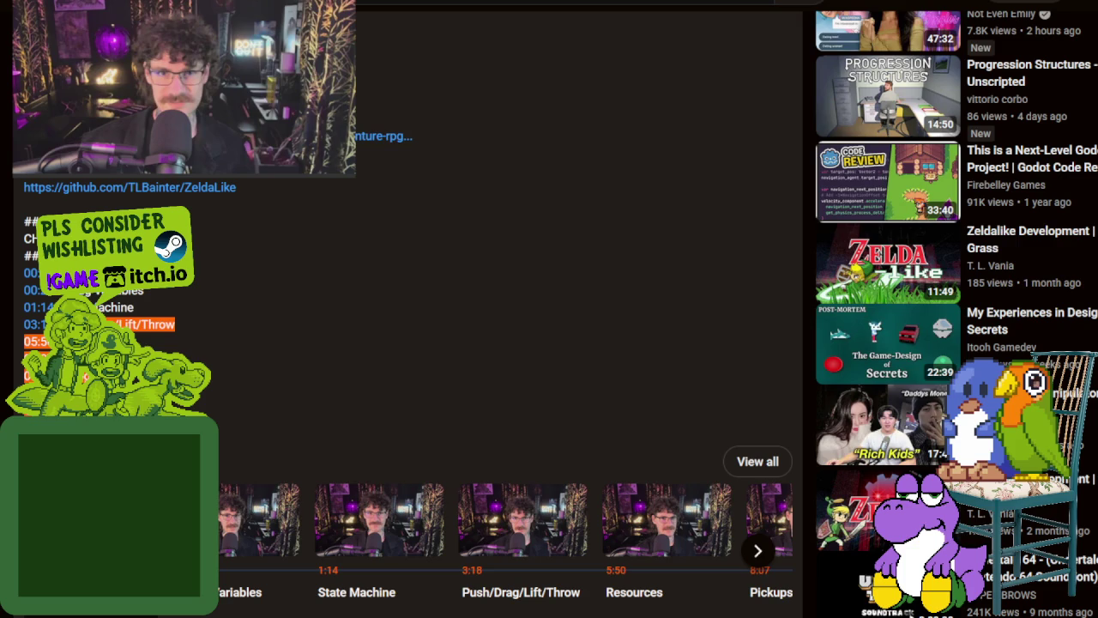
scroll(549, 309, "up", 10)
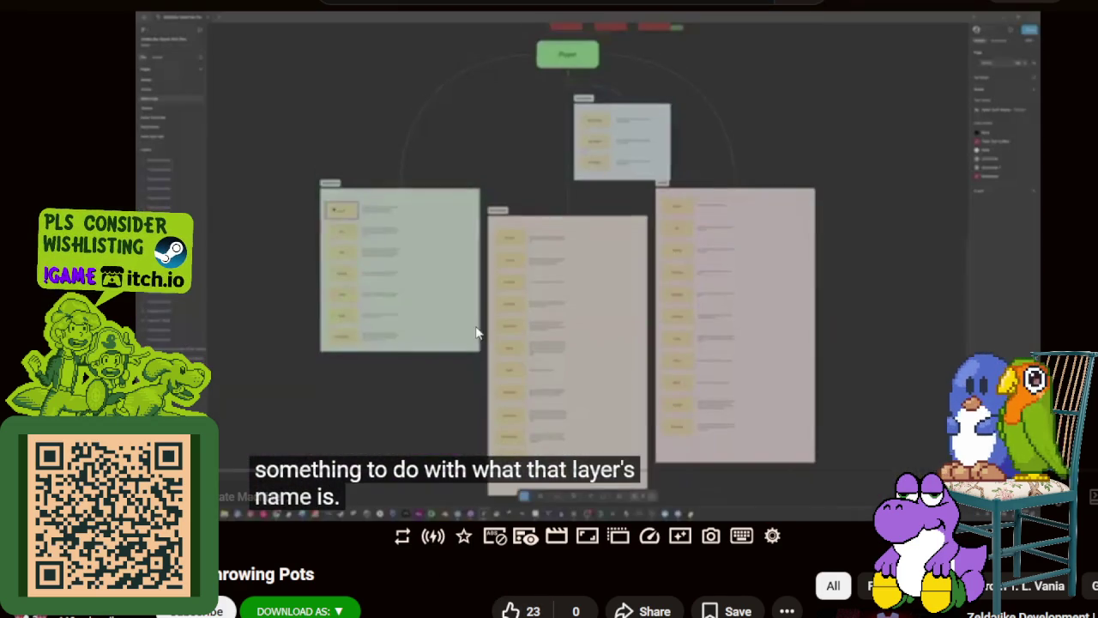
Step: Pause the video, resume it, skip five seconds ahead, pause again, then resume playback
left_click(408, 402)
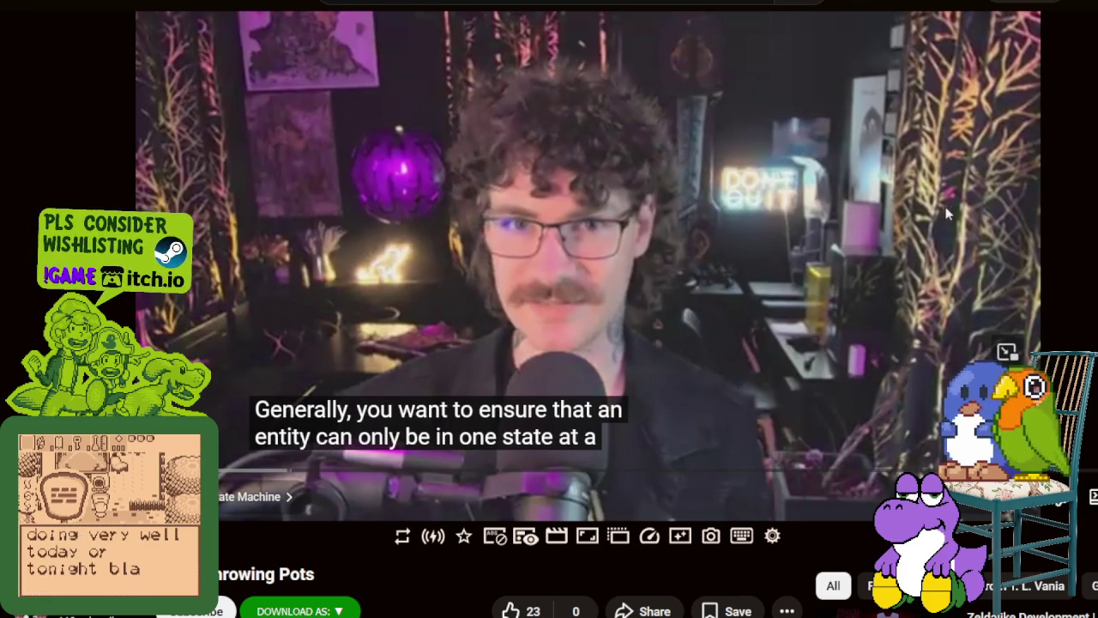
left_click(730, 226)
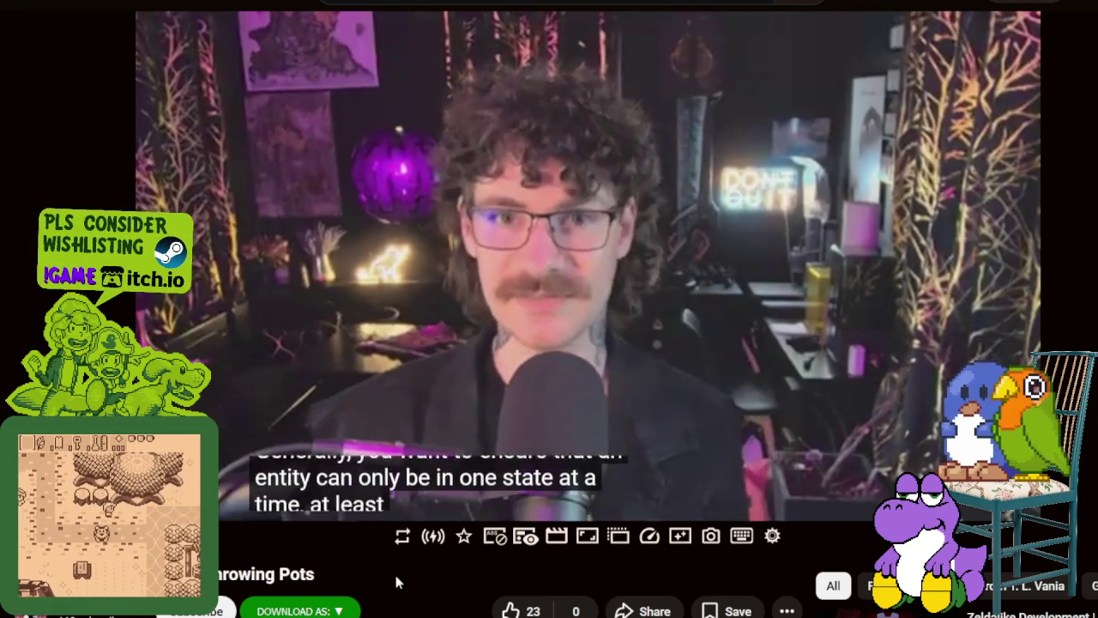
key("Right")
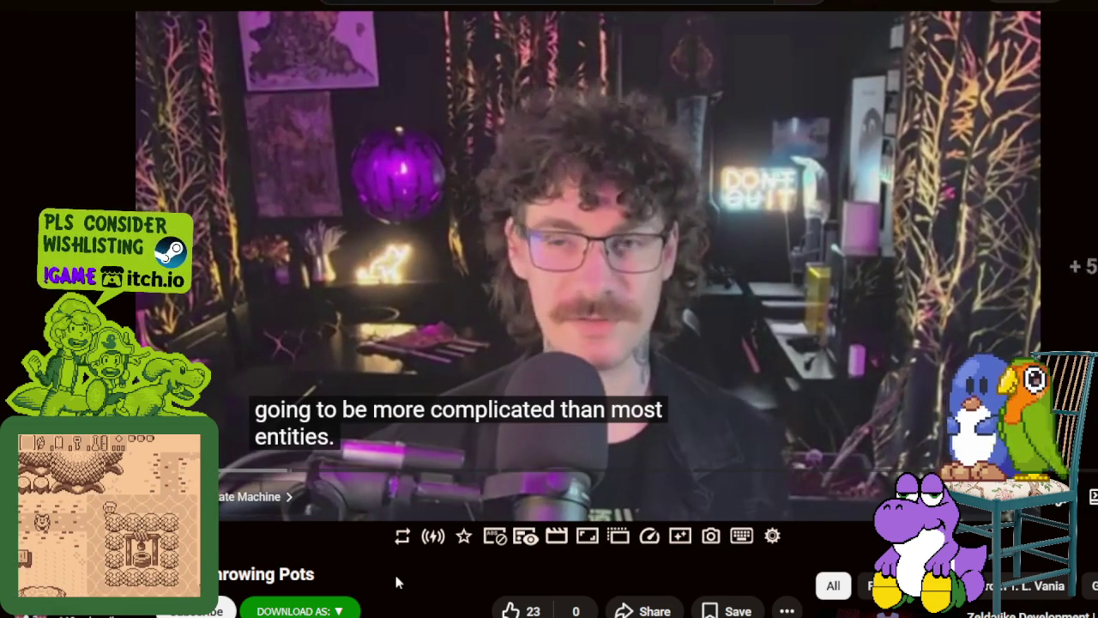
key("space")
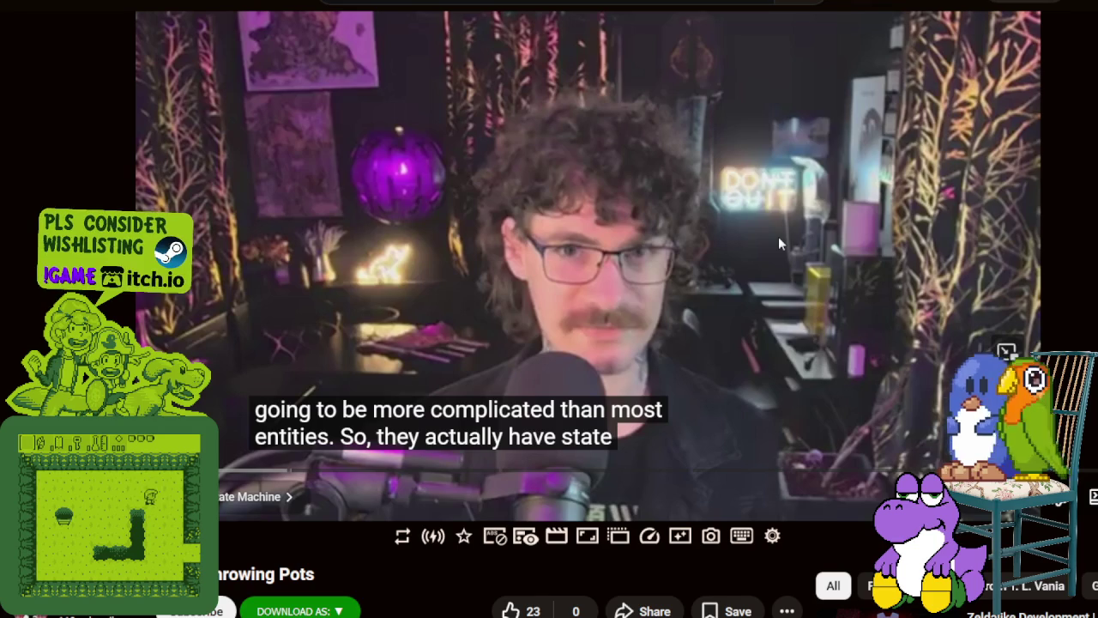
left_click(798, 279)
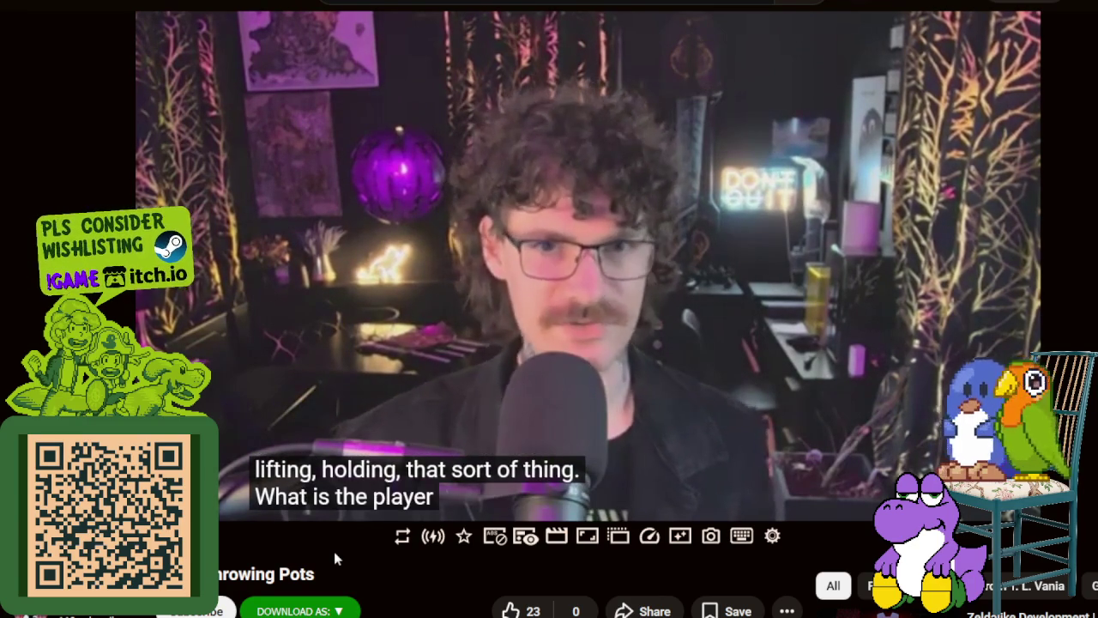
Step: Keep the tutorial playing, pausing briefly on the state-machine flowchart before continuing
key("k")
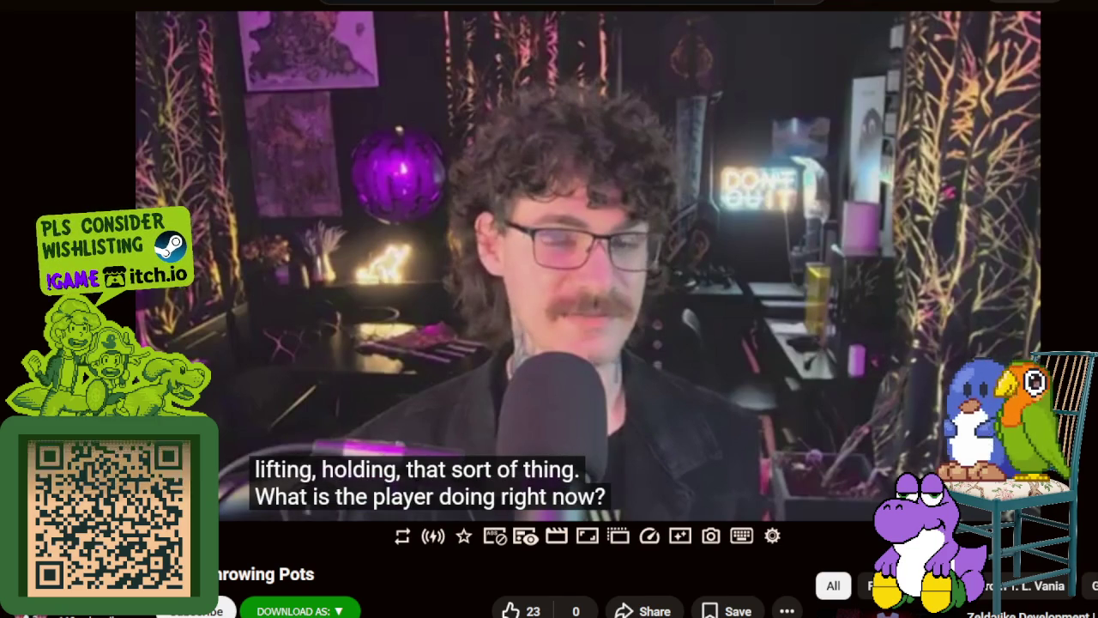
left_click(324, 352)
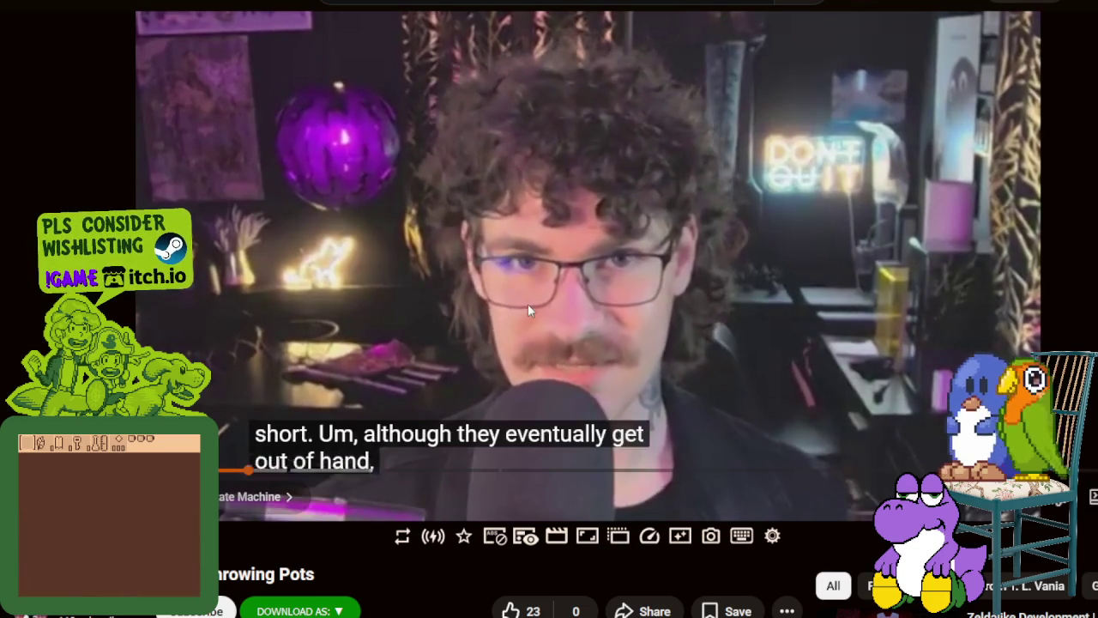
left_click(552, 317)
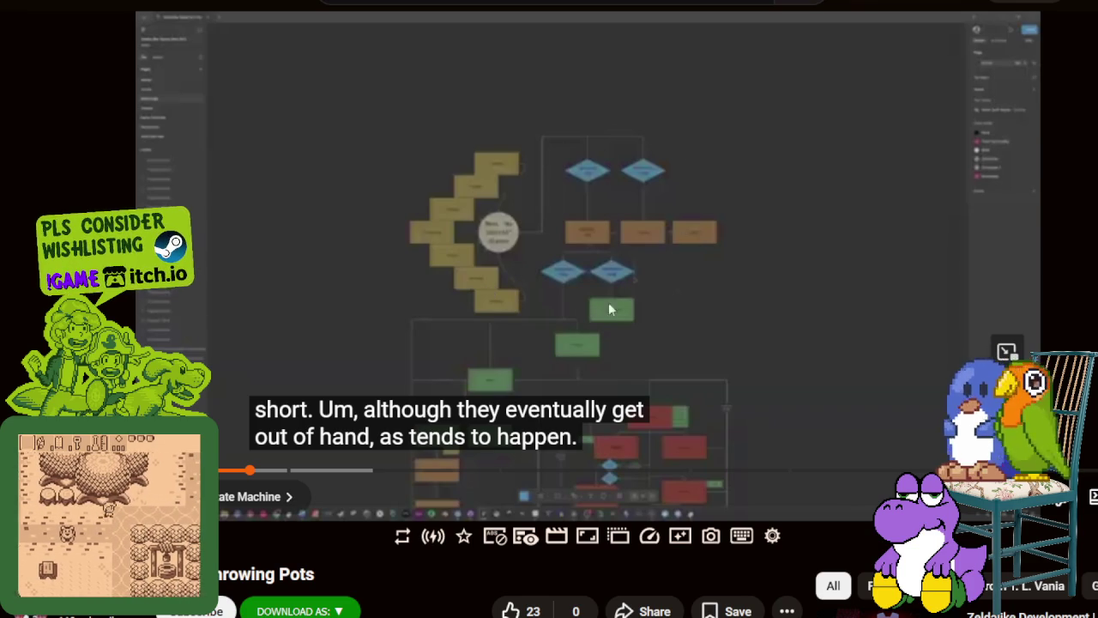
left_click(530, 309)
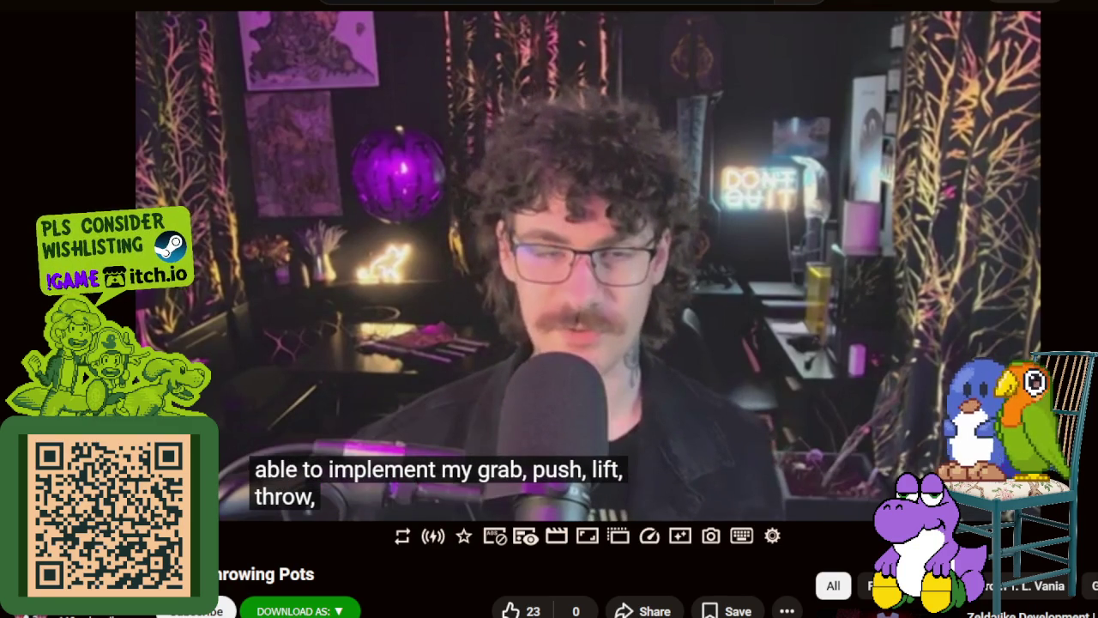
Step: Play two quick Minesweeper boards, flagging two mines and revealing bottom-left cells
left_click(691, 464)
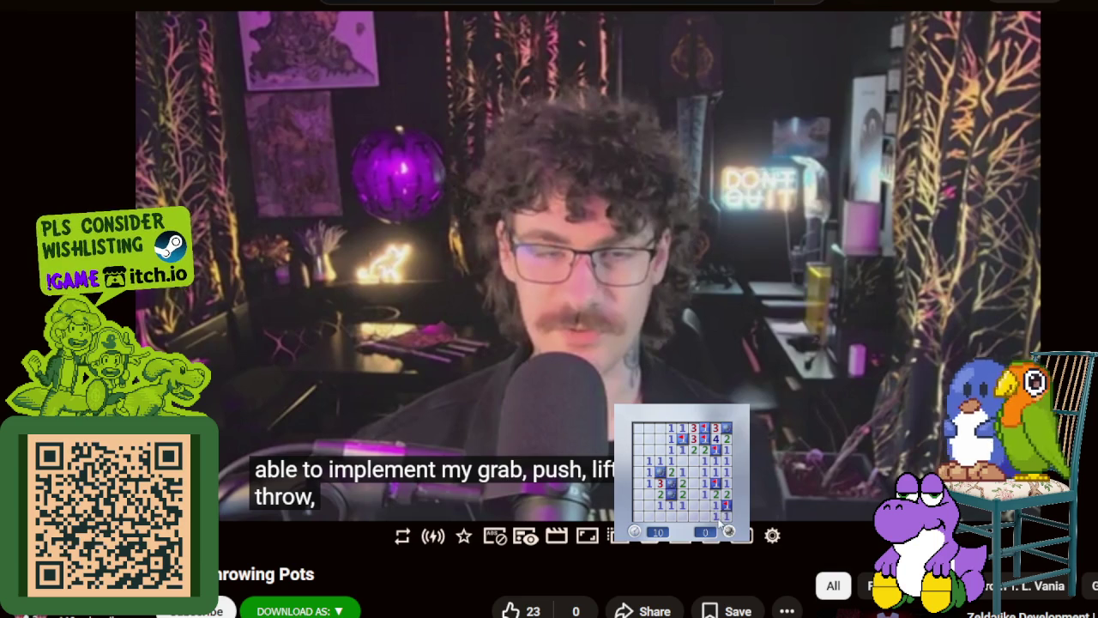
key("F2")
left_click(670, 487)
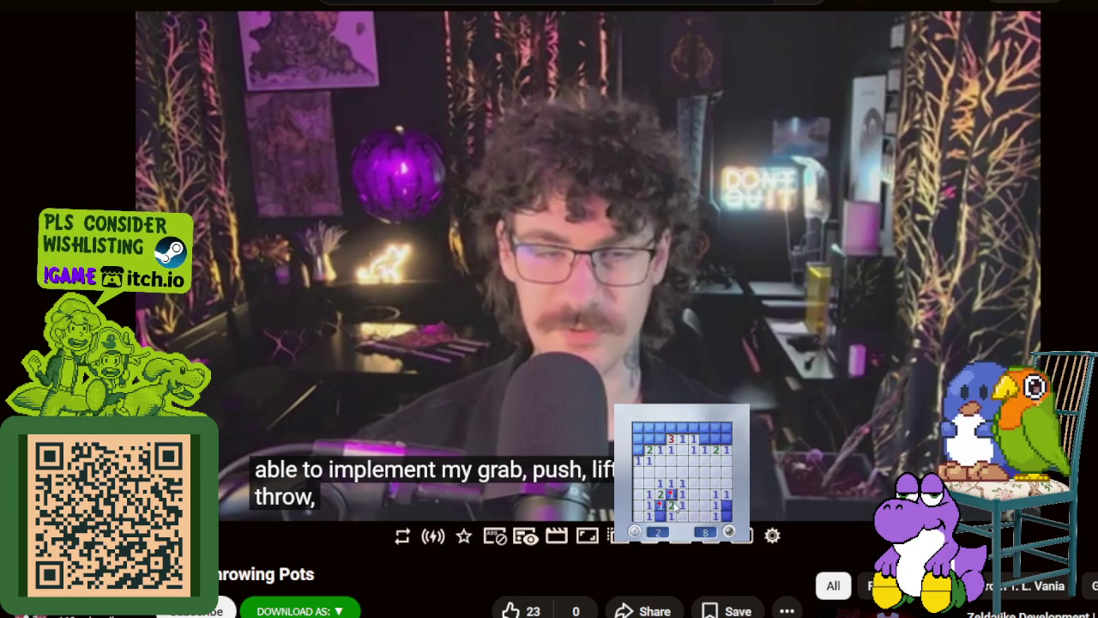
right_click(726, 506)
right_click(703, 439)
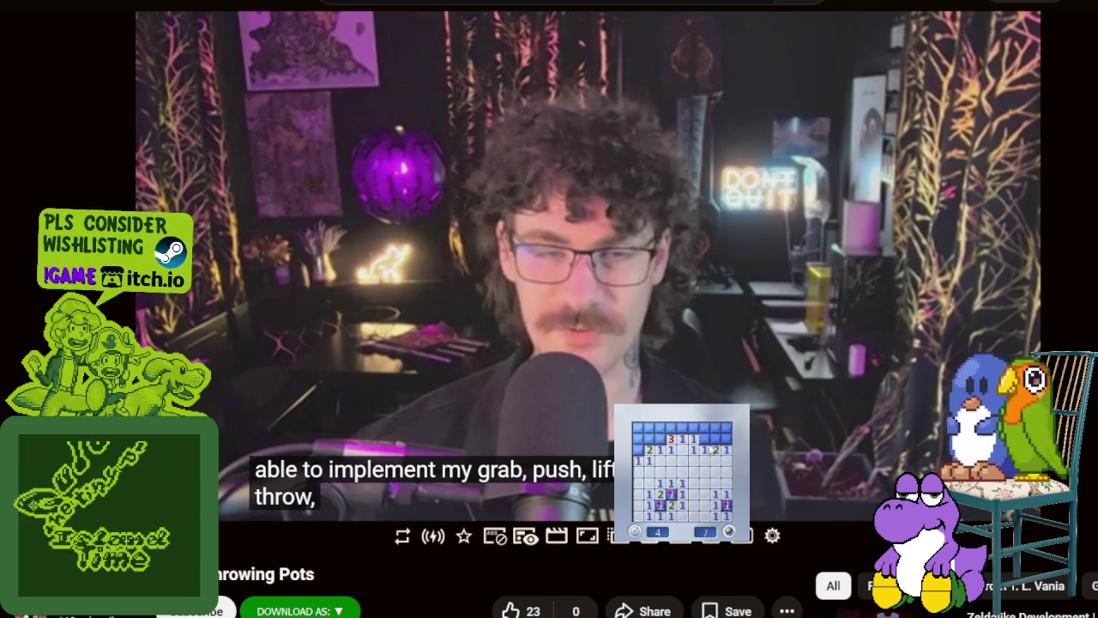
left_click(715, 439)
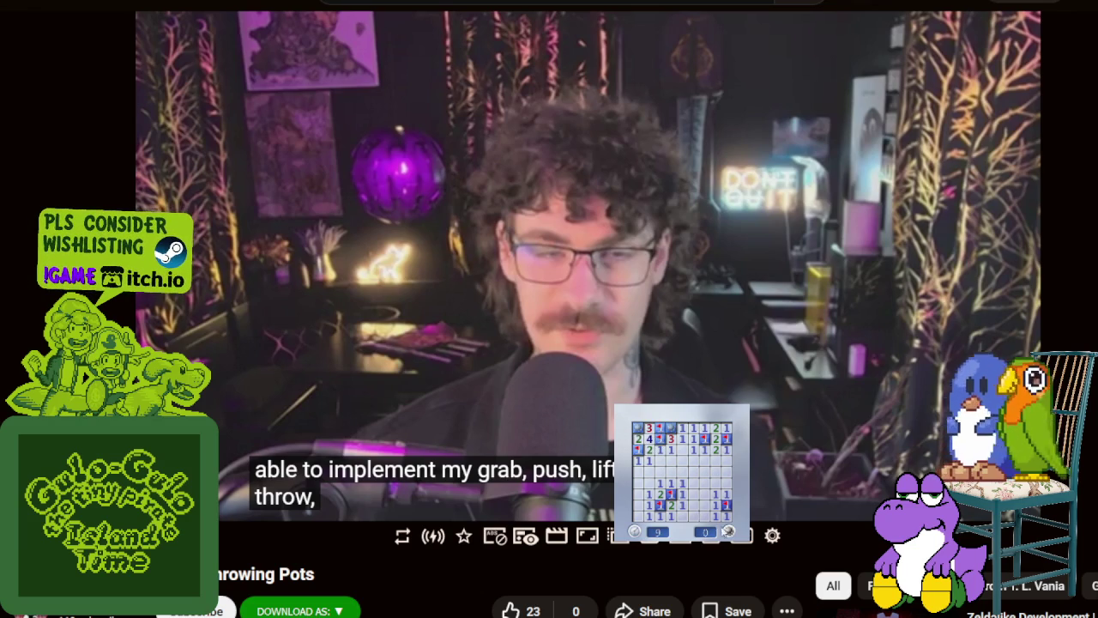
left_click(735, 531)
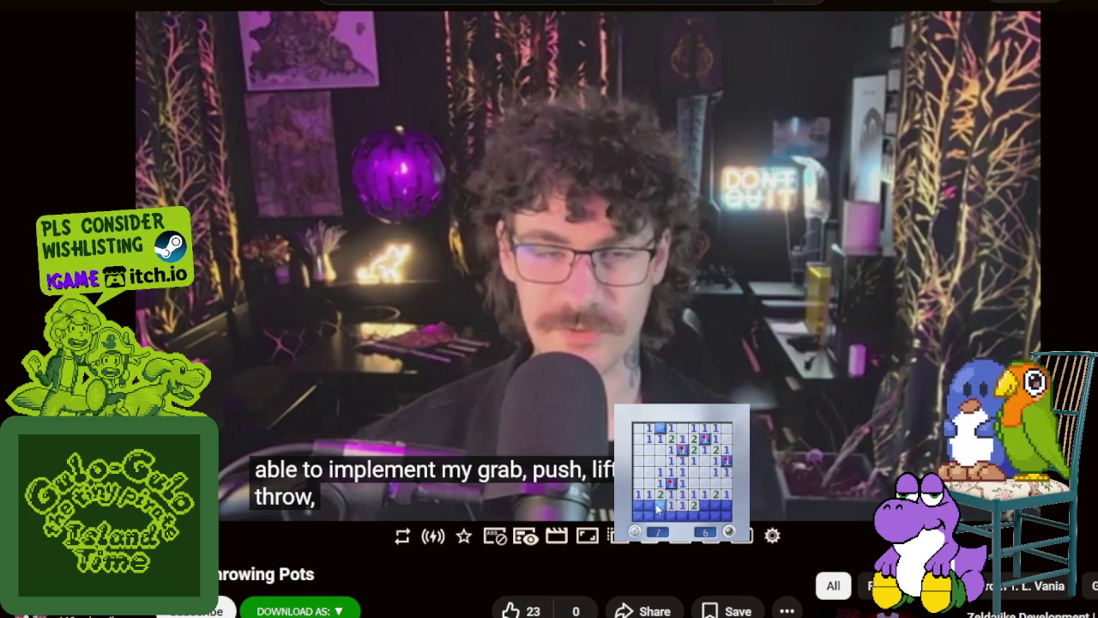
left_click(653, 515)
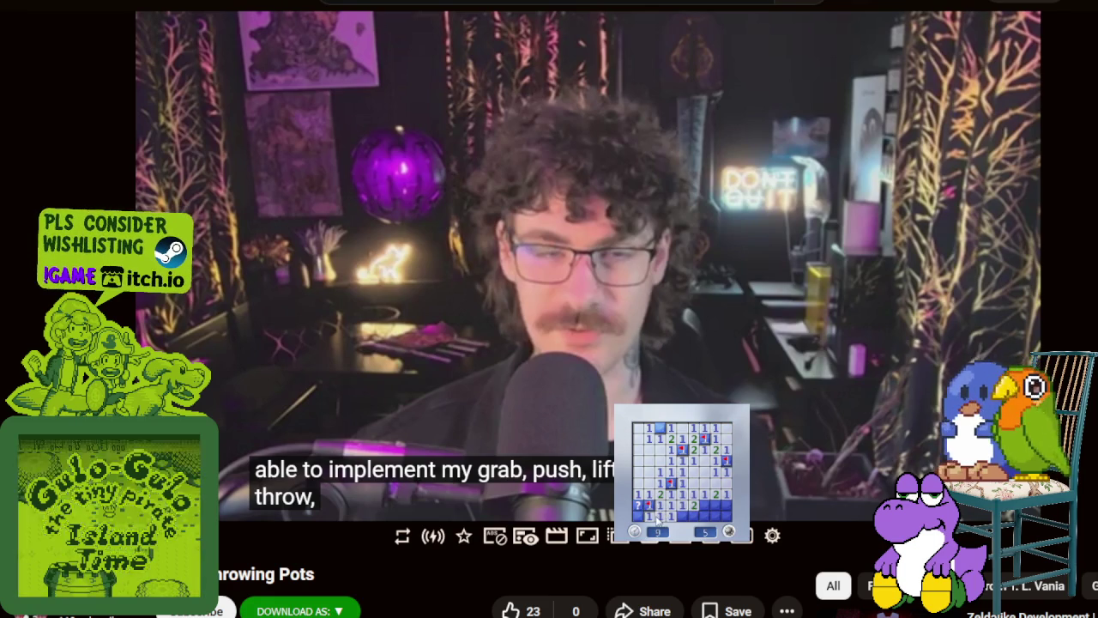
left_click(639, 508)
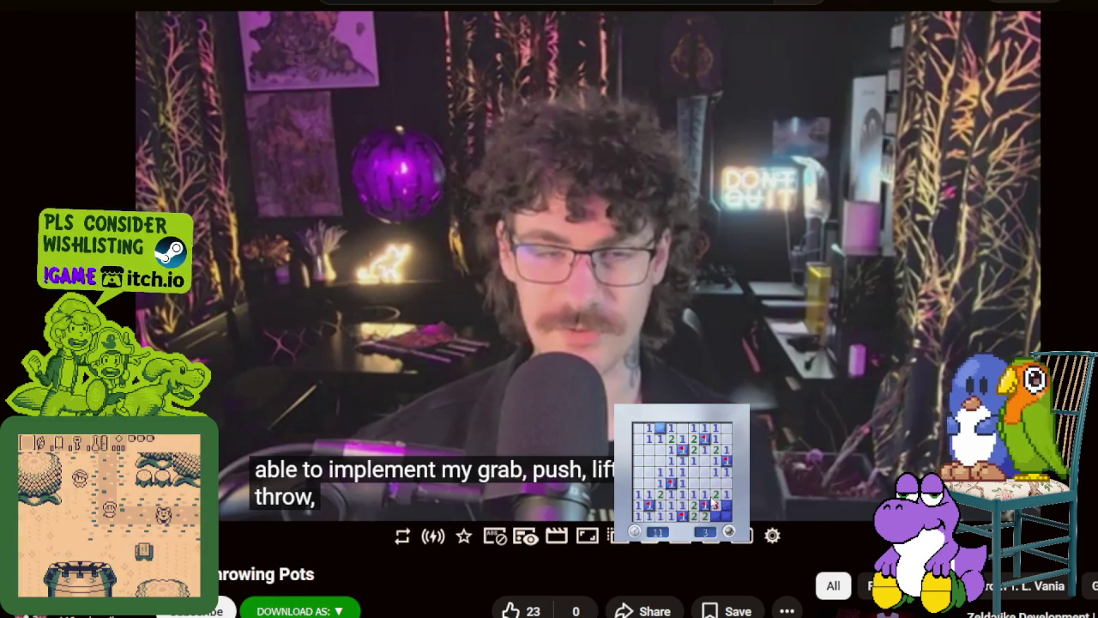
Step: On a new board, clear the right-side opening and flag four mines around it, then hide the board
left_click(714, 512)
left_click(714, 513)
right_click(695, 484)
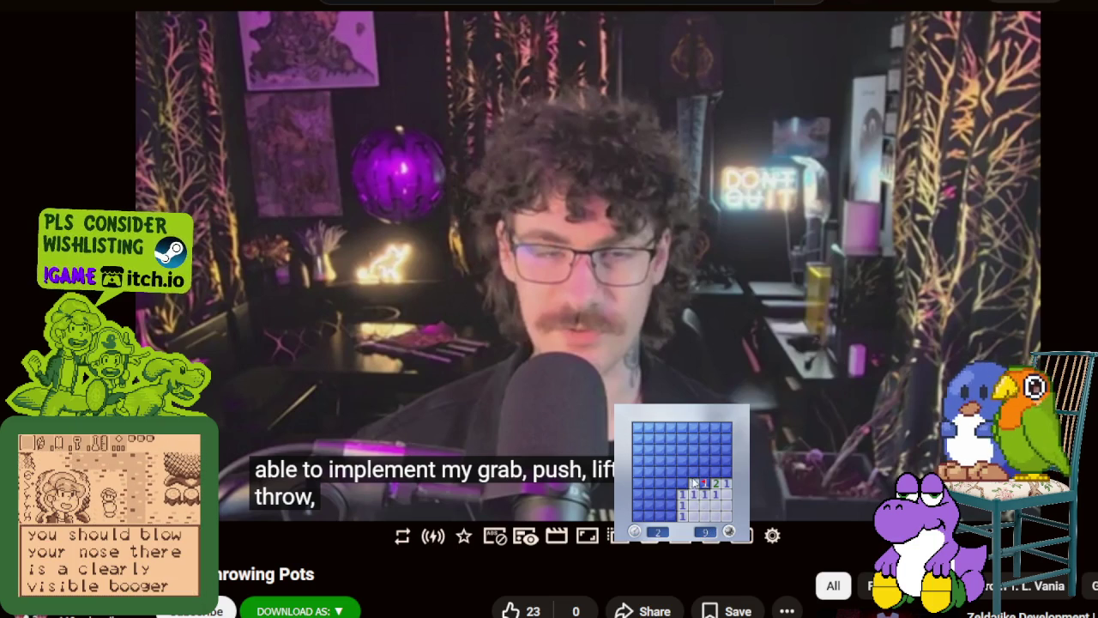
left_click(715, 455)
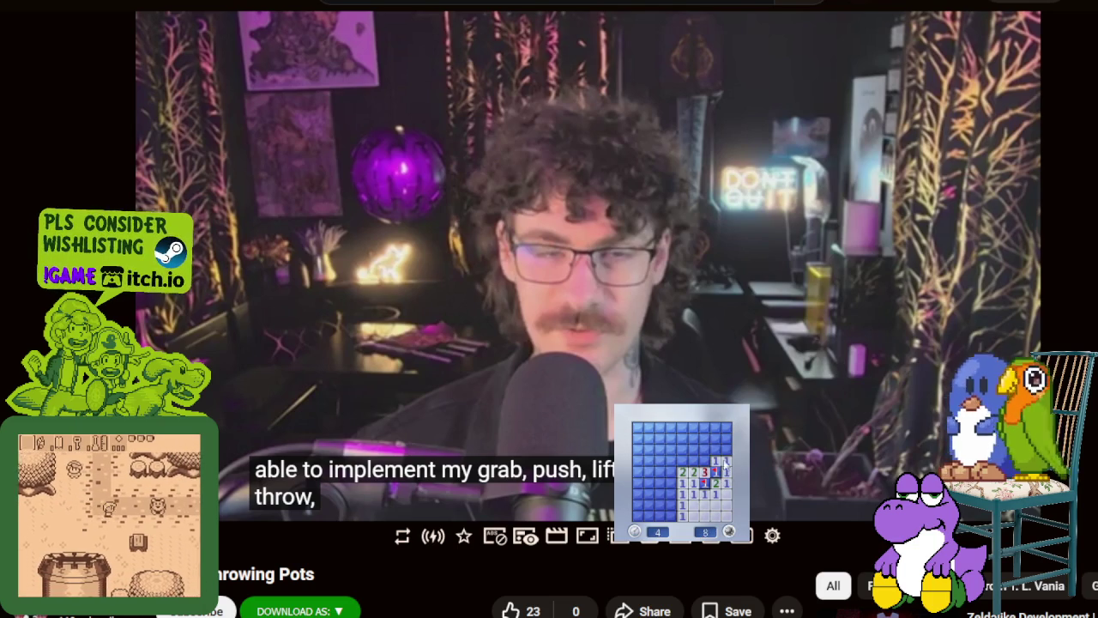
right_click(715, 472)
right_click(694, 462)
left_click(705, 439)
right_click(715, 438)
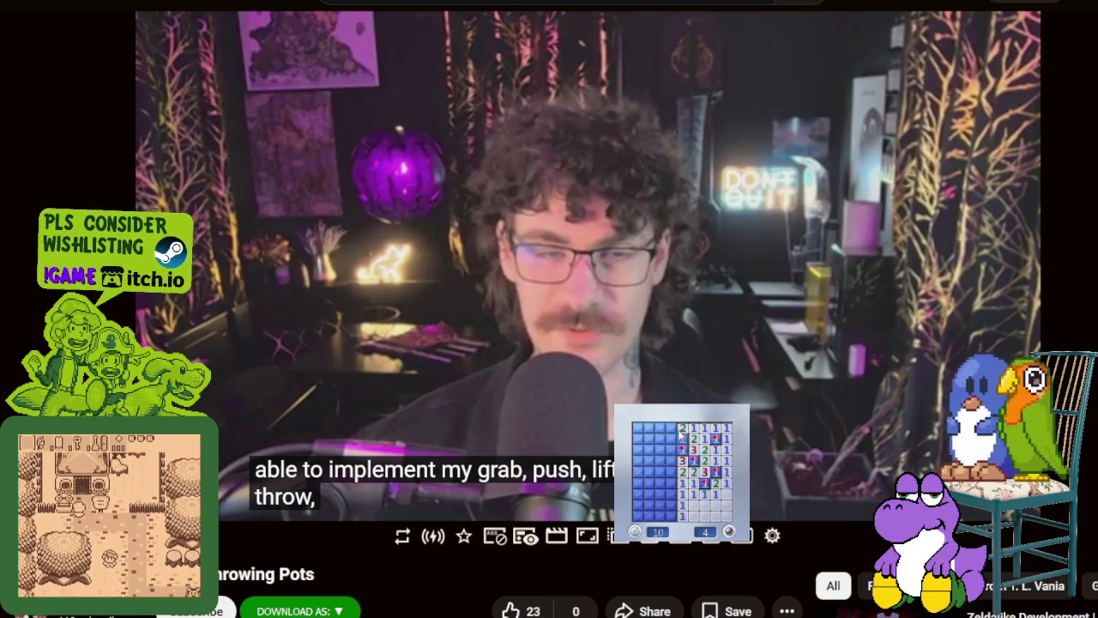
left_click(614, 513)
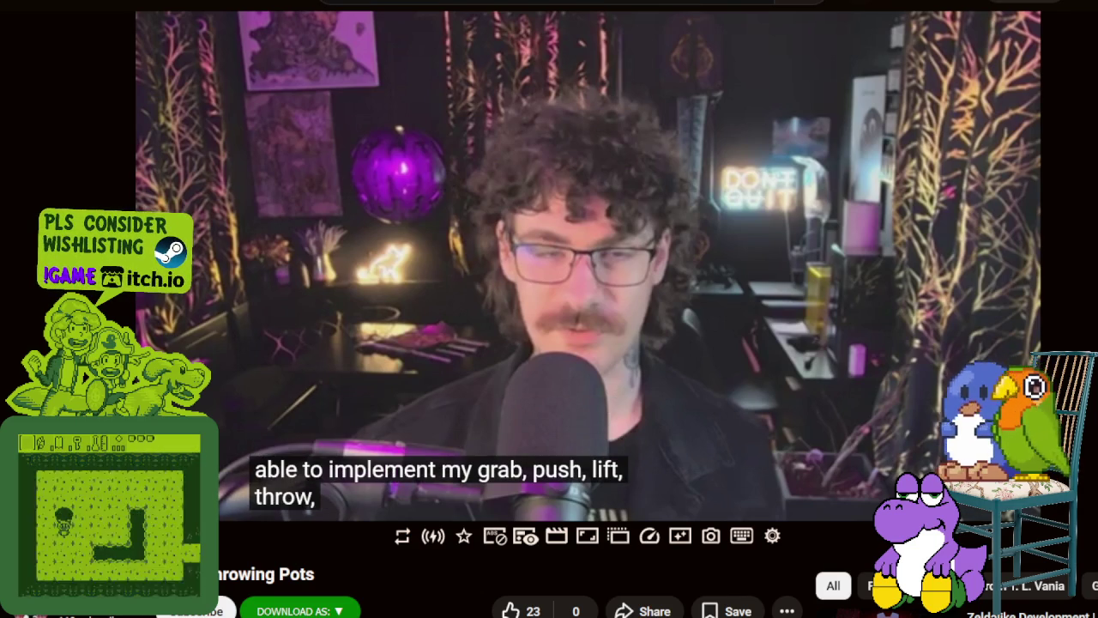
Step: Finish a Minesweeper board, flagging every mine, including the ones along the right column and bottom edge
left_click(636, 453)
right_click(693, 461)
right_click(683, 472)
left_click(669, 483)
left_click(671, 494)
right_click(693, 494)
right_click(704, 495)
left_click(716, 472)
right_click(705, 449)
right_click(706, 438)
left_click(706, 427)
right_click(637, 483)
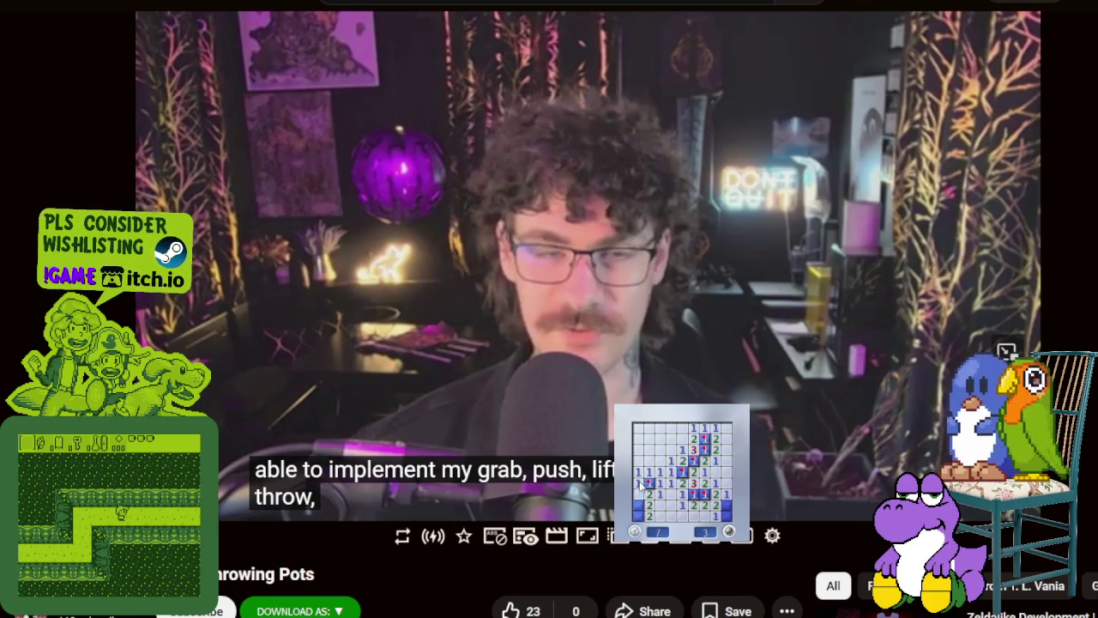
right_click(637, 505)
right_click(727, 506)
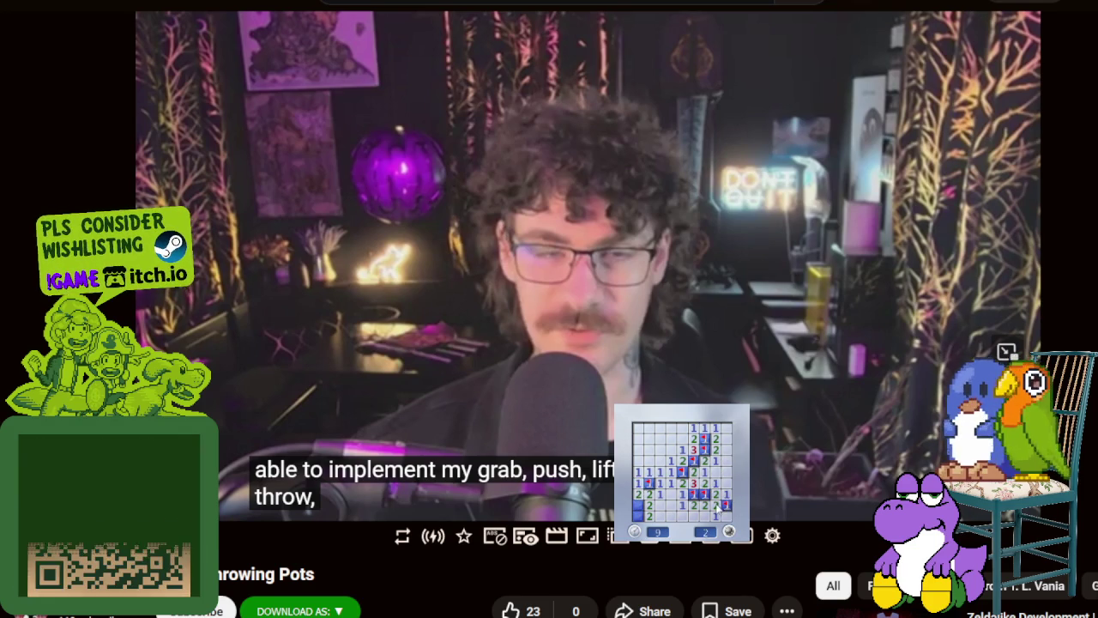
right_click(726, 517)
Step: Start a new board and clear it, flagging the mines along the top row
left_click(704, 516)
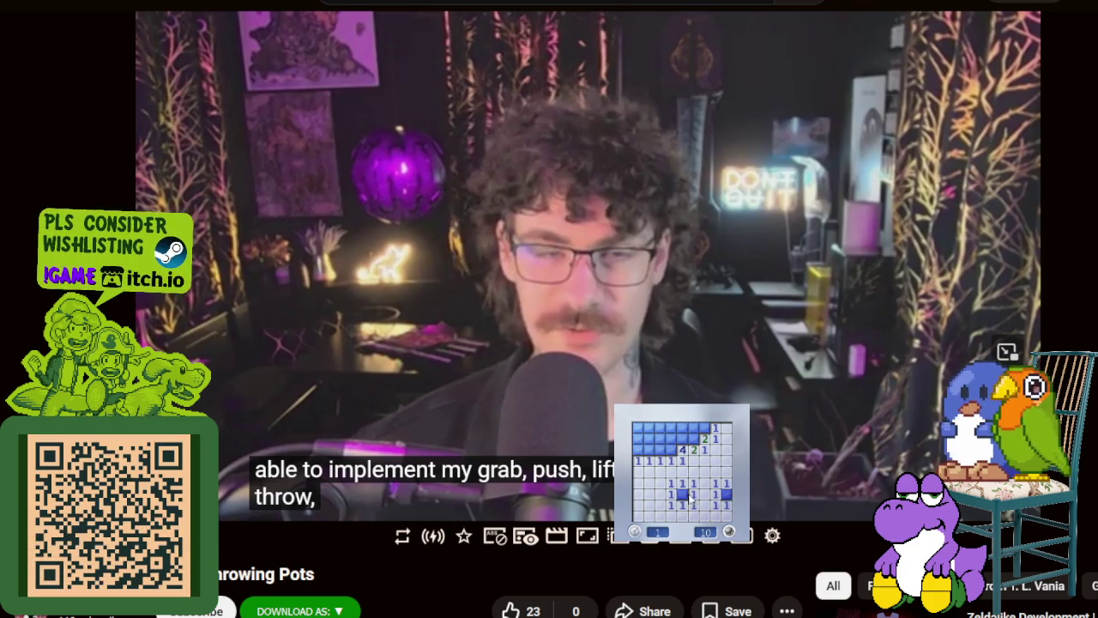
right_click(682, 437)
right_click(693, 437)
left_click(693, 426)
right_click(703, 426)
left_click(671, 428)
left_click(660, 450)
right_click(649, 426)
left_click(640, 450)
Step: Start another board and reveal its top row, bottom and left side, flagging one mine
left_click(692, 486)
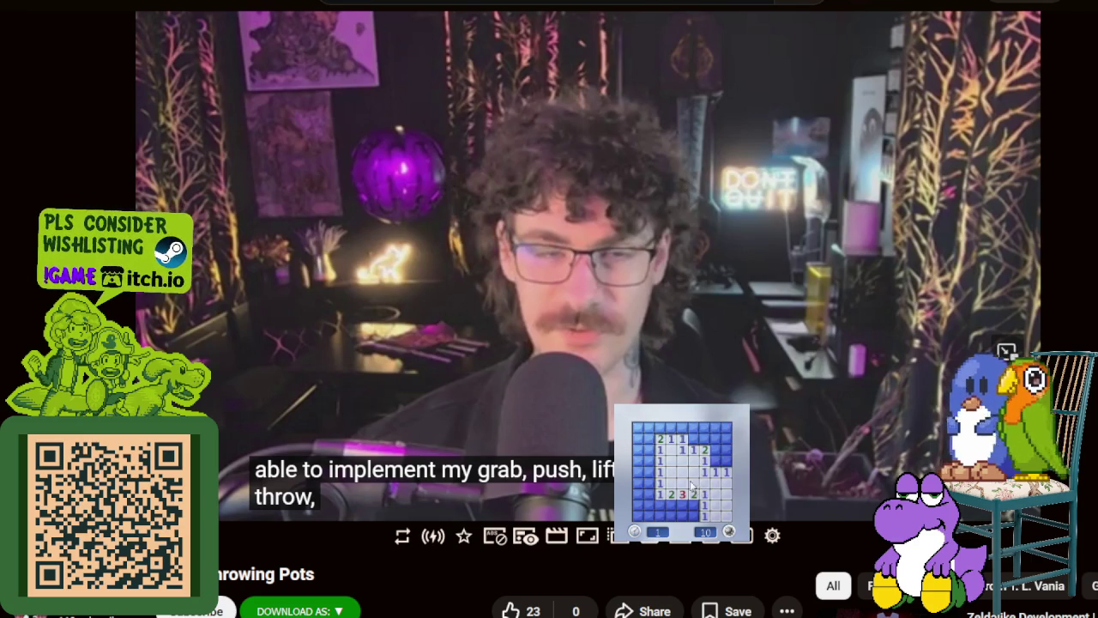
left_click(686, 427)
left_click(705, 427)
left_click(714, 429)
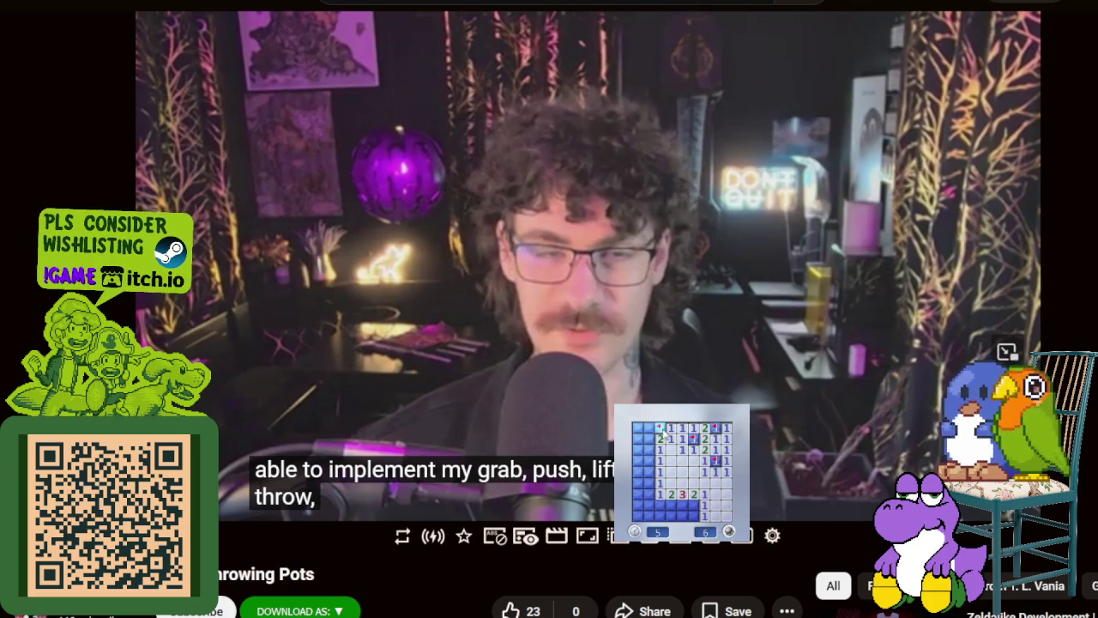
right_click(691, 506)
left_click(684, 515)
left_click(660, 503)
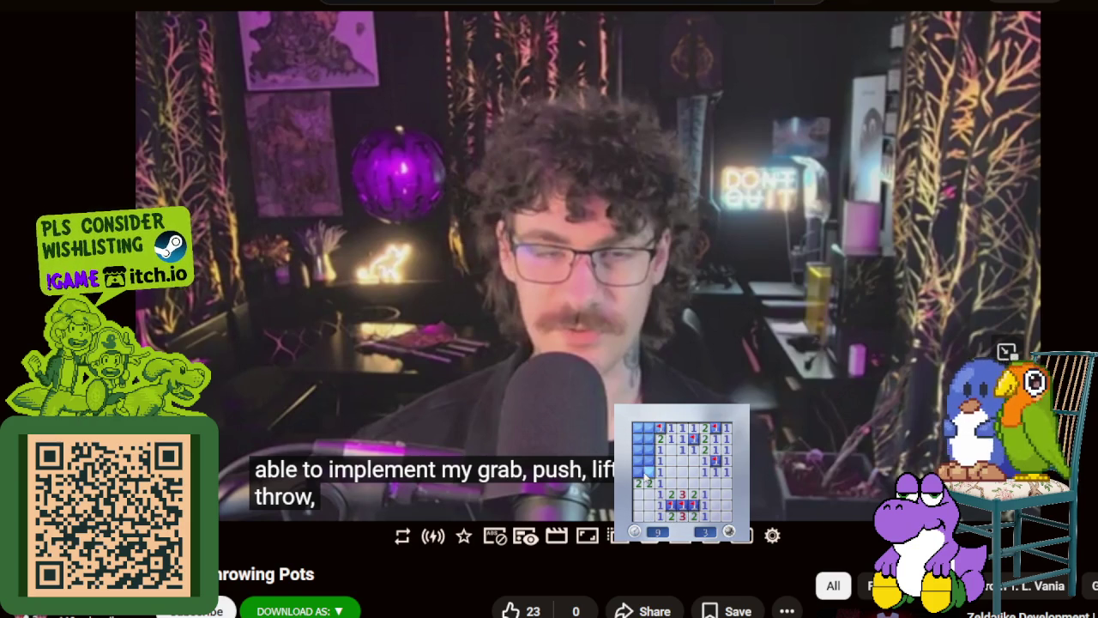
left_click(650, 461)
left_click(640, 439)
Step: Start a new board and finish it, flagging mines on the right, bottom, left and top-right
left_click(687, 487)
right_click(694, 461)
left_click(682, 461)
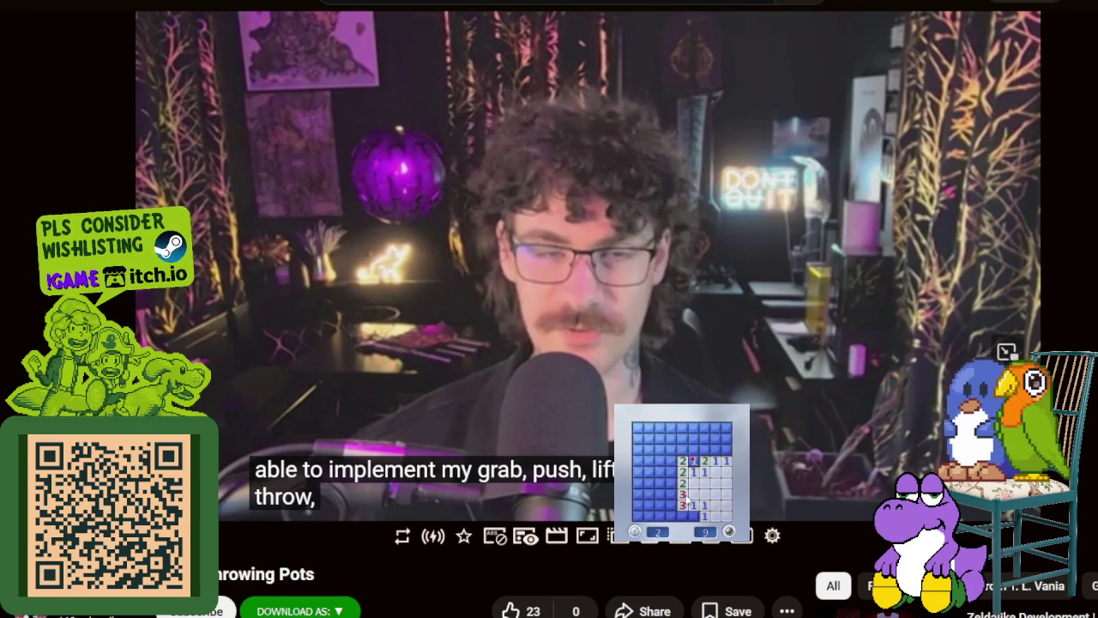
right_click(672, 483)
left_click(684, 482)
left_click(659, 515)
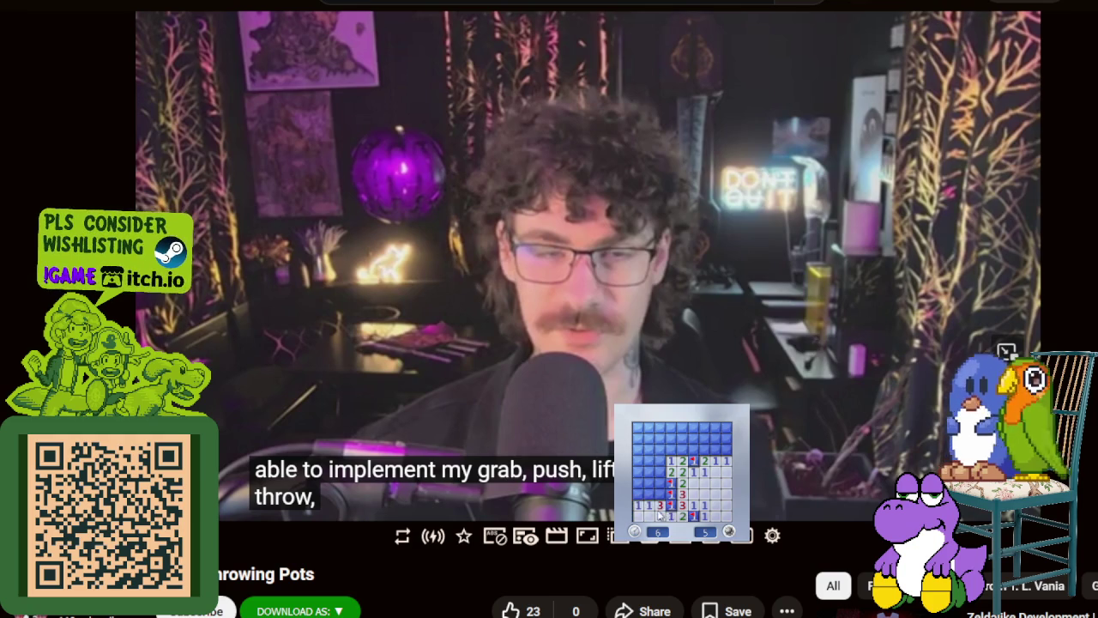
left_click(643, 478)
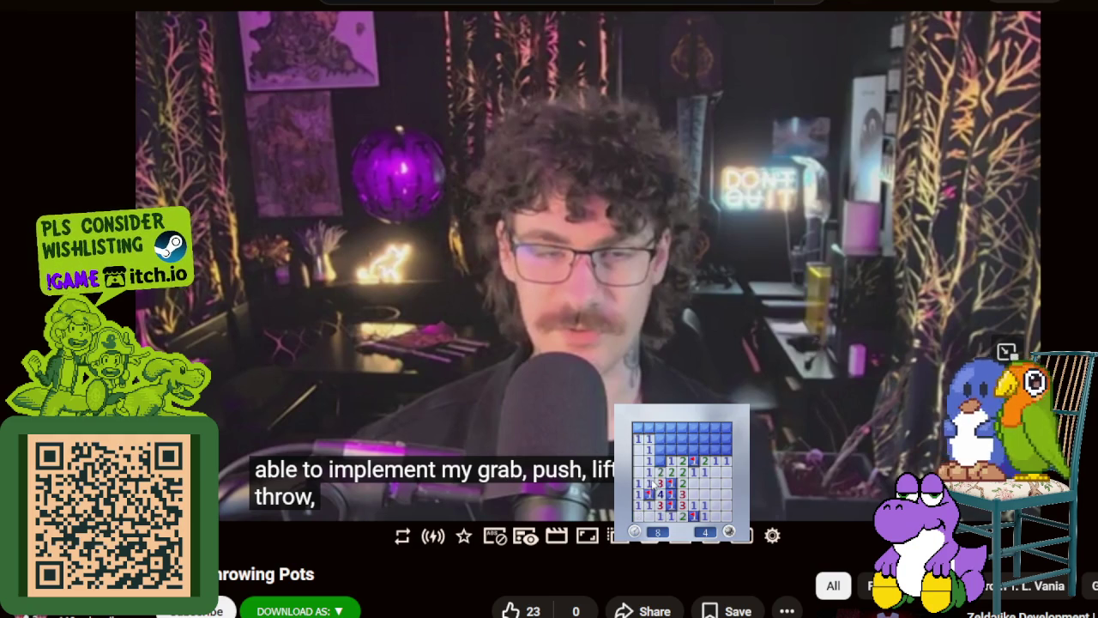
right_click(661, 461)
left_click(672, 450)
left_click(703, 429)
right_click(693, 449)
left_click(712, 448)
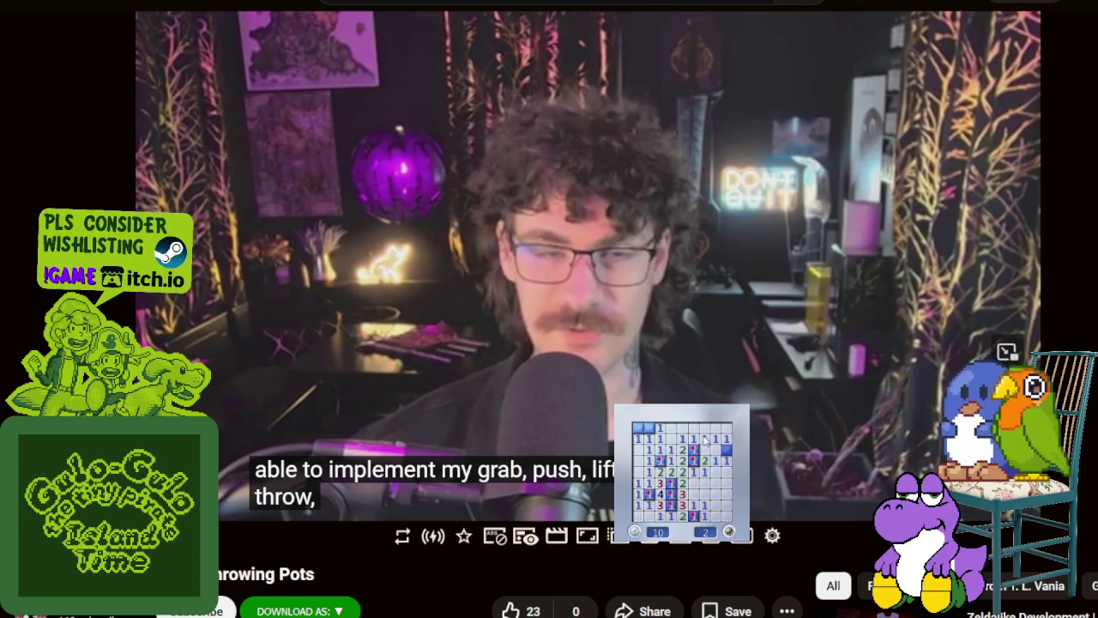
right_click(727, 448)
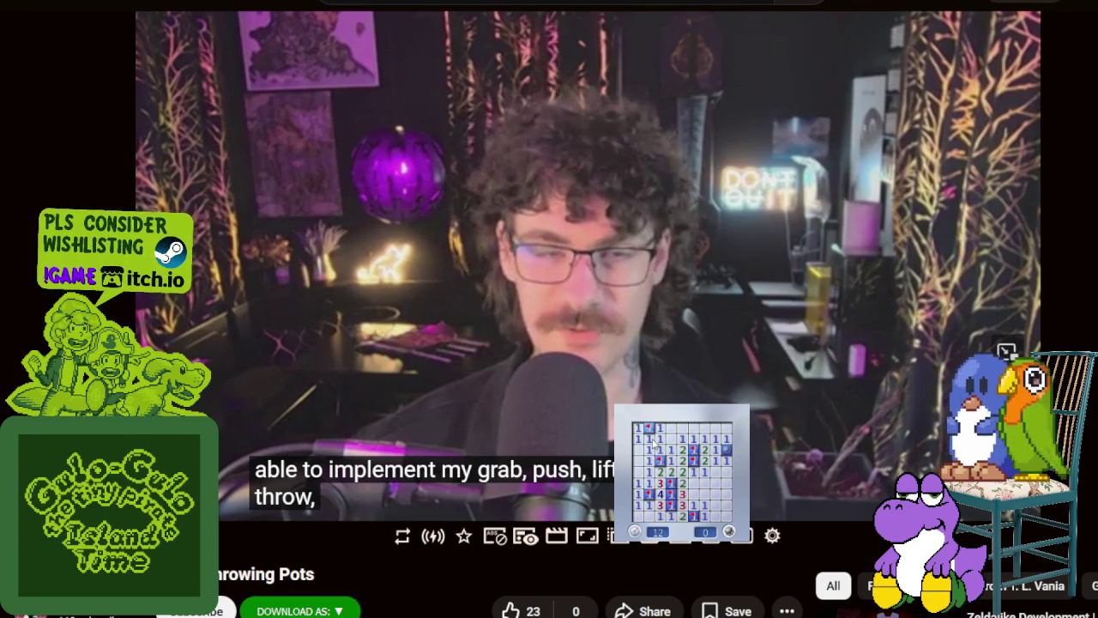
Step: Start one more board and partly clear it, flagging one mine on the right
left_click(728, 529)
left_click(691, 496)
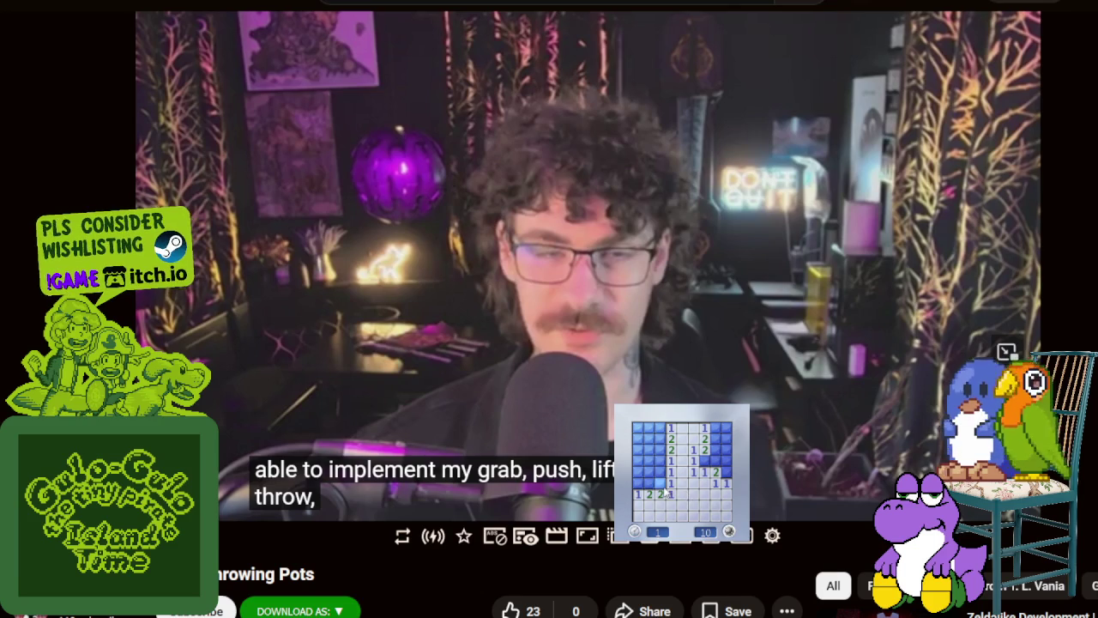
left_click(652, 460)
left_click(655, 432)
left_click(640, 438)
right_click(714, 450)
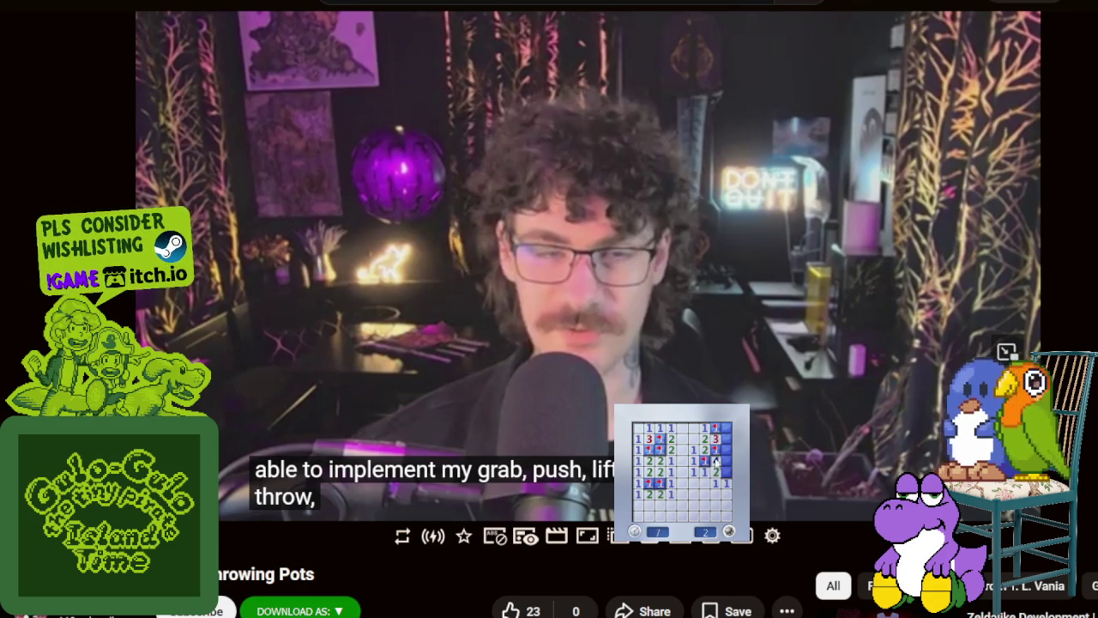
left_click(725, 461)
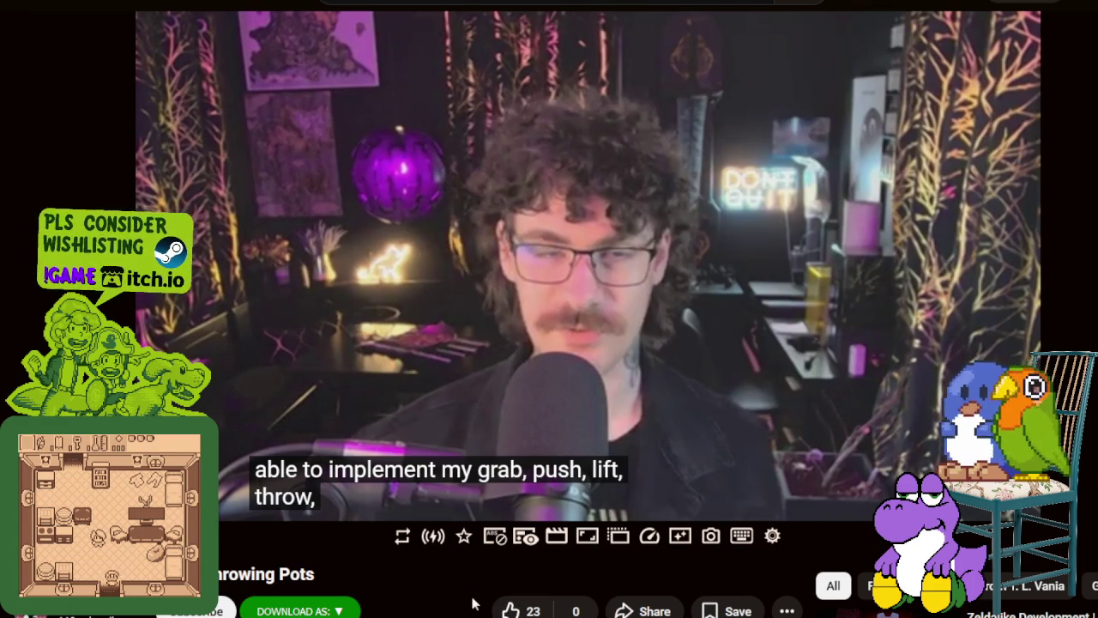
Step: Play the video on to the pot sprite close-up and pause there, then reveal cells on a new Minesweeper board
left_click(598, 295)
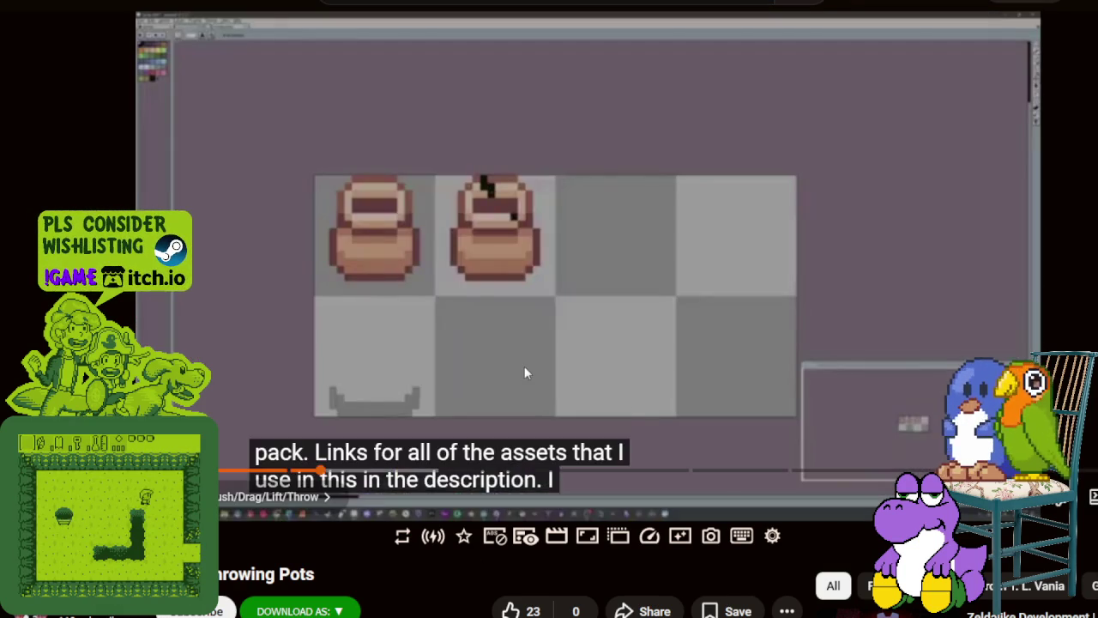
left_click(524, 362)
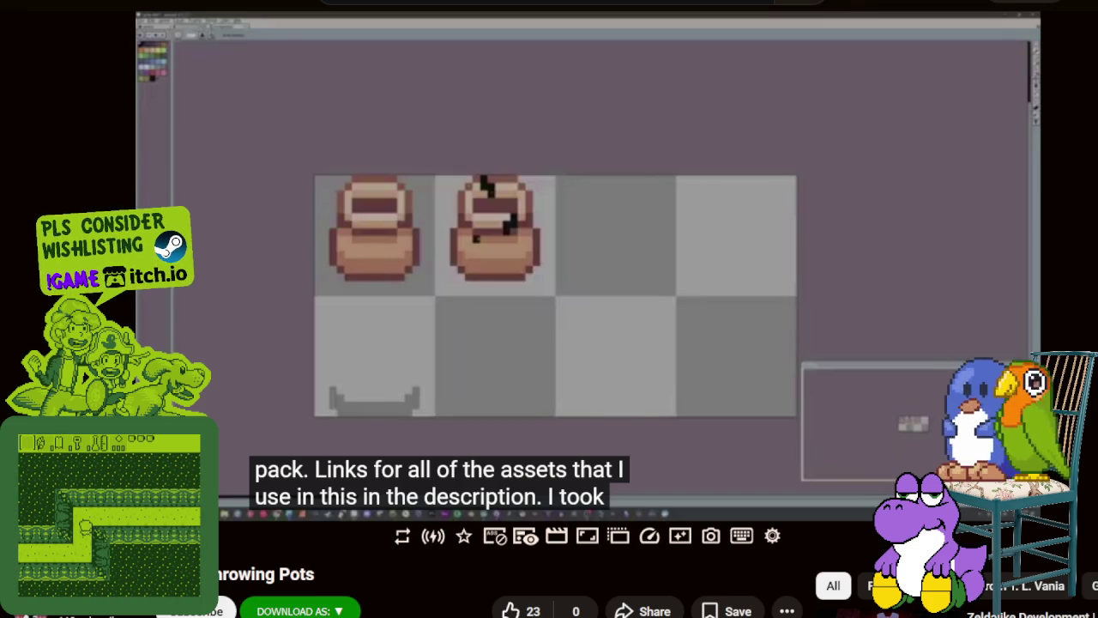
left_click(442, 366)
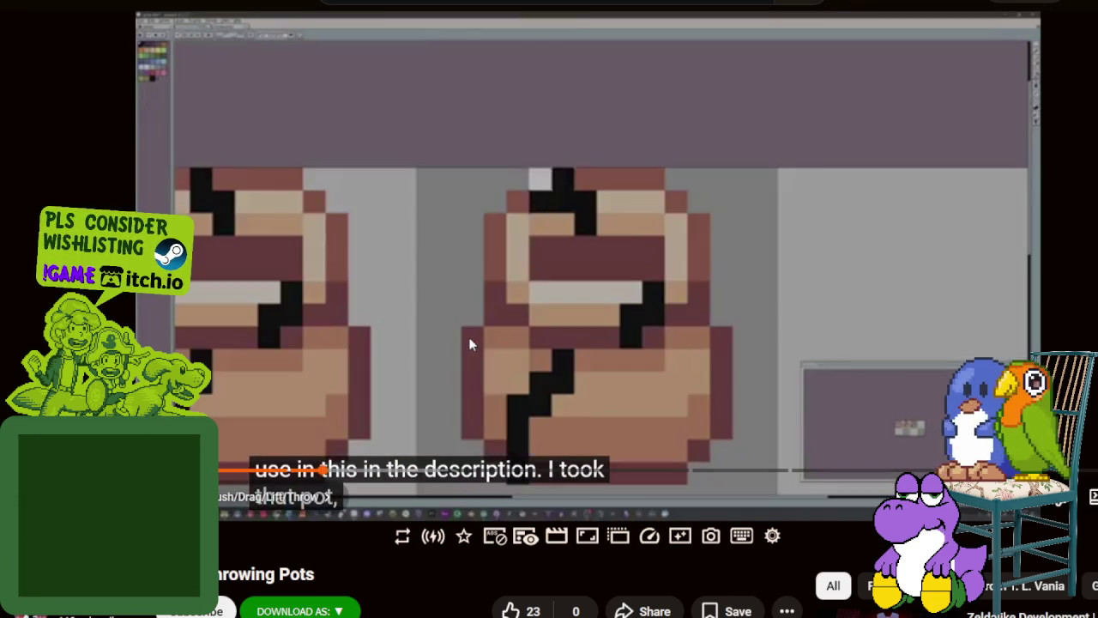
left_click(461, 309)
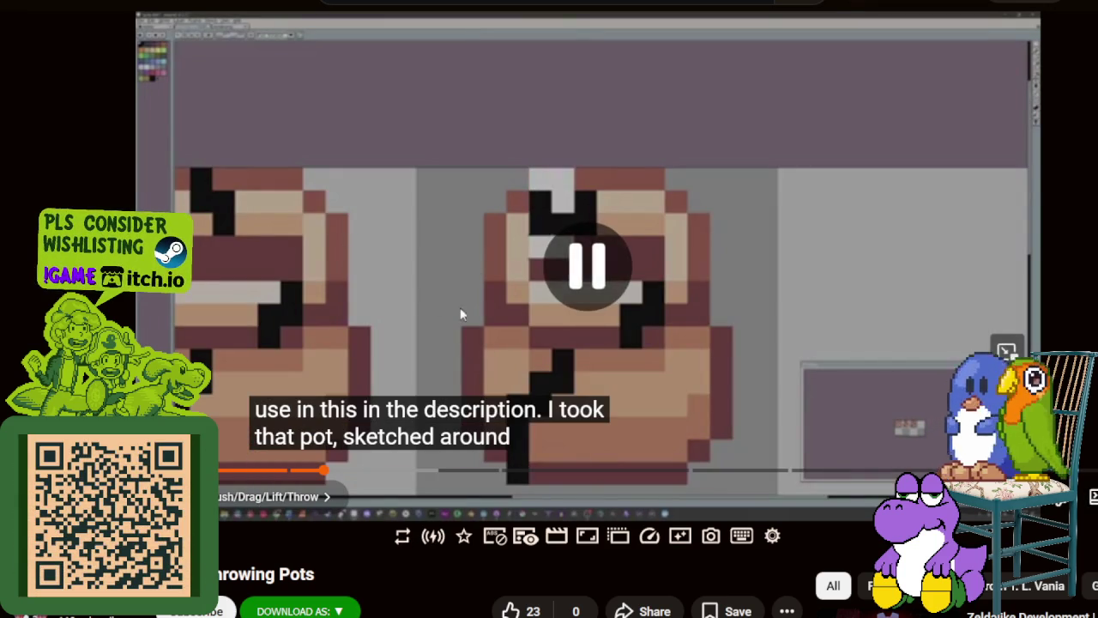
mouse_move(629, 400)
left_click(699, 450)
Step: Flag three suspected mines and reveal cells in the board's left columns
right_click(648, 427)
right_click(659, 427)
right_click(650, 449)
left_click(638, 438)
left_click(649, 461)
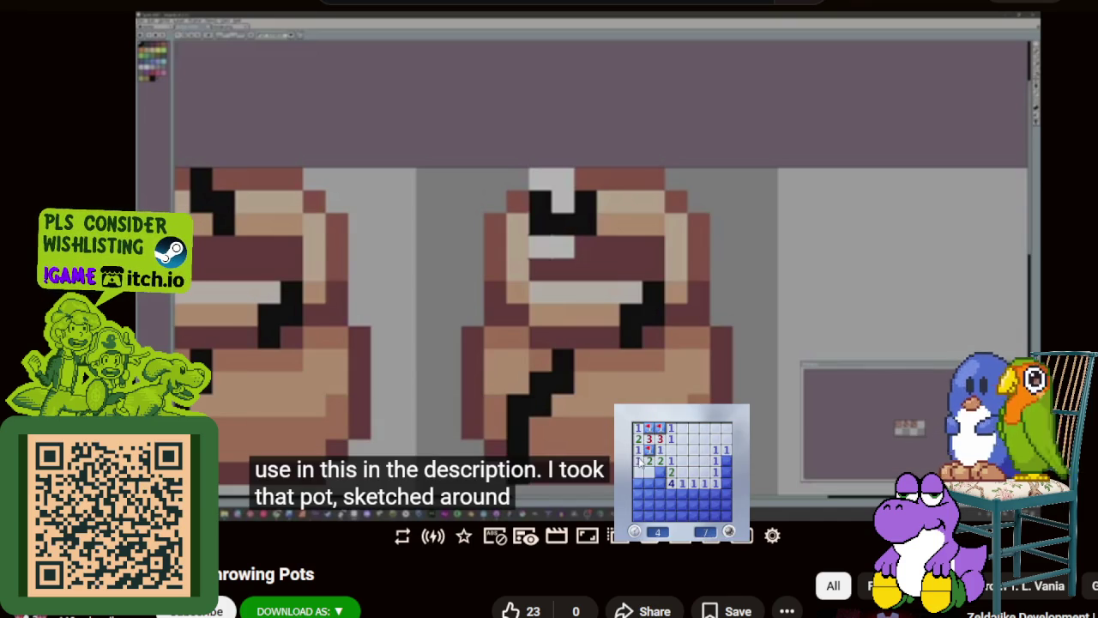
left_click(637, 495)
Step: Flag mines in the second column and lower right, revealing the cells around them
right_click(660, 472)
right_click(660, 483)
right_click(660, 494)
left_click(671, 505)
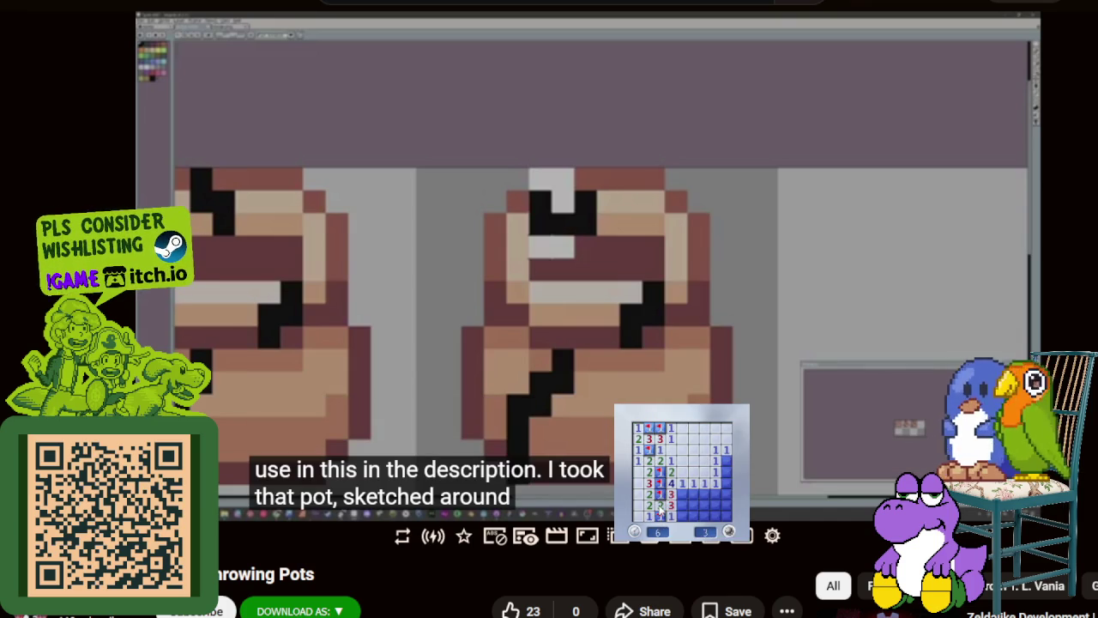
left_click(682, 506)
right_click(683, 494)
right_click(716, 494)
left_click(719, 483)
Step: Start a new game, flag mines along the bottom rows and reveal top-row cells
left_click(729, 529)
left_click(709, 494)
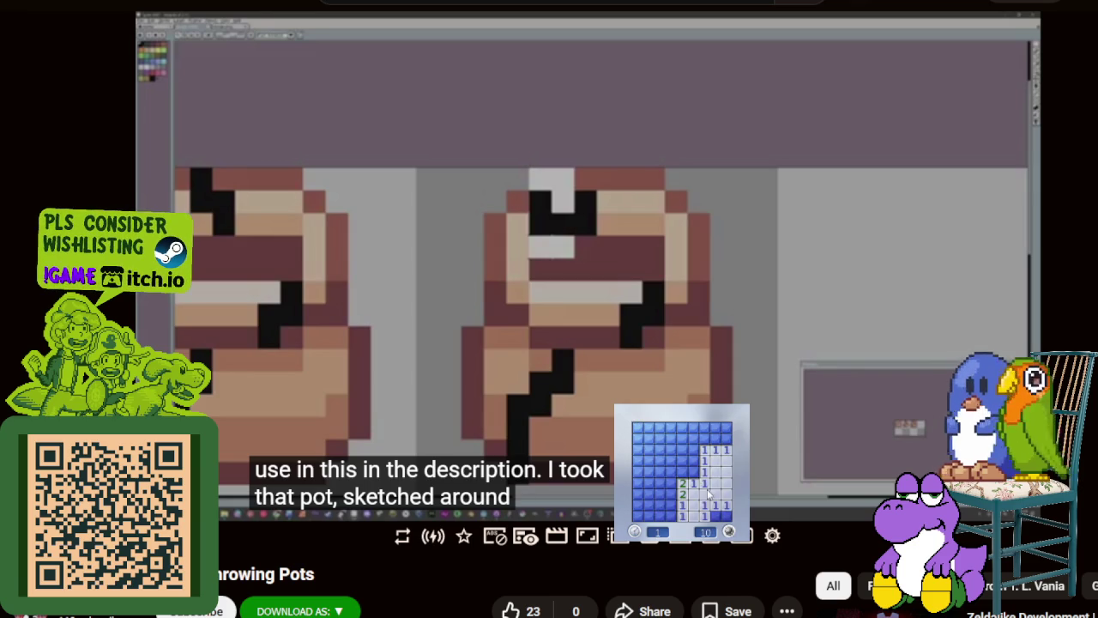
left_click(702, 471)
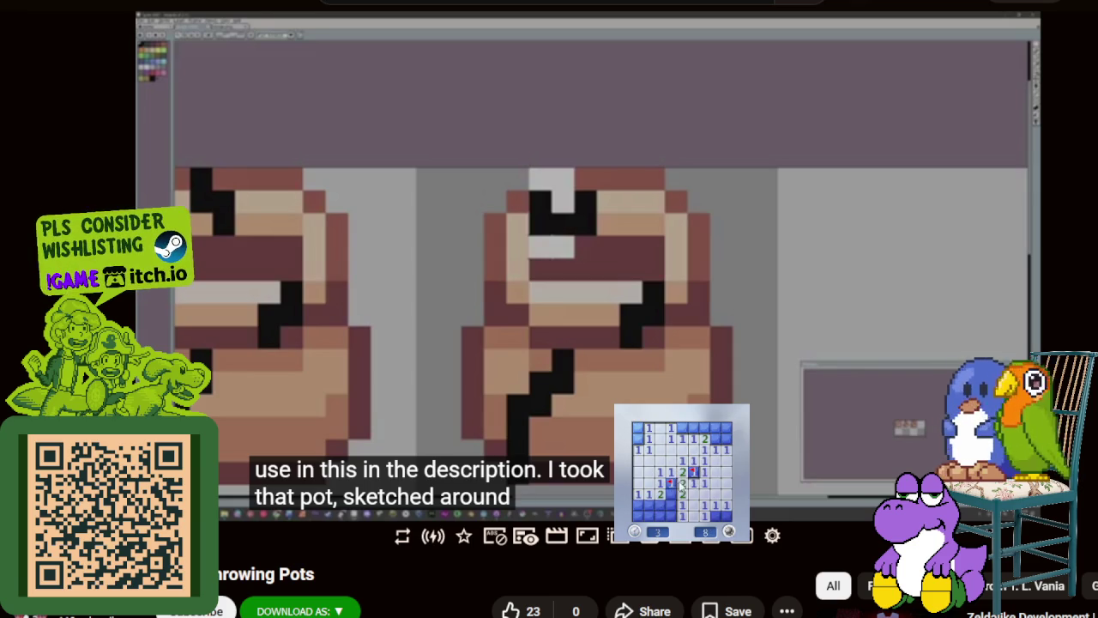
left_click(661, 505)
right_click(671, 506)
right_click(649, 516)
right_click(638, 506)
right_click(716, 517)
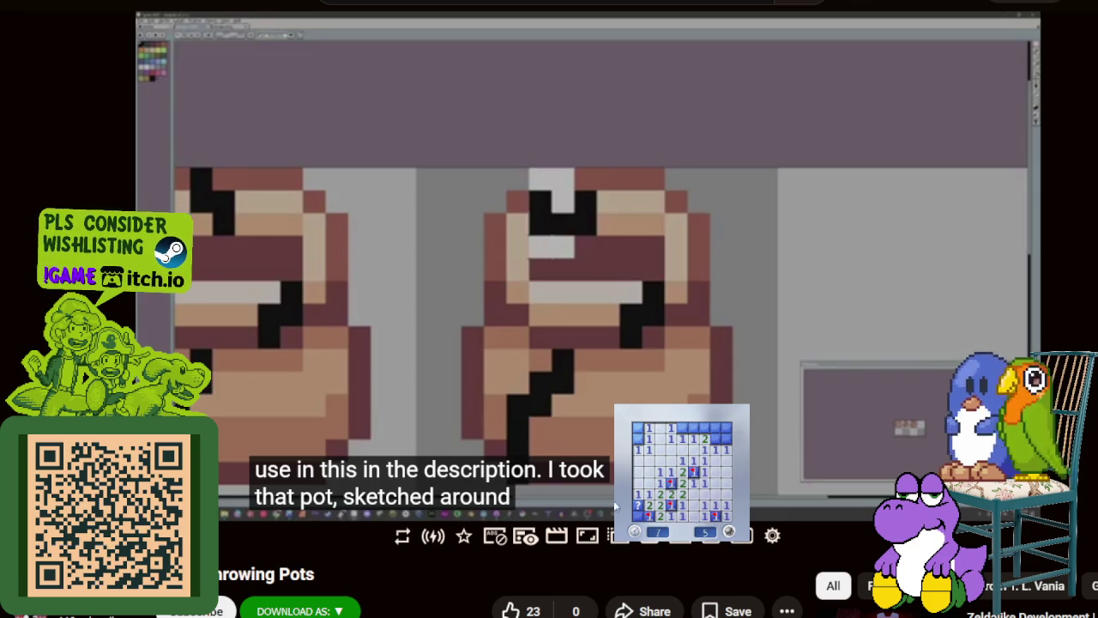
right_click(639, 505)
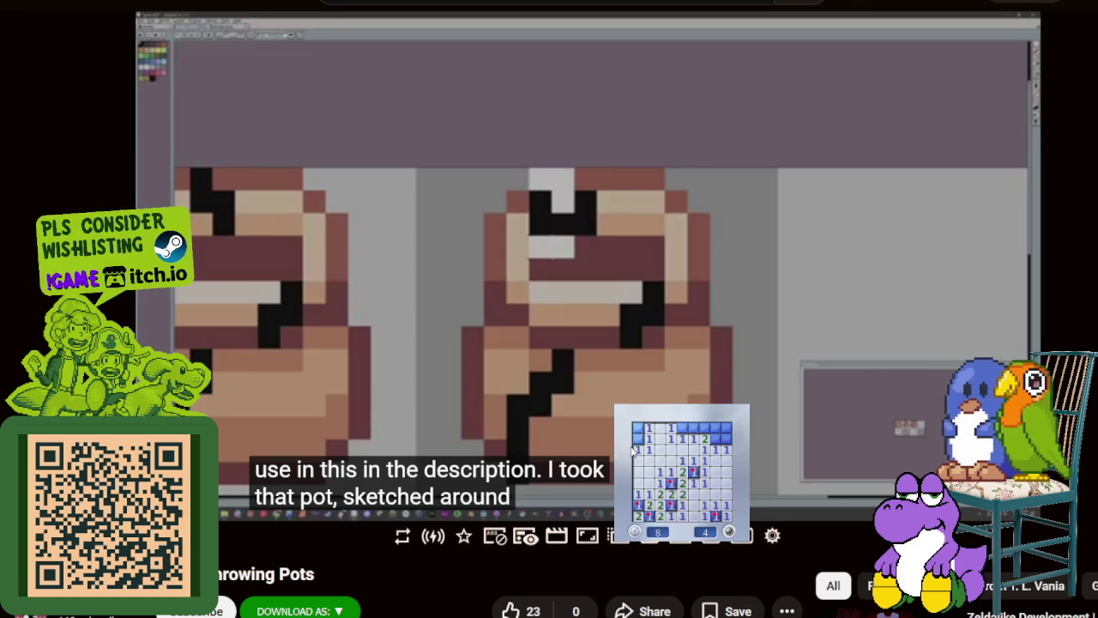
left_click(648, 439)
left_click(697, 429)
left_click(726, 439)
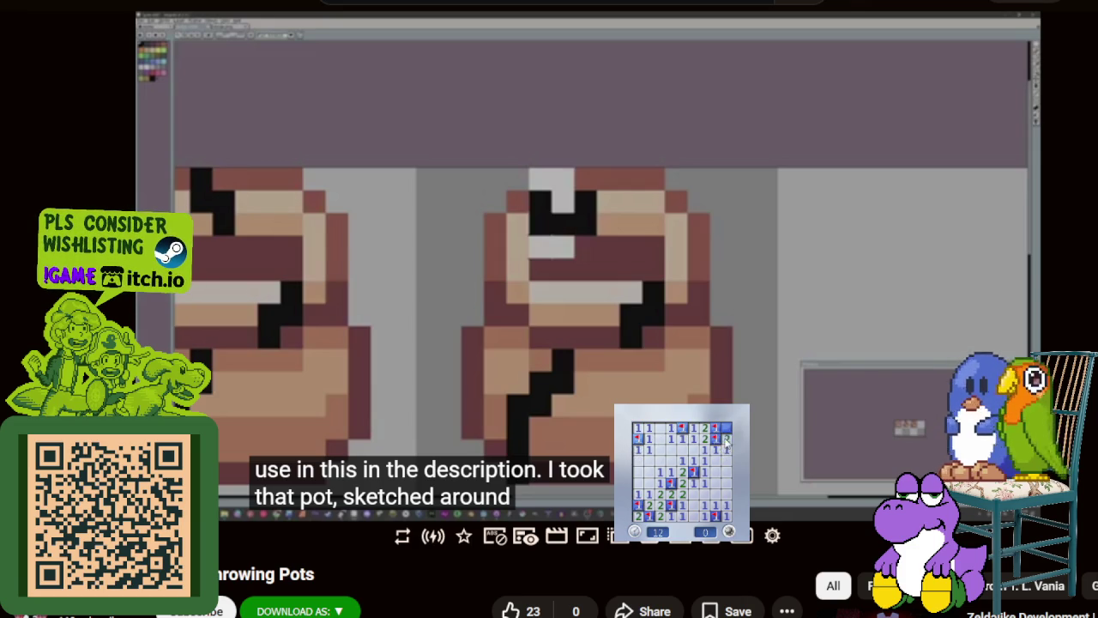
Step: Play another new round, opening an area and flagging two suspected mines
left_click(728, 517)
left_click(694, 496)
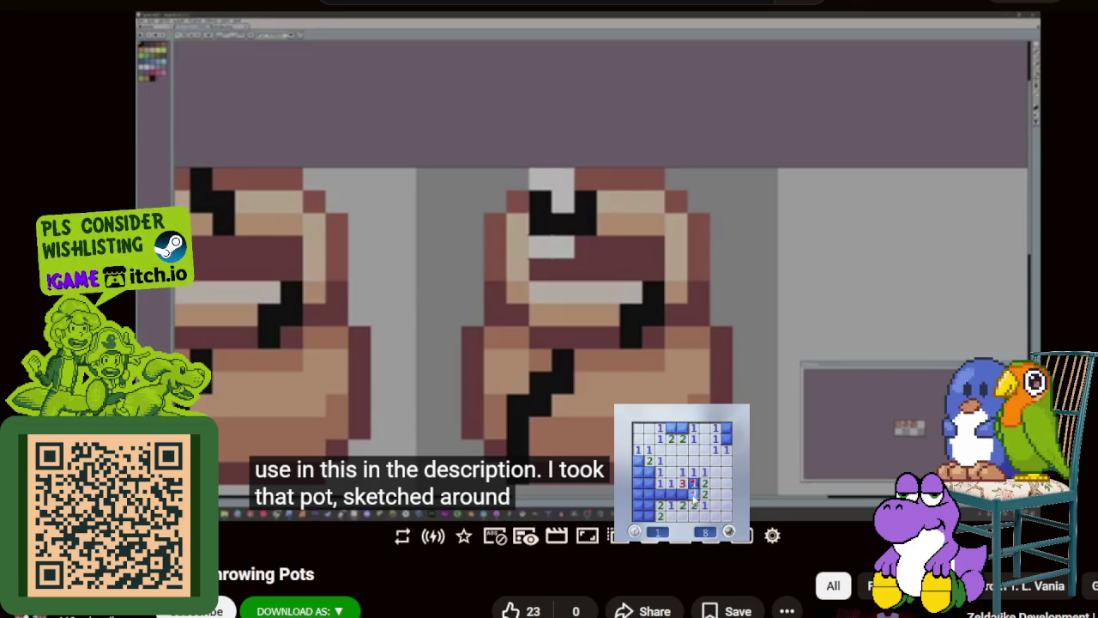
right_click(681, 494)
left_click(648, 506)
right_click(726, 439)
Step: Play a fourth round, flagging several mines until a reveal hits a mine
left_click(703, 533)
left_click(661, 467)
left_click(638, 438)
right_click(704, 448)
left_click(716, 461)
right_click(713, 484)
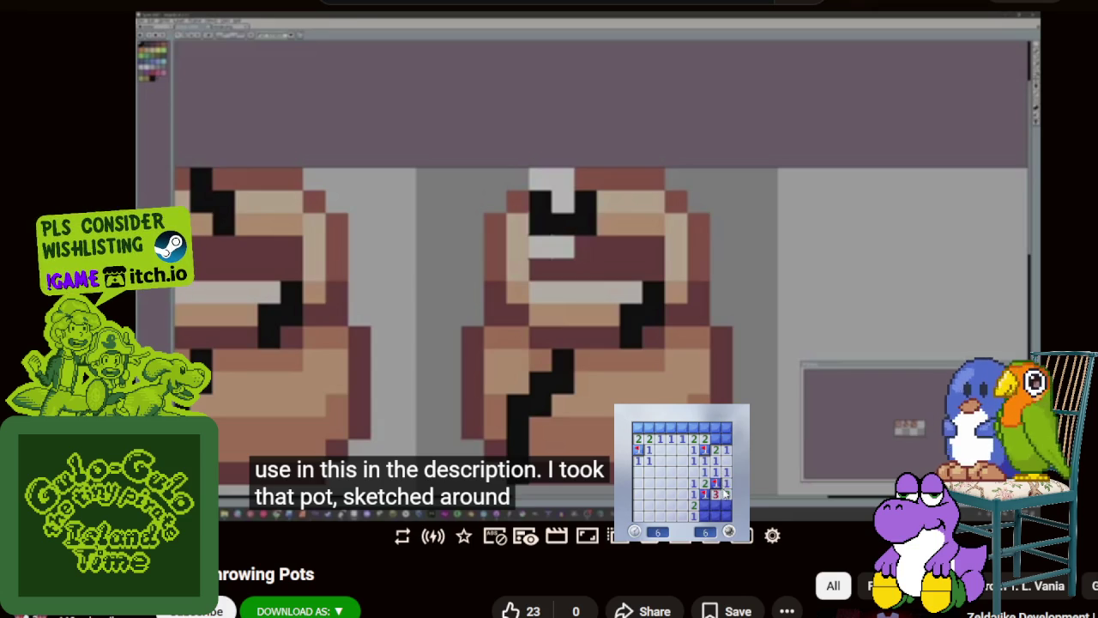
left_click(705, 505)
right_click(705, 516)
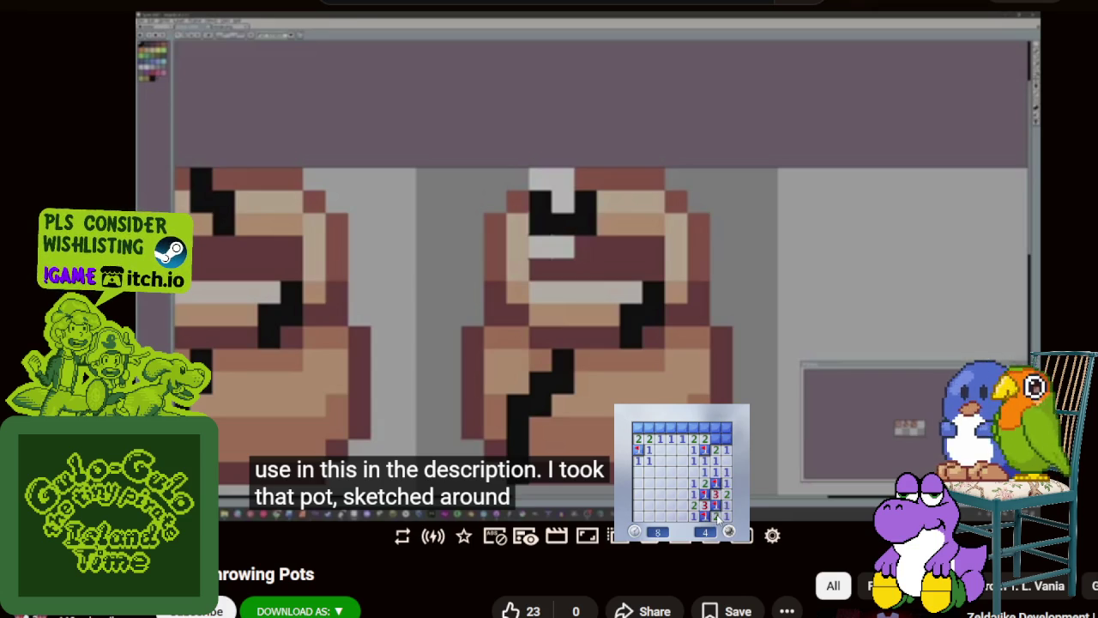
left_click(727, 438)
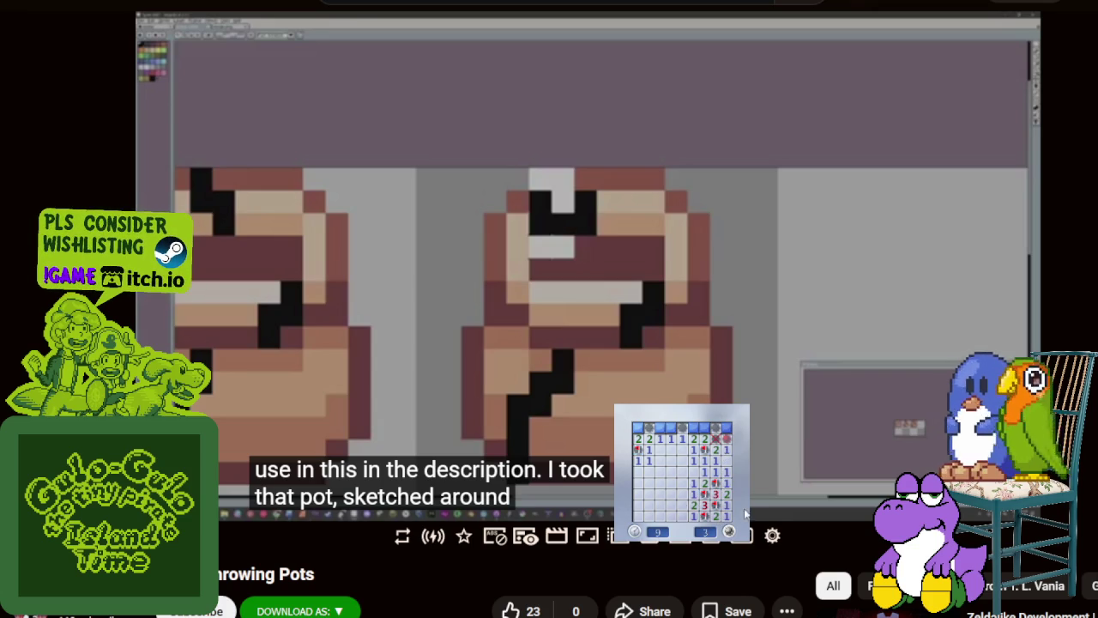
Step: Play a final round using flags and a question mark, then close Minesweeper
left_click(640, 460)
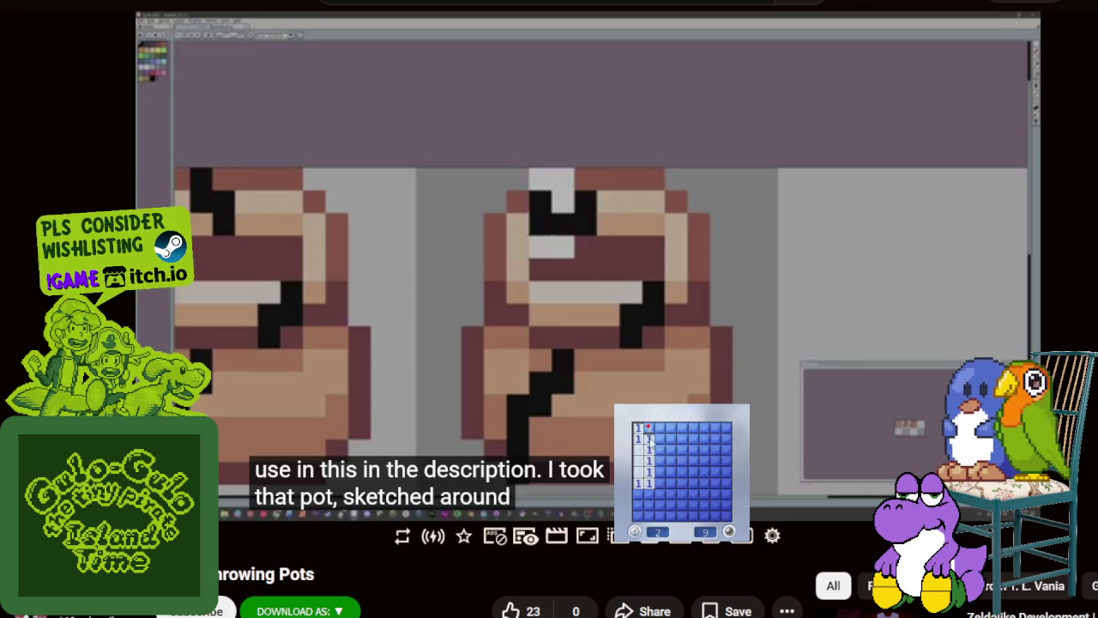
left_click(663, 439)
left_click(661, 473)
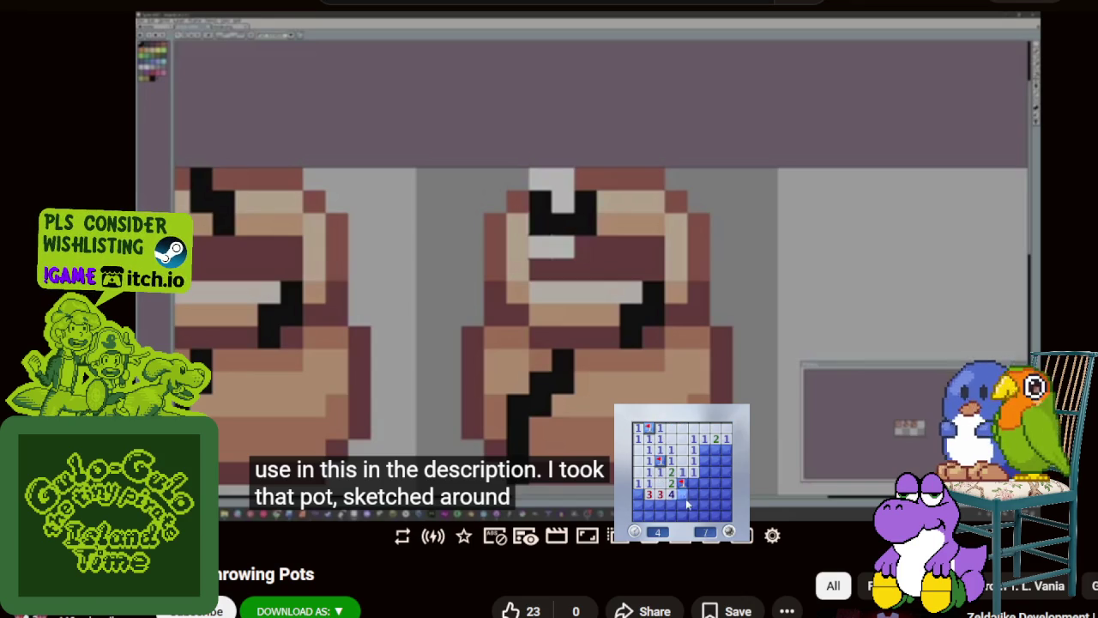
right_click(686, 504)
right_click(673, 505)
right_click(660, 507)
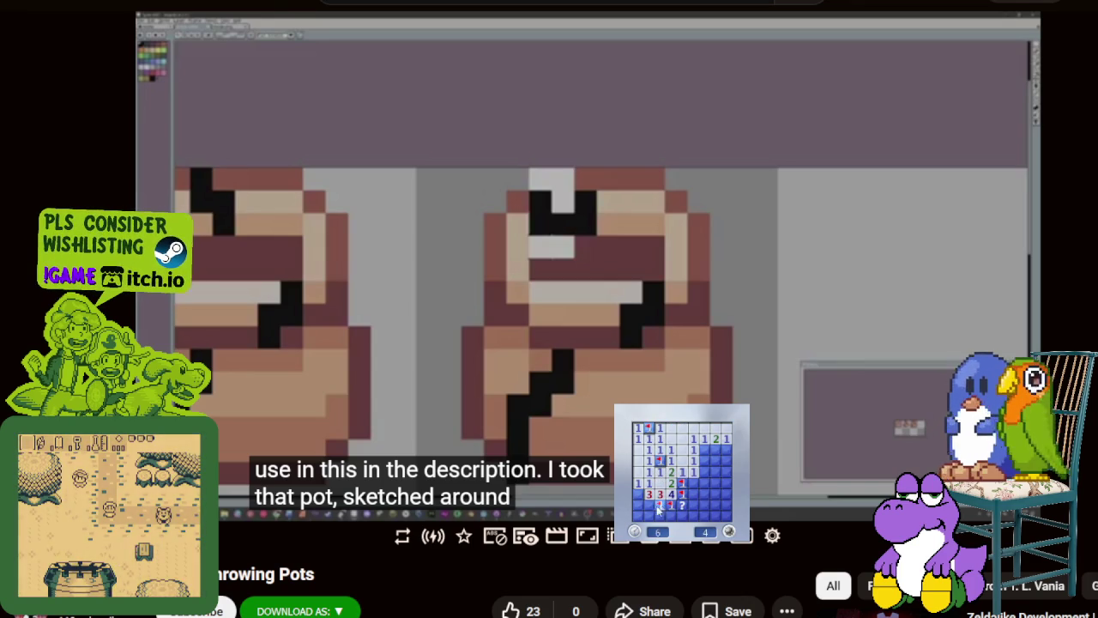
left_click(640, 505)
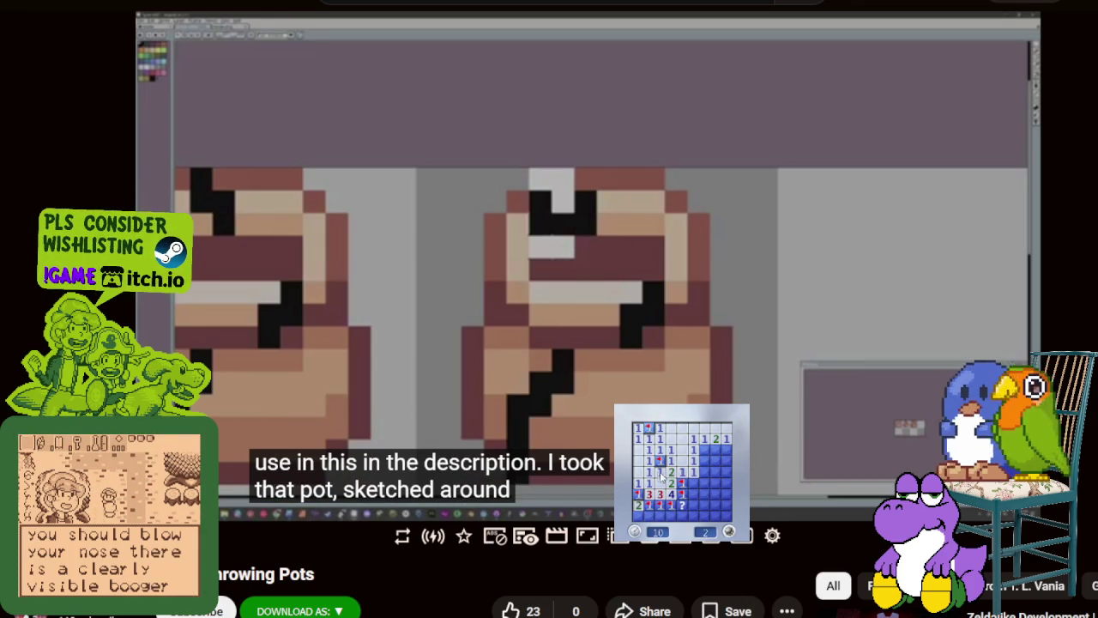
left_click(672, 495)
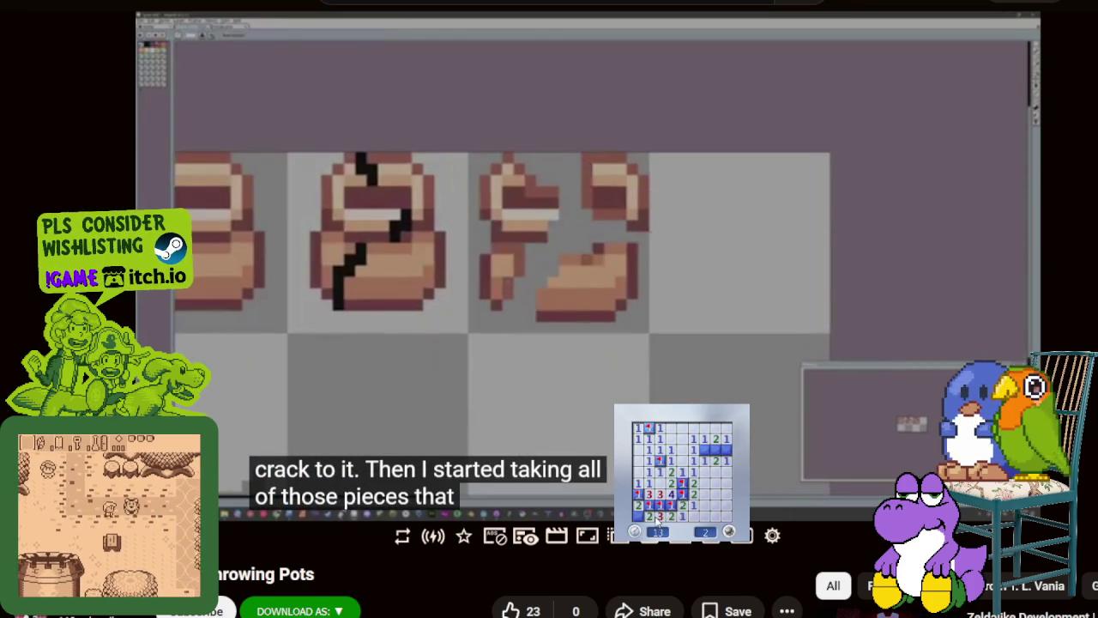
right_click(705, 448)
left_click(716, 449)
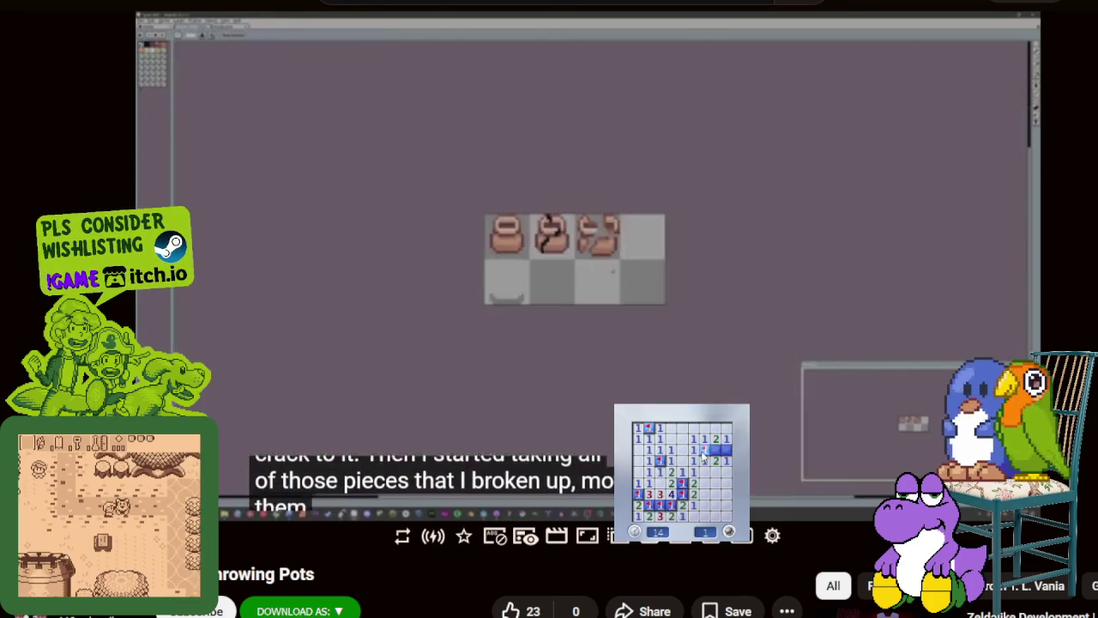
right_click(726, 449)
left_click(479, 446)
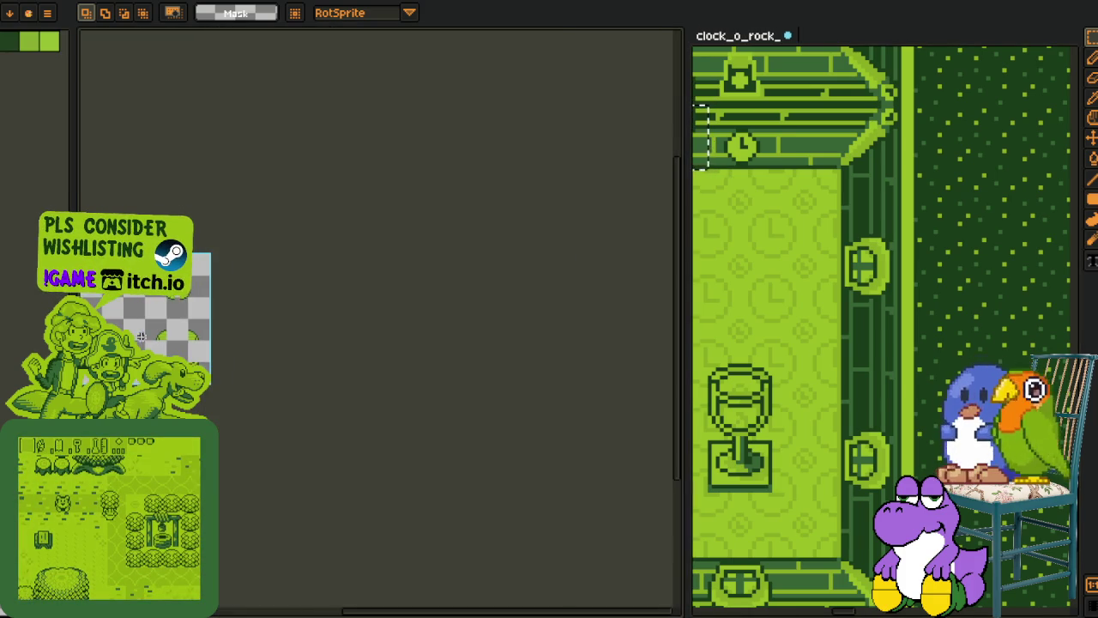
Step: Zoom in on the green sprite sheet and select one small pot fragment
scroll(463, 344, "up", 3)
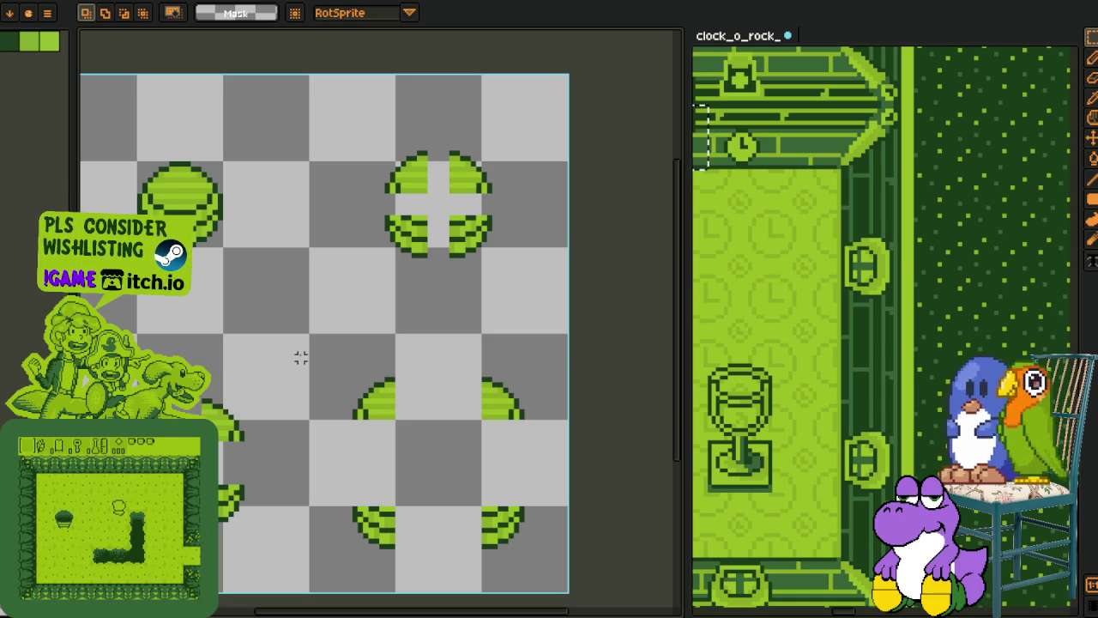
scroll(224, 295, "up", 1)
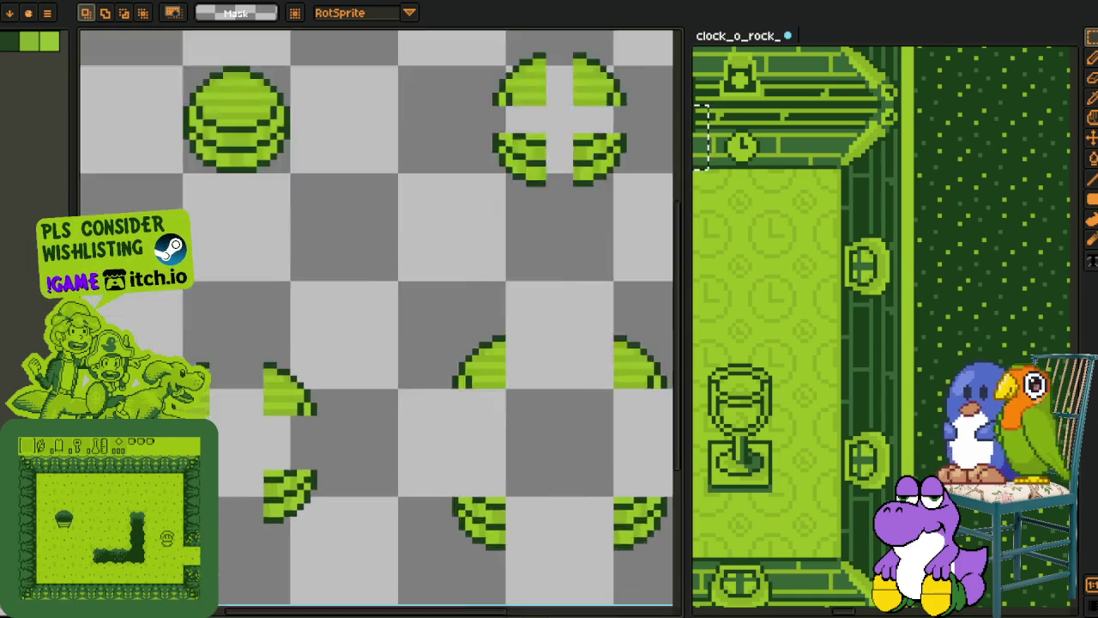
scroll(224, 295, "up", 1)
scroll(227, 373, "down", 2)
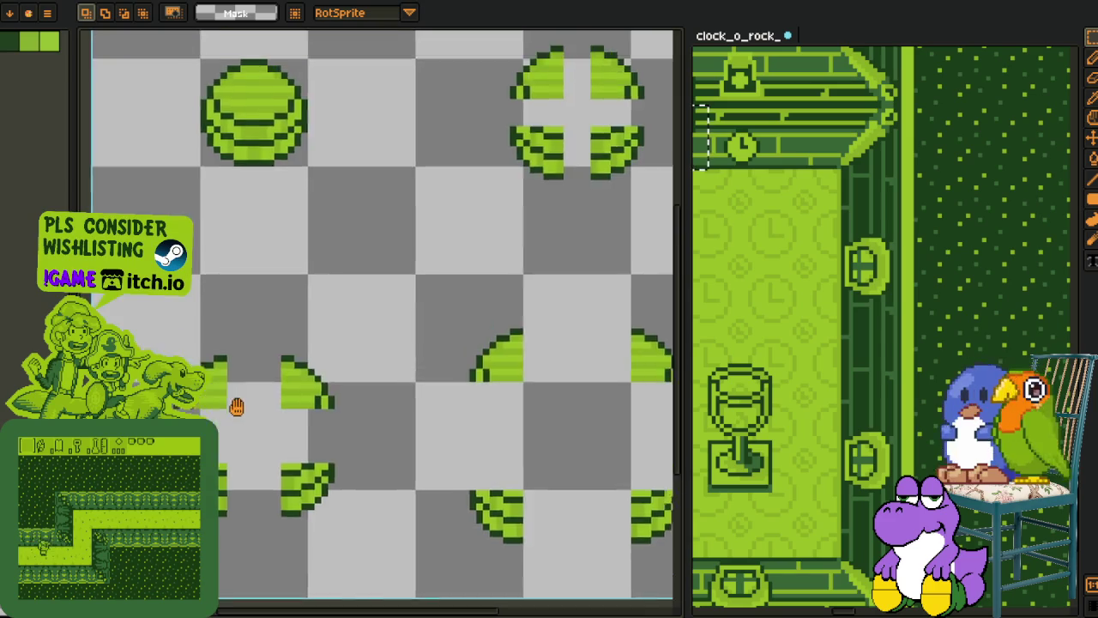
scroll(238, 403, "up", 2)
left_click_drag(225, 498, 226, 424)
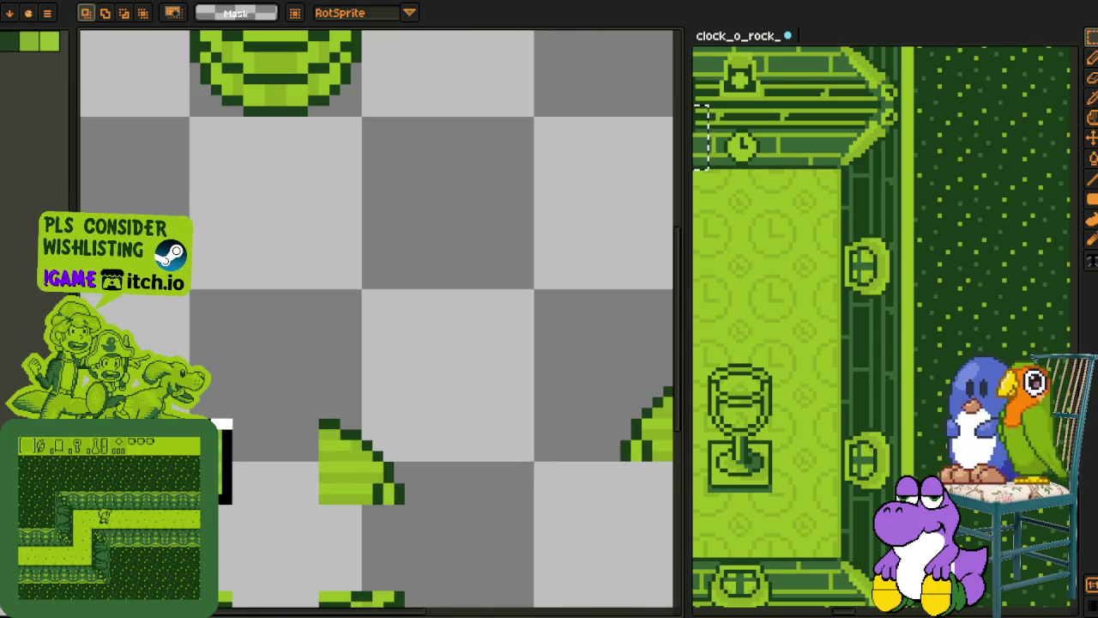
scroll(282, 380, "down", 1)
scroll(295, 385, "down", 1)
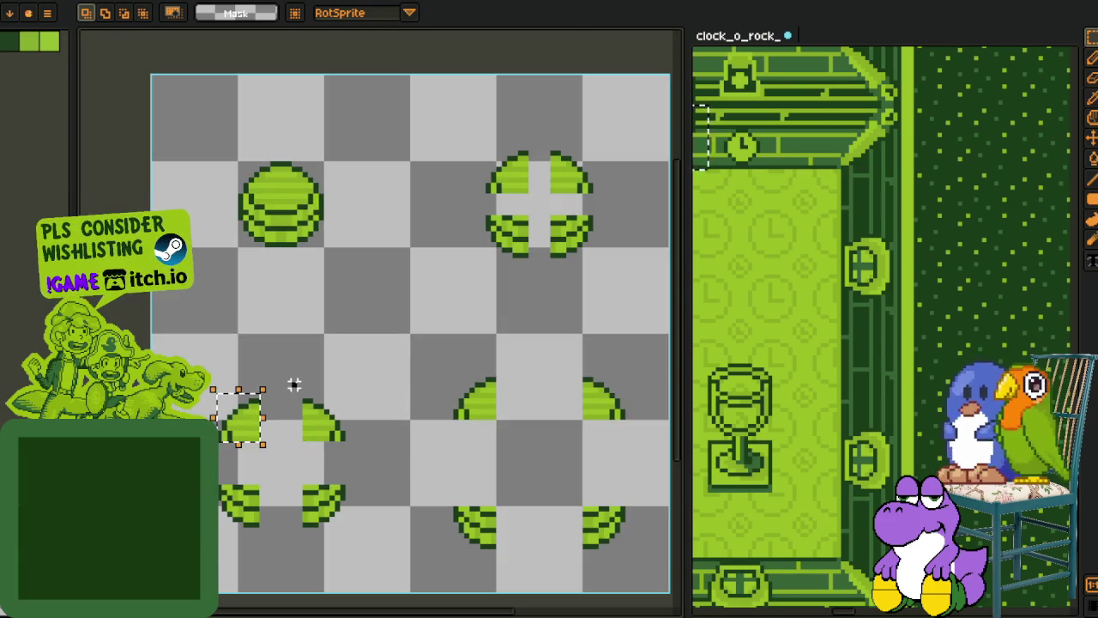
scroll(260, 373, "right", 2)
scroll(283, 301, "up", 1)
scroll(257, 292, "left", 2)
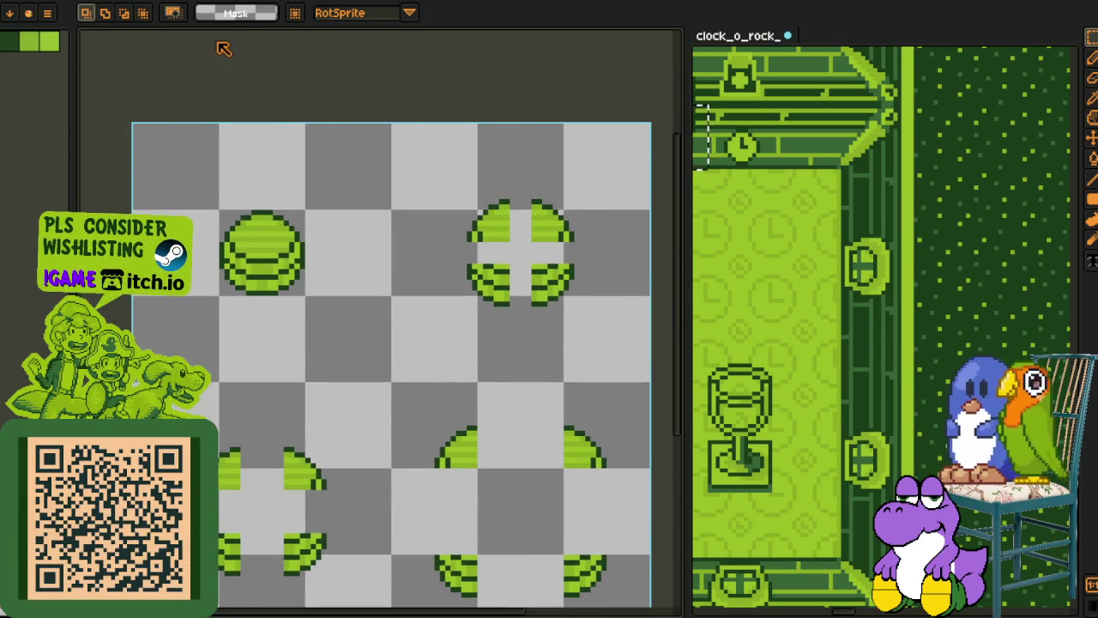
Step: Glance at the town map, then select the top-right, bottom-left and bottom-right sprite groups
key("ctrl+Tab")
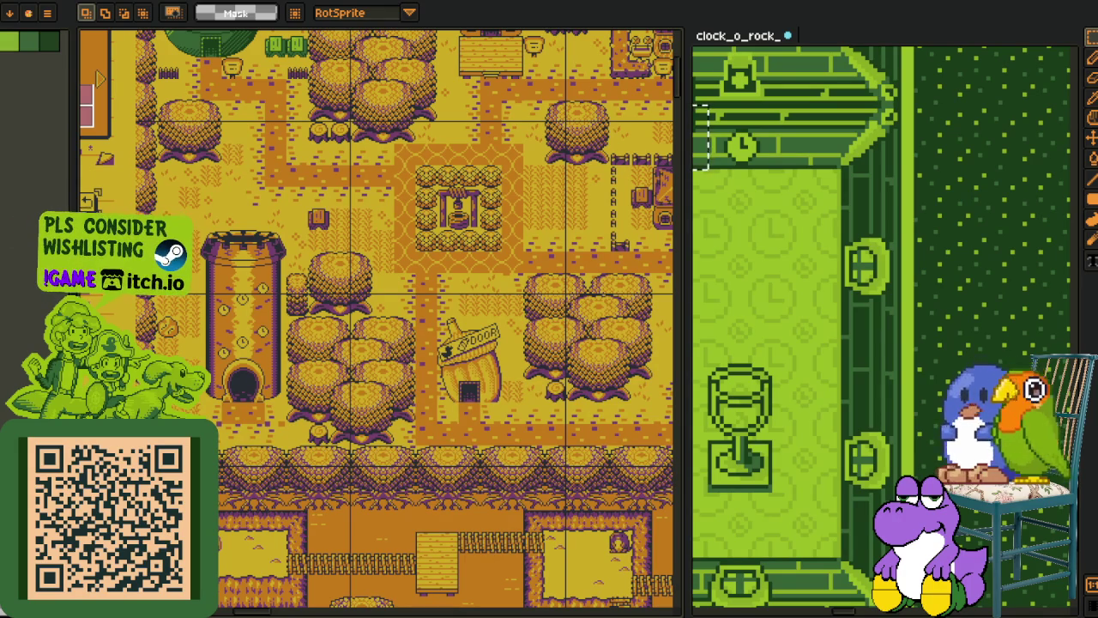
key("ctrl+Tab")
scroll(380, 311, "up", 4)
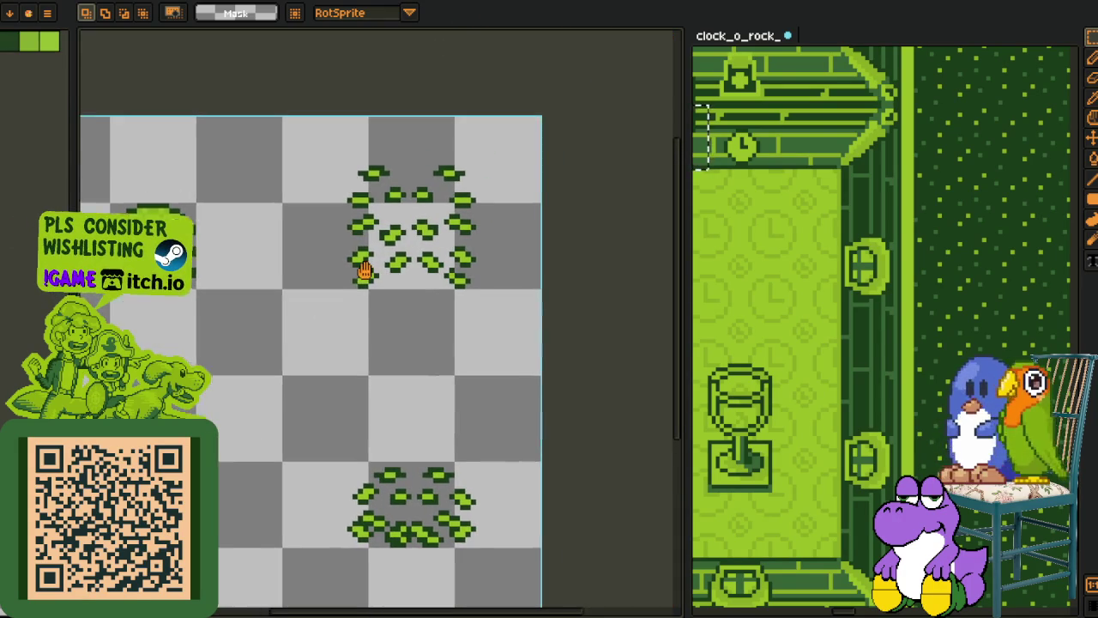
left_click_drag(296, 163, 530, 363)
mouse_move(231, 412)
left_mouse_down()
mouse_move(343, 350)
mouse_move(143, 552)
left_mouse_up()
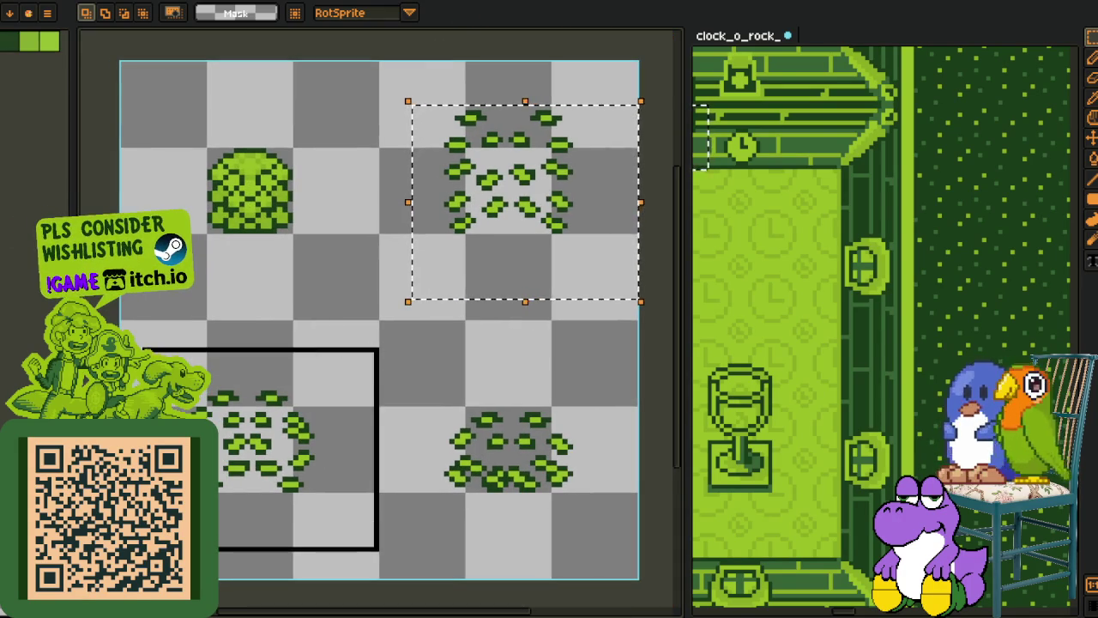
left_click_drag(418, 376, 614, 561)
left_click(410, 297)
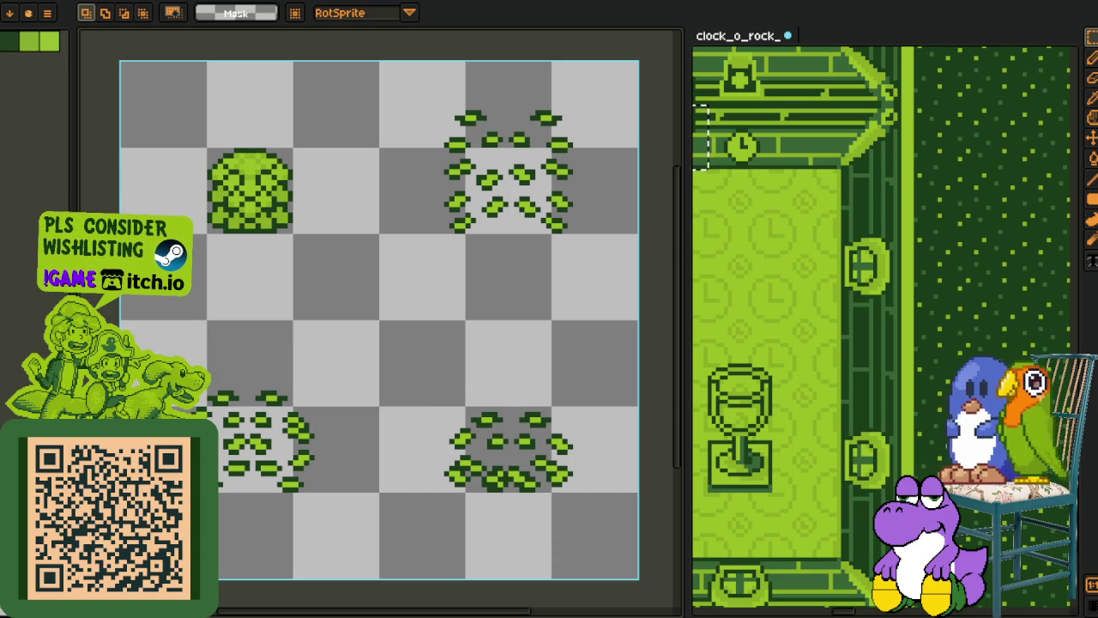
Step: Select the whole sprite sheet, then each of the three sprite groups in turn
scroll(444, 90, "down", 3)
scroll(408, 286, "up", 2)
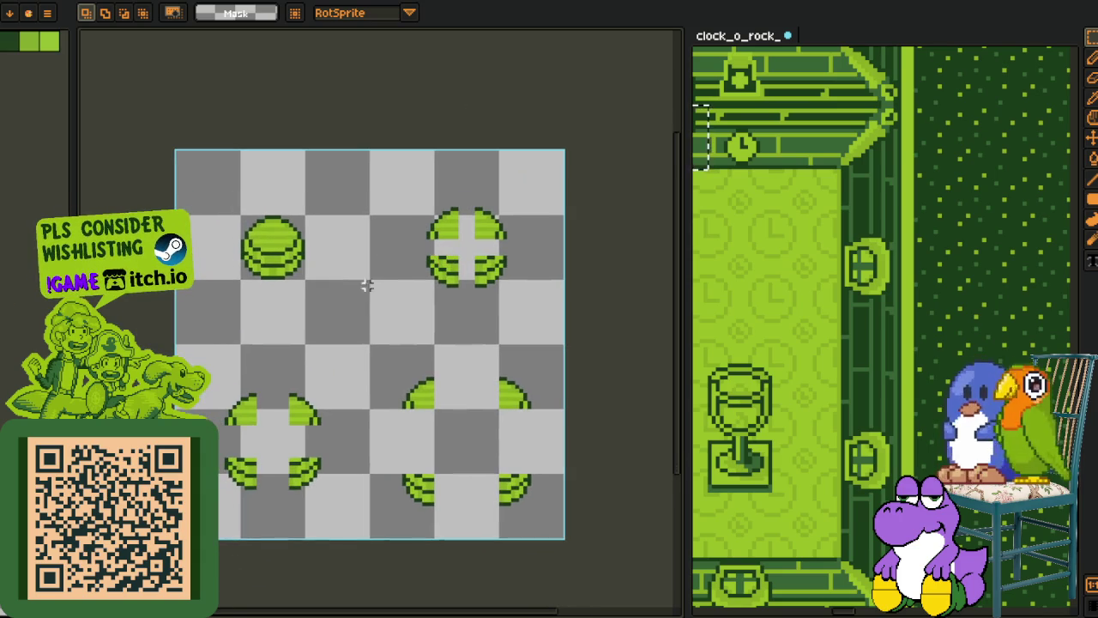
left_click_drag(175, 151, 590, 564)
key("ctrl+d")
scroll(385, 262, "up", 1)
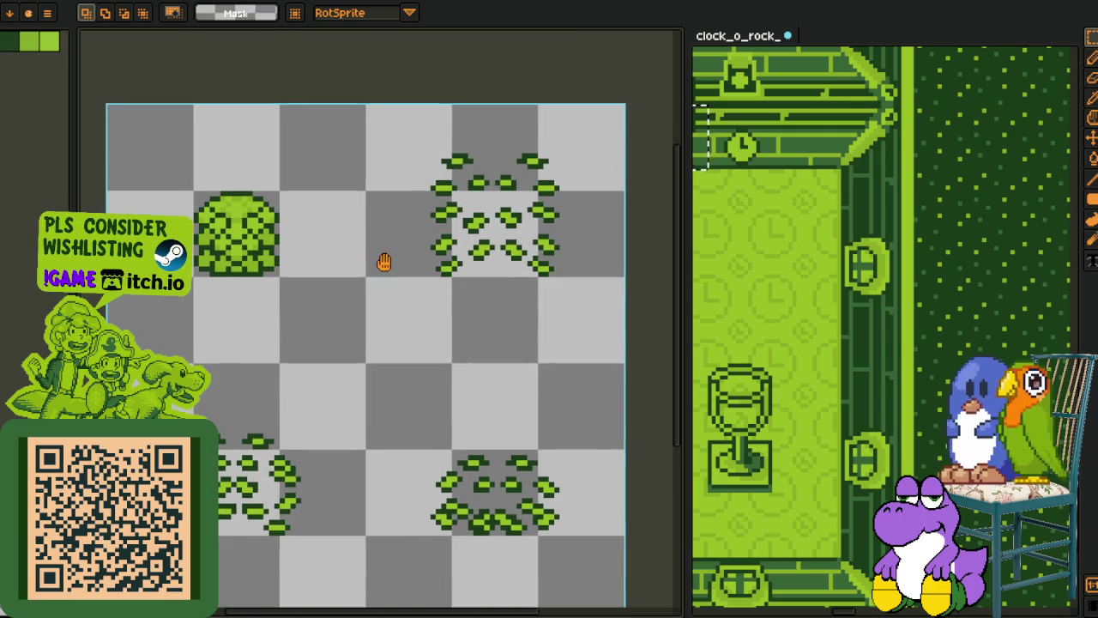
scroll(321, 130, "down", 1)
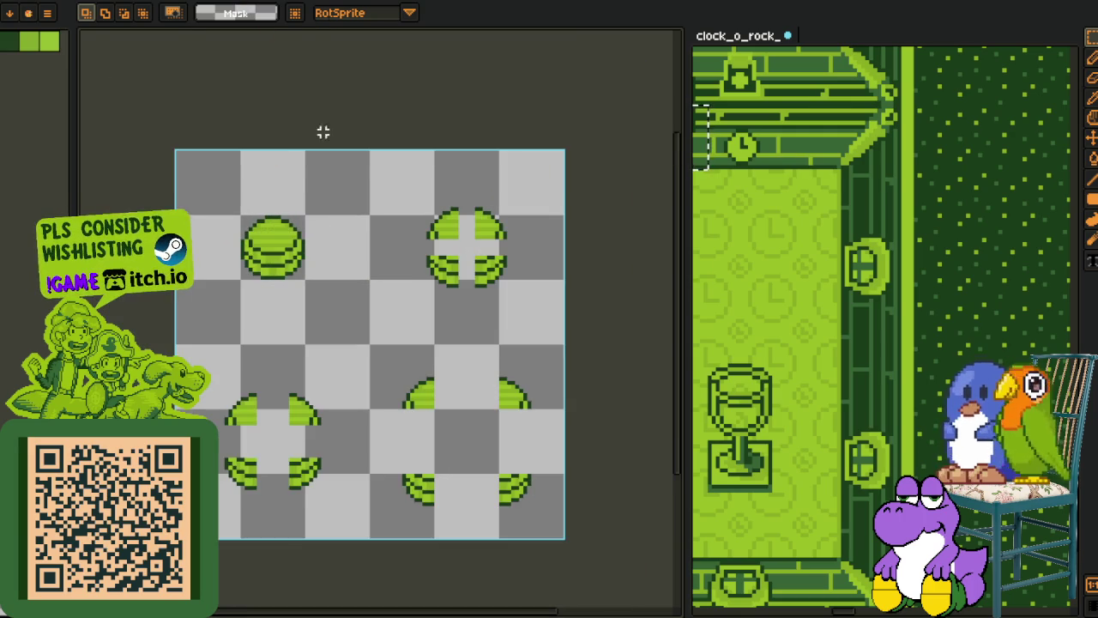
left_click_drag(413, 161, 580, 290)
left_click_drag(187, 297, 358, 501)
left_click_drag(583, 338, 409, 509)
key("ctrl+d")
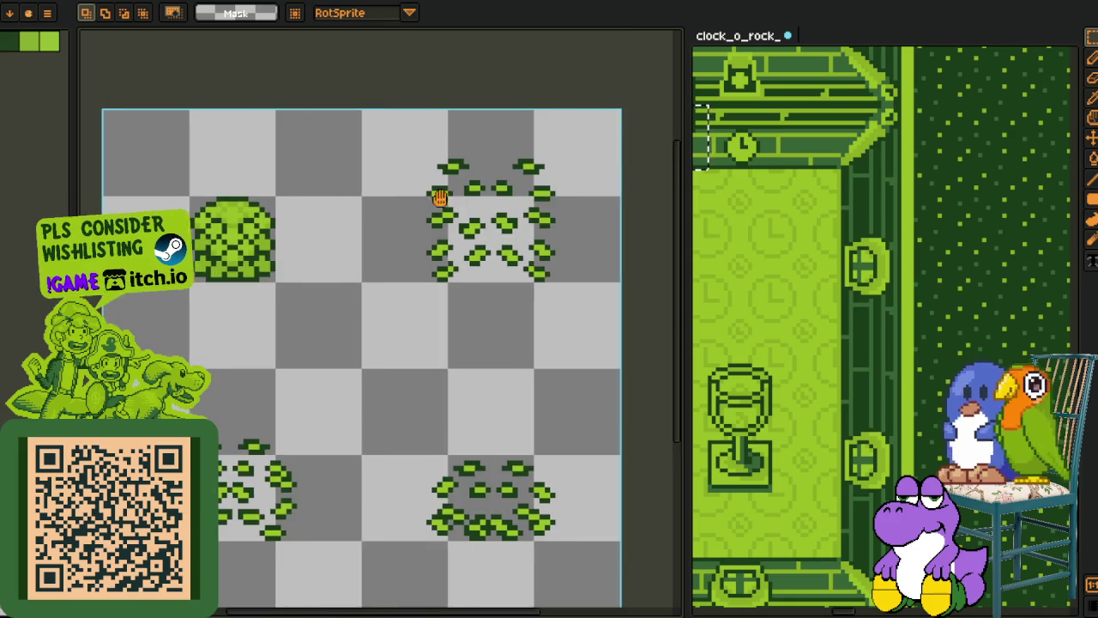
Step: Select the top and two bottom sprite groups again, then pan across the town map
scroll(436, 192, "up", 1)
left_click_drag(271, 75, 444, 265)
scroll(411, 309, "left", 2)
left_click_drag(395, 345, 221, 569)
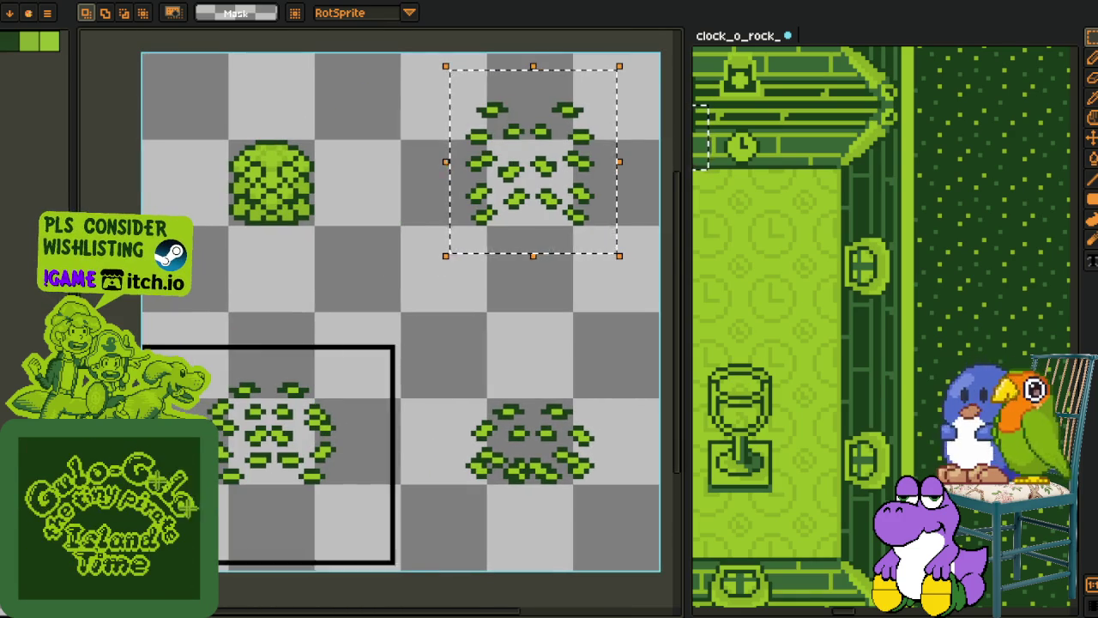
left_click_drag(441, 347, 662, 568)
key("ctrl+d")
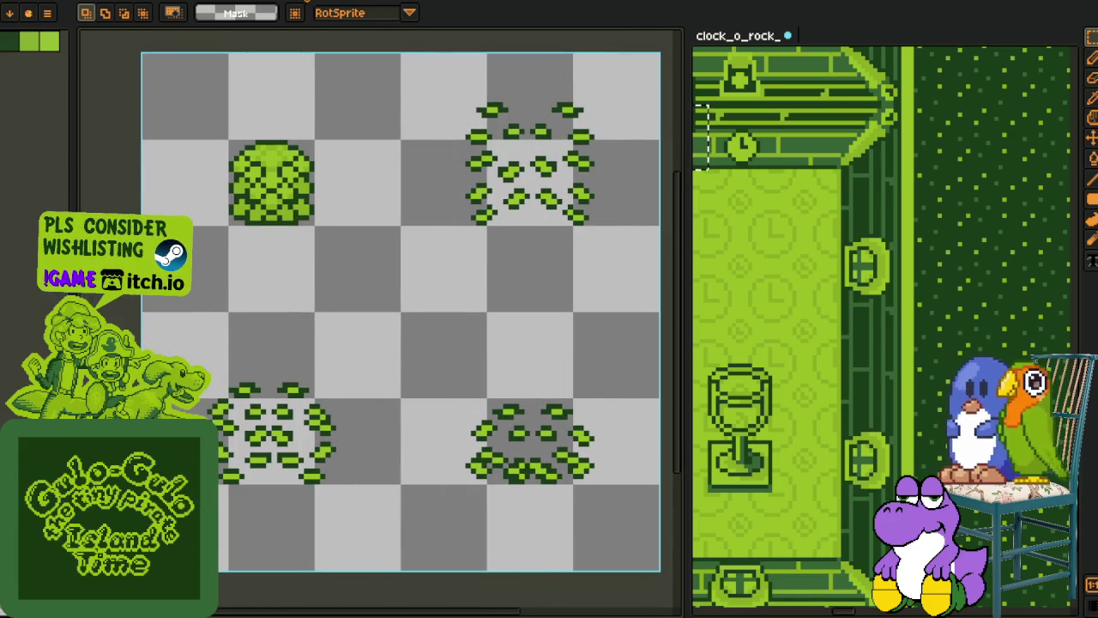
key("ctrl+Tab")
key("ctrl+Tab")
left_click_drag(422, 298, 397, 321)
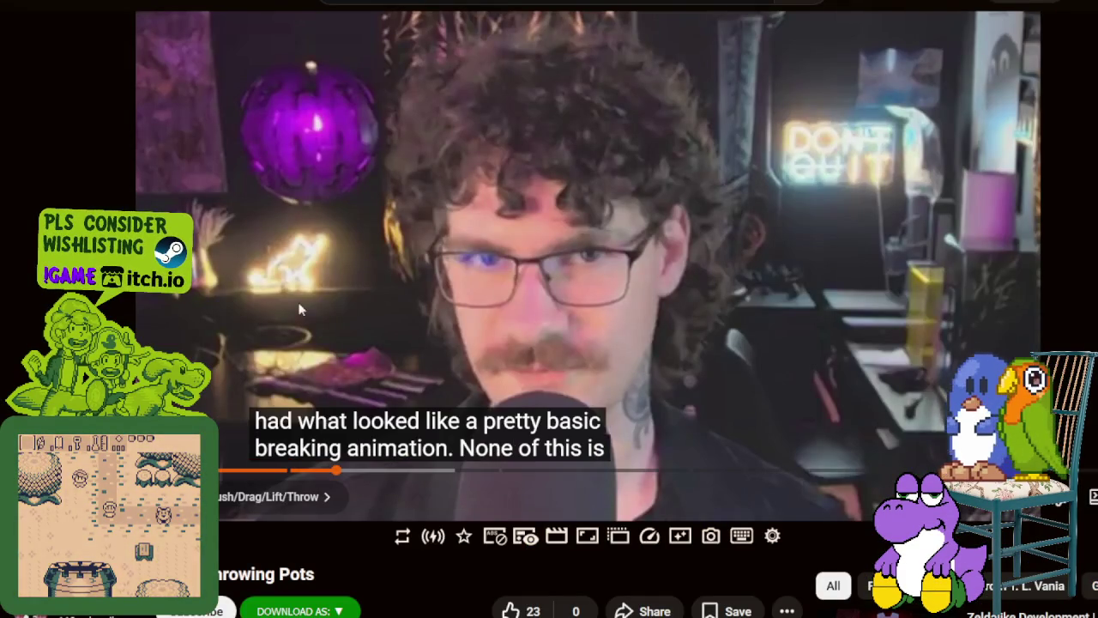
Step: Resume the devlog video and pause it once it cuts to the Godot code
left_click(329, 288)
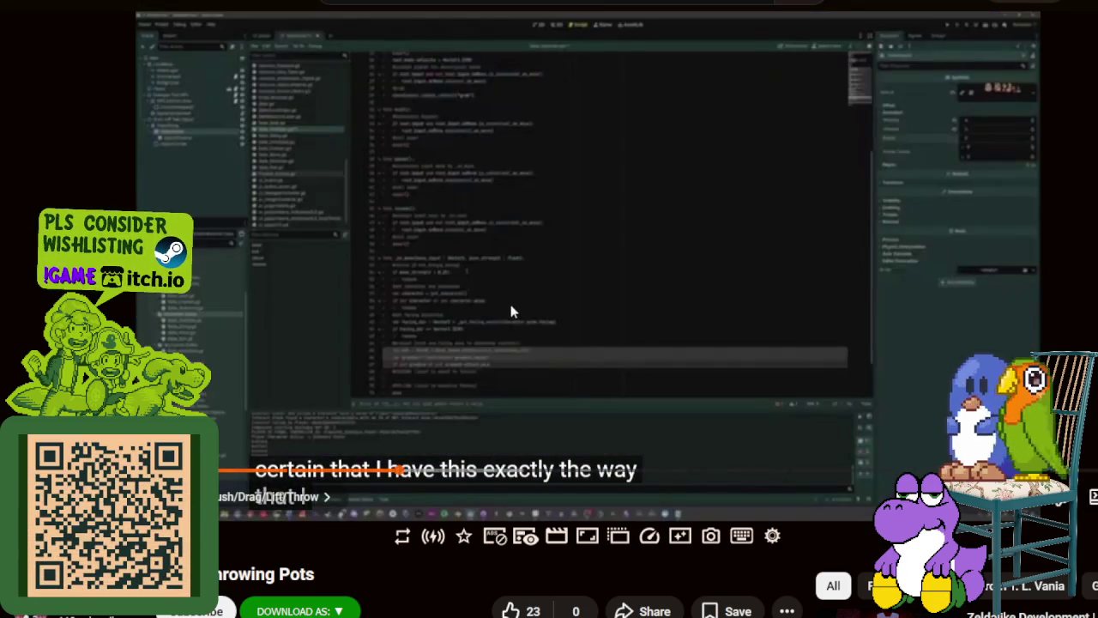
left_click(432, 436)
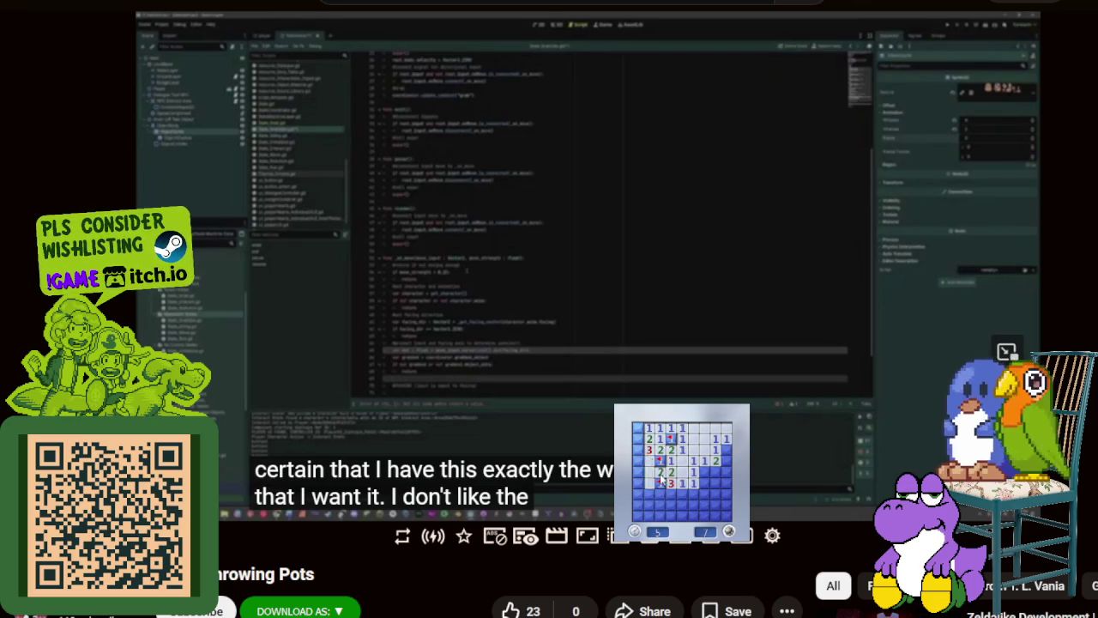
Step: Reveal a block of cells, then start two fresh games and open their first areas
left_click(659, 481)
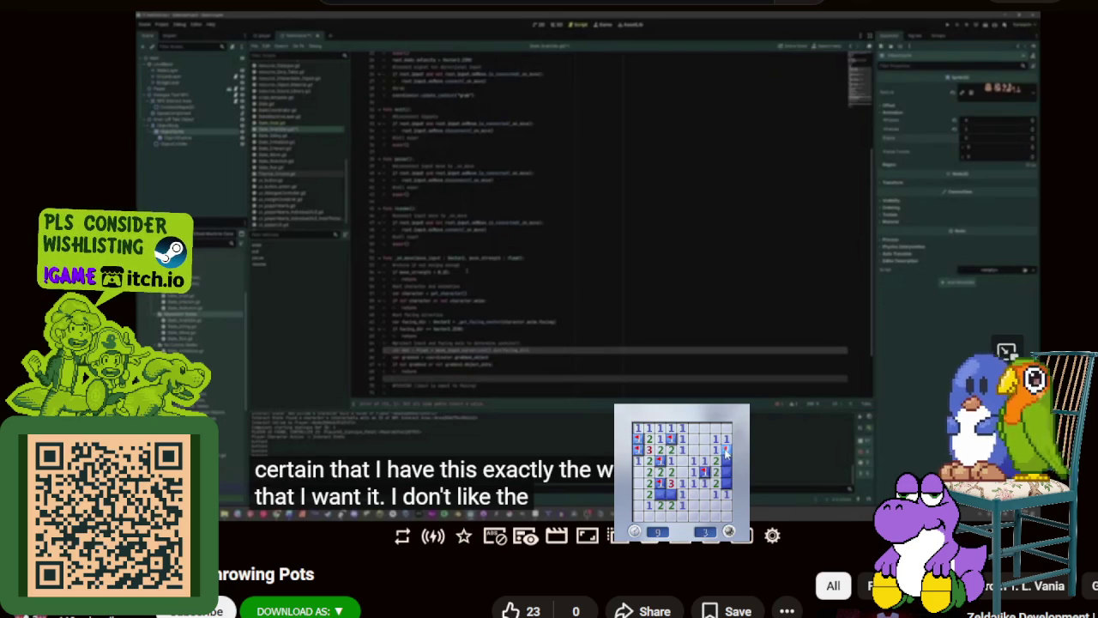
key("F2")
left_click(695, 485)
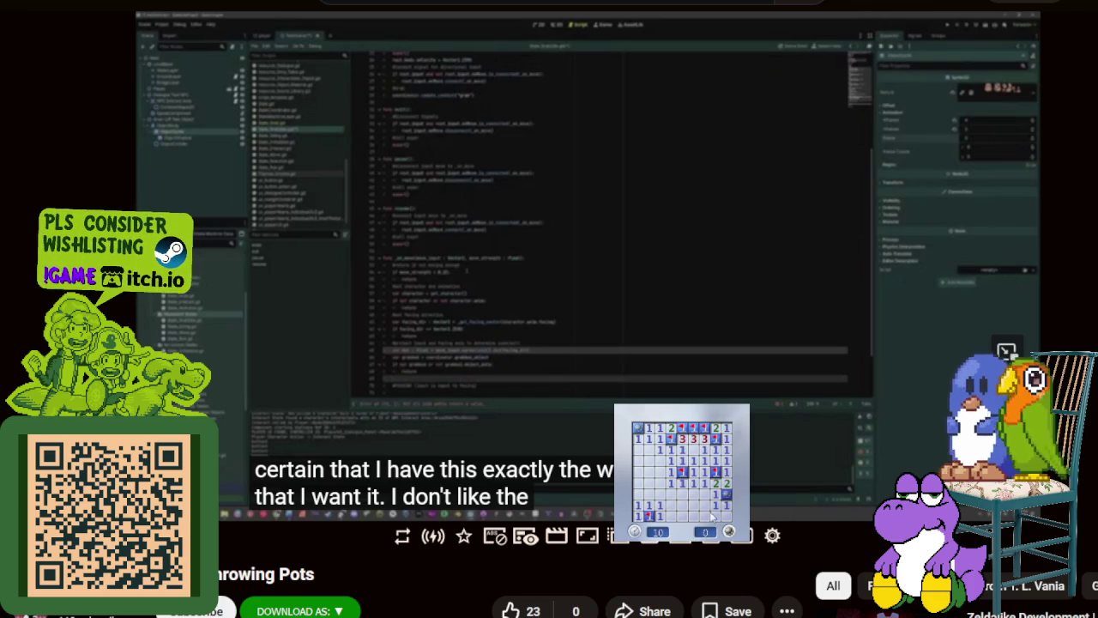
left_click(729, 525)
left_click(701, 485)
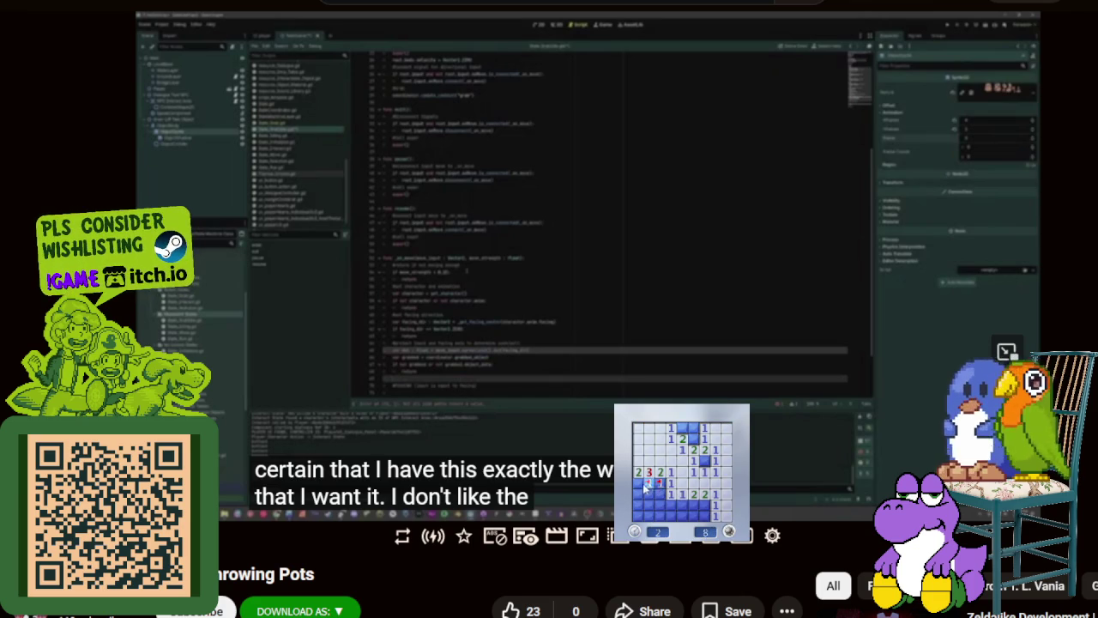
left_click(667, 501)
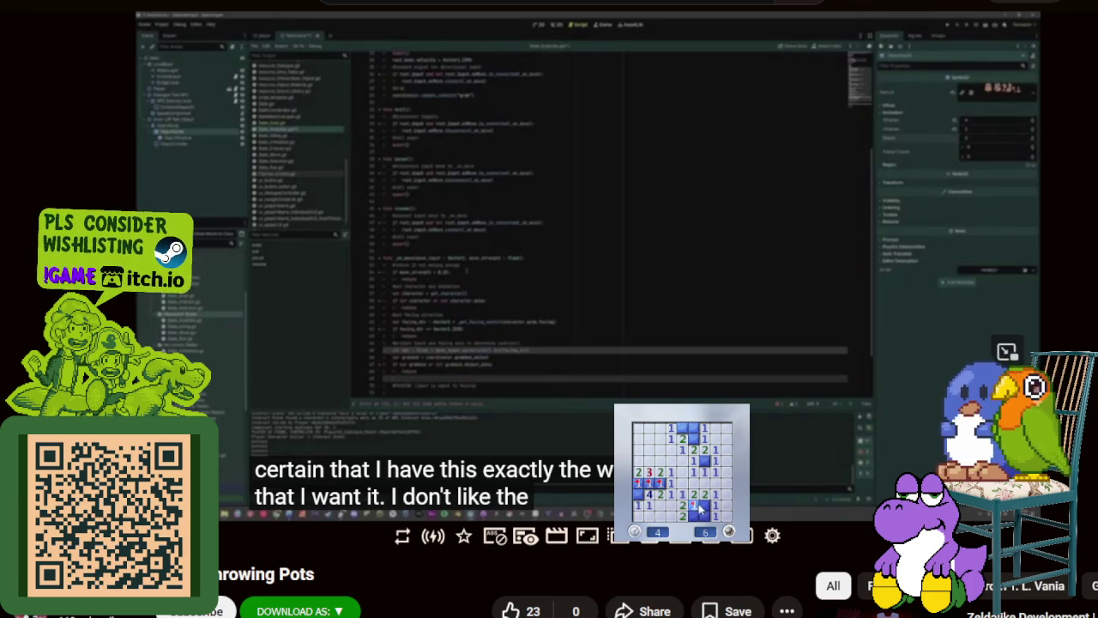
Step: Start two more new games, opening a first area and revealing top-row cells
left_click(695, 444)
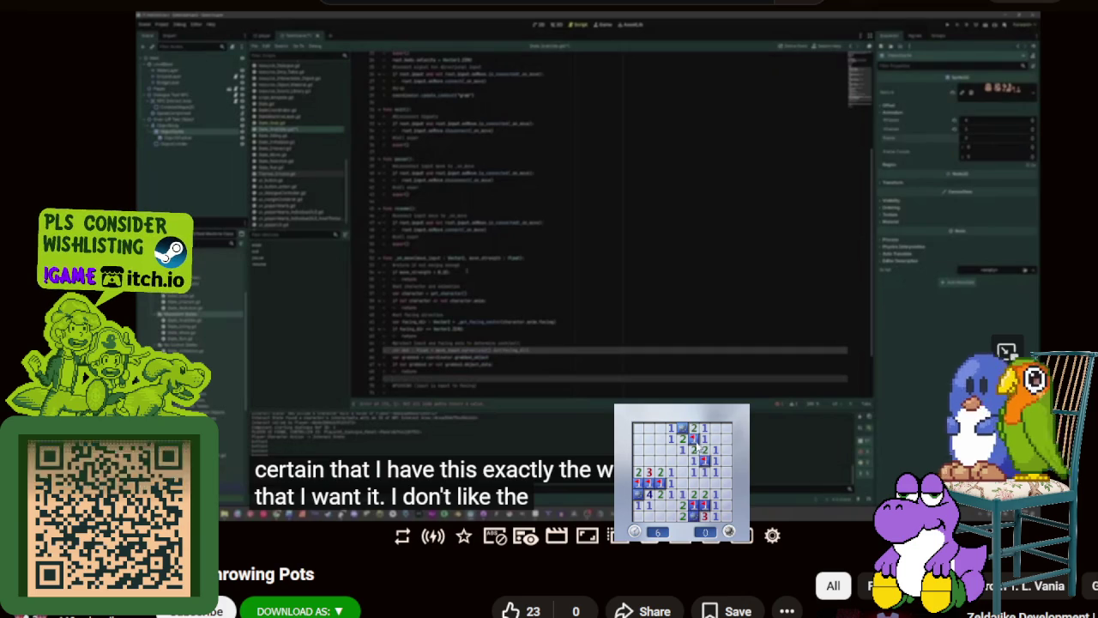
left_click(699, 484)
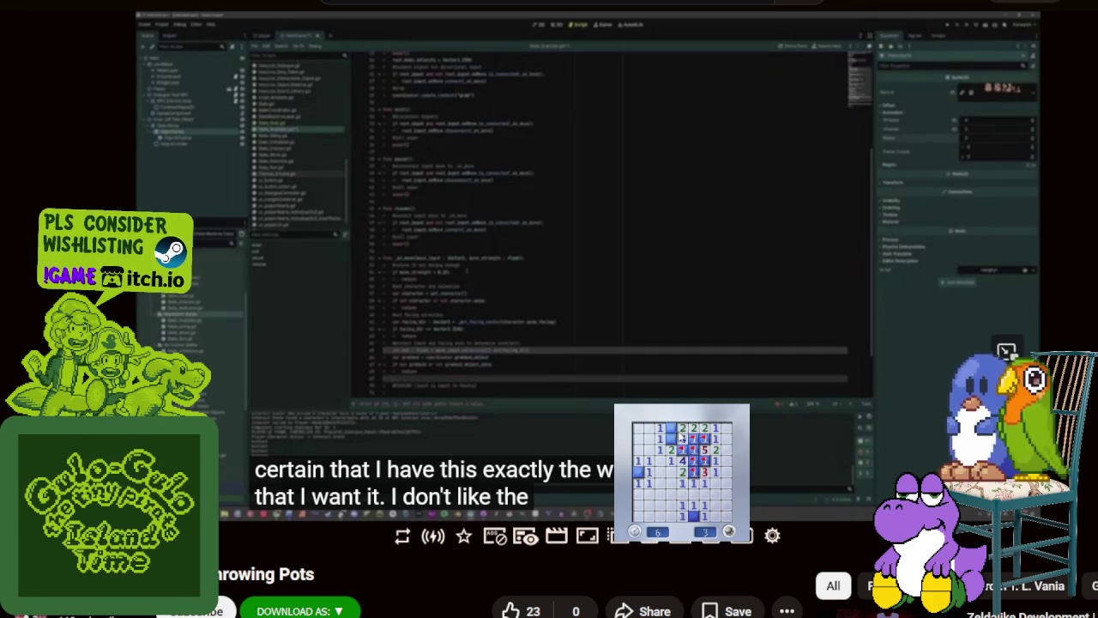
left_click(730, 531)
left_click(650, 475)
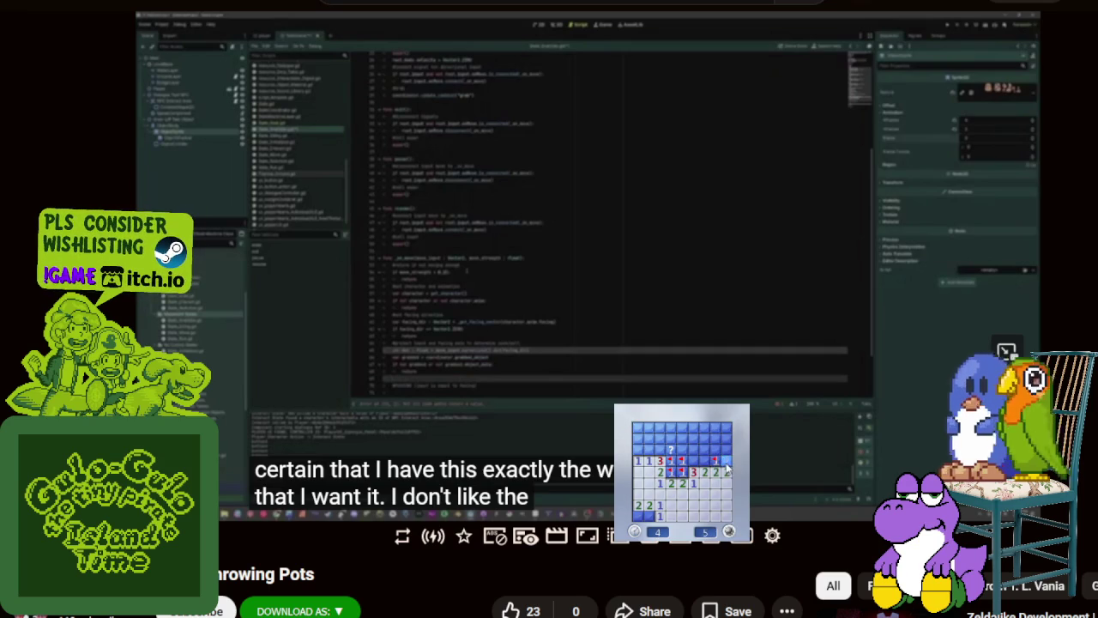
left_click(704, 459)
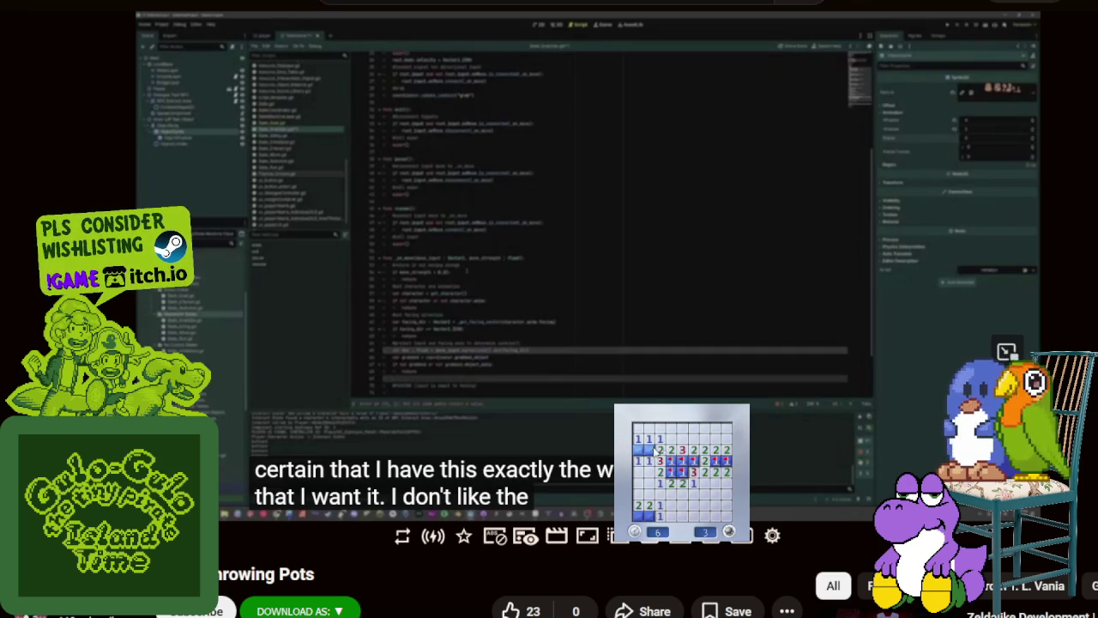
Step: Start a new game, flag four suspected mines and reveal cells along the top row
left_click(697, 512)
left_click(680, 502)
right_click(649, 461)
right_click(648, 437)
left_click(660, 438)
right_click(682, 439)
right_click(693, 461)
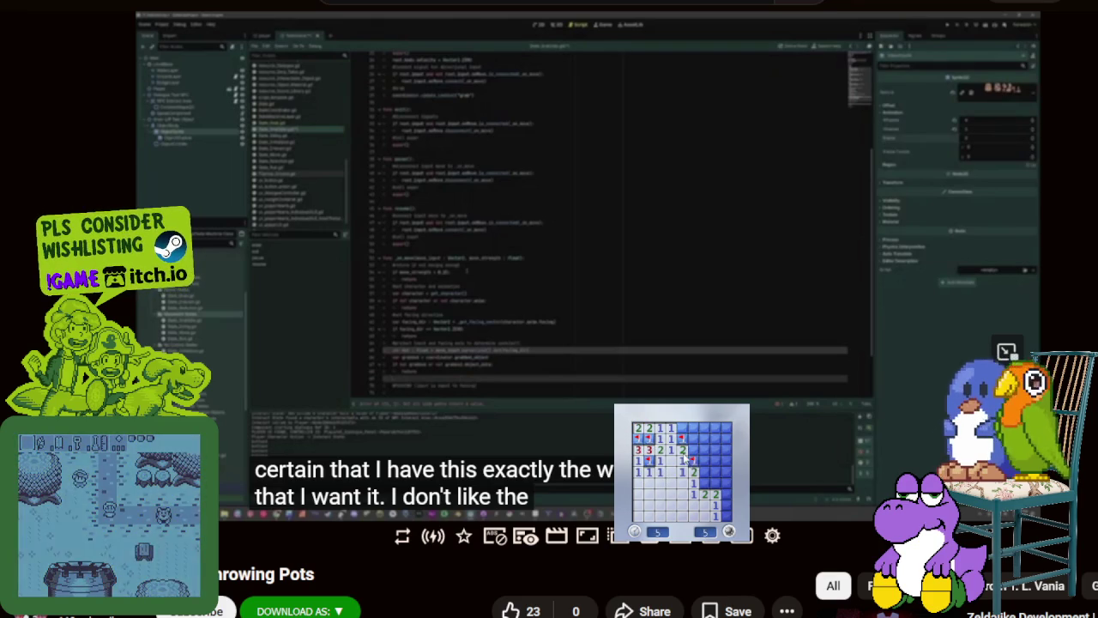
Step: Clear the right-side cells, flag the last two mines, then close Minesweeper
left_click(706, 455)
left_click(705, 471)
left_click(716, 472)
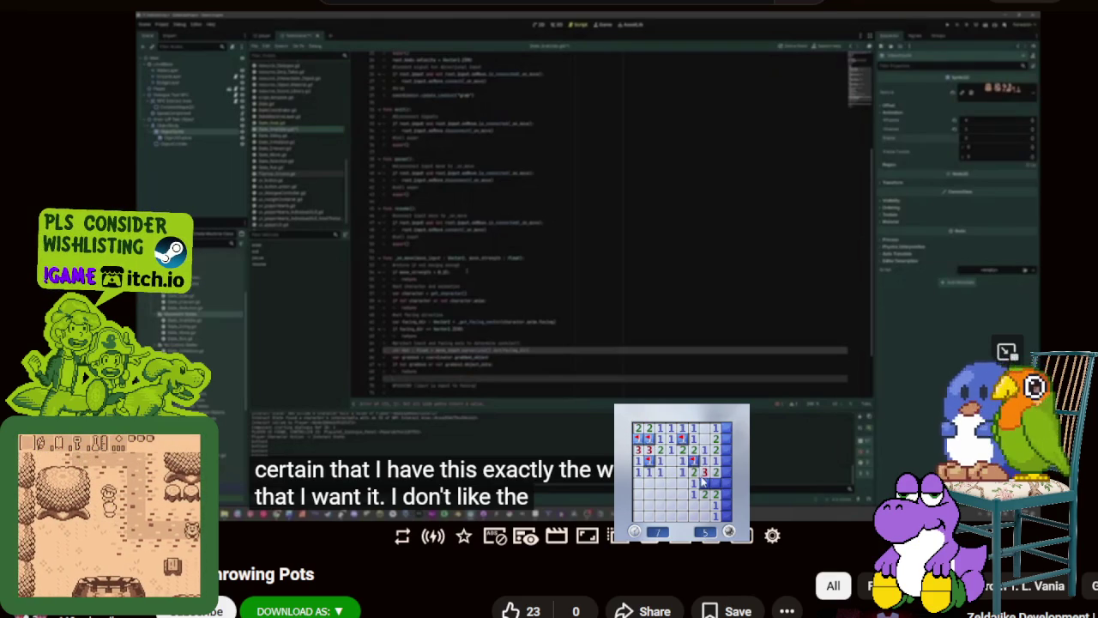
right_click(704, 482)
right_click(727, 439)
left_click(727, 428)
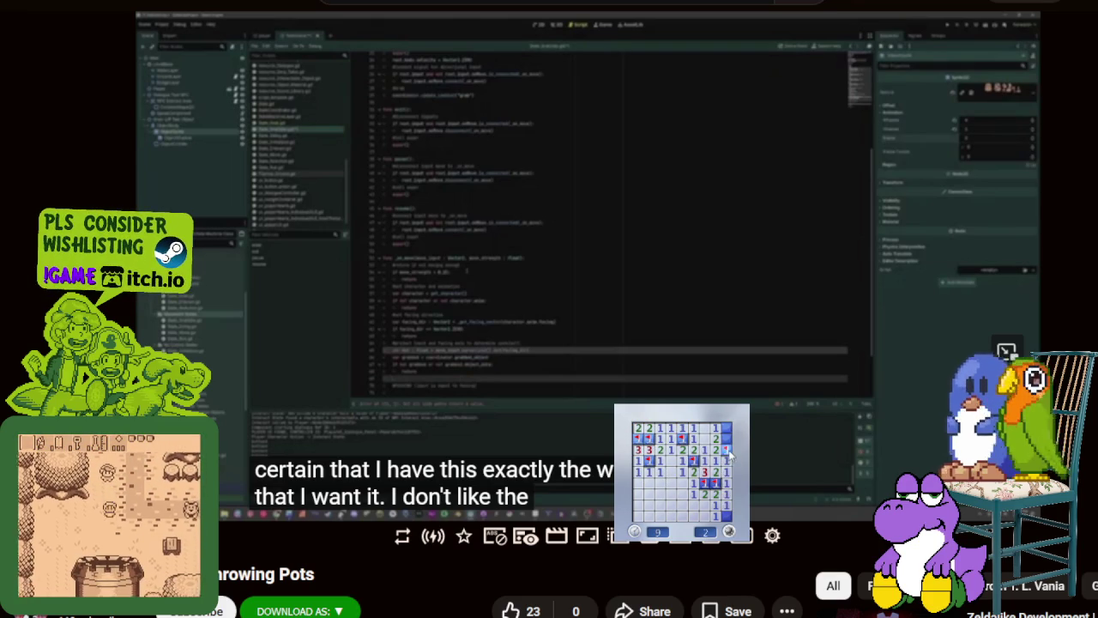
left_click(478, 429)
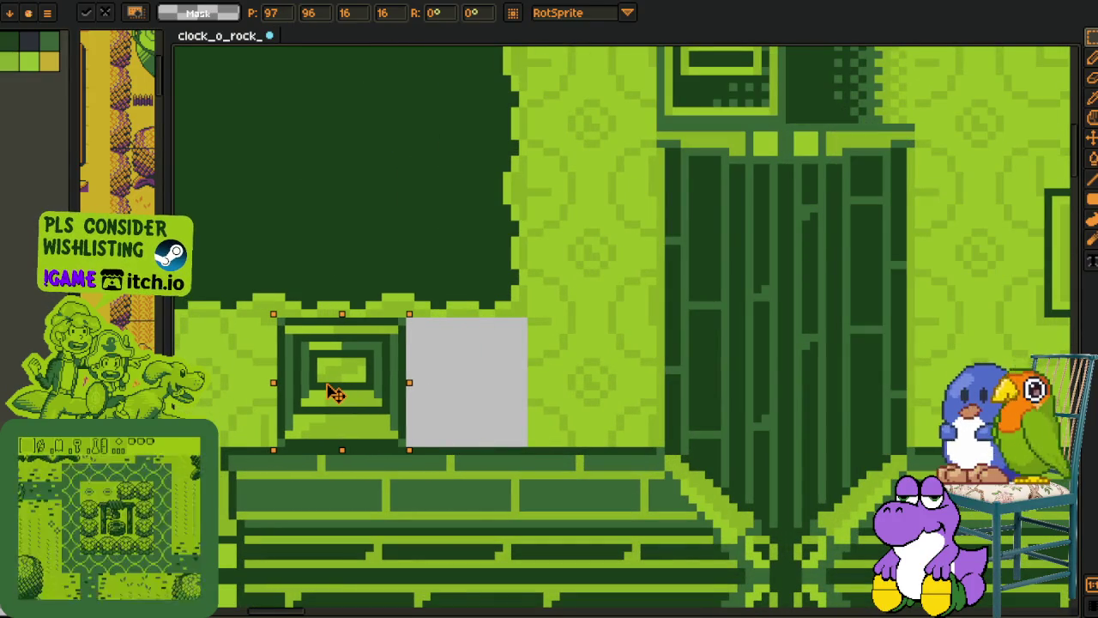
Step: Test shifting the clock-tile block left, then put it back and view the dark-pit room
mouse_move(457, 399)
left_mouse_down()
mouse_move(365, 394)
mouse_move(453, 392)
left_mouse_up()
left_click(587, 379)
scroll(587, 379, "down", 3)
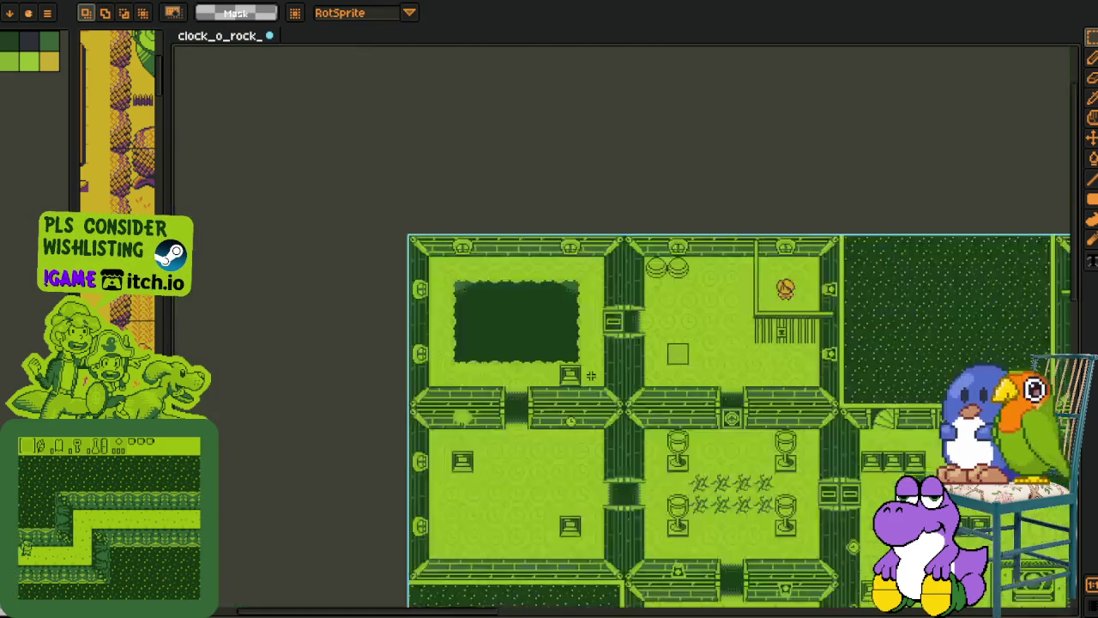
scroll(558, 378, "down", 1)
scroll(531, 374, "up", 4)
left_click_drag(531, 374, 574, 481)
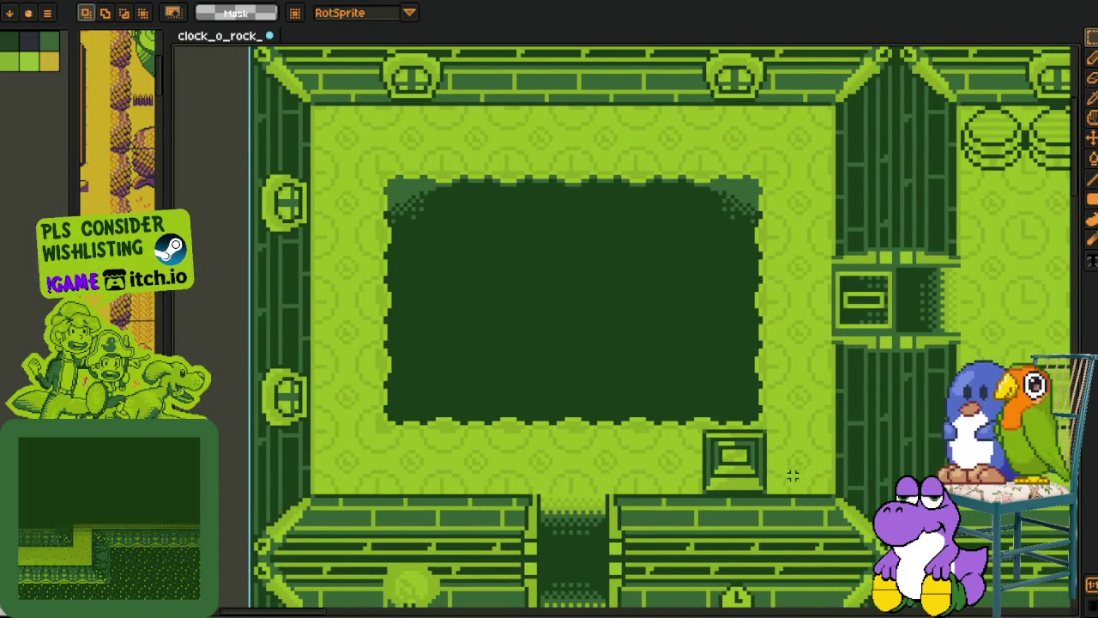
scroll(790, 473, "up", 1)
Step: Reposition the small square block tile and confirm its new spot
left_click_drag(608, 461, 534, 383)
left_click_drag(587, 446, 594, 453)
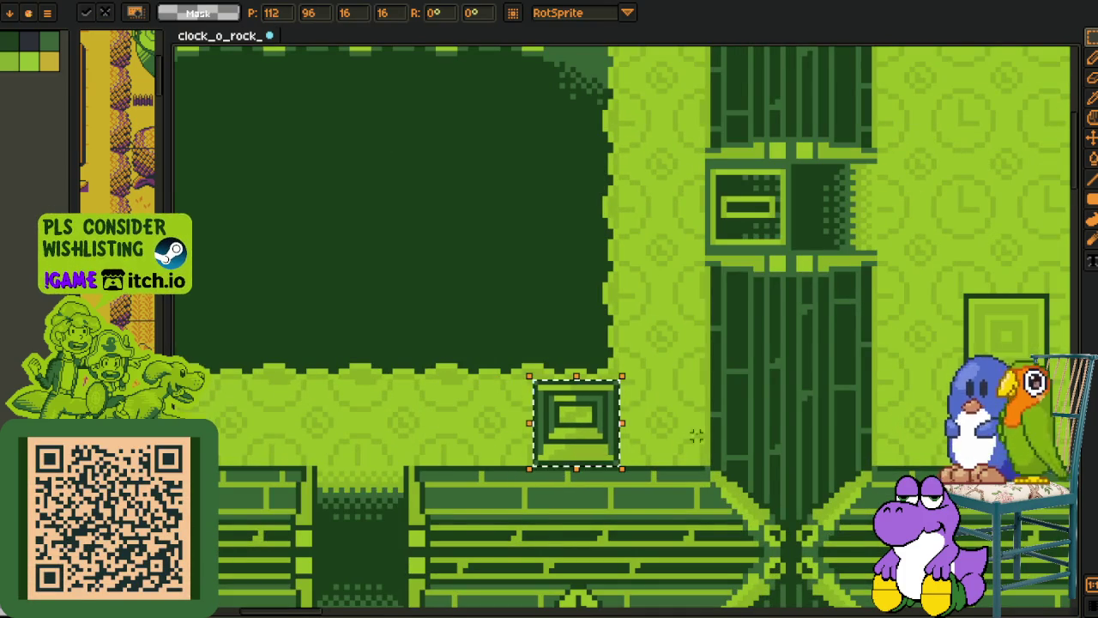
key("Return")
scroll(712, 381, "down", 5)
scroll(711, 380, "up", 3)
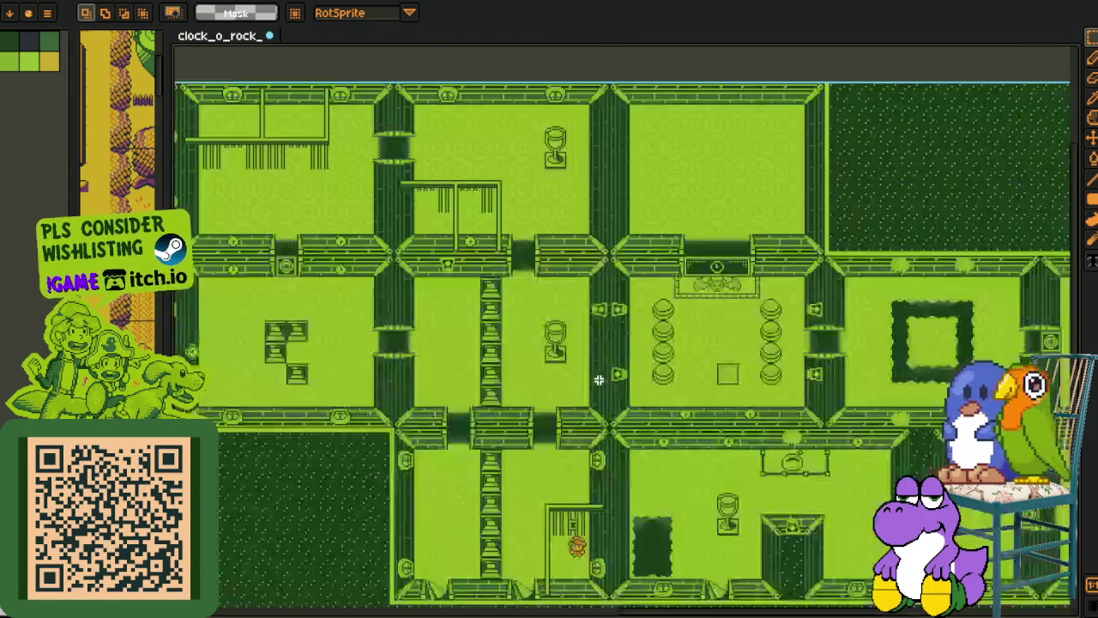
scroll(598, 381, "up", 2)
scroll(647, 387, "up", 1)
scroll(578, 385, "up", 1)
Step: Try moving the lower-right block tile up into the gap, then undo it
left_click(450, 438)
mouse_move(450, 438)
left_mouse_down()
mouse_move(461, 366)
mouse_move(458, 448)
left_mouse_up()
key("Return")
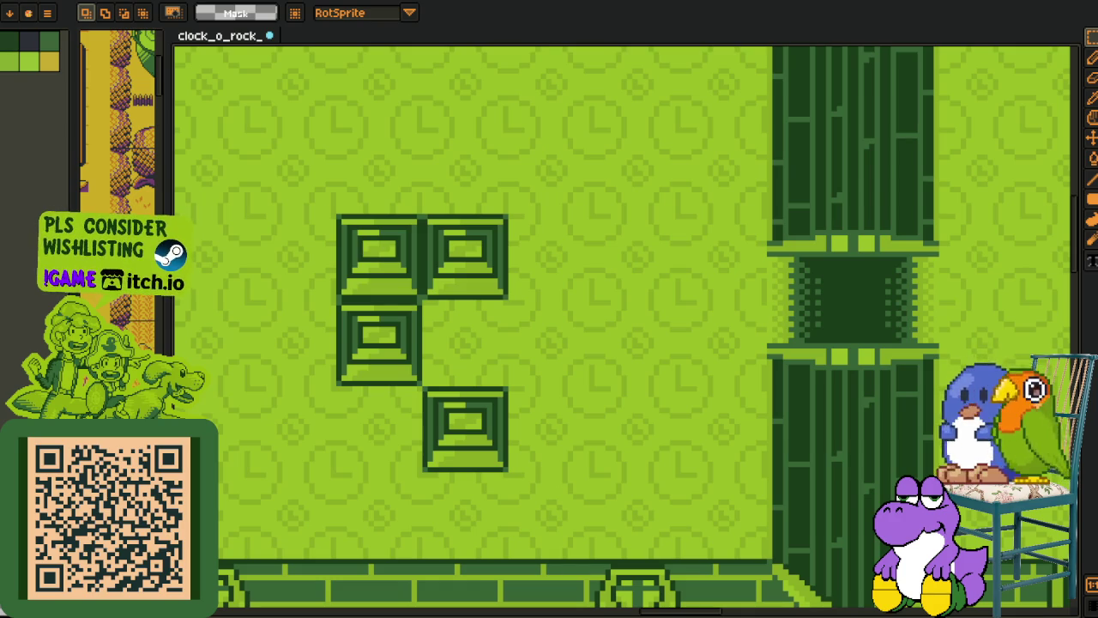
left_click_drag(467, 362, 473, 373)
scroll(463, 360, "up", 1)
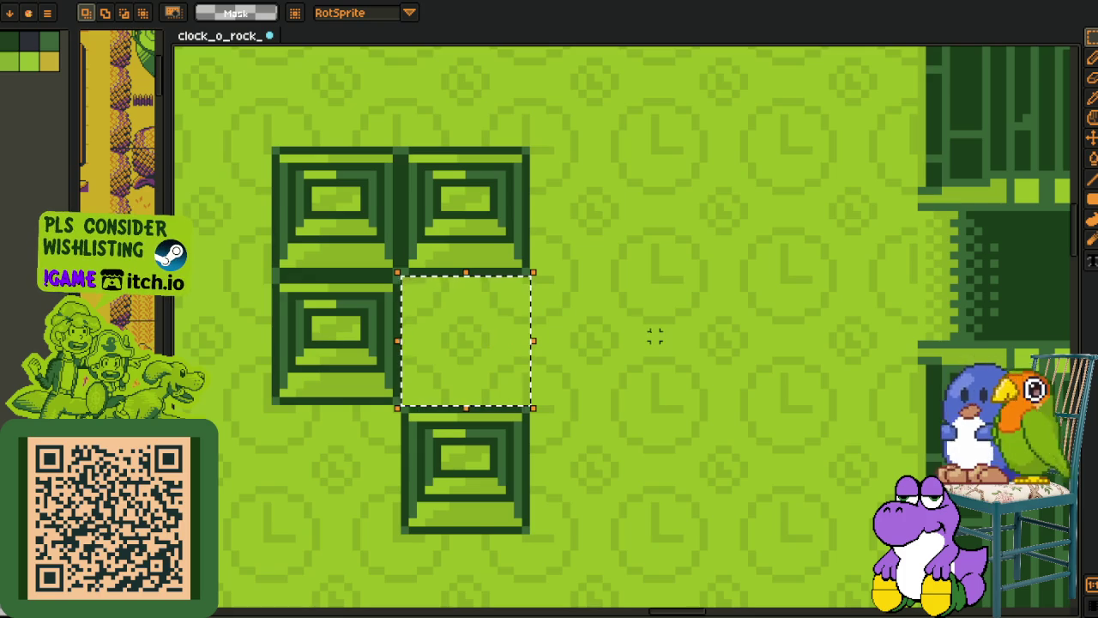
scroll(655, 337, "down", 2)
scroll(653, 334, "down", 1)
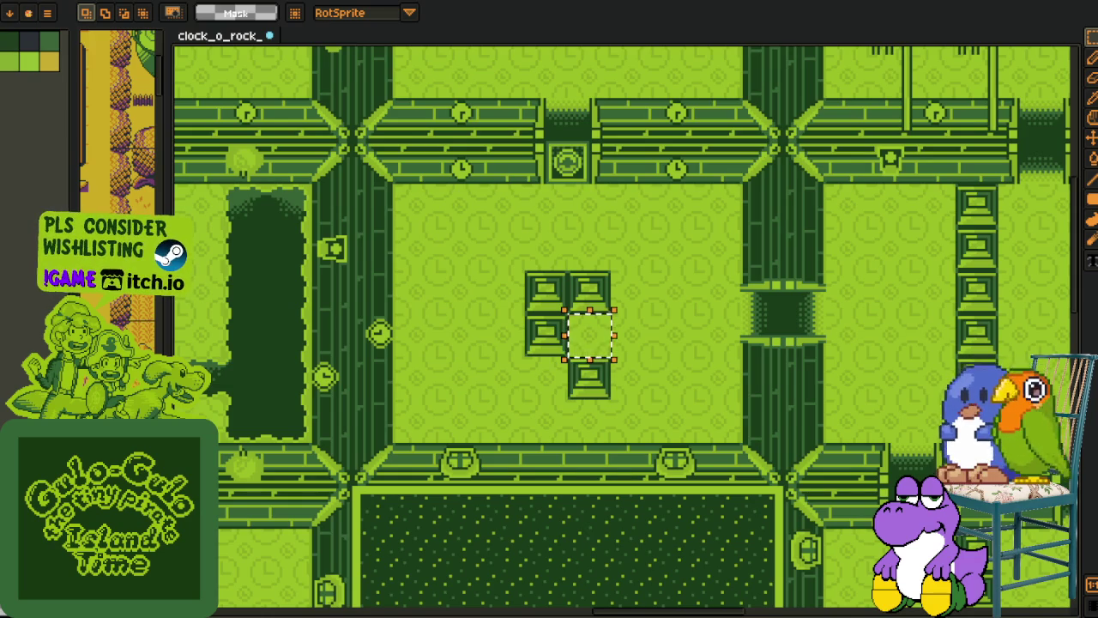
scroll(606, 369, "up", 3)
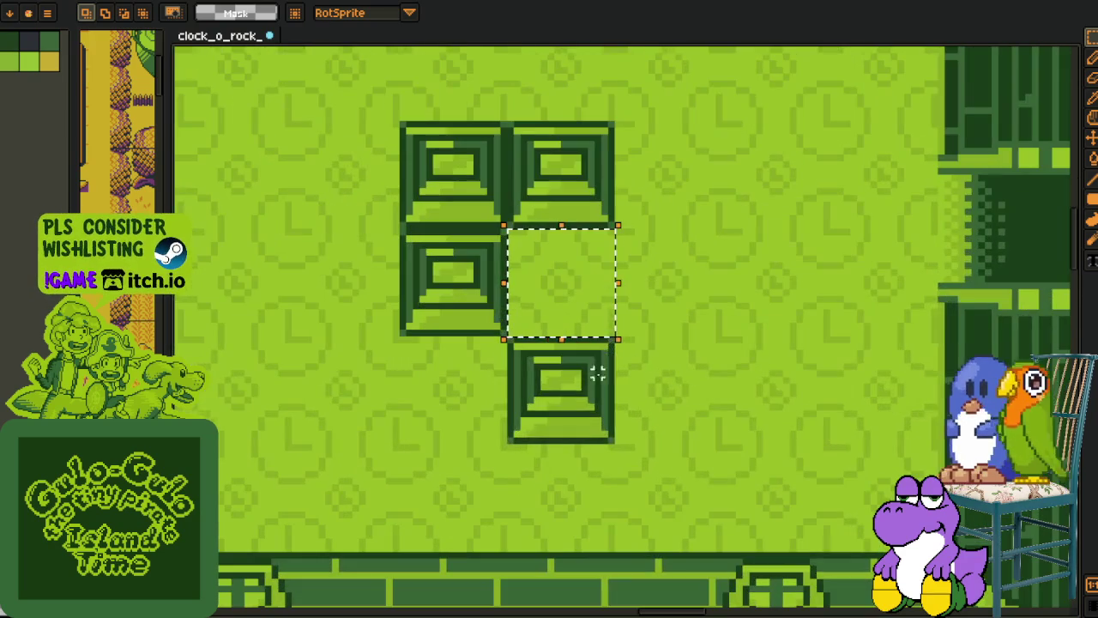
Step: Trial-move the lower block into the empty slot, restore it, and widen the overworld tileset view
left_click(580, 391)
mouse_move(573, 407)
left_mouse_down()
mouse_move(571, 300)
mouse_move(569, 398)
left_mouse_up()
left_click(631, 360)
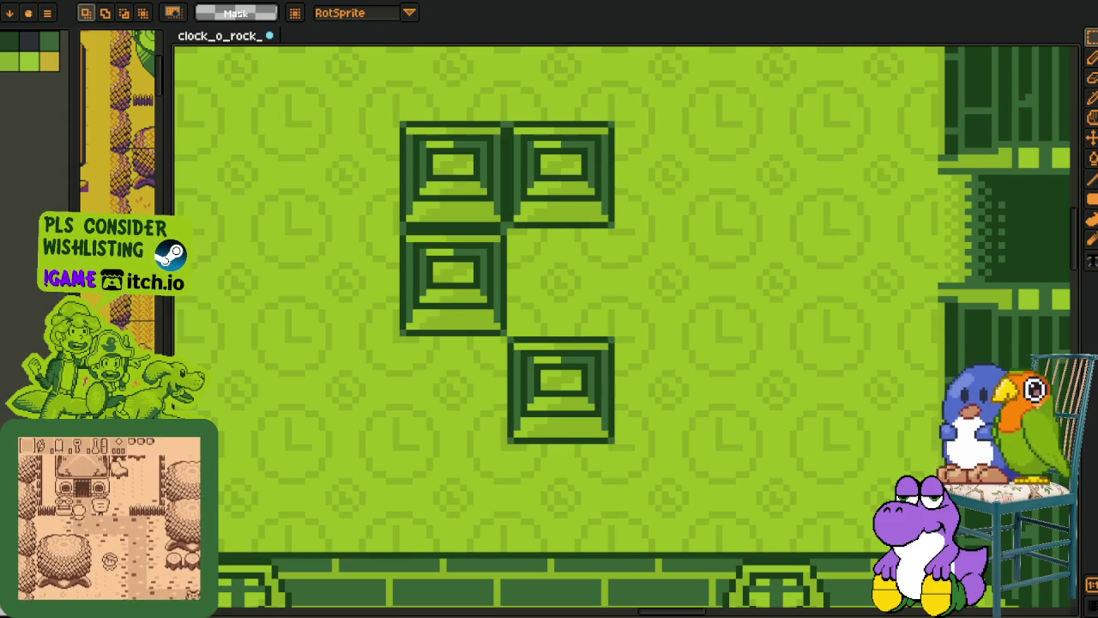
left_click_drag(167, 326, 810, 326)
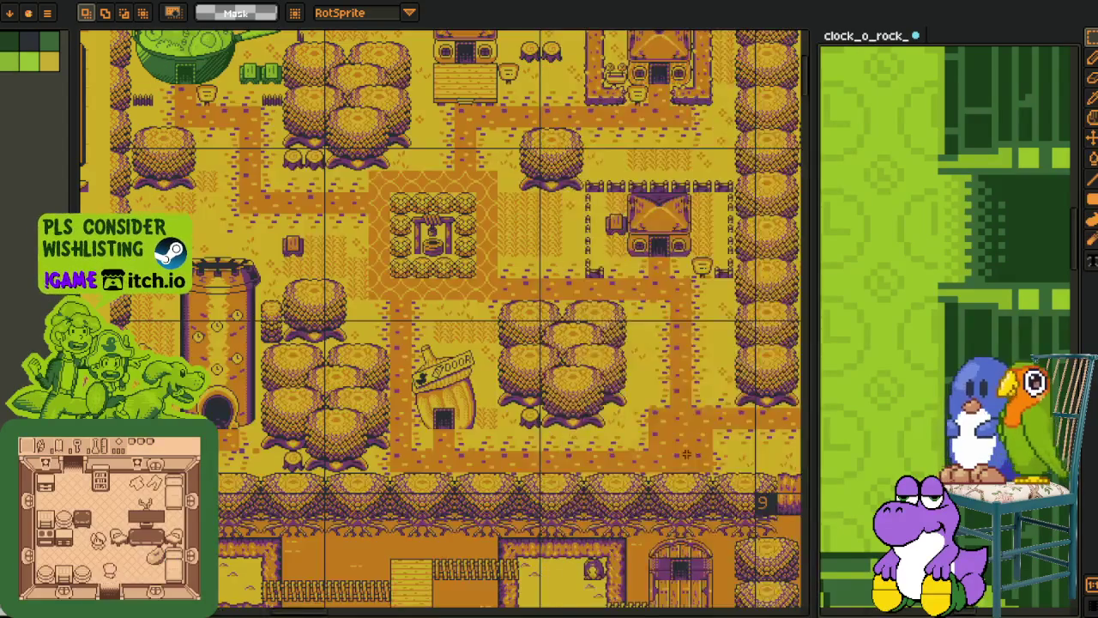
Step: Scroll the yellow sprite sheet to bring the speech bubbles into view
scroll(700, 508, "down", 3)
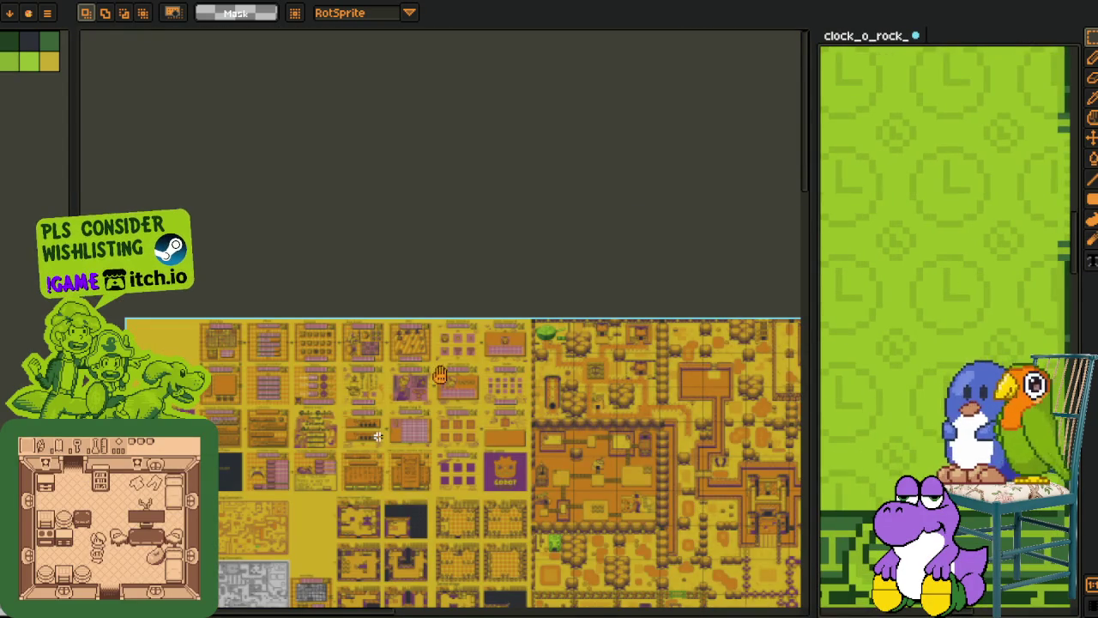
scroll(430, 361, "down", 5)
scroll(430, 360, "left", 3)
scroll(430, 361, "down", 3)
scroll(650, 310, "up", 2)
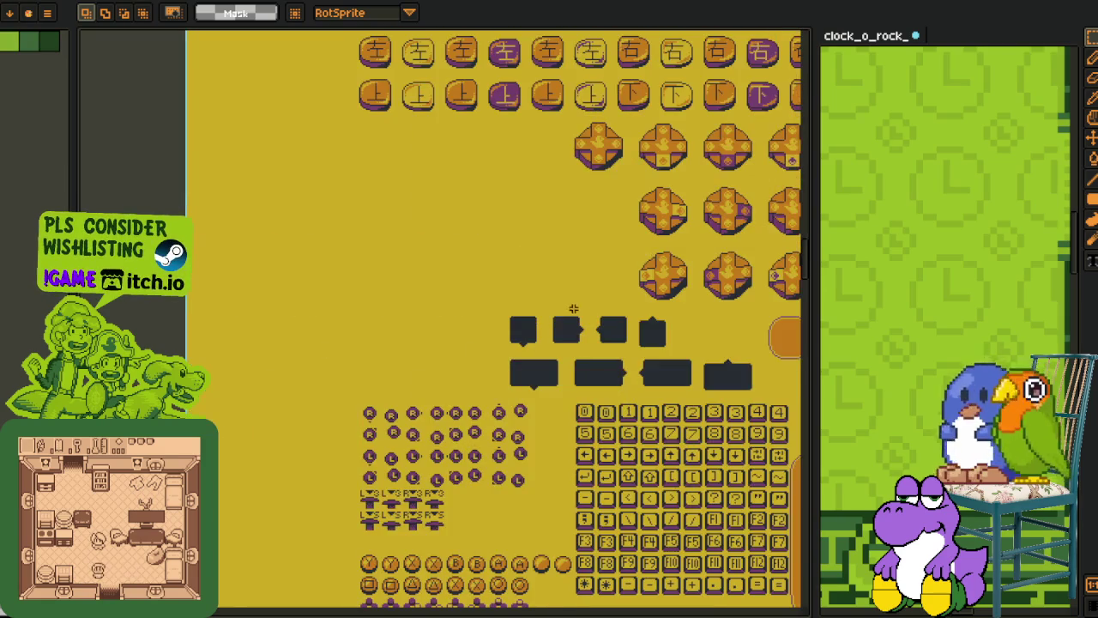
scroll(366, 338, "down", 1)
scroll(366, 337, "up", 2)
scroll(397, 309, "up", 1)
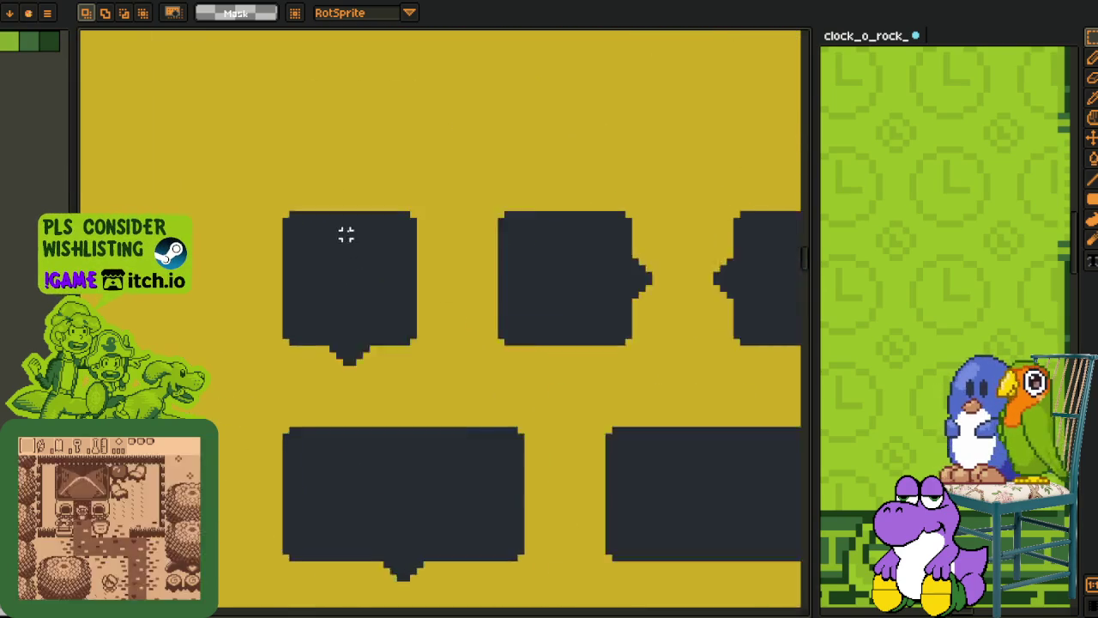
scroll(345, 235, "up", 1)
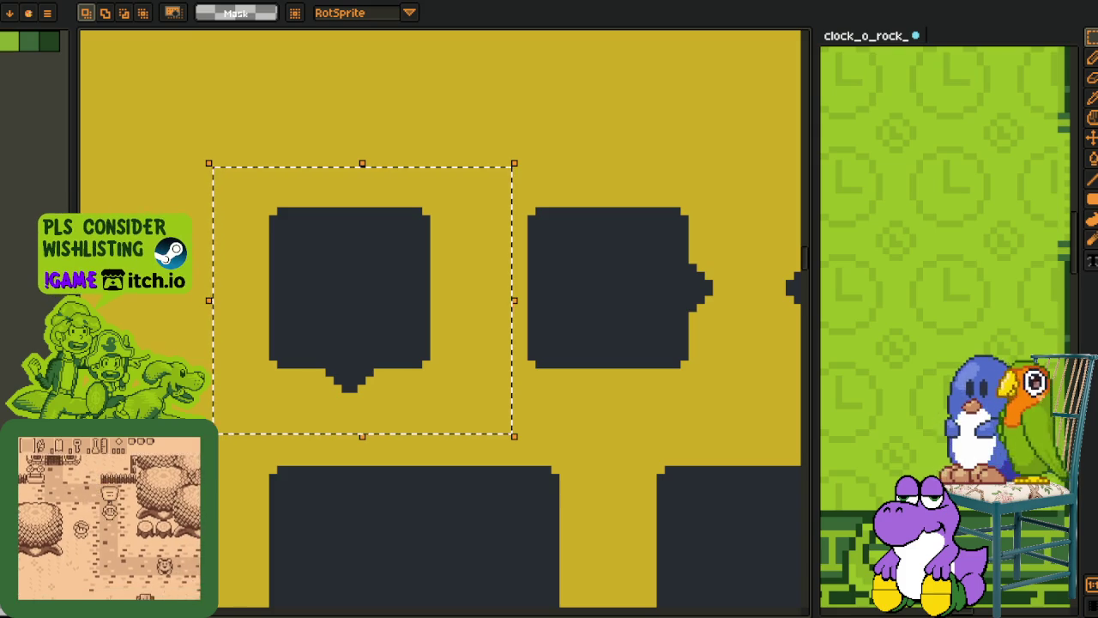
left_click_drag(613, 411, 602, 413)
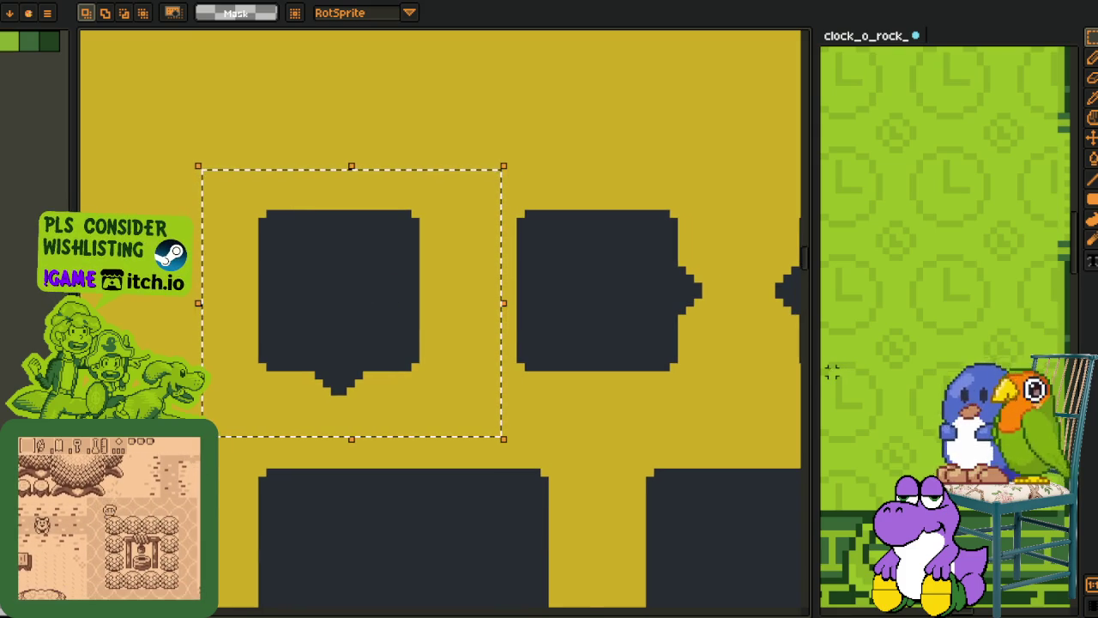
Step: Rebalance the split view so both the sprite sheet and stacked blocks are visible
left_click_drag(821, 372, 531, 361)
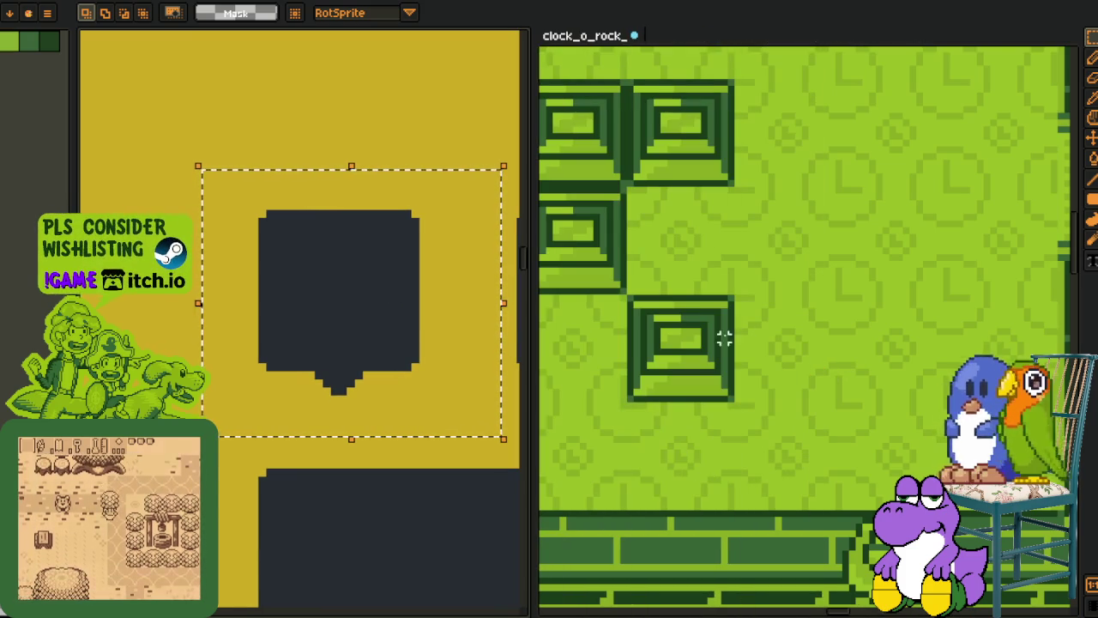
left_click_drag(684, 339, 777, 328)
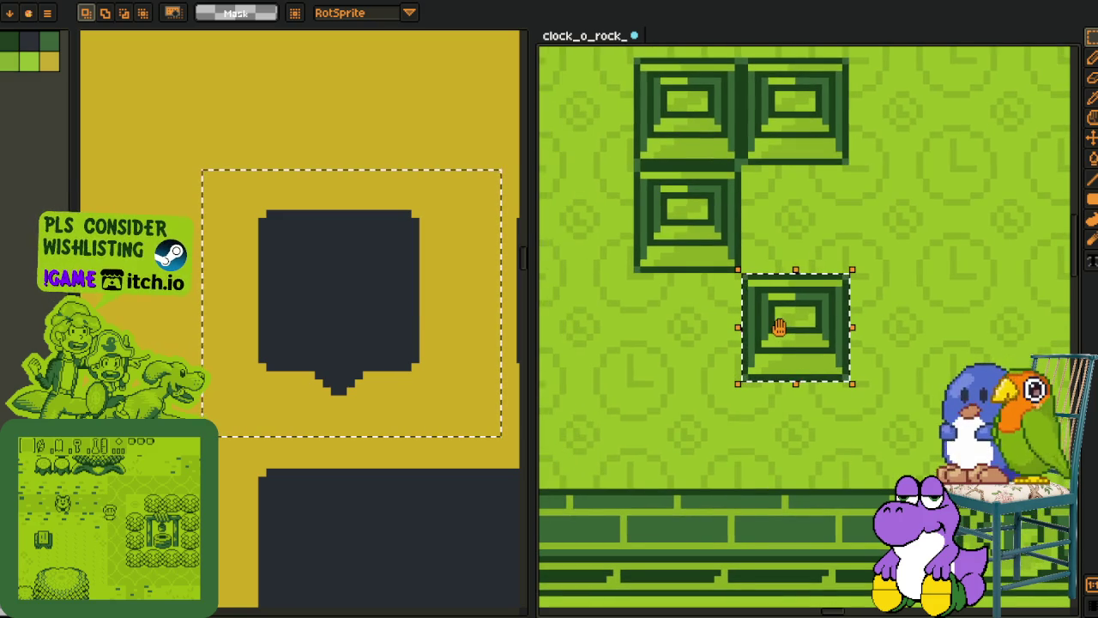
left_click(661, 357)
left_click_drag(696, 342, 760, 339)
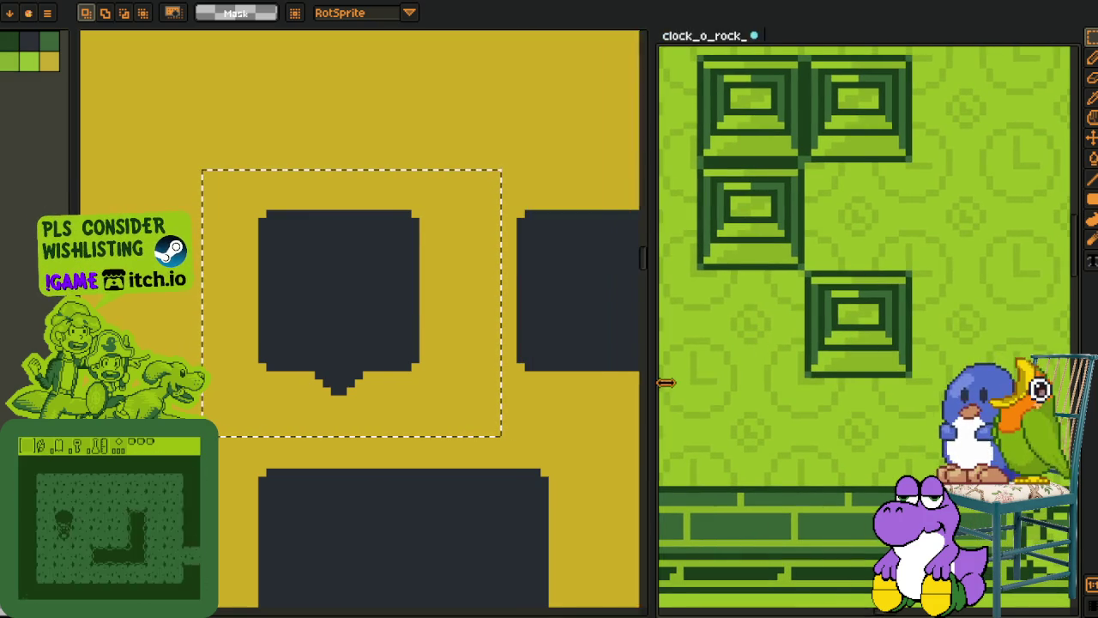
left_click_drag(532, 383, 700, 382)
left_click_drag(816, 380, 854, 375)
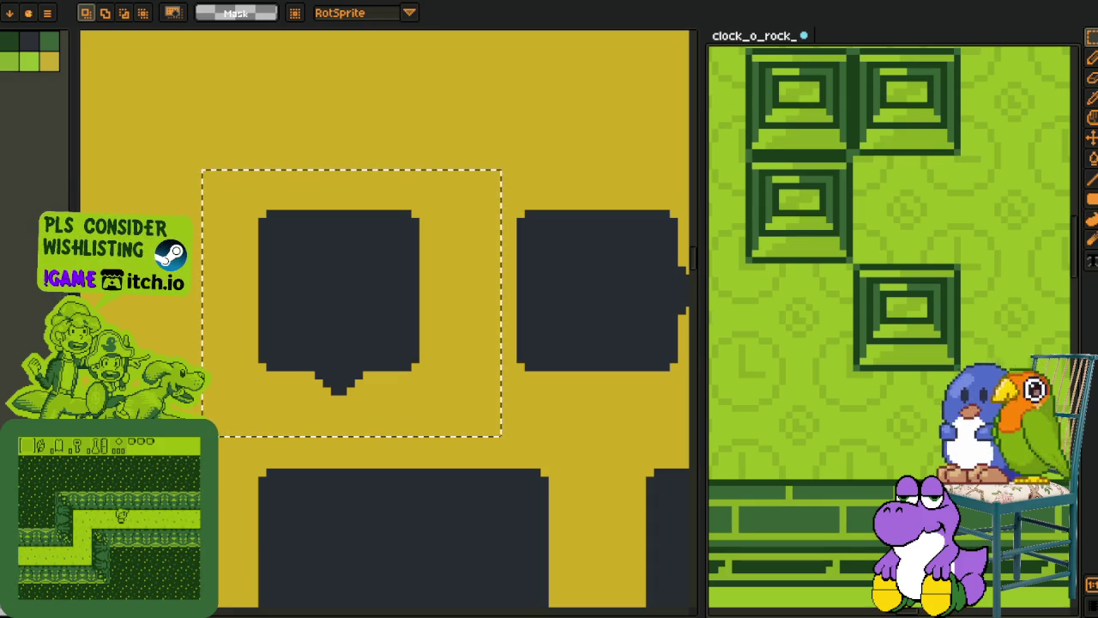
Step: Trial-delete the left speech-bubble area, undo it, and clear the selection
left_click(352, 321)
scroll(561, 260, "down", 1)
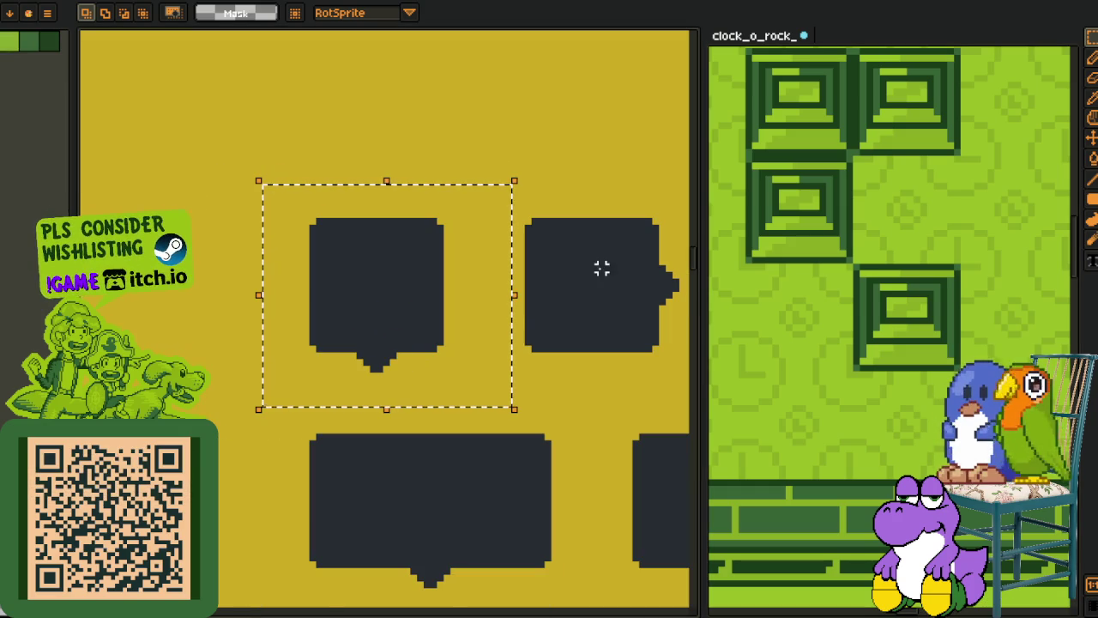
key("Tab")
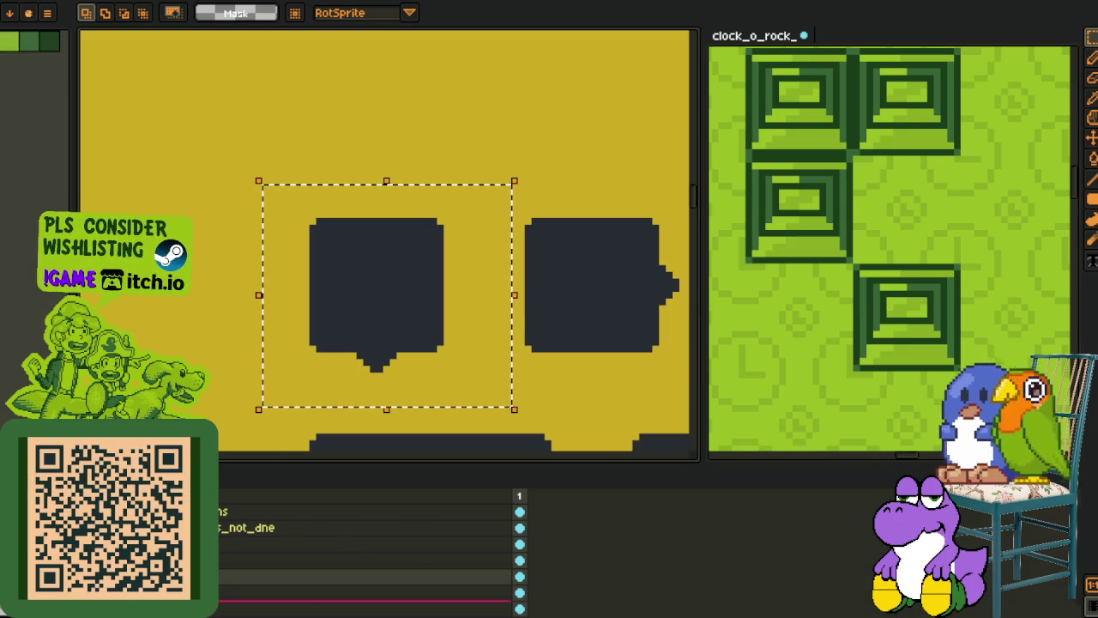
key("Delete")
key("ctrl+z")
key("ctrl+d")
key("ctrl+z")
key("ctrl+d")
Step: Marquee the left dark speech-bubble shape and copy it
left_click_drag(313, 221, 440, 368)
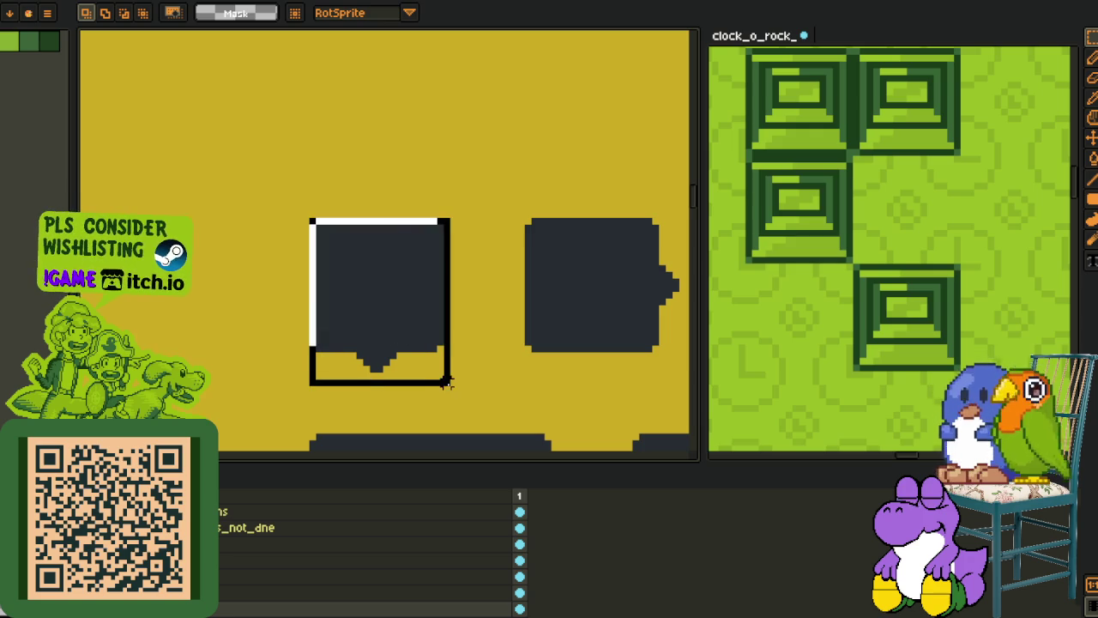
key("ctrl+d")
key("Tab")
left_click_drag(701, 317, 471, 313)
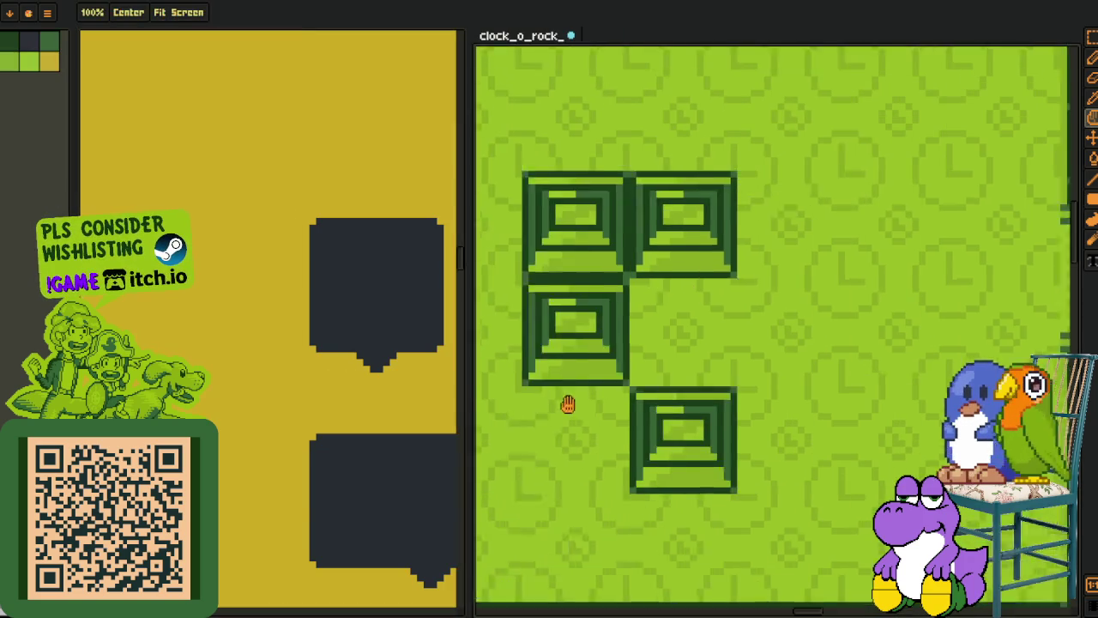
Step: Add a new layer to the clock_o_rock_ file
key("Tab")
right_click(213, 506)
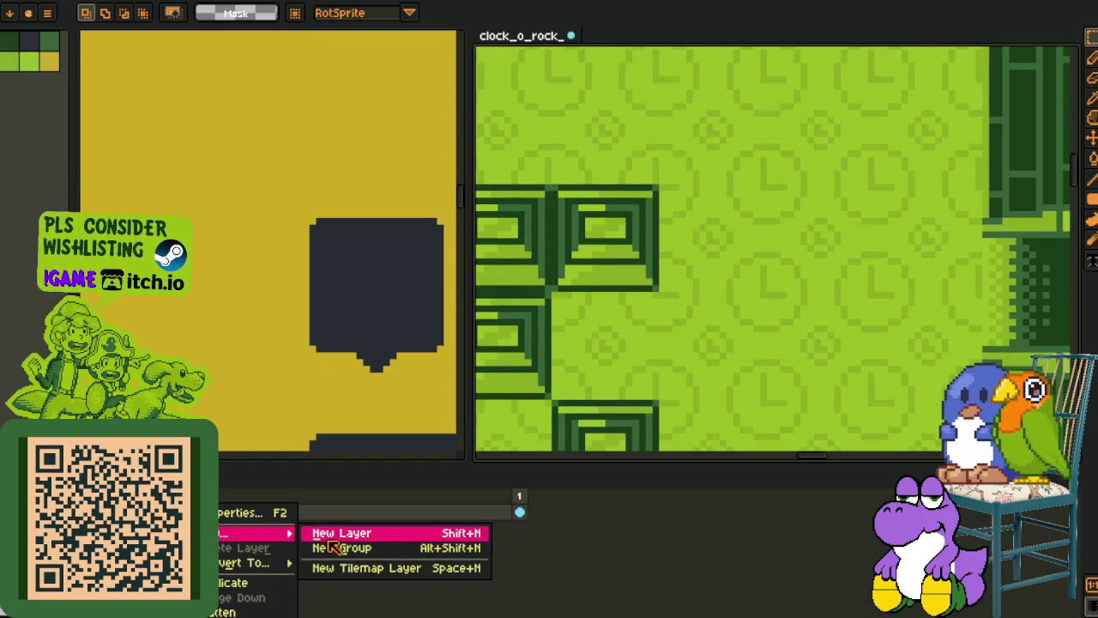
left_click(369, 526)
key("Tab")
scroll(659, 318, "up", 2)
left_click_drag(659, 317, 685, 266)
Step: Paste the speech-bubble shape and drop it in the gap beside the stacked blocks
key("r")
scroll(542, 334, "up", 1)
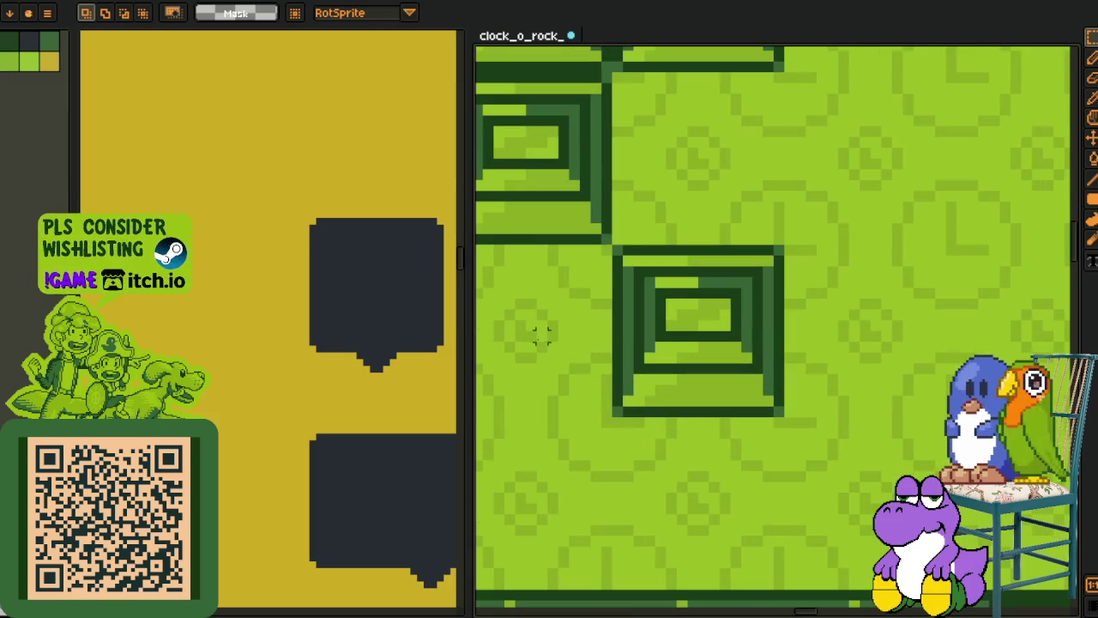
left_click_drag(710, 360, 750, 450)
left_click_drag(573, 270, 903, 577)
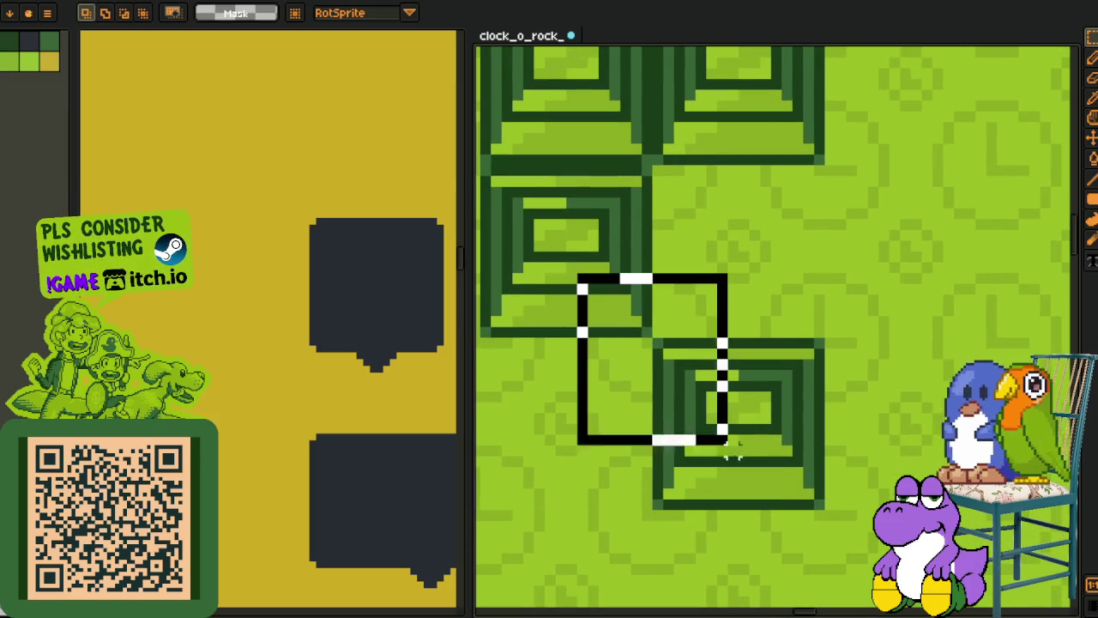
scroll(762, 469, "down", 1)
key("ctrl+d")
key("ctrl+v")
left_click_drag(742, 391, 699, 281)
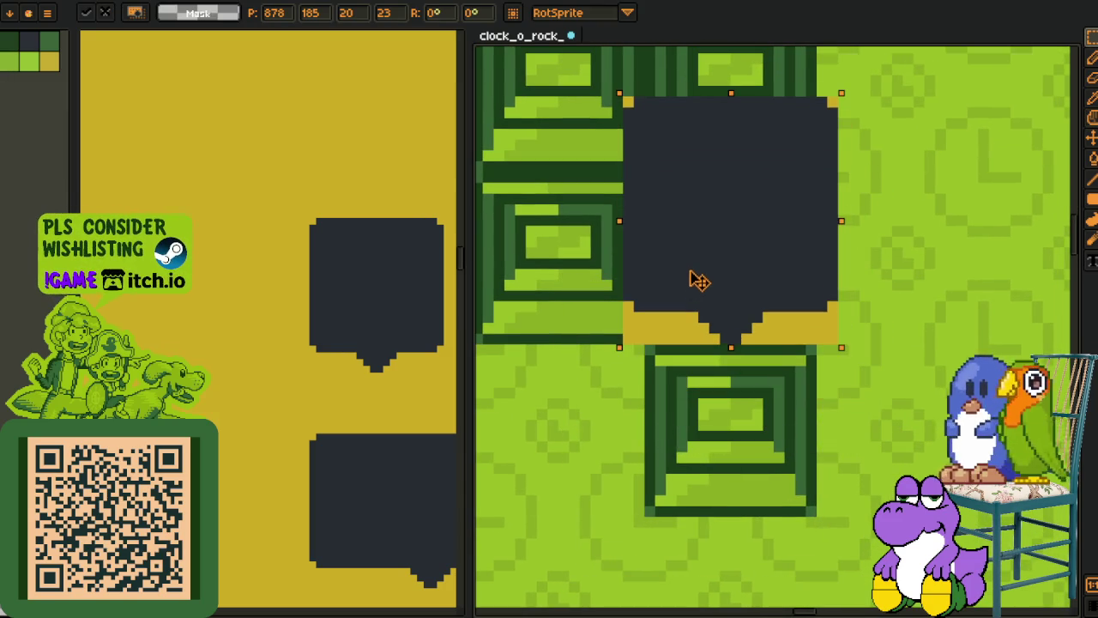
left_click(595, 403)
Step: Widen the sprite sheet panel and scroll down through it
scroll(595, 403, "down", 2)
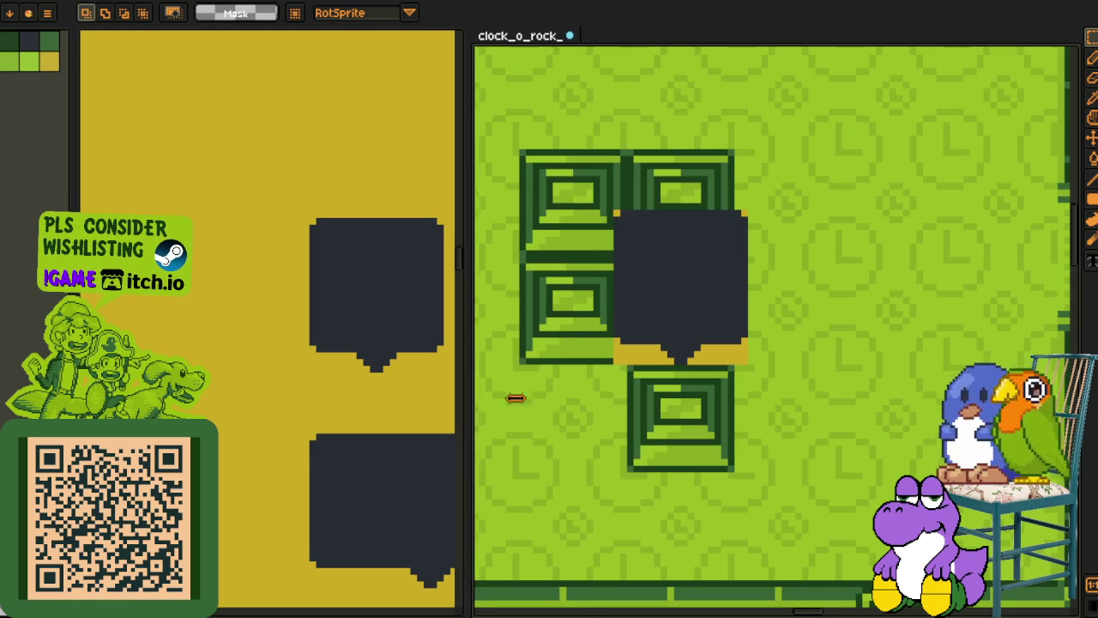
left_click_drag(481, 412, 618, 403)
scroll(412, 343, "down", 2)
scroll(360, 283, "down", 3)
scroll(338, 266, "down", 5)
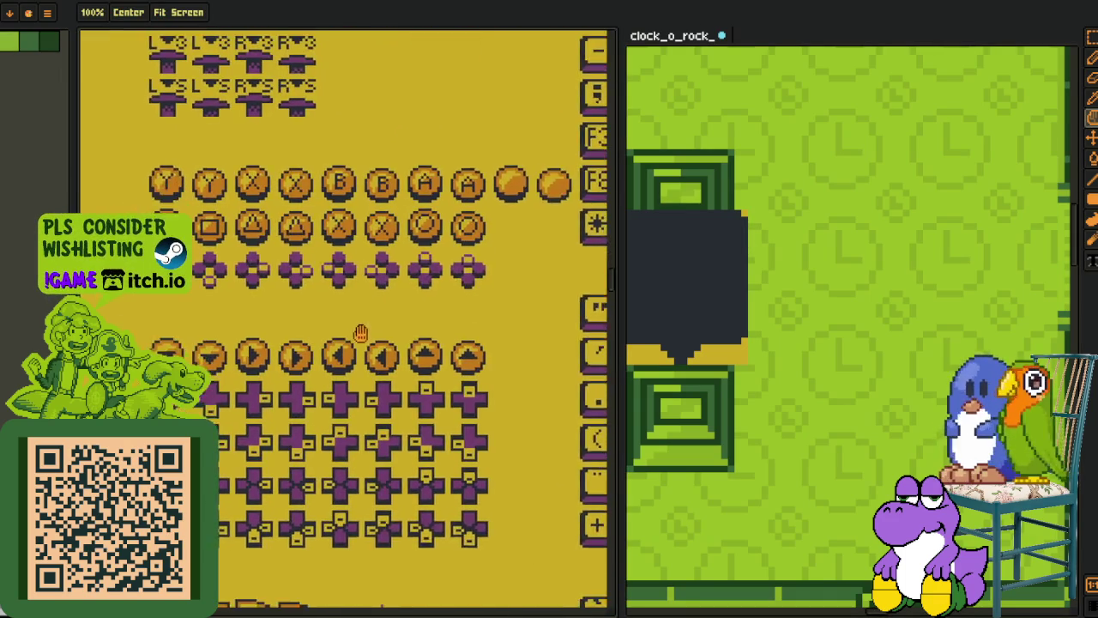
Step: Cut the first Y-button icon from the button sheet and add another new layer
scroll(166, 181, "up", 3)
left_click_drag(130, 141, 217, 227)
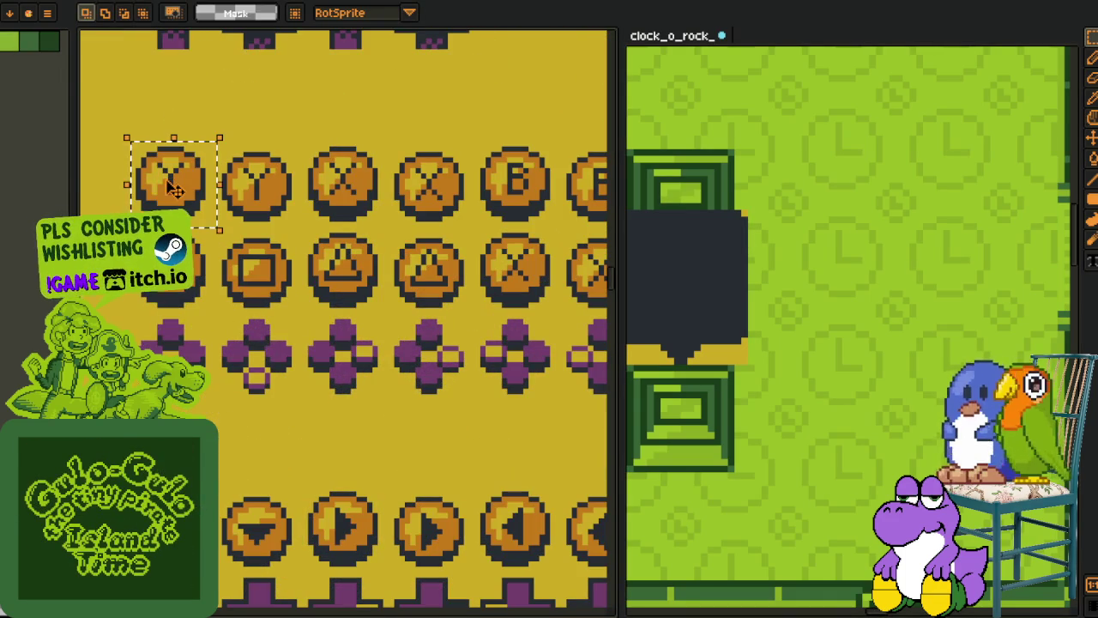
key("Delete")
key("Tab")
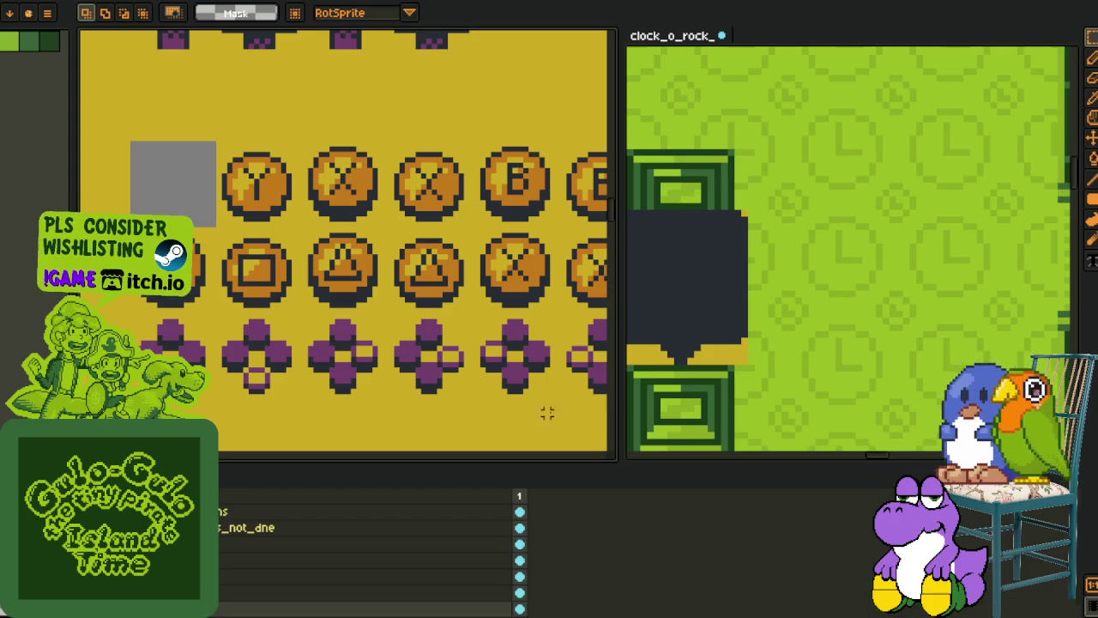
right_click(197, 512)
mouse_move(258, 534)
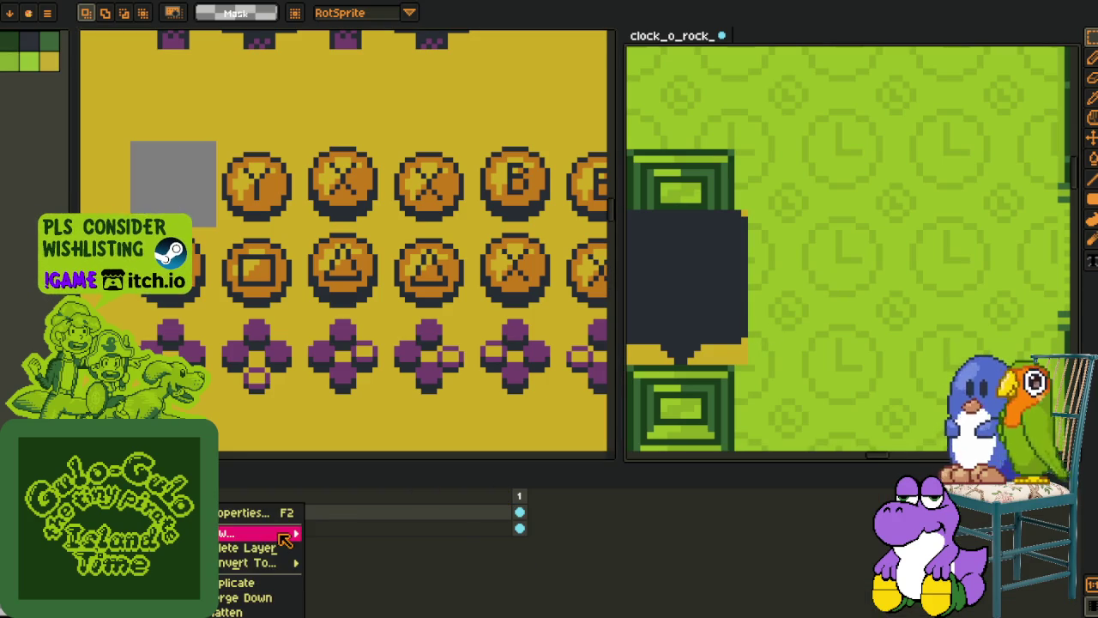
left_click(385, 535)
key("Tab")
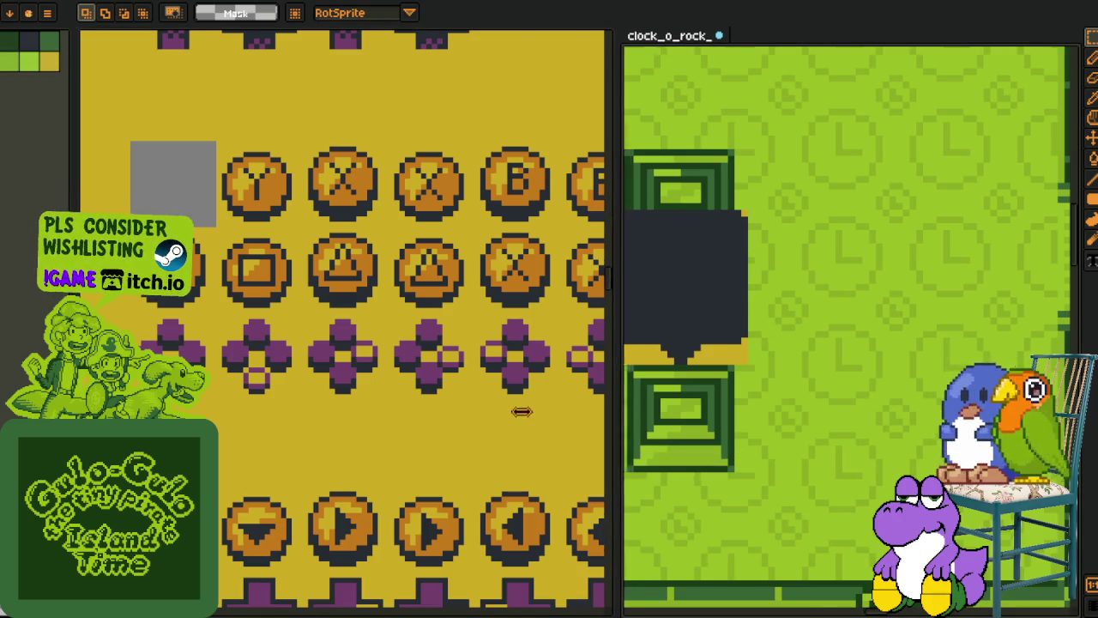
Step: Paste the Y-button icon into the clock-tower file and place it on the dark bubble
left_click_drag(618, 415, 357, 415)
key("ctrl+v")
left_click_drag(699, 348, 680, 270)
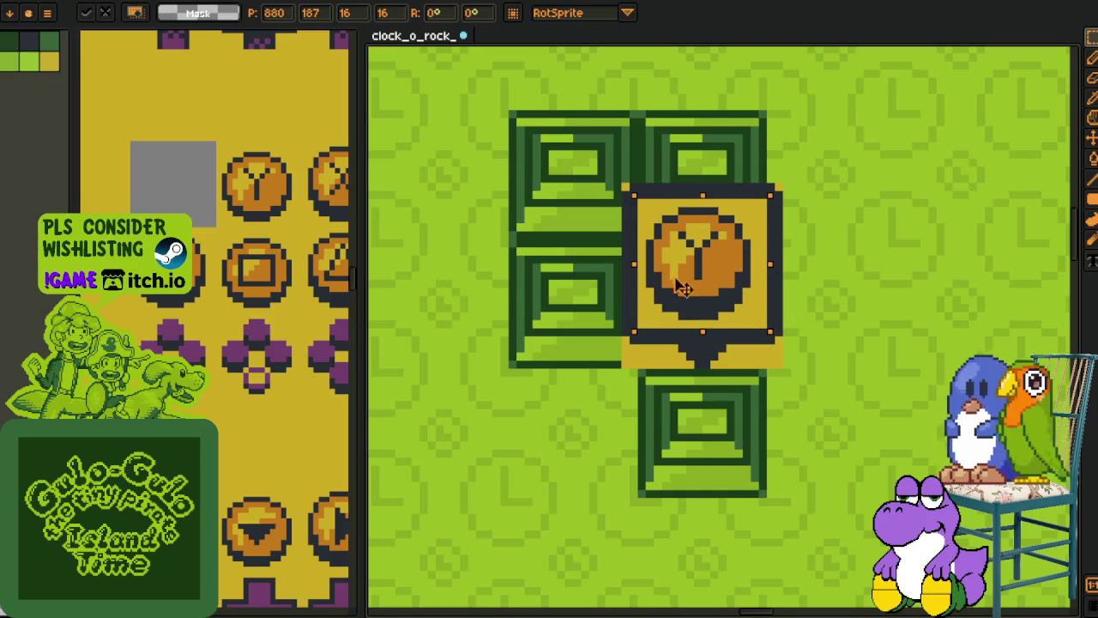
left_click(794, 267)
scroll(794, 268, "up", 1)
key("b")
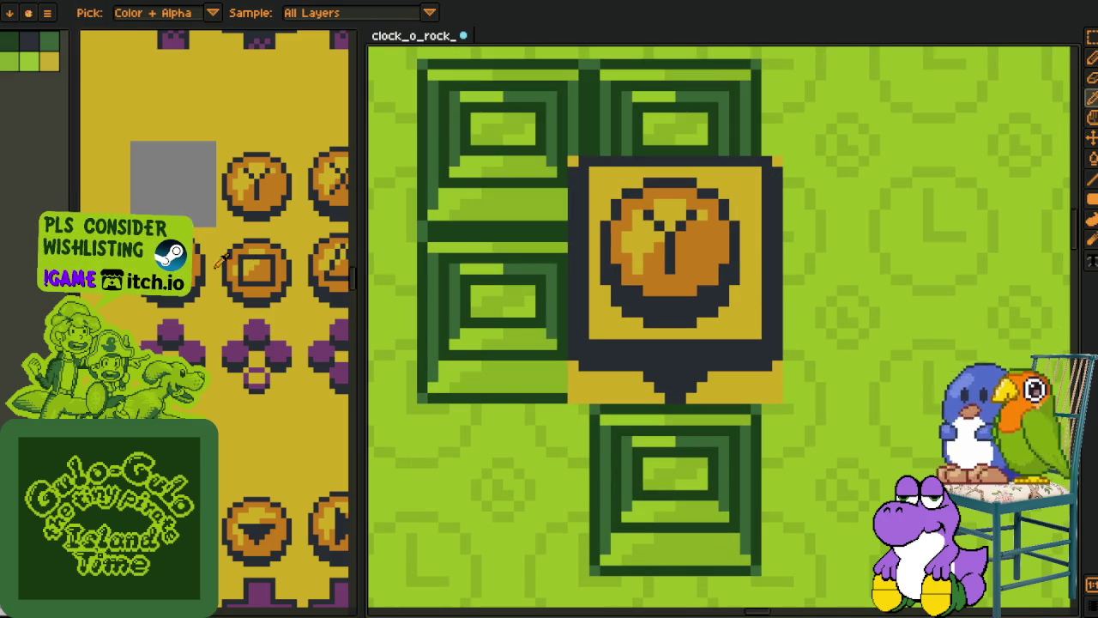
mouse_move(215, 172)
left_mouse_down()
mouse_move(214, 321)
mouse_move(262, 318)
left_mouse_up()
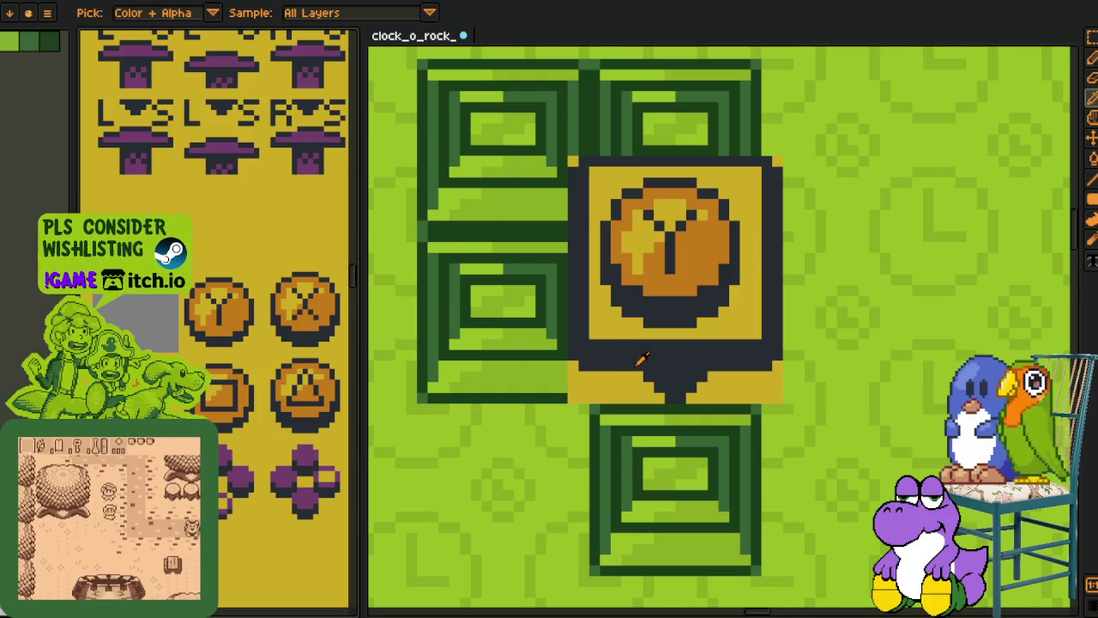
scroll(600, 390, "down", 2)
left_click_drag(630, 397, 610, 394)
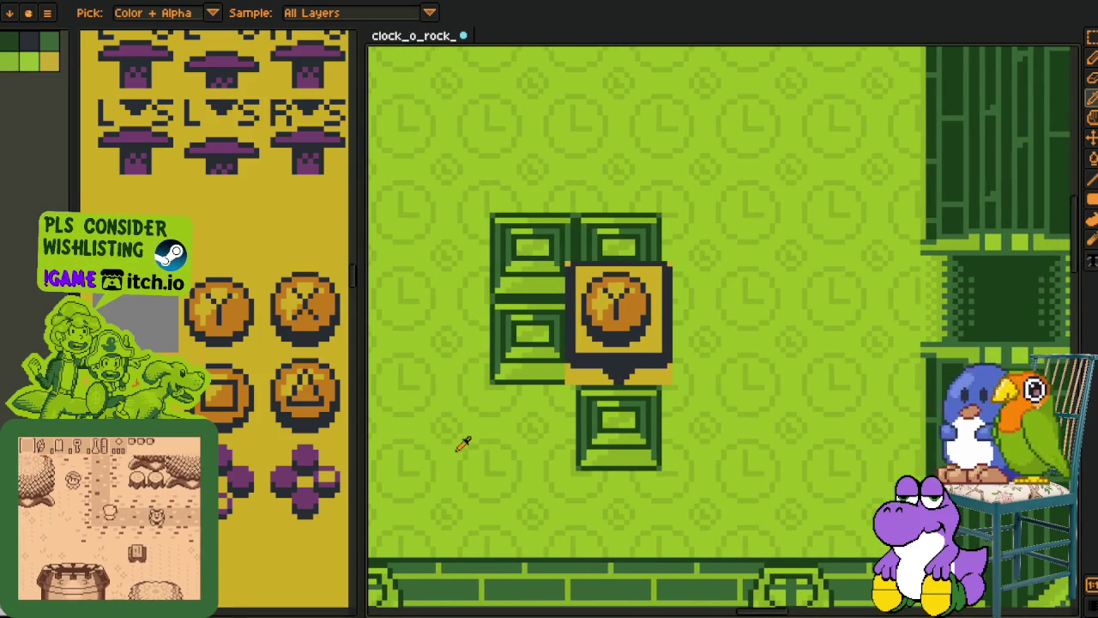
Step: Delete the Y-button and speech-bubble layers from the clock-tower file
key("Tab")
right_click(242, 509)
left_click(309, 549)
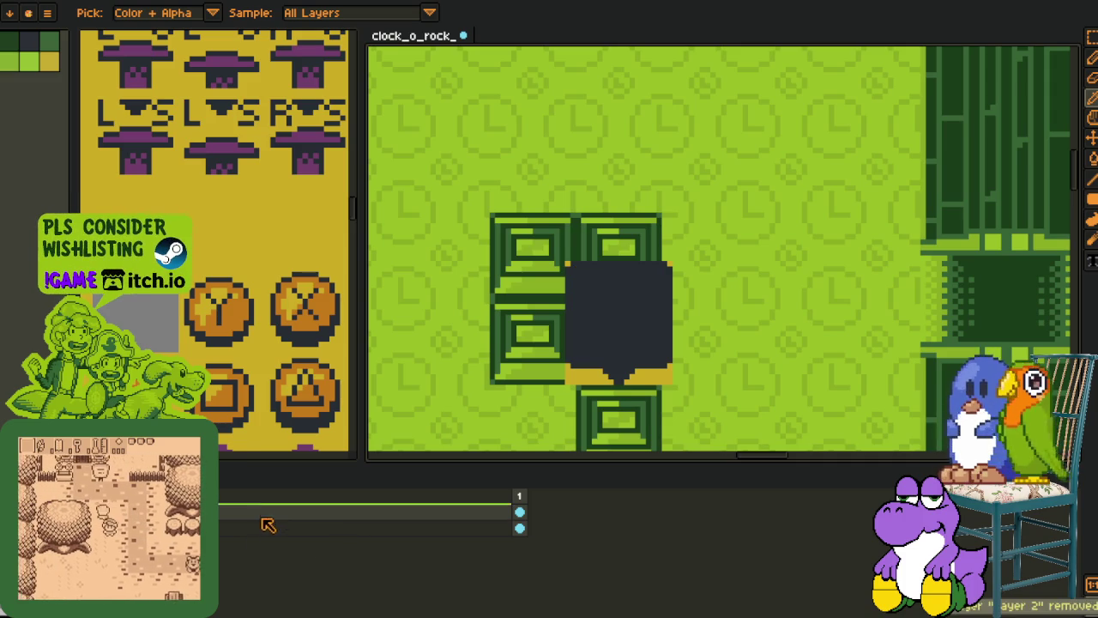
right_click(263, 509)
left_click(325, 553)
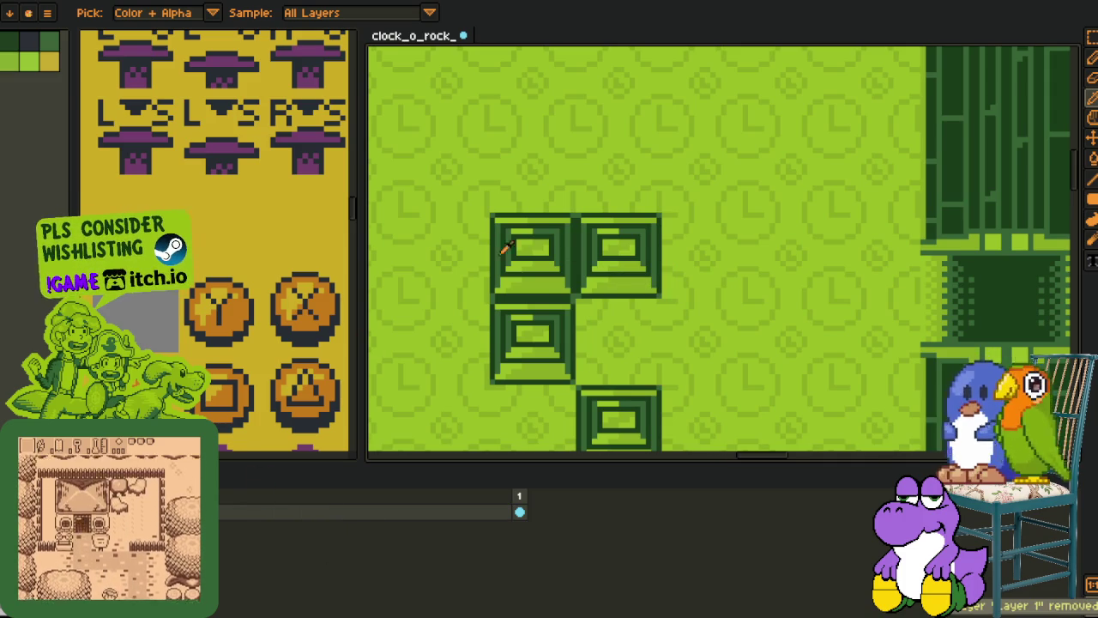
scroll(506, 247, "down", 3)
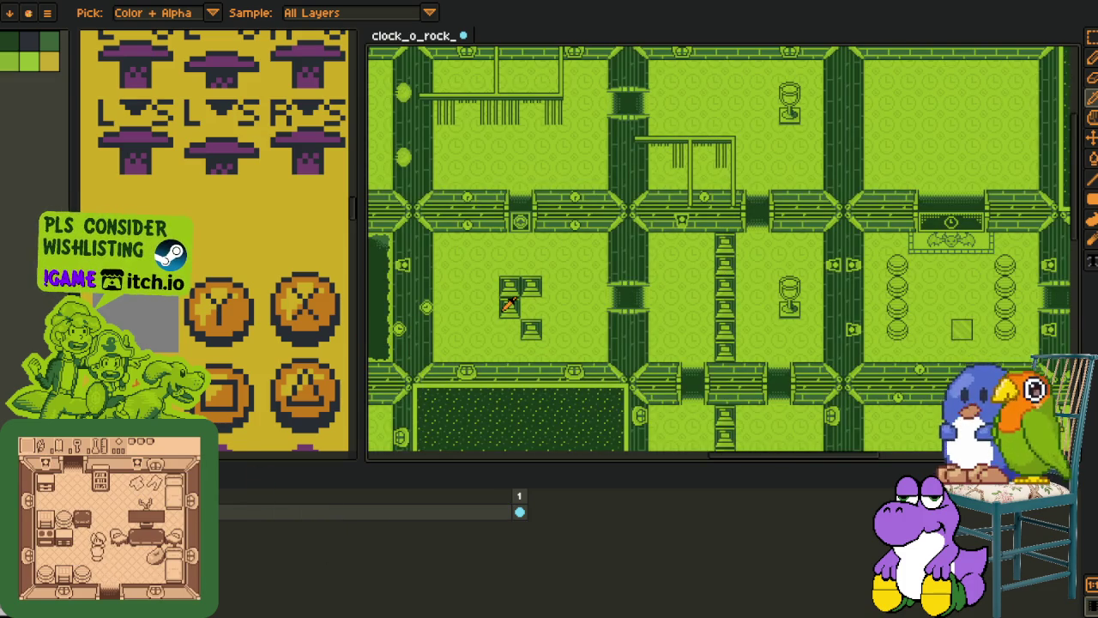
Step: Widen the sprite sheet panel and pan the map to its lower rooms
key("v")
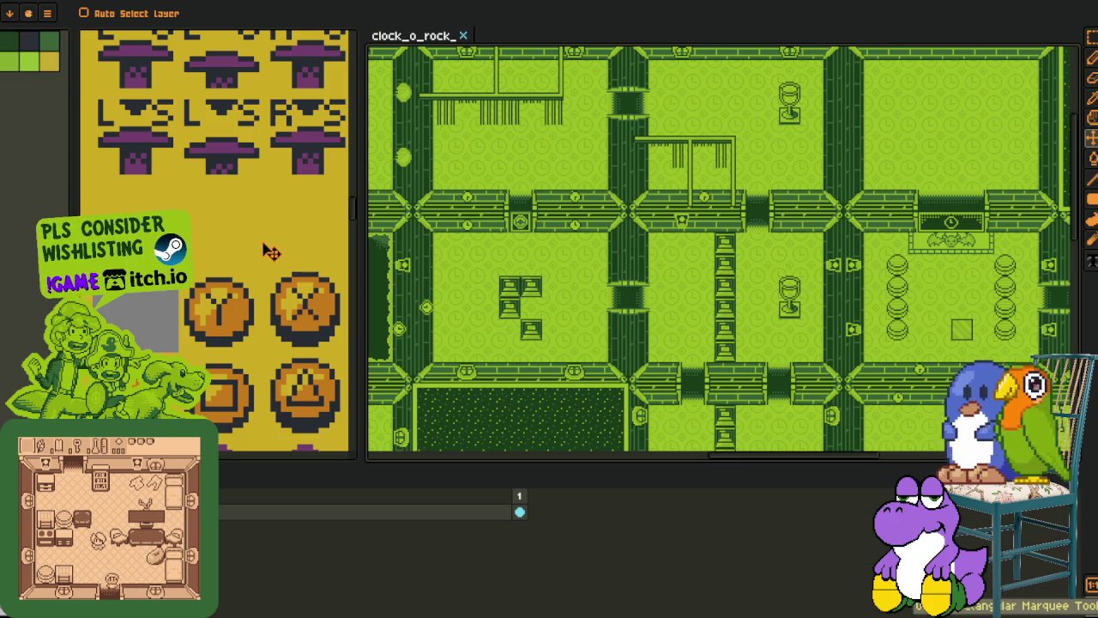
key("alt")
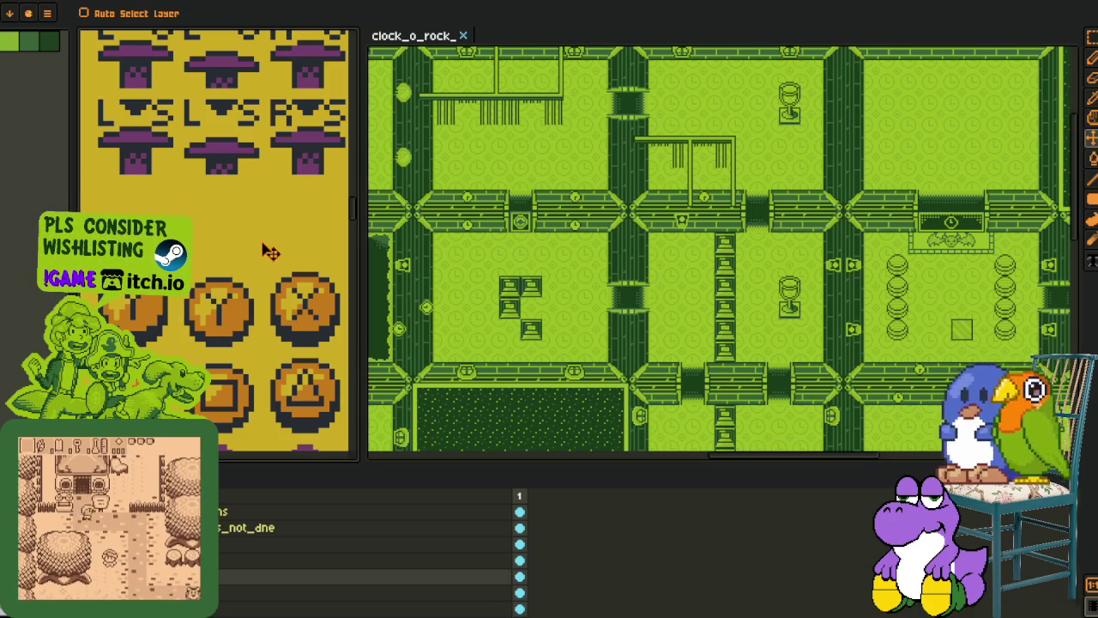
key("alt")
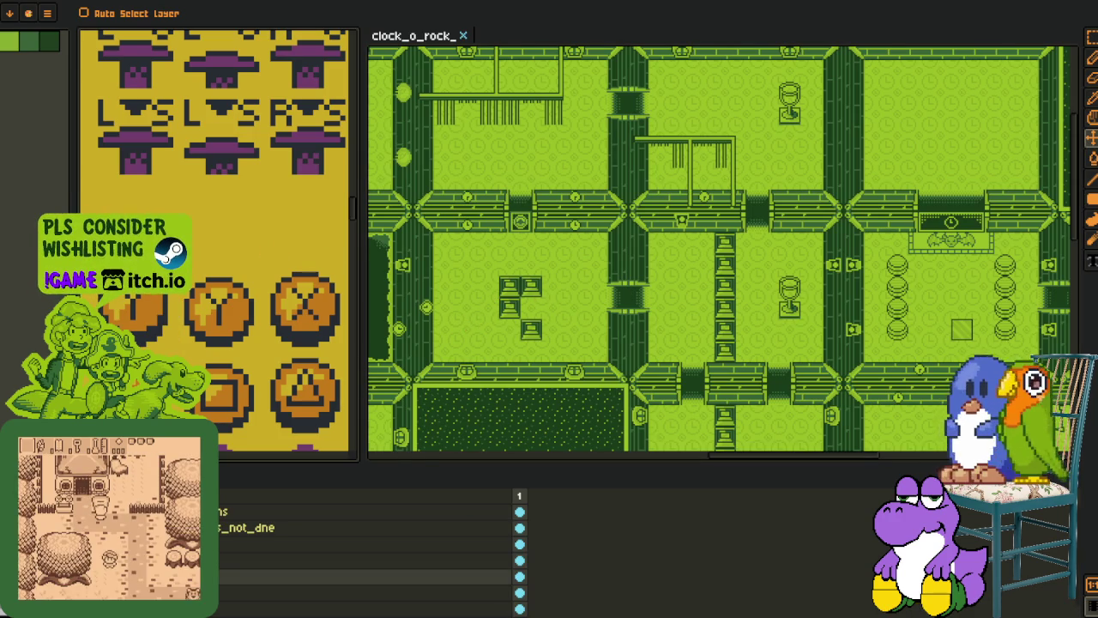
key("alt")
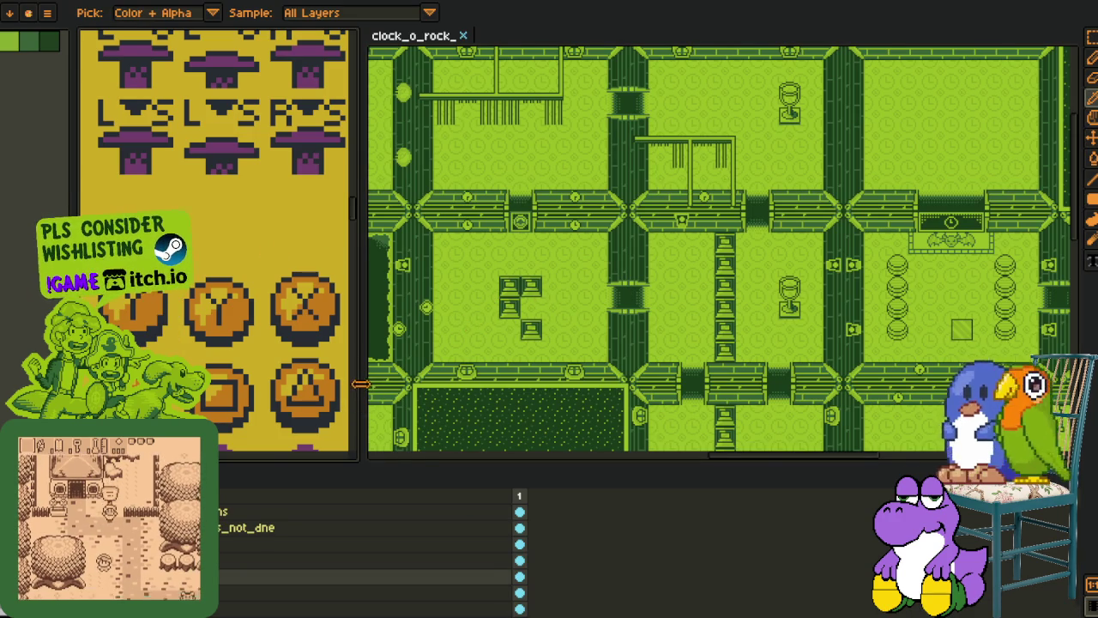
left_click_drag(360, 384, 721, 384)
scroll(895, 333, "down", 2)
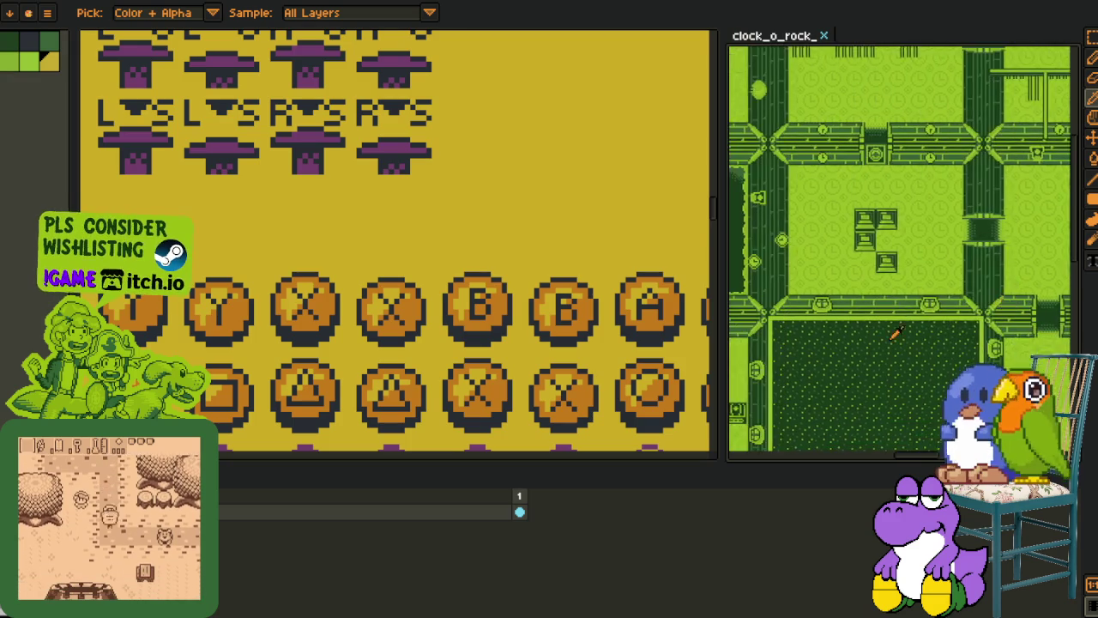
left_click_drag(895, 333, 888, 297)
left_click_drag(561, 456, 562, 570)
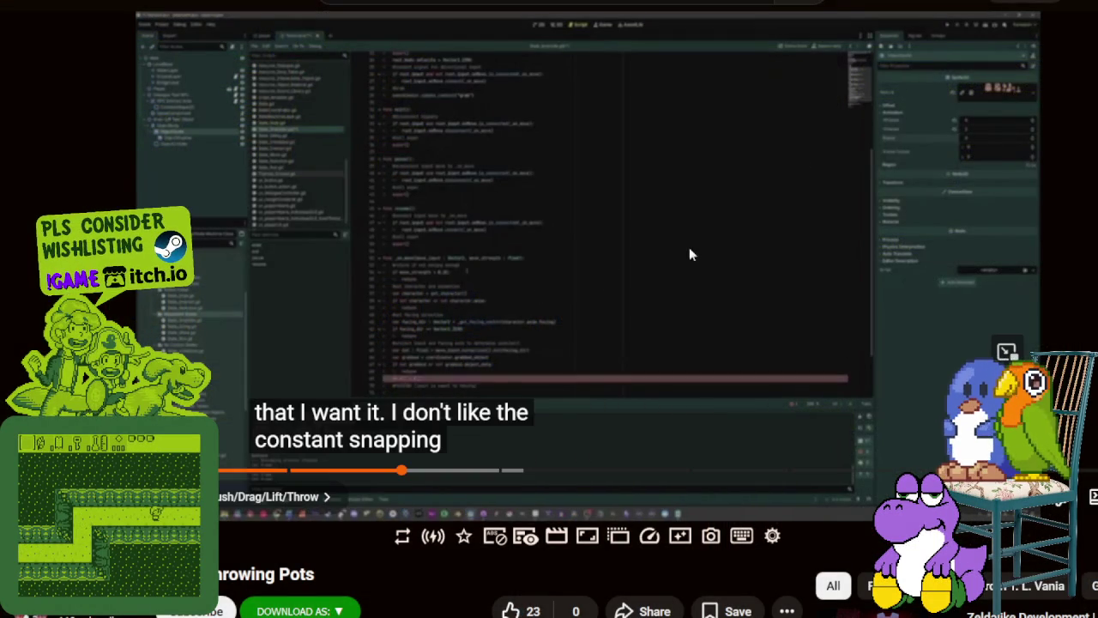
Step: Pause the Throwing Pots devlog video on its Godot script
left_click(611, 304)
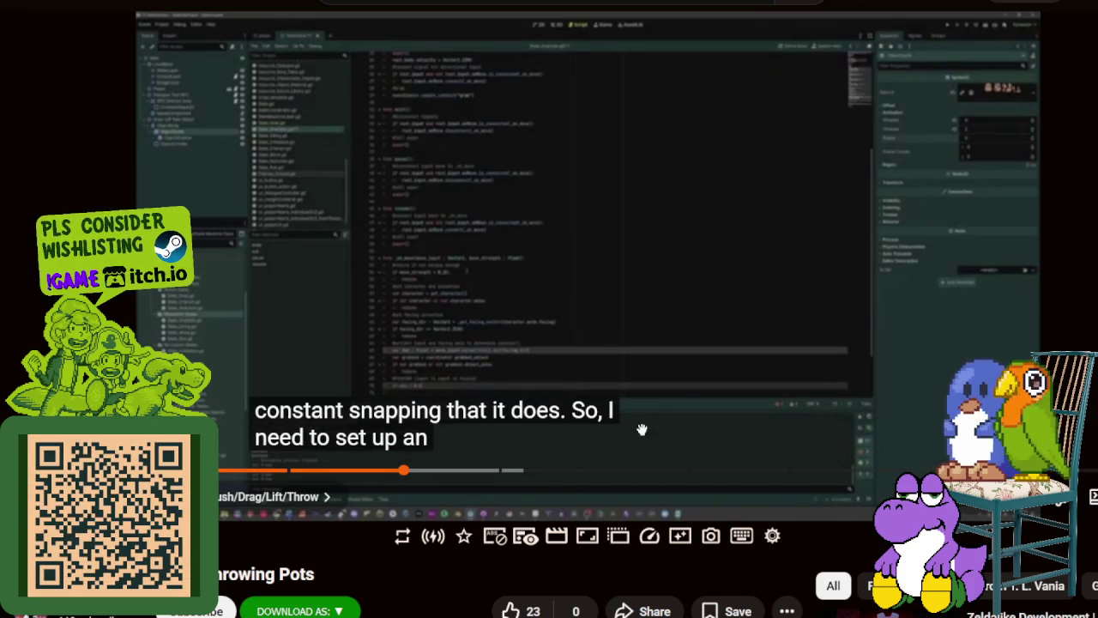
mouse_move(648, 470)
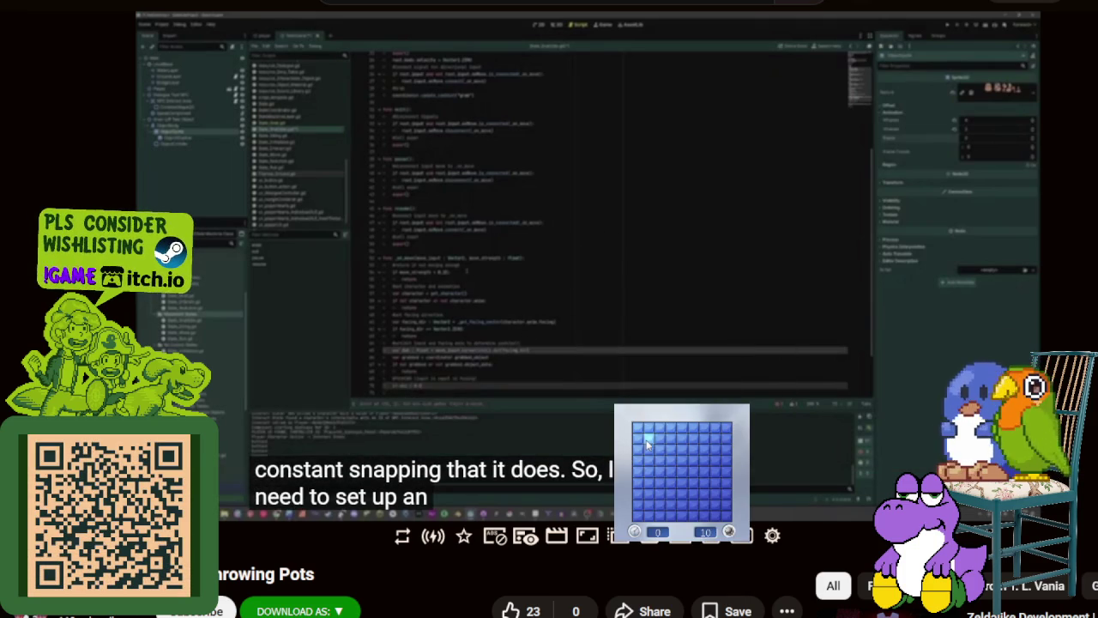
Step: Play a Minesweeper round, flagging mines and uncovering safe cells across the board
left_click(650, 445)
right_click(692, 450)
left_click(705, 450)
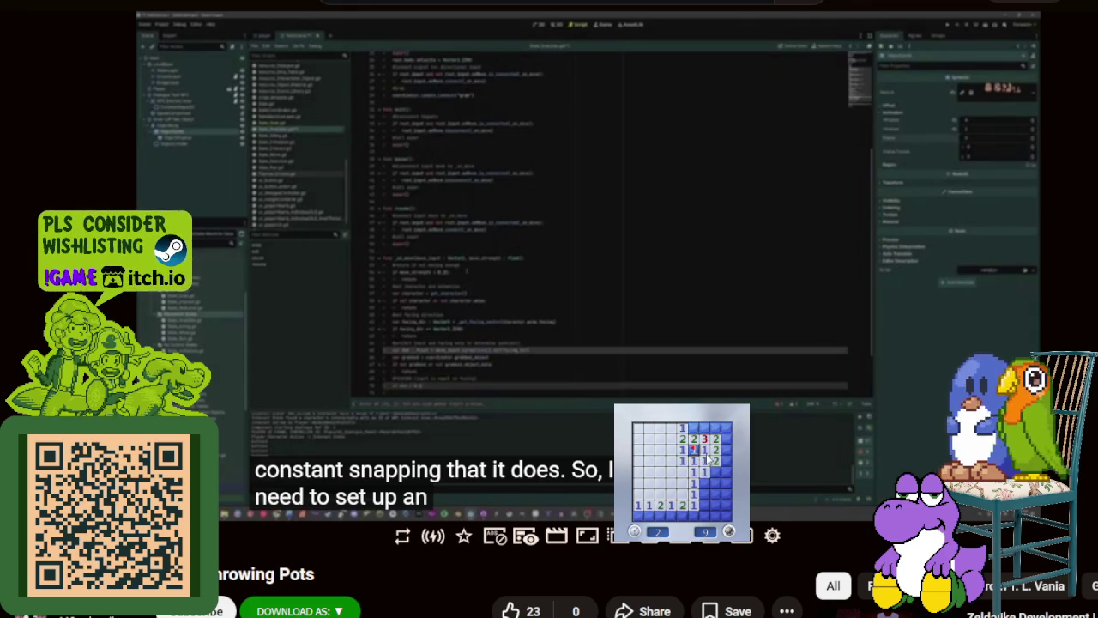
right_click(693, 428)
left_click(715, 472)
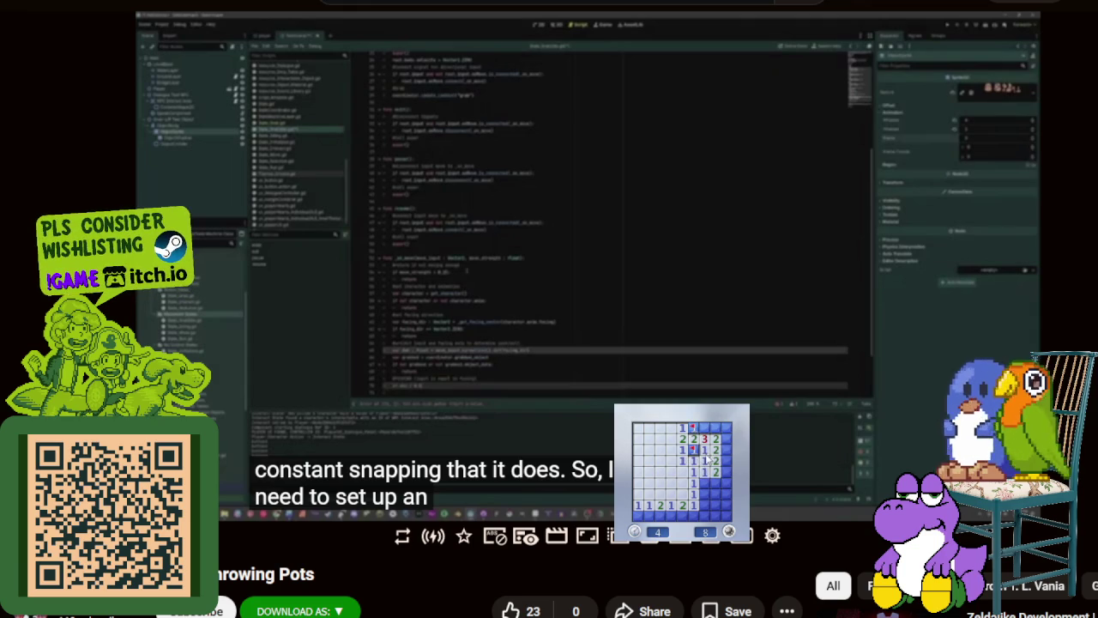
right_click(716, 427)
right_click(705, 484)
left_click(705, 506)
right_click(693, 516)
left_click(716, 506)
left_click(717, 485)
left_click(660, 515)
left_click(639, 516)
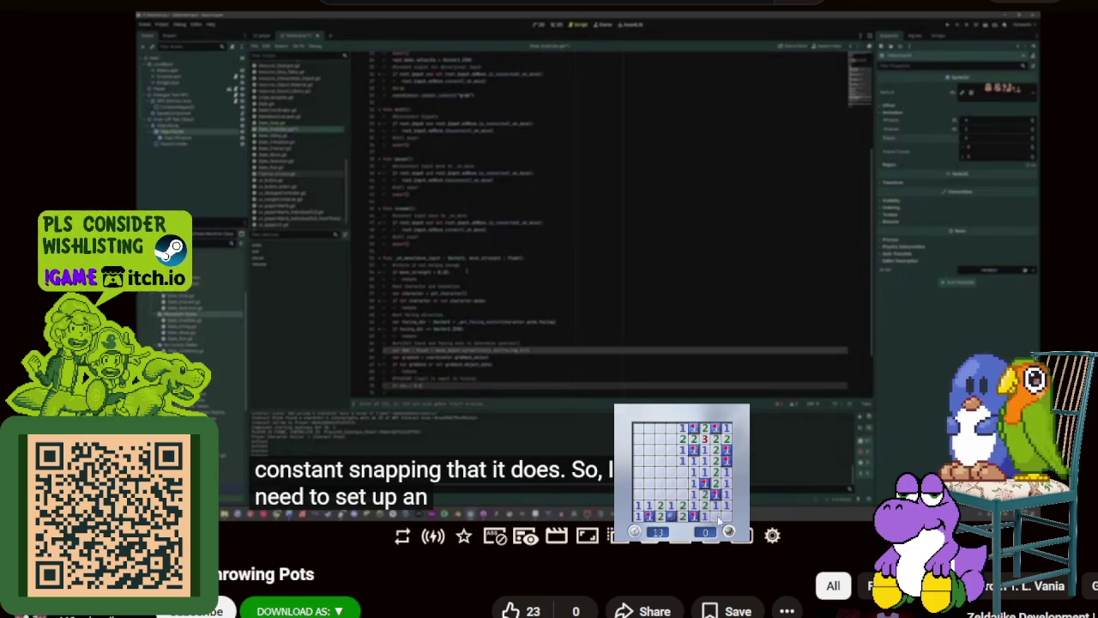
Step: Start a new Minesweeper game, clearing left-column and bottom-row cells and flagging their mines
left_click(705, 473)
right_click(659, 461)
left_click(659, 471)
right_click(659, 482)
left_click(659, 494)
left_click(650, 471)
left_click(638, 438)
left_click(726, 495)
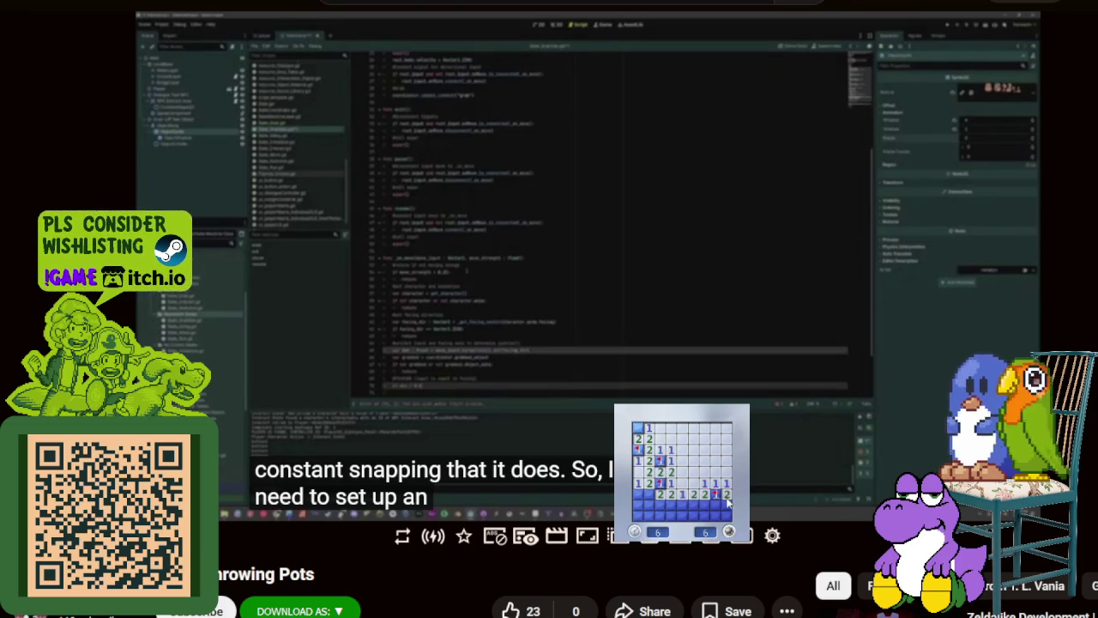
left_click(706, 508)
right_click(715, 507)
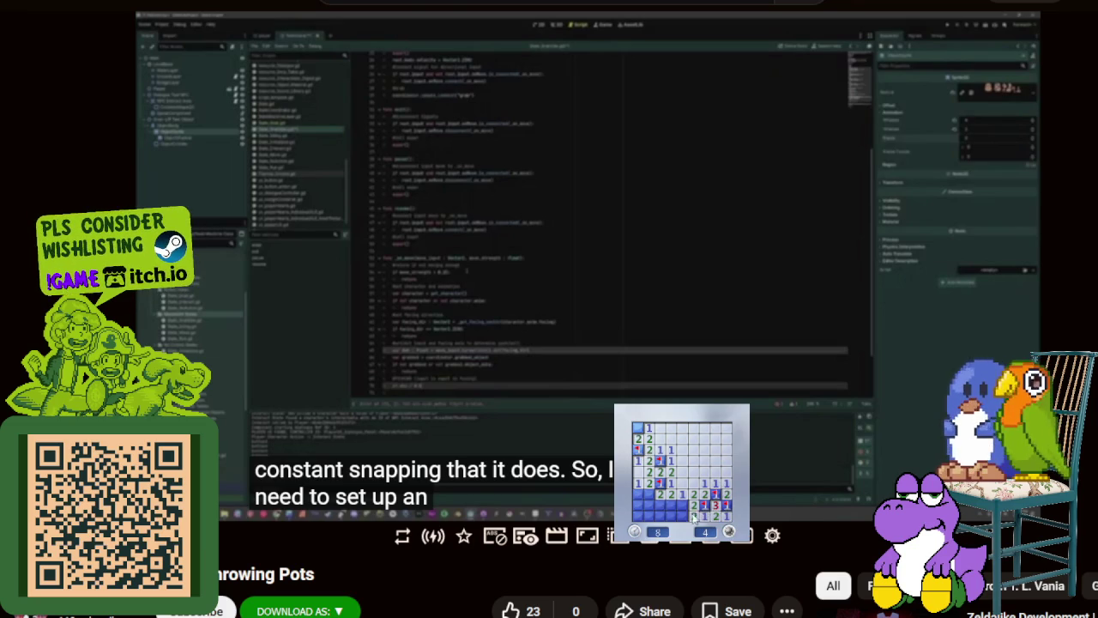
left_click(675, 516)
right_click(648, 495)
right_click(638, 505)
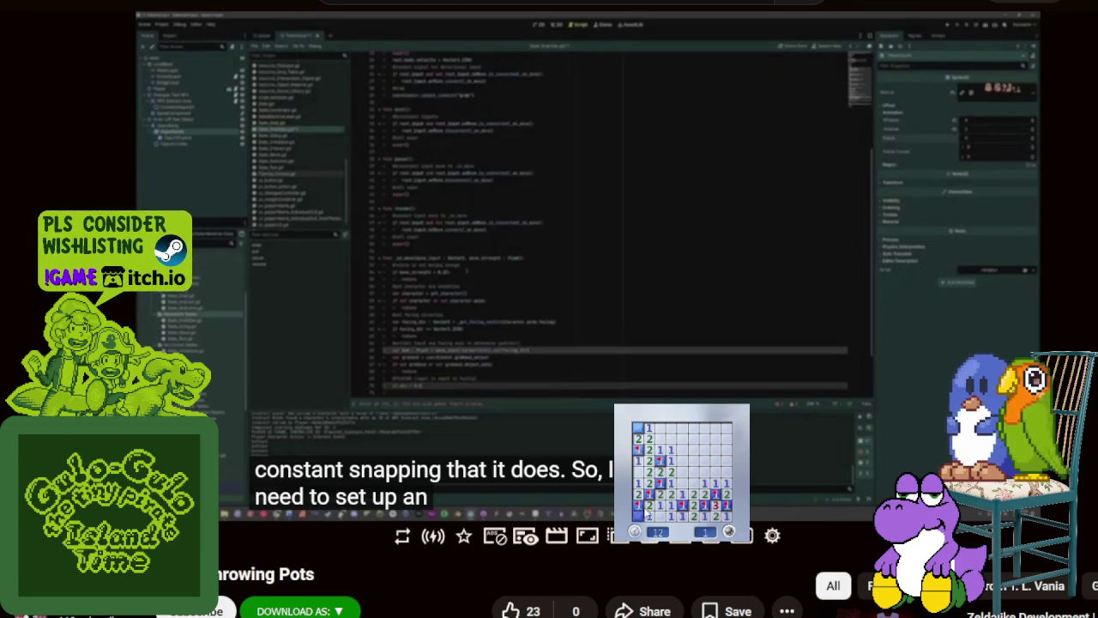
Step: Start a fresh board and open the lower-left area, losing on a guessed cell
left_click(704, 518)
left_click(676, 493)
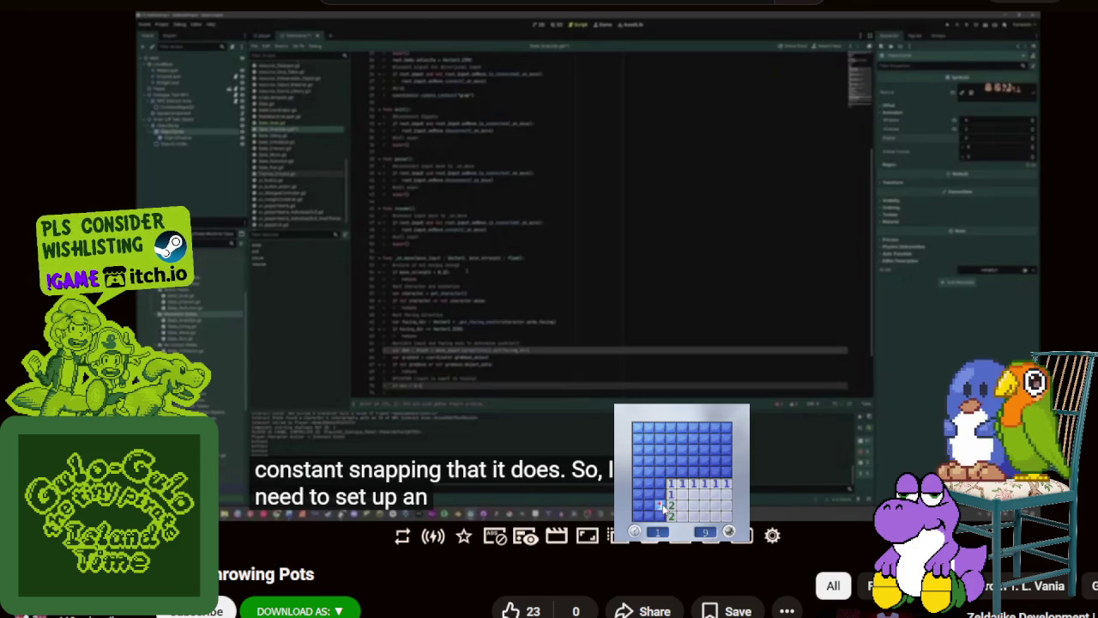
left_click(654, 502)
left_click(650, 512)
Step: Start another game, flagging top-right and left-column mines and uncovering the safe cells
left_click(702, 495)
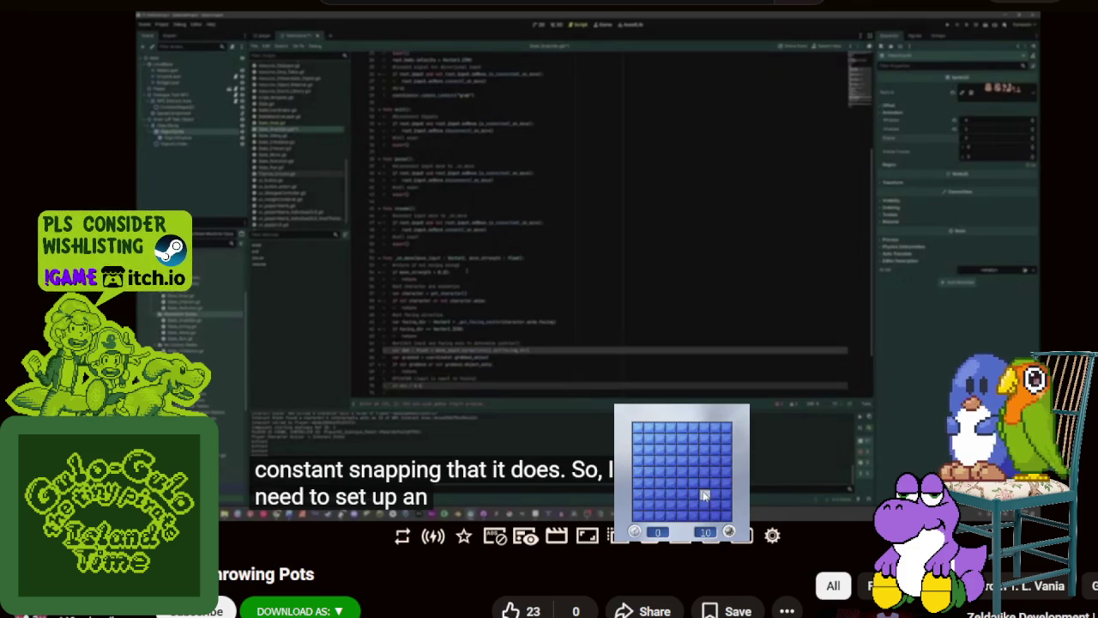
left_click(696, 465)
right_click(715, 461)
right_click(726, 472)
left_click(726, 439)
right_click(704, 439)
left_click(693, 439)
left_click(682, 428)
right_click(660, 438)
left_click(648, 450)
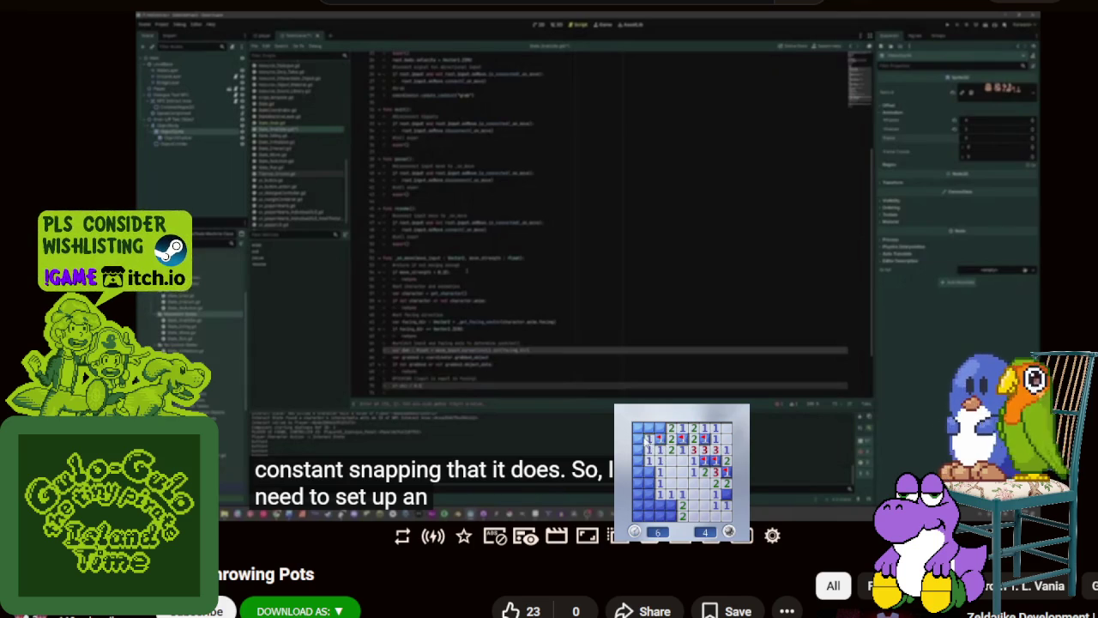
left_click(646, 437)
right_click(649, 472)
left_click(649, 483)
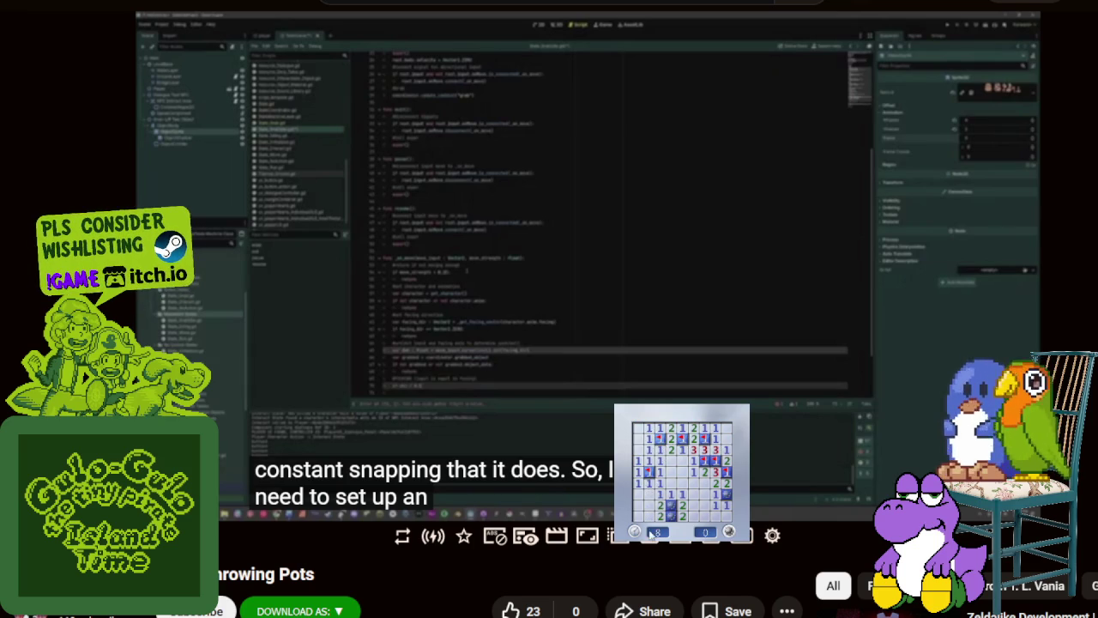
Step: Play another round, clearing the top row, left column and bottom-left corner
left_click(708, 502)
left_click(682, 494)
left_click(677, 502)
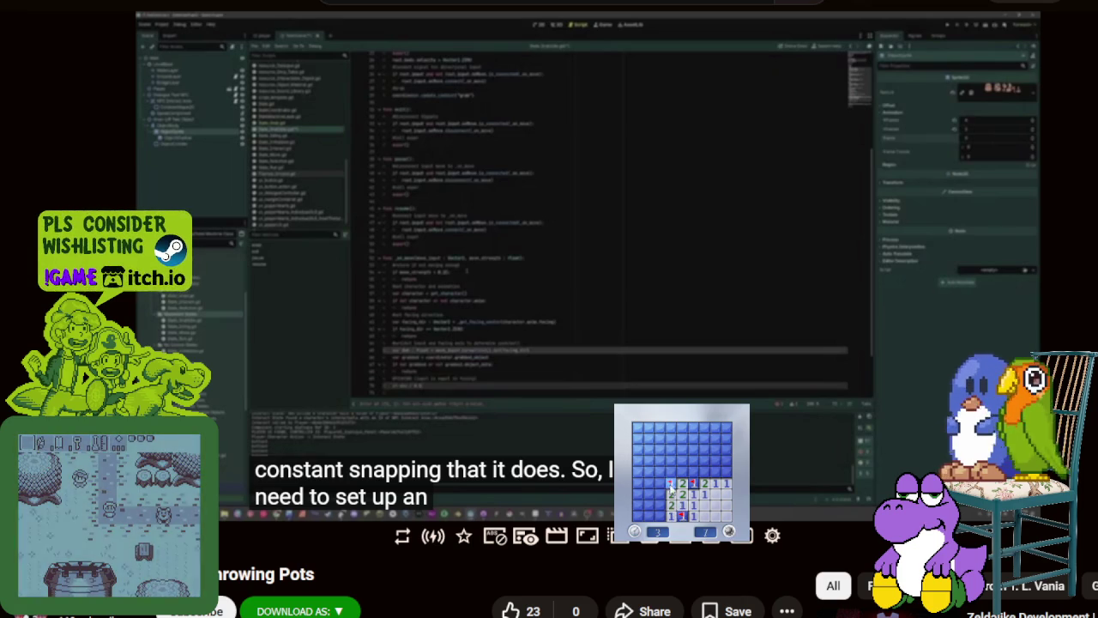
right_click(672, 483)
left_click(682, 472)
right_click(716, 472)
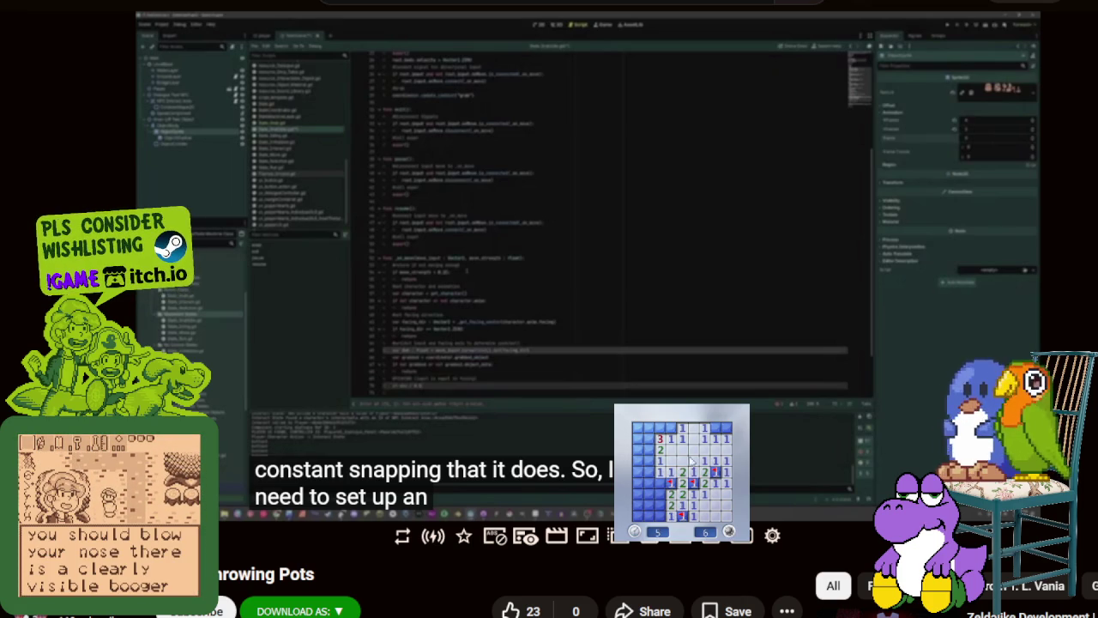
left_click(727, 427)
right_click(716, 426)
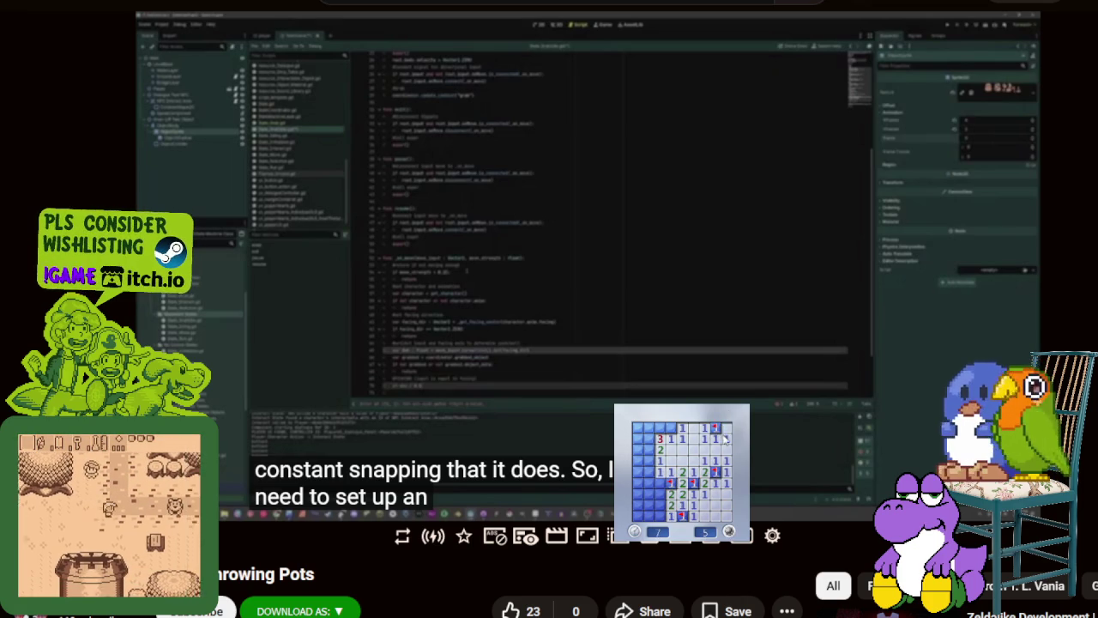
right_click(671, 427)
left_click(660, 427)
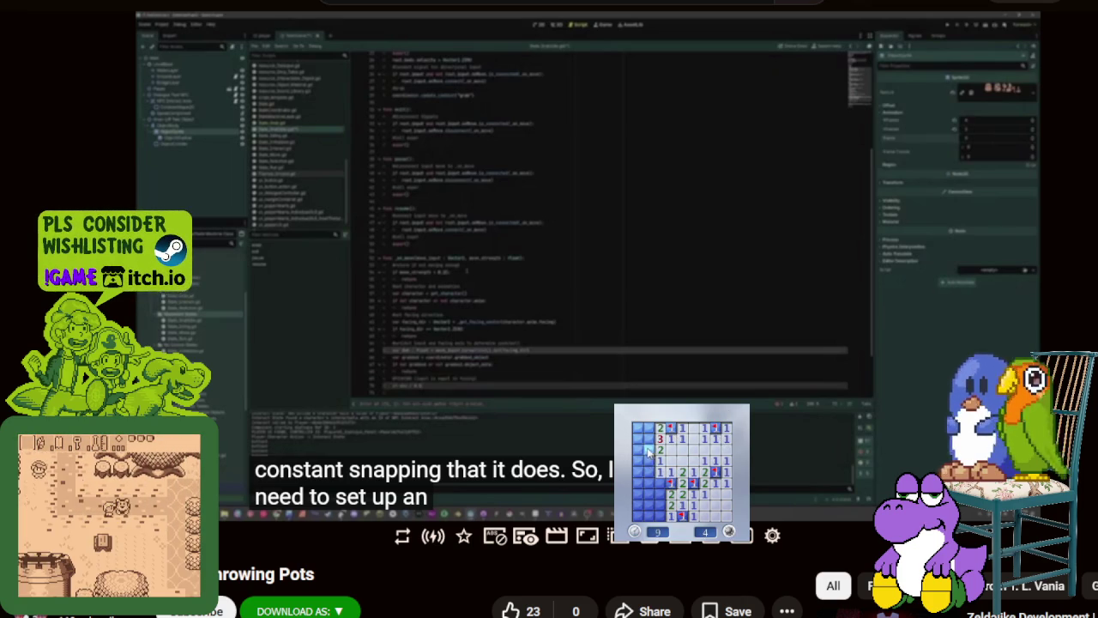
right_click(648, 439)
right_click(649, 450)
left_click(638, 461)
left_click(637, 439)
left_click(638, 438)
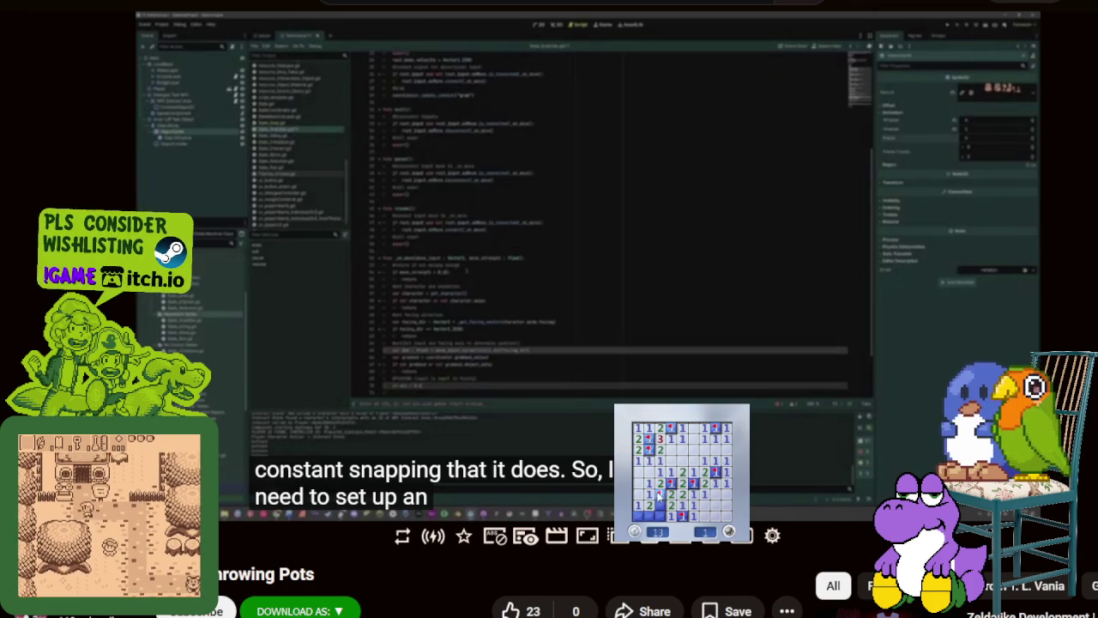
left_click(639, 514)
right_click(651, 516)
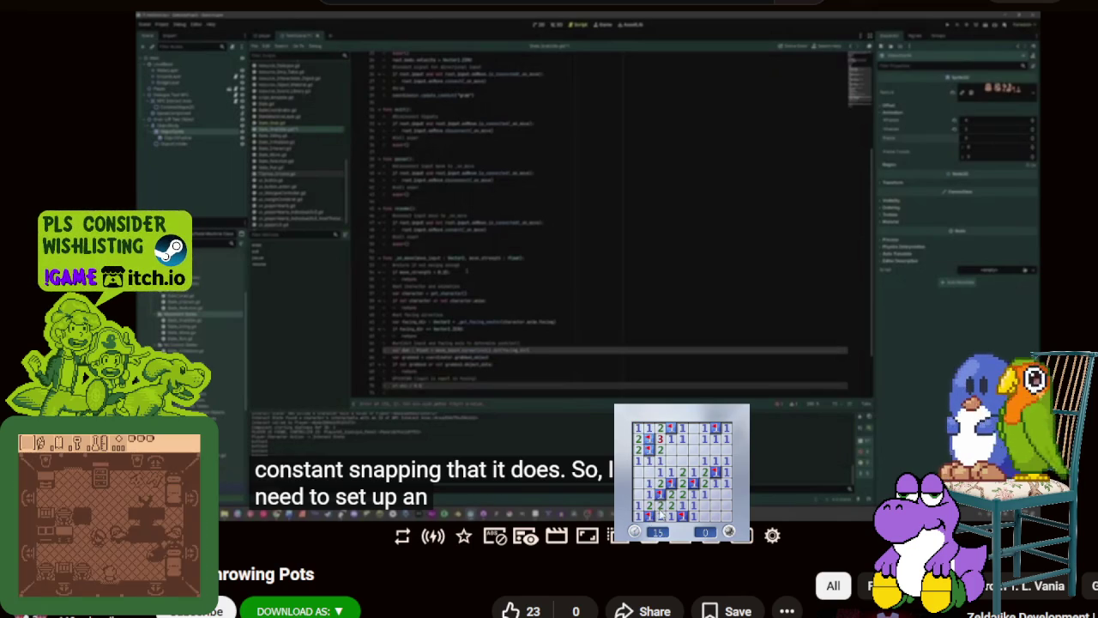
Step: Start one more game and work through the upper and right side of the board
left_click(716, 521)
right_click(682, 471)
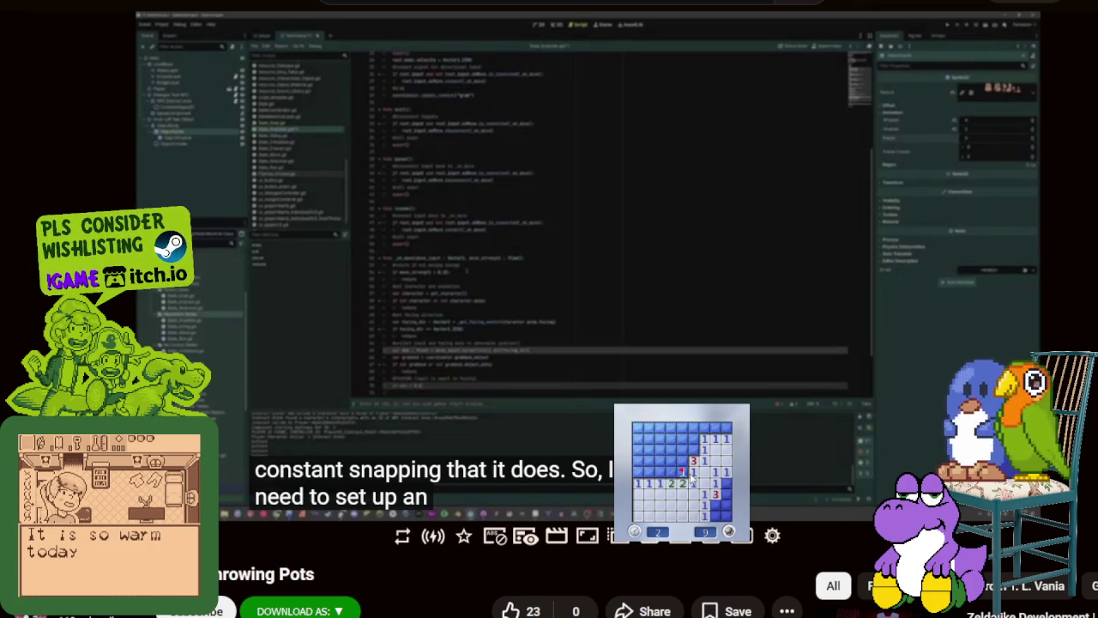
left_click(684, 461)
right_click(694, 449)
left_click(662, 446)
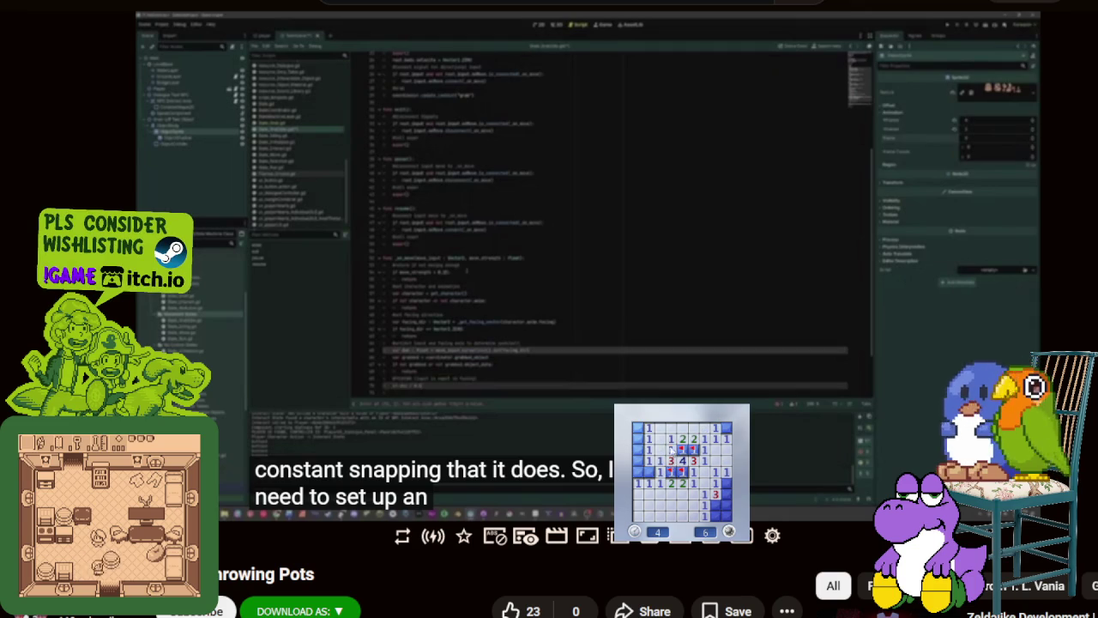
right_click(638, 471)
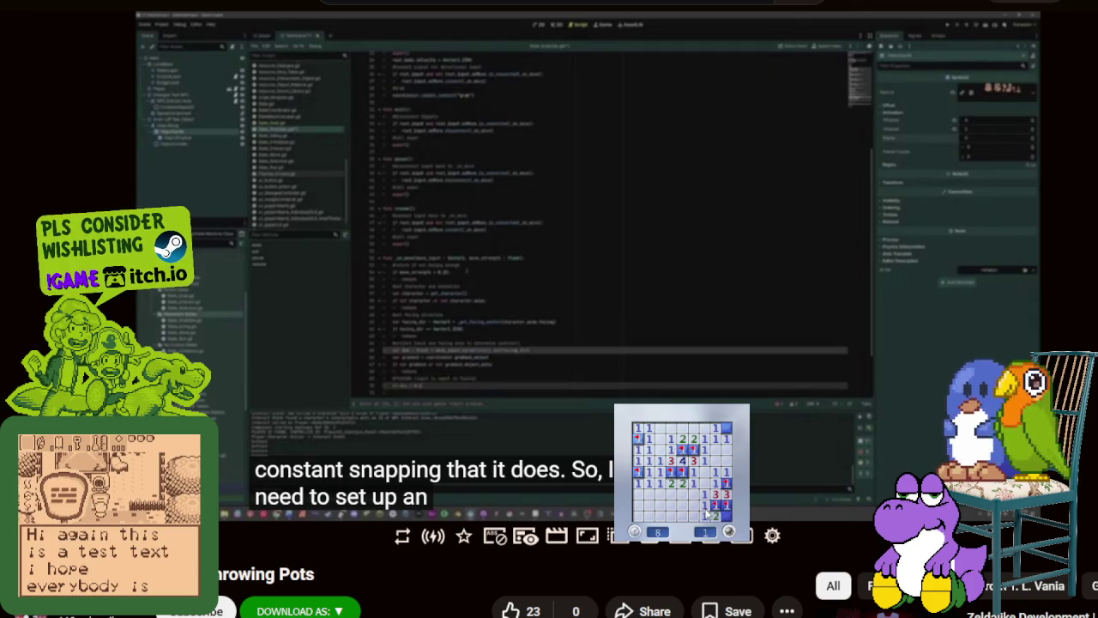
left_click(699, 517)
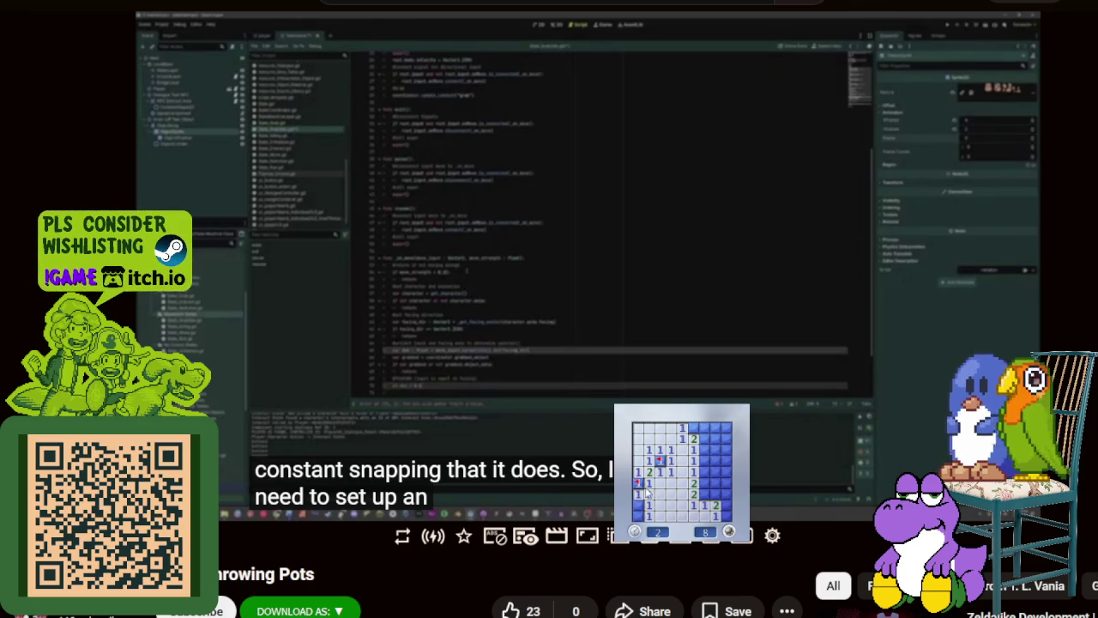
right_click(704, 495)
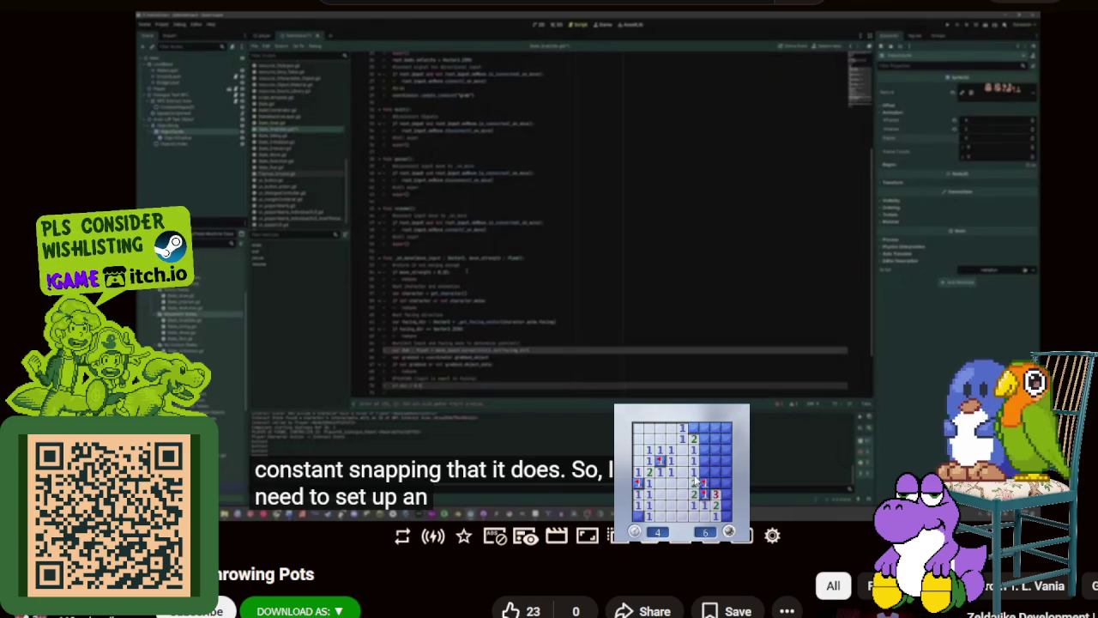
left_click(715, 474)
left_click(718, 451)
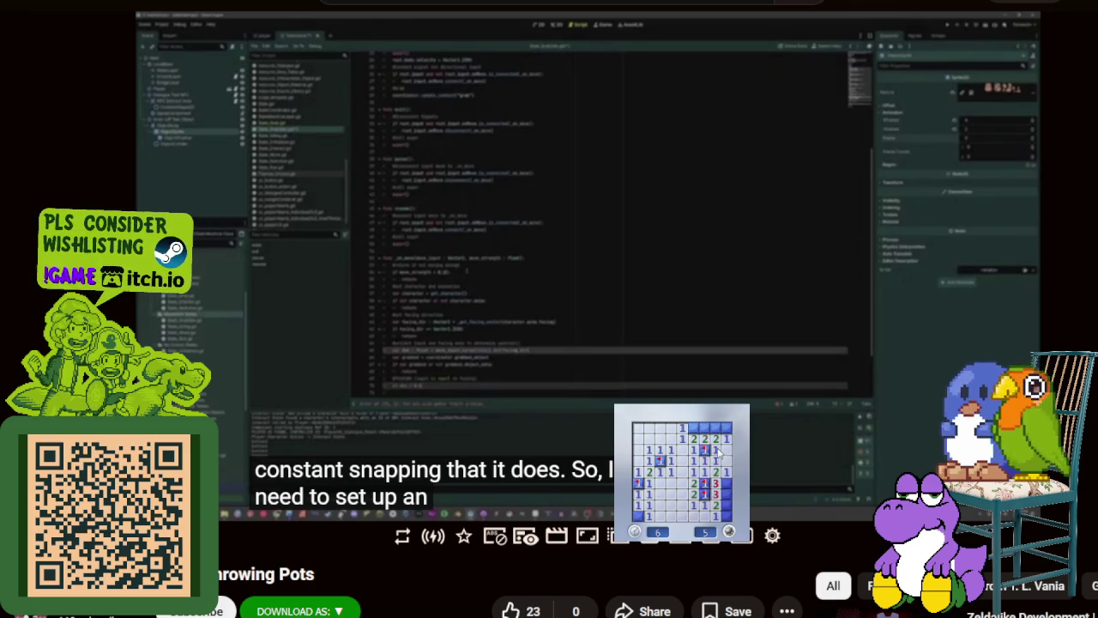
left_click(692, 438)
right_click(693, 427)
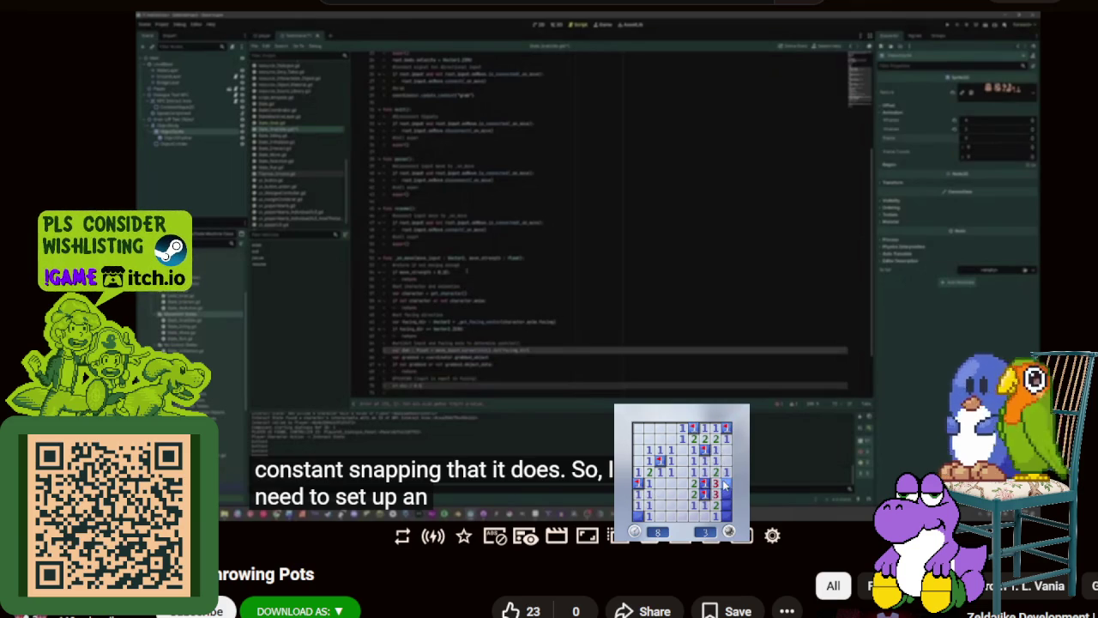
Step: Play a final Minesweeper round, then close the game and resume the devlog video
left_click(728, 531)
left_click(721, 510)
left_click(698, 491)
right_click(705, 461)
left_click(694, 462)
left_click(672, 484)
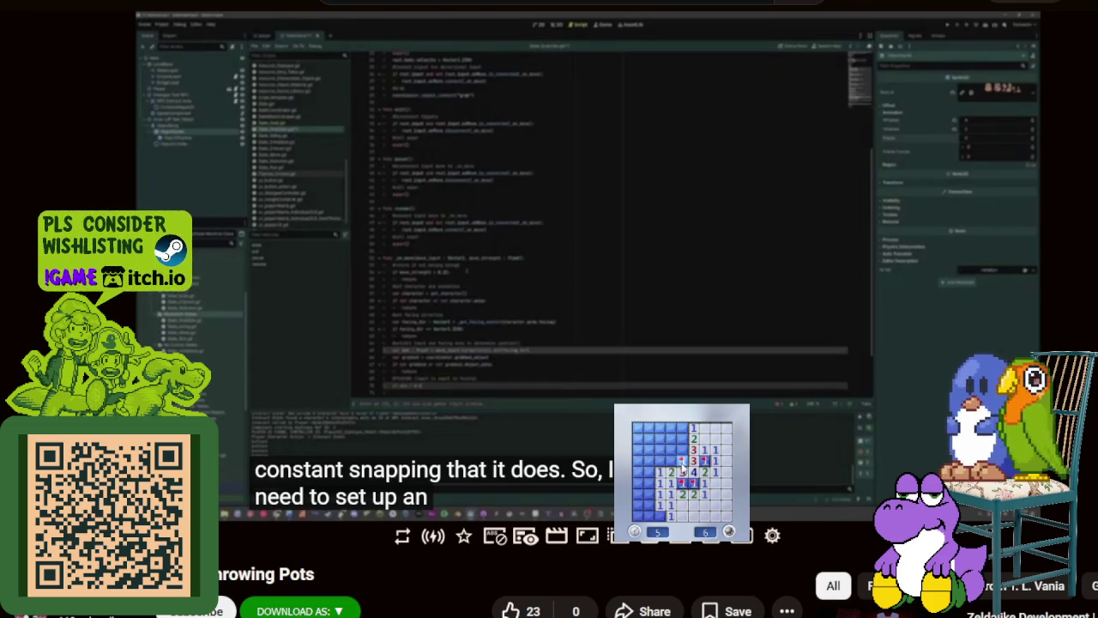
left_click(683, 438)
right_click(683, 450)
right_click(682, 427)
left_click(671, 427)
left_click(671, 439)
left_click(649, 438)
left_click(652, 507)
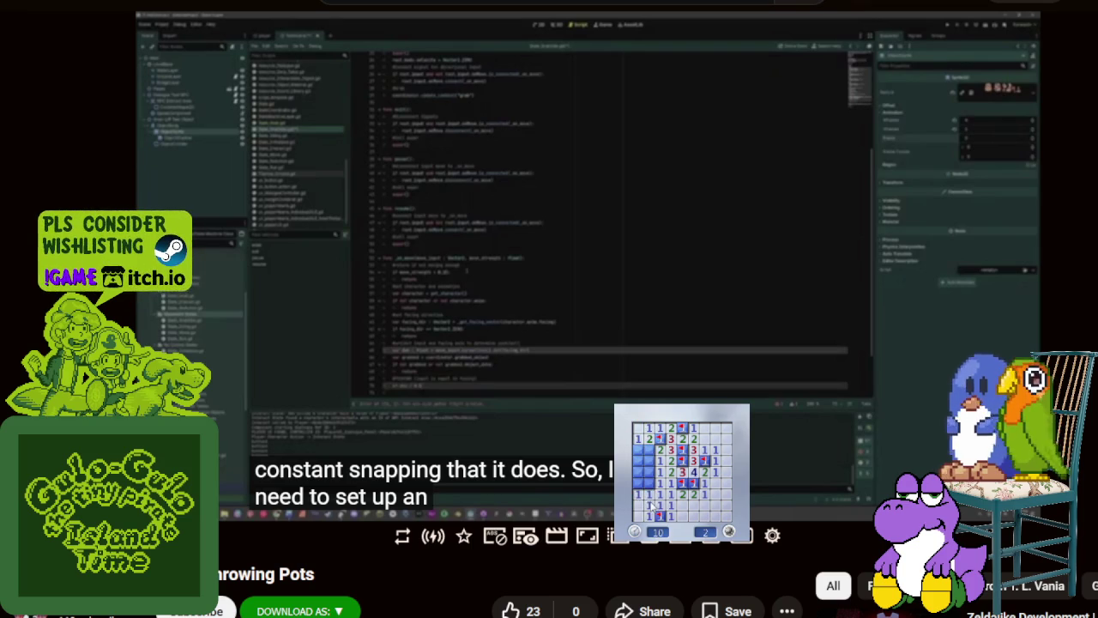
left_click(649, 472)
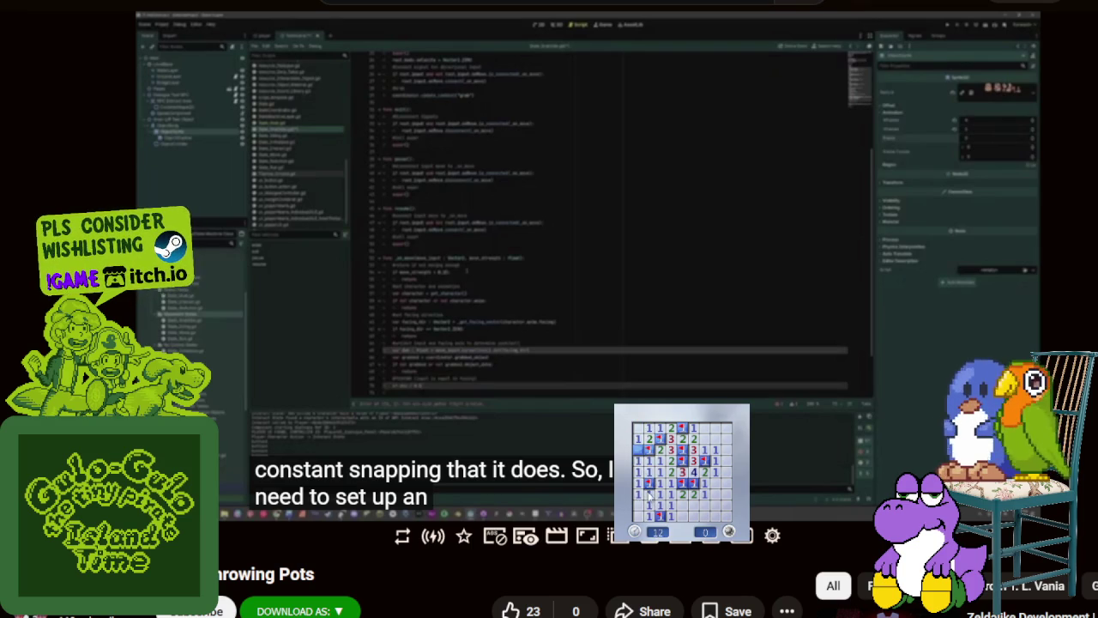
left_click(643, 525)
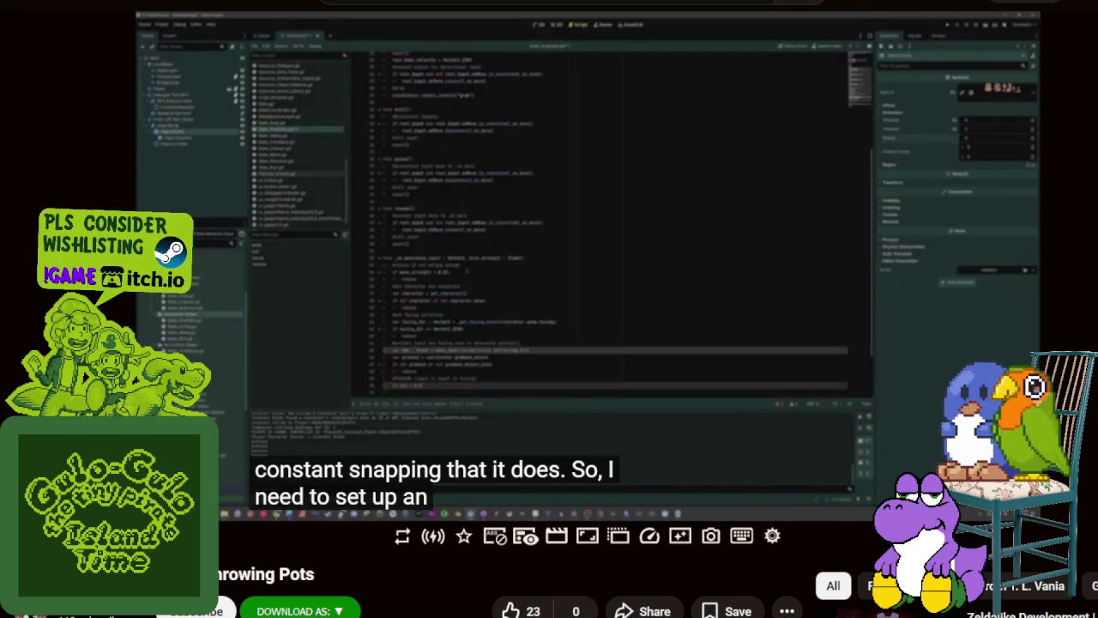
left_click(427, 355)
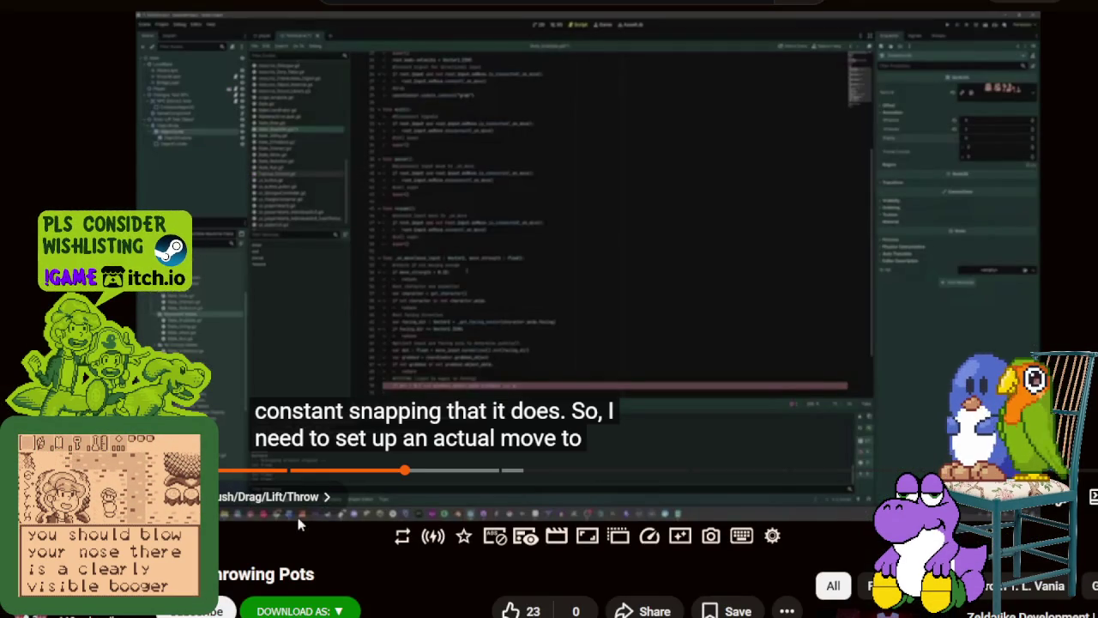
Step: Pause and resume the Throwing Pots devlog as it moves through the pot-throwing explanation
key("space")
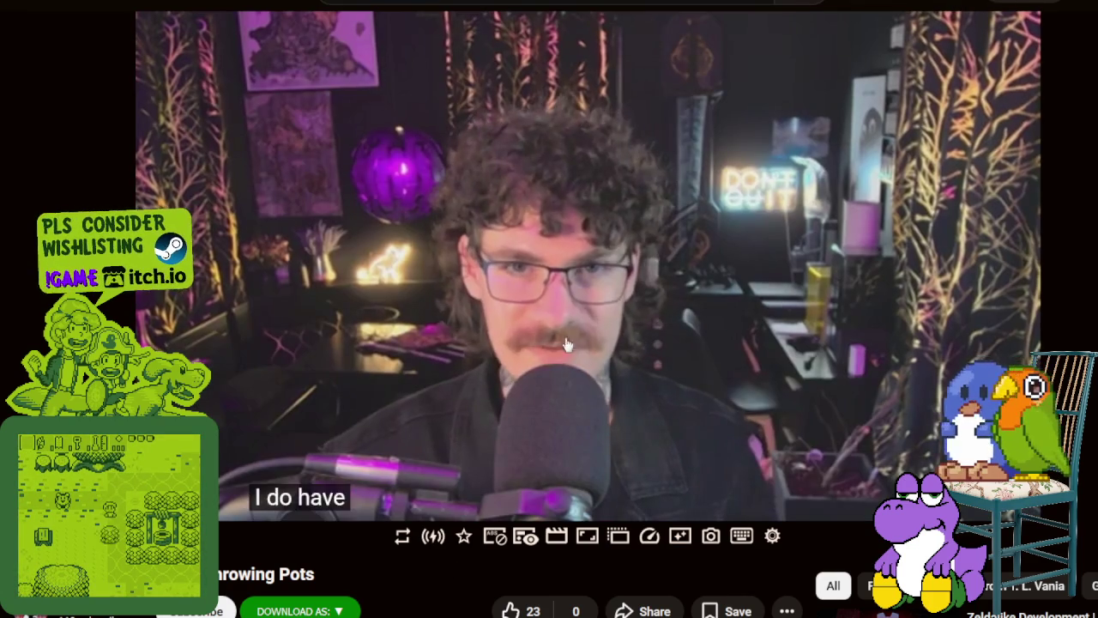
left_click(574, 321)
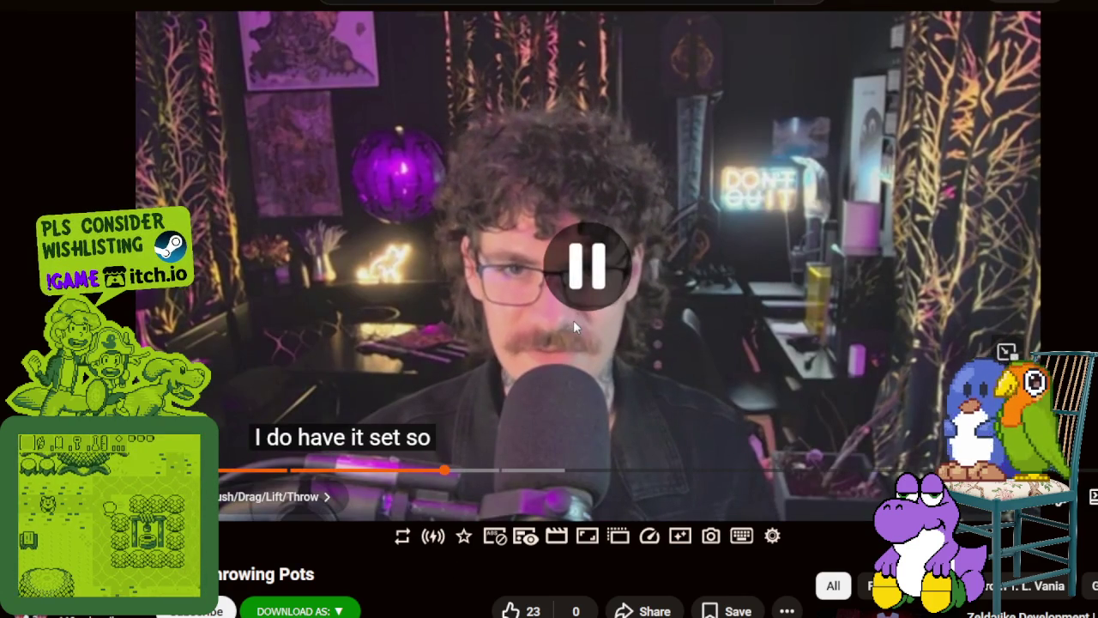
left_click(620, 346)
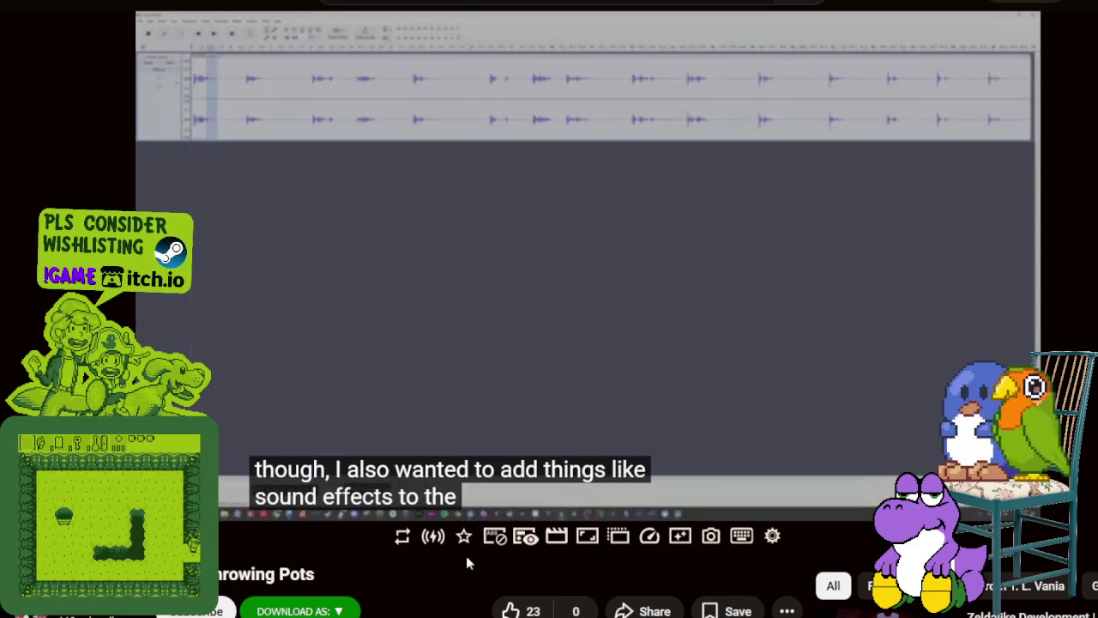
Step: Pause and resume the devlog during its moving, carrying and throwing sound-effects section
left_click(523, 335)
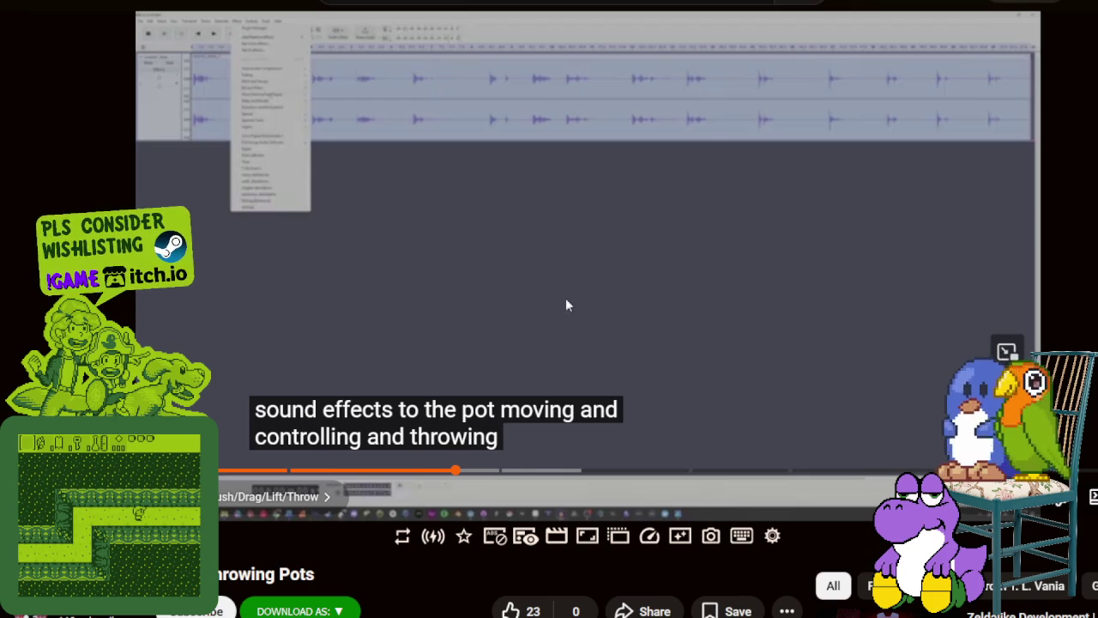
left_click(568, 319)
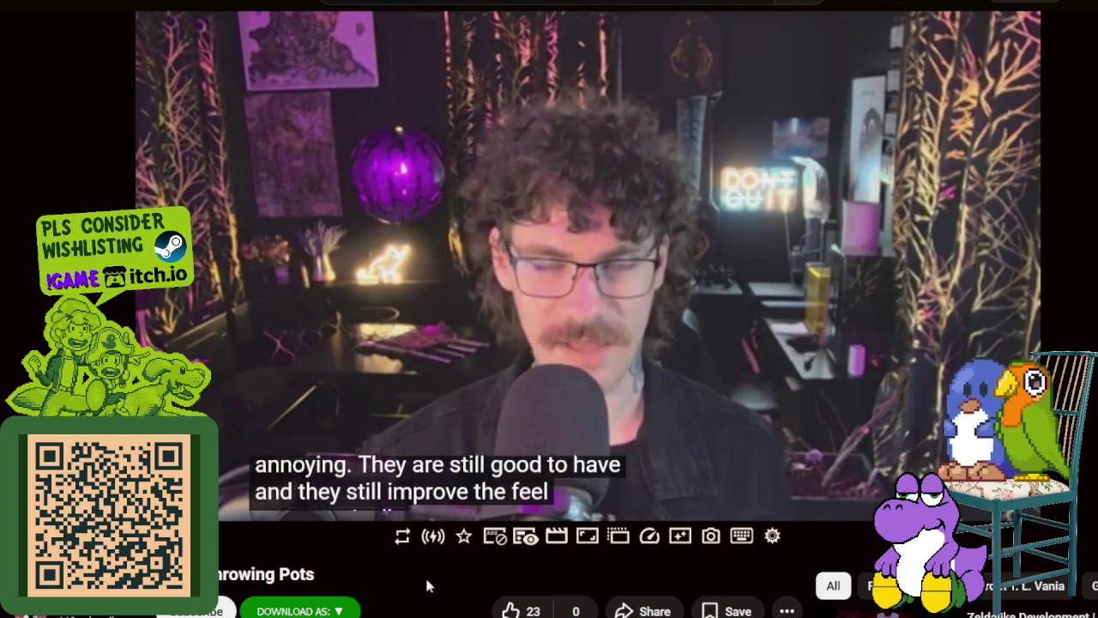
left_click(405, 339)
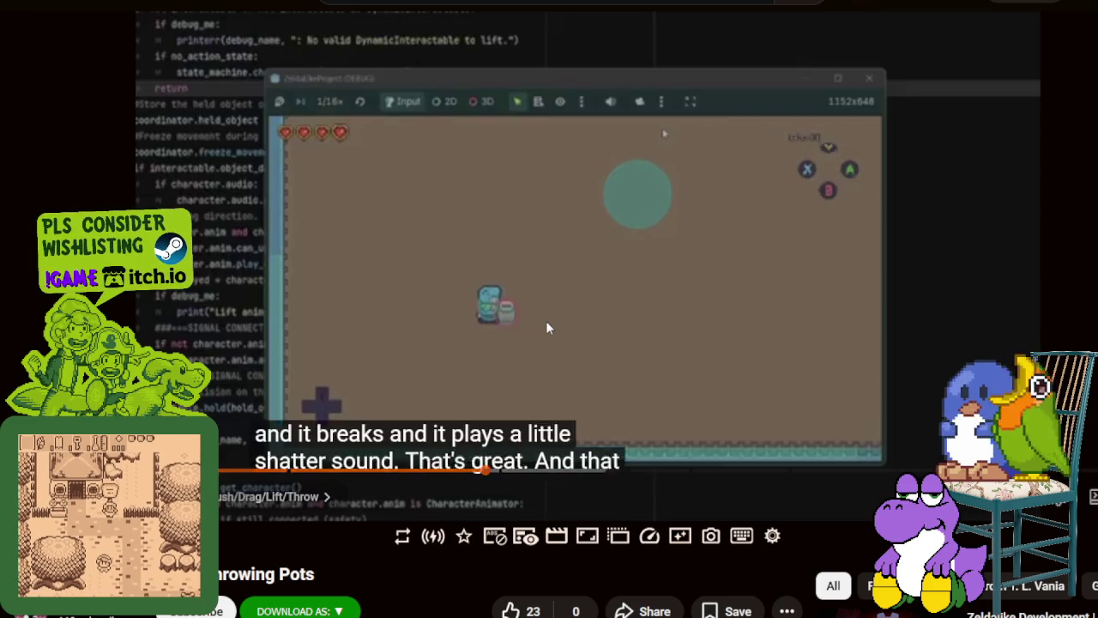
Step: Pause and replay the devlog repeatedly through the pot-shattering demo, leaving it paused
left_click(546, 321)
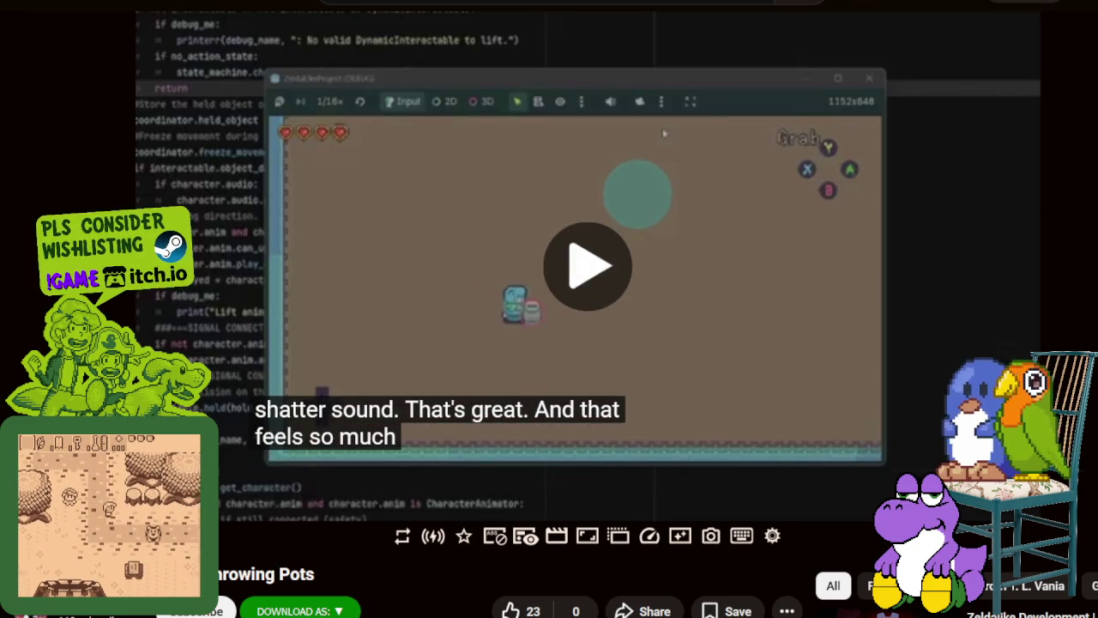
left_click(515, 378)
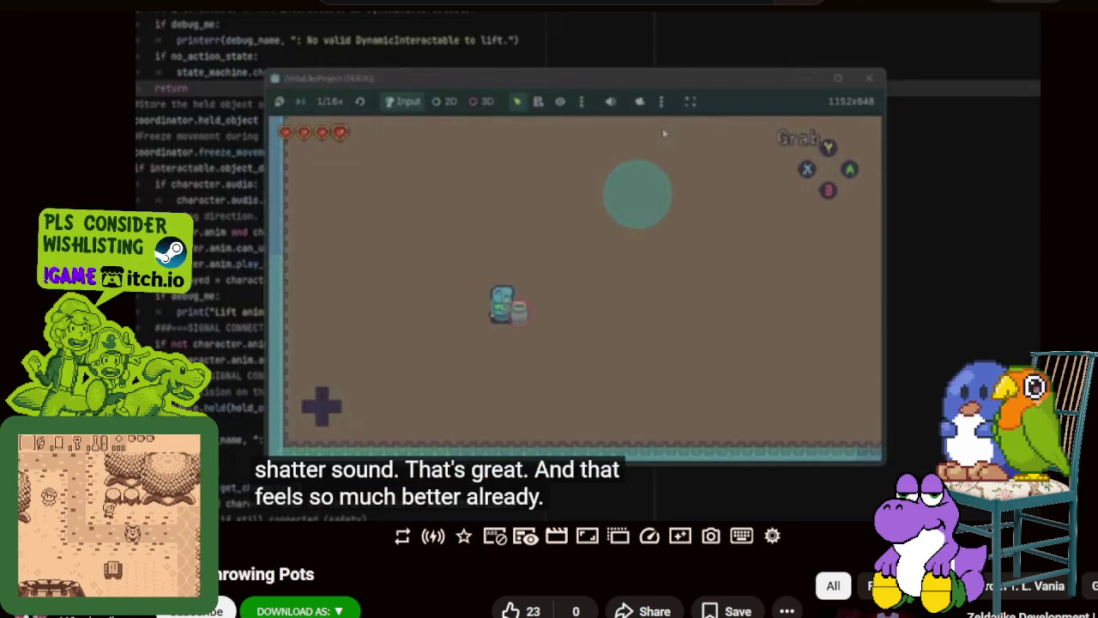
left_click(478, 348)
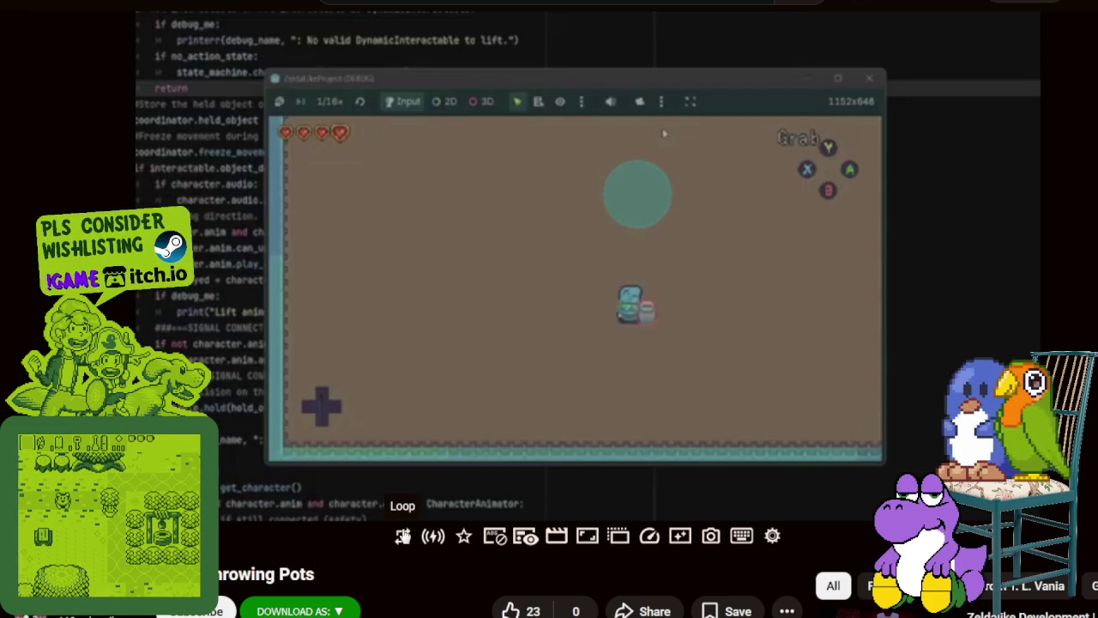
left_click(423, 339)
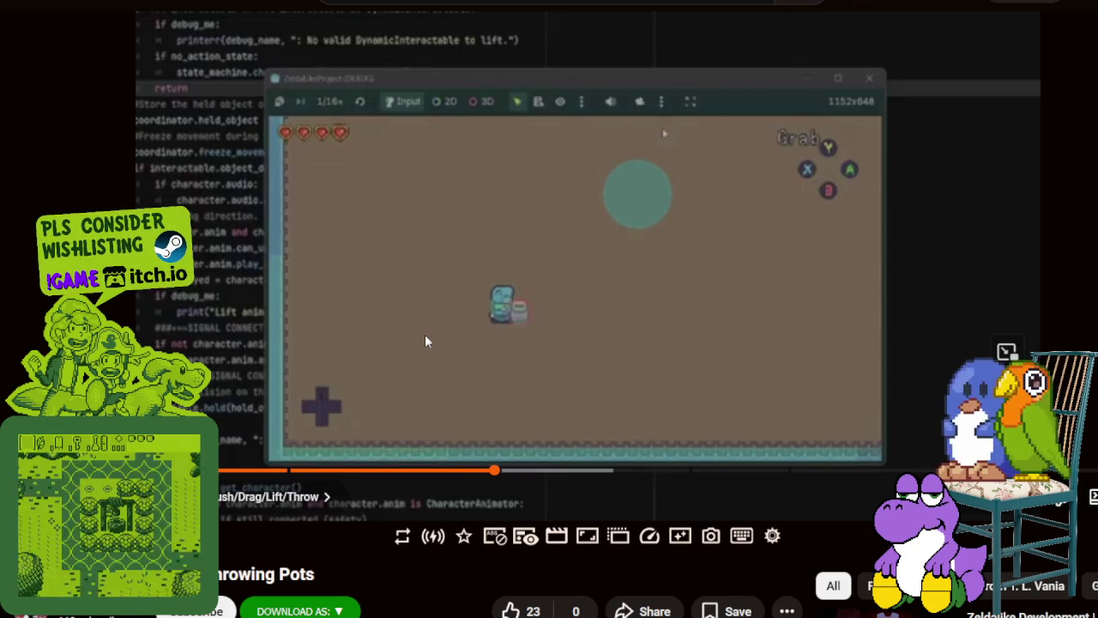
left_click(425, 337)
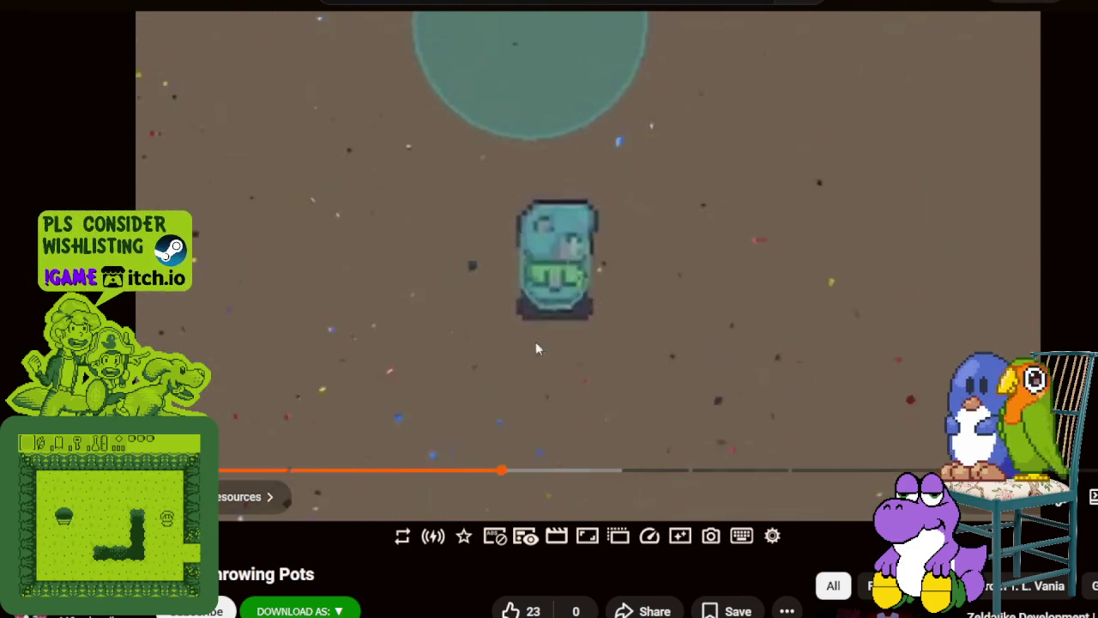
left_click(386, 262)
key("space")
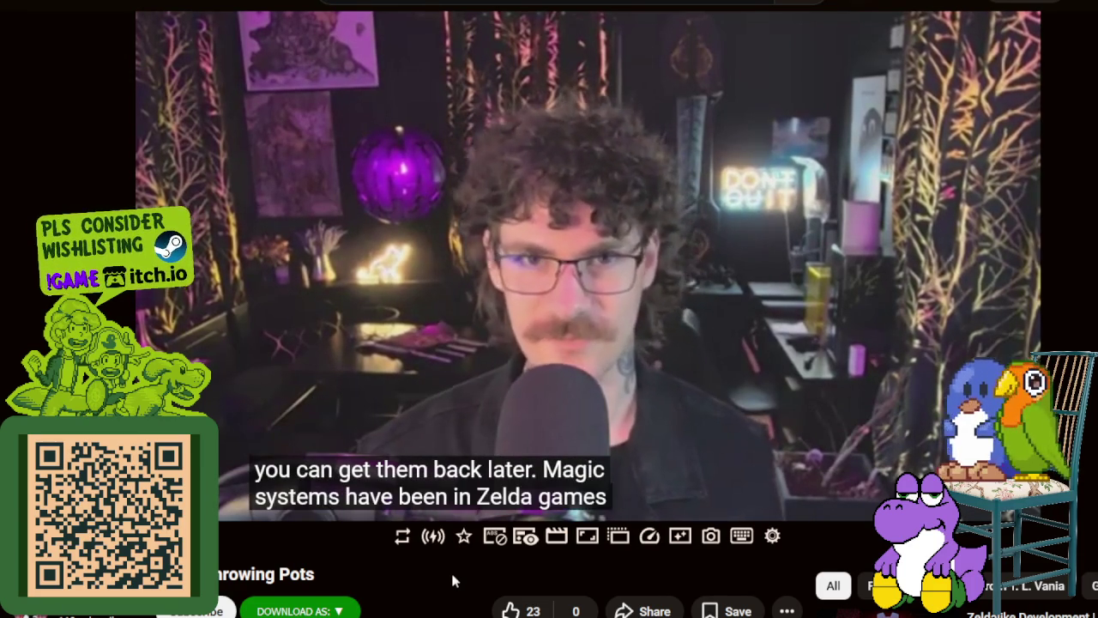
left_click(346, 339)
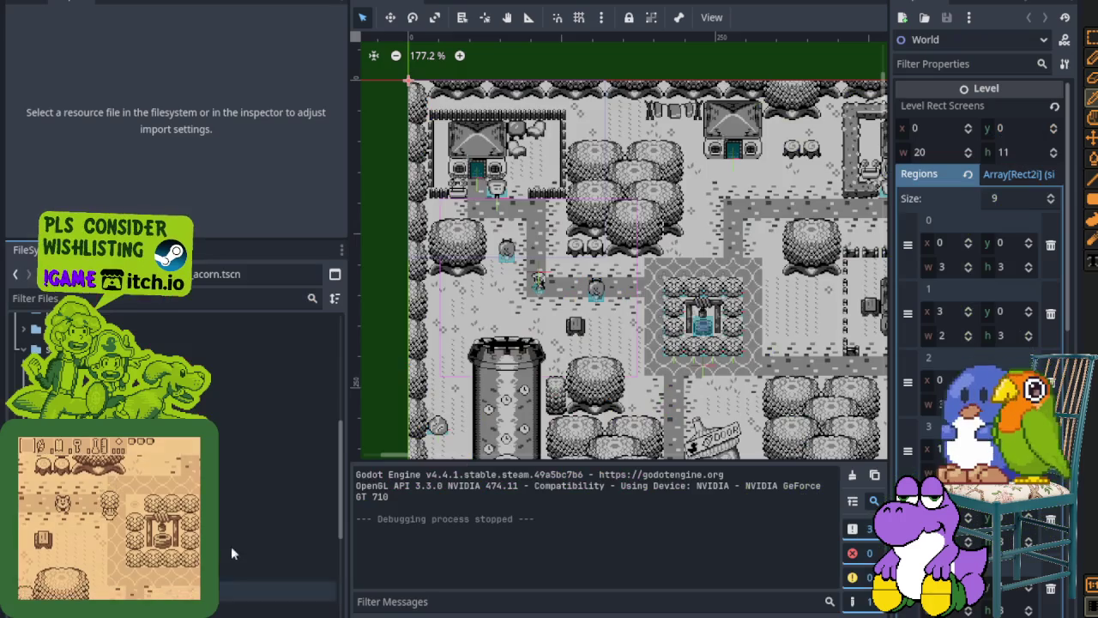
Step: Run the overworld scene with F5 and read the sign's test text
scroll(515, 337, "down", 1)
scroll(515, 337, "down", 2)
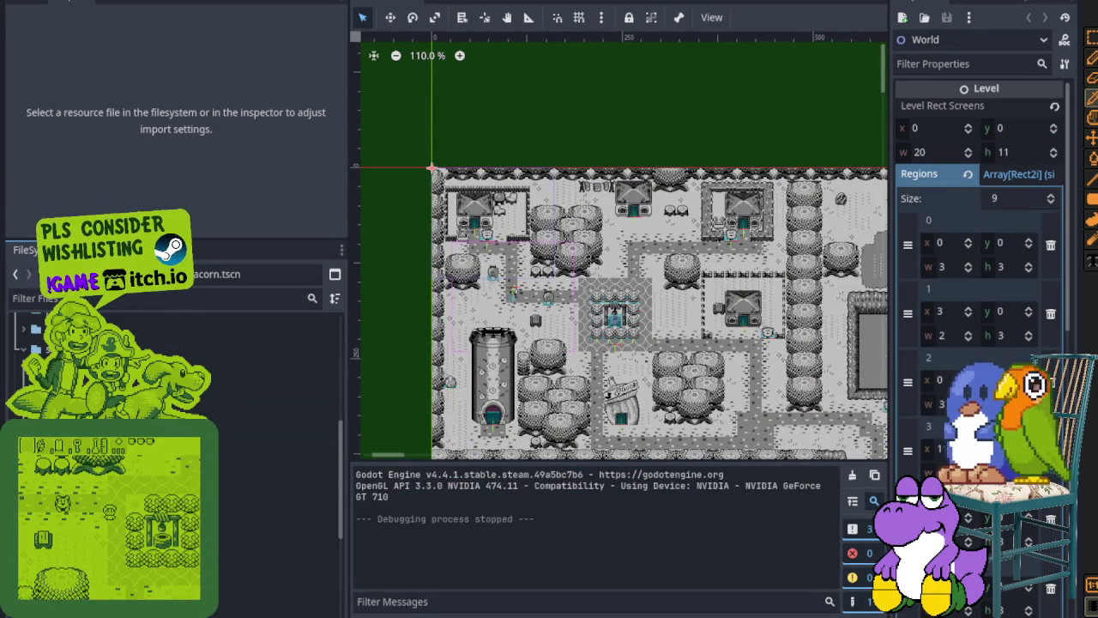
key("F5")
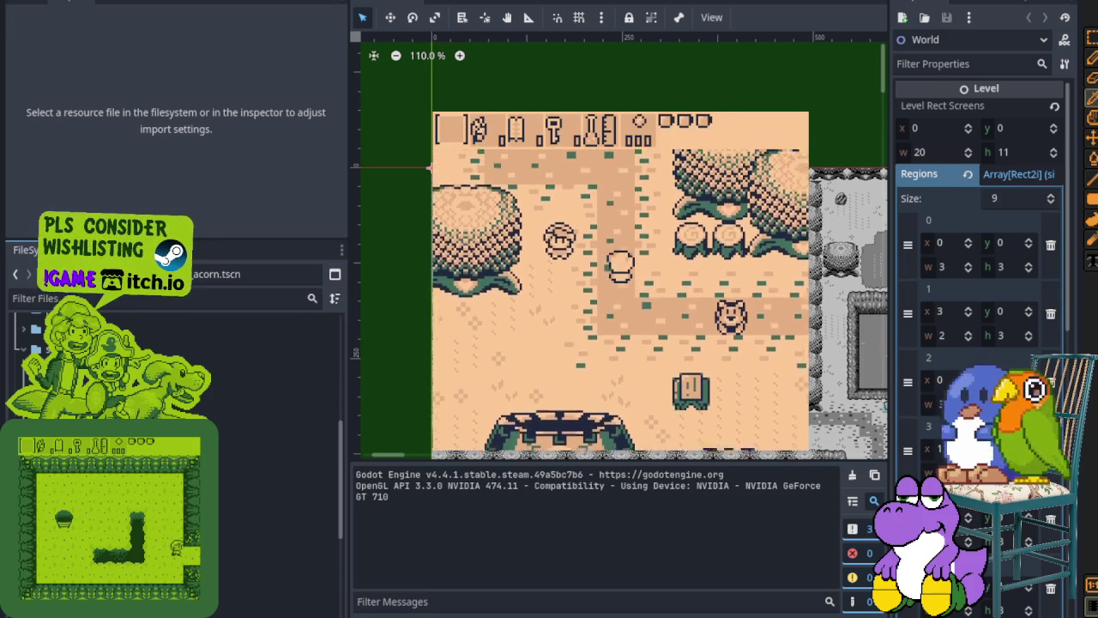
key("Up")
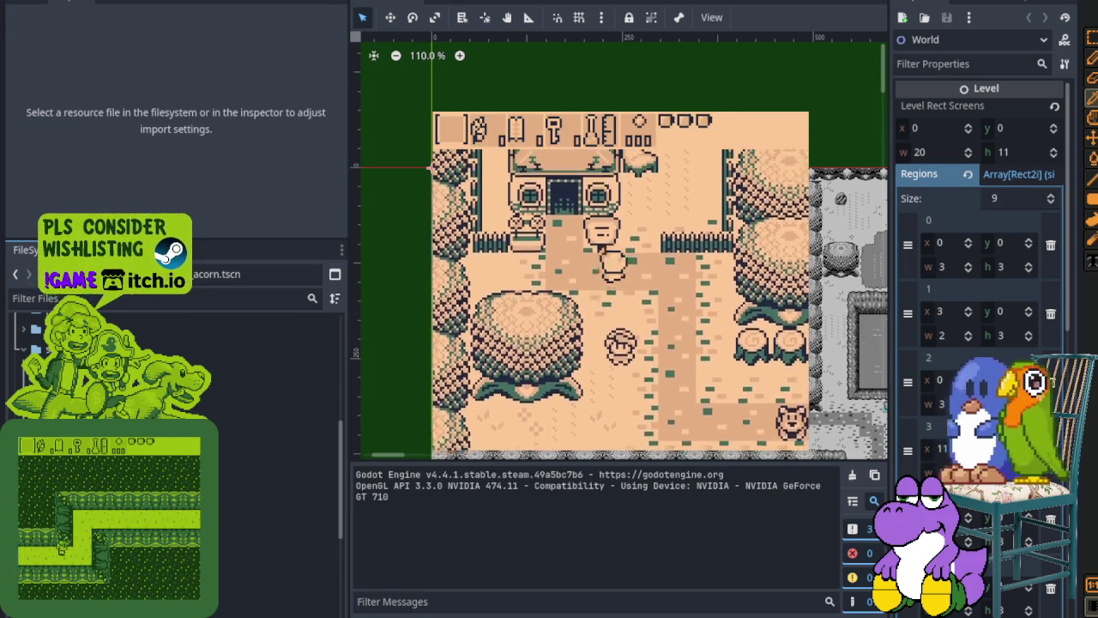
key("space")
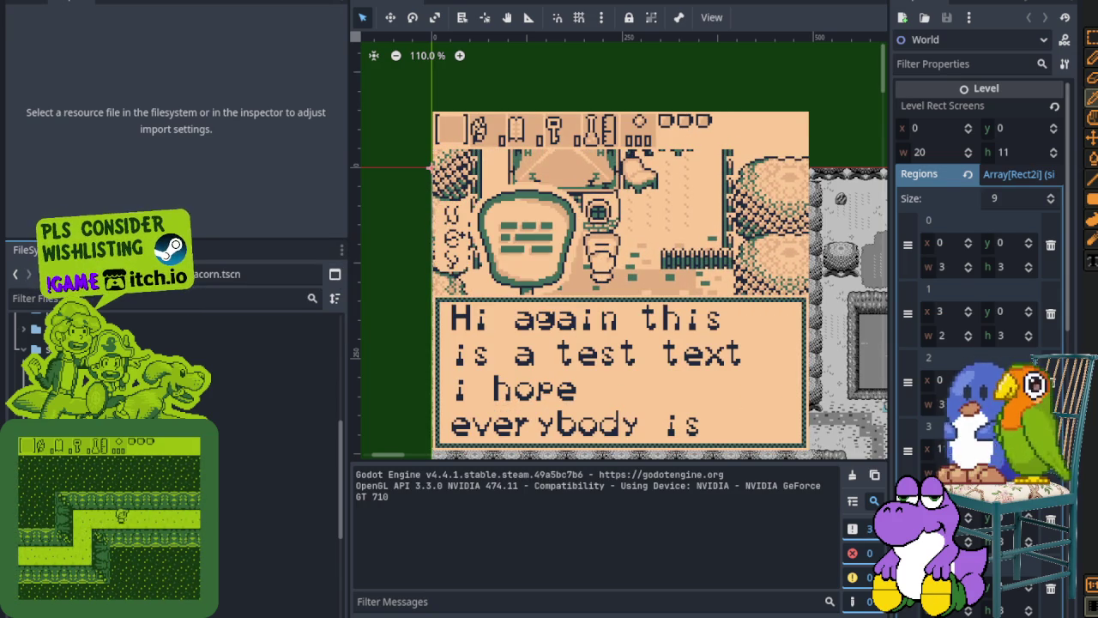
key("space")
key("space")
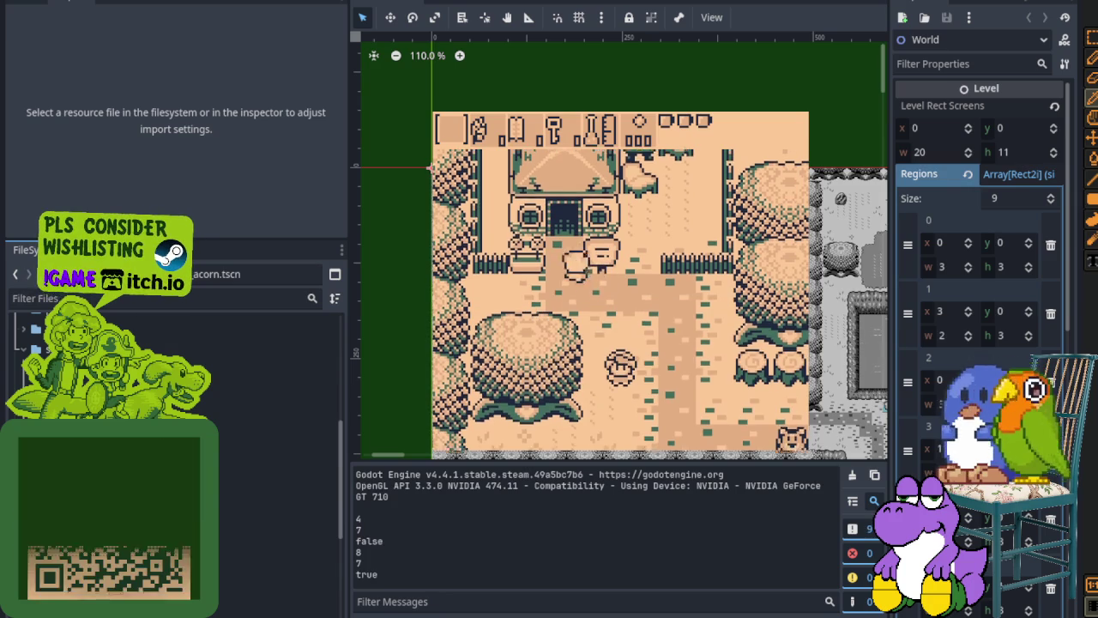
Step: Walk the character from the house door along the path down to the well
key("Up")
key("Right")
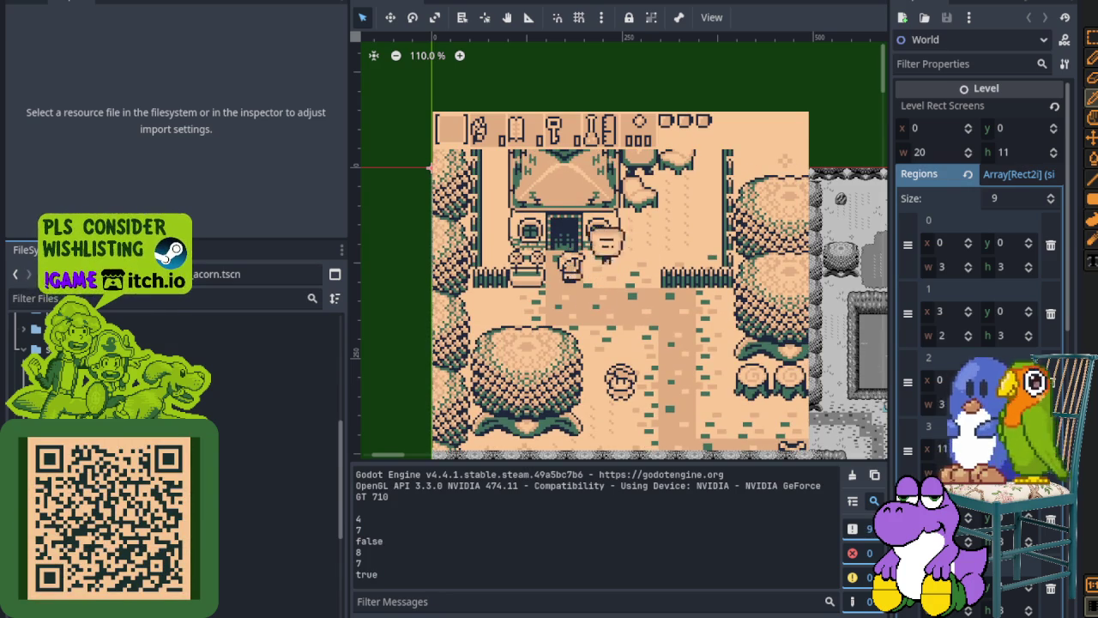
key("Down")
key("Right")
key("Down")
key("Right")
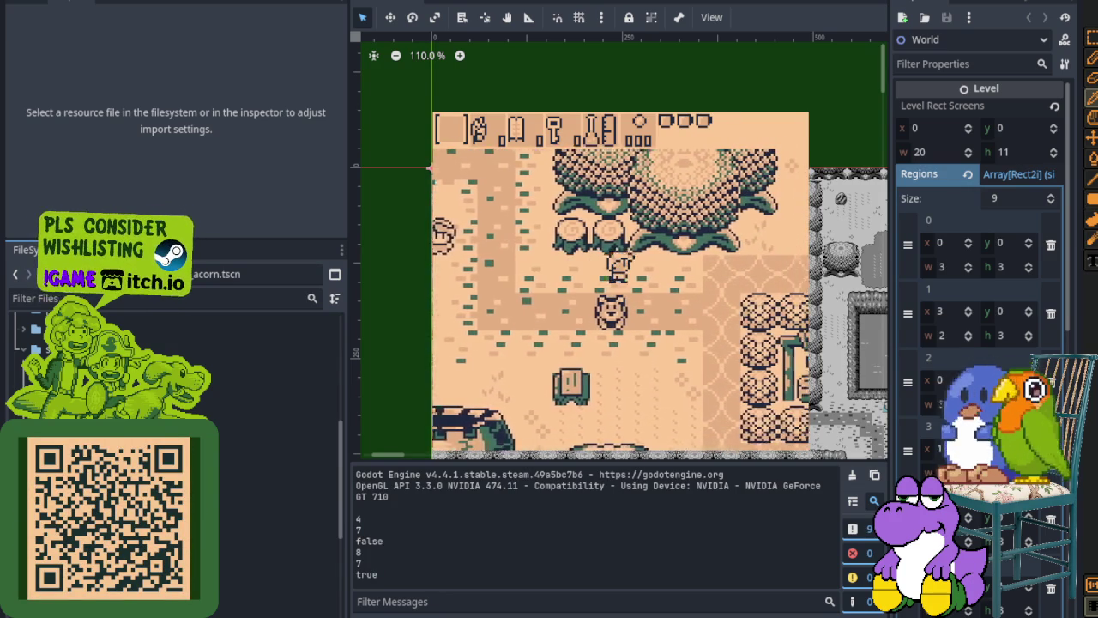
key("Right")
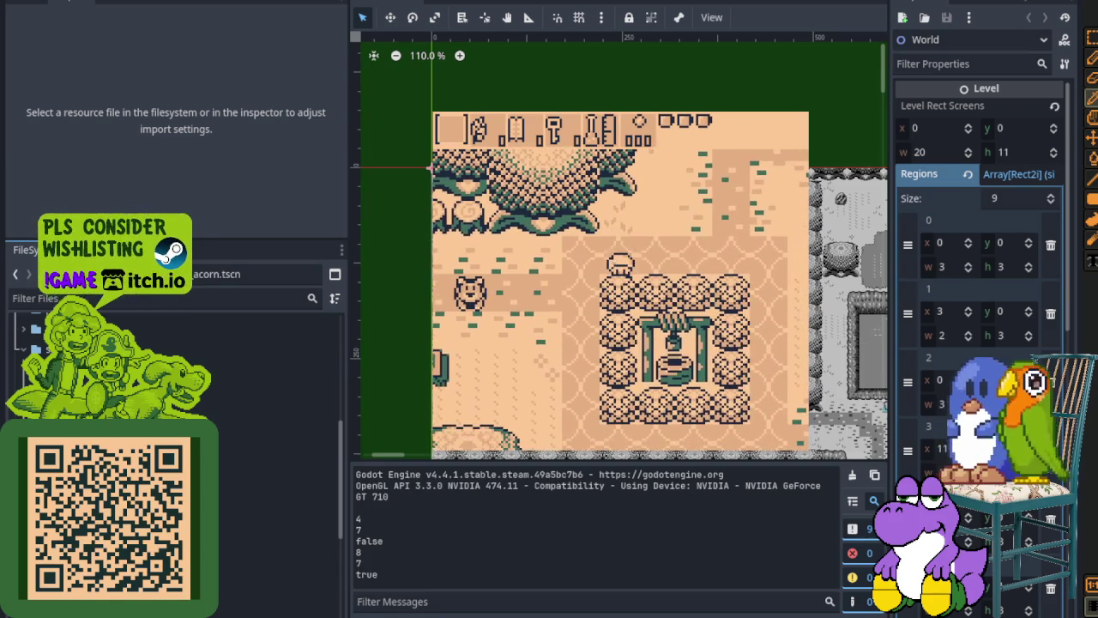
key("Down")
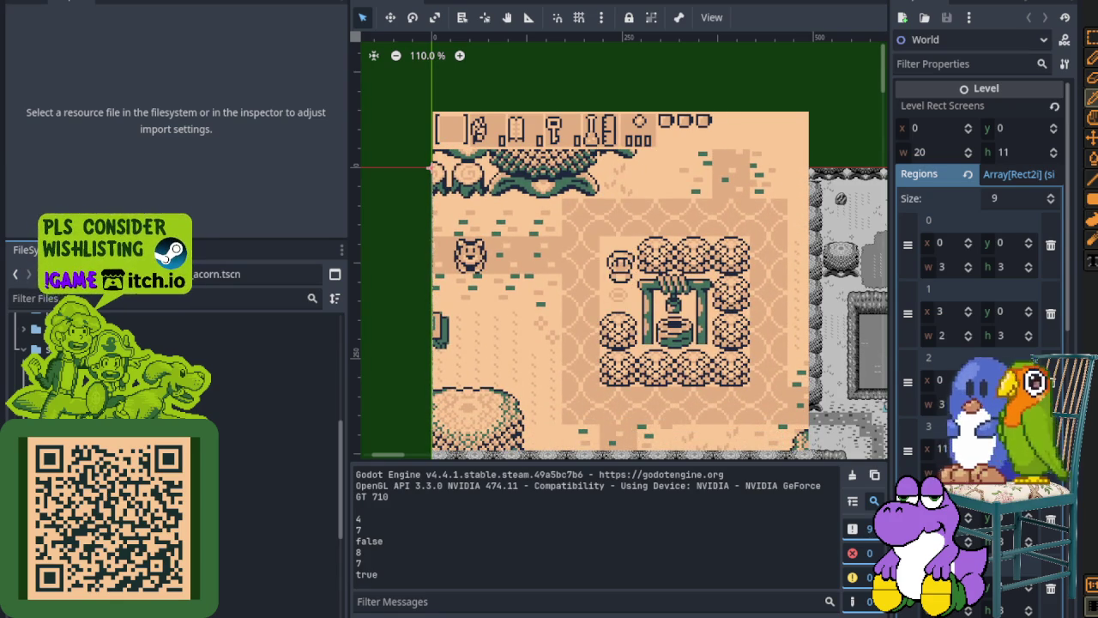
key("Down")
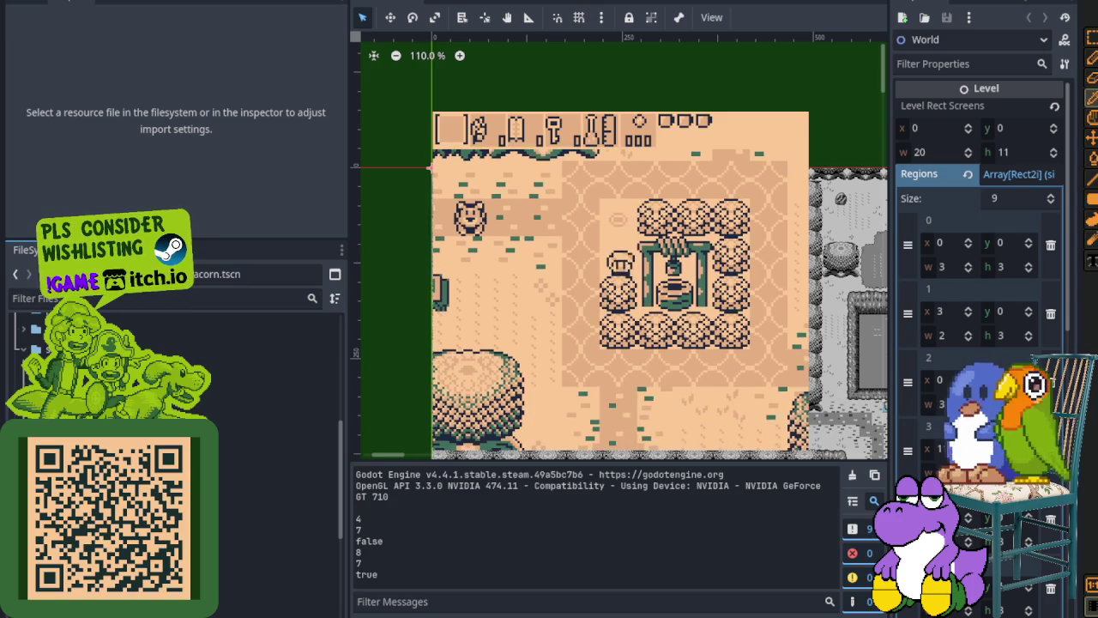
key("Up")
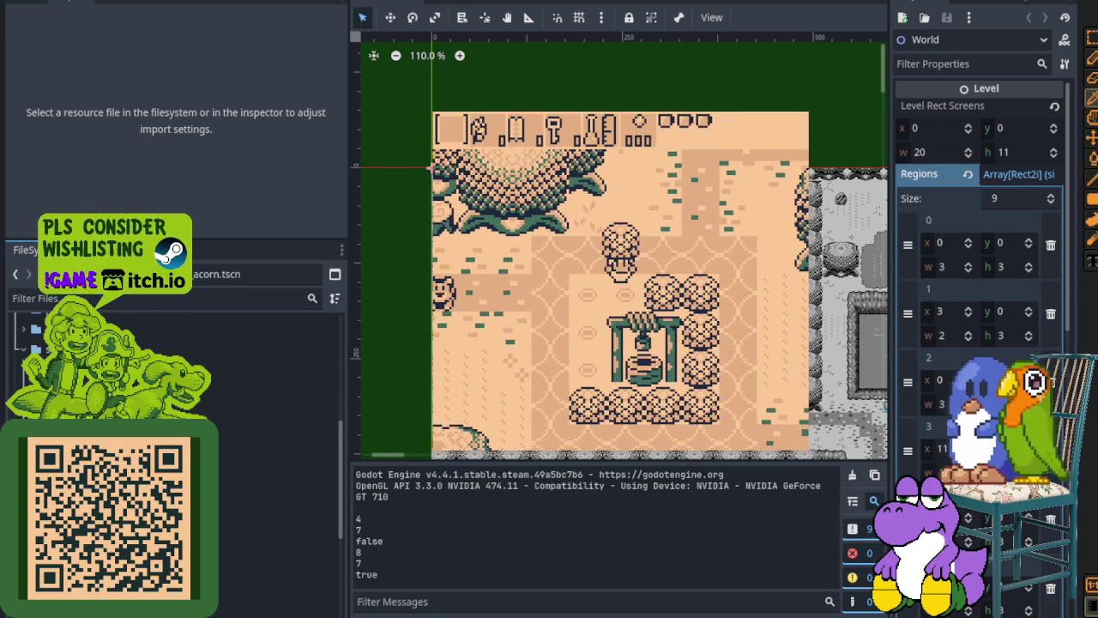
key("Right")
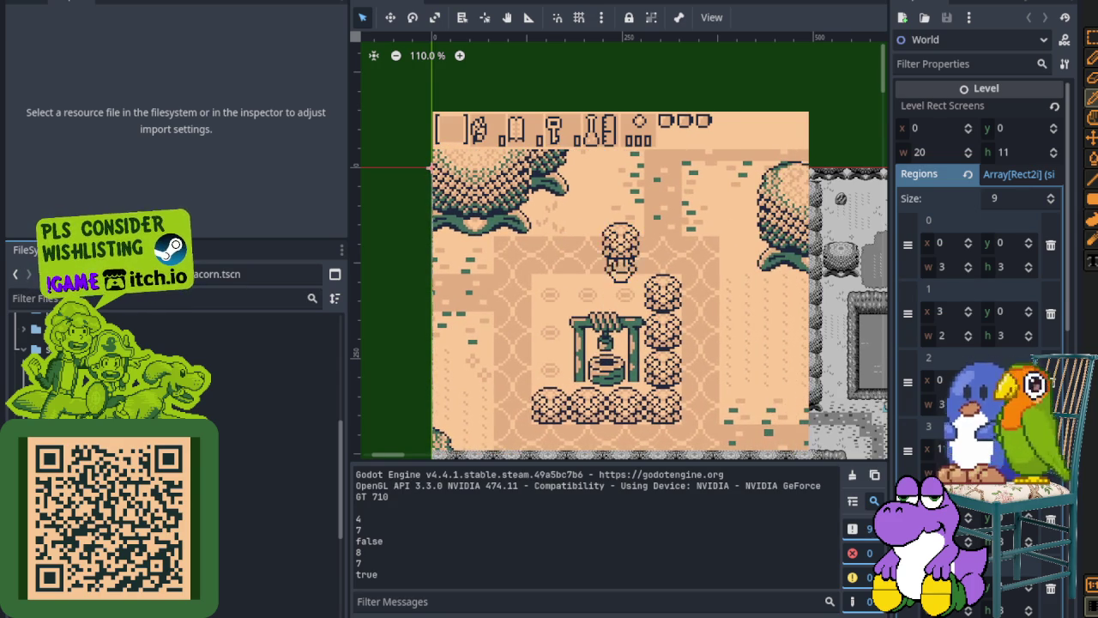
key("Right")
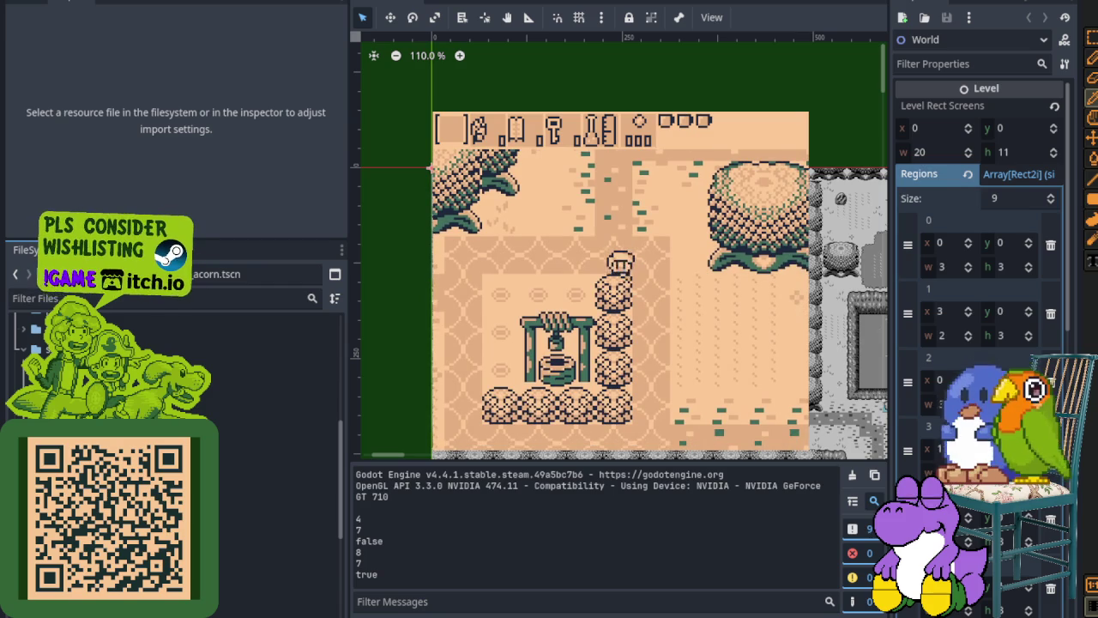
Step: Walk around the village and into the next map area, then stop the game with F8
key("Down")
key("Left")
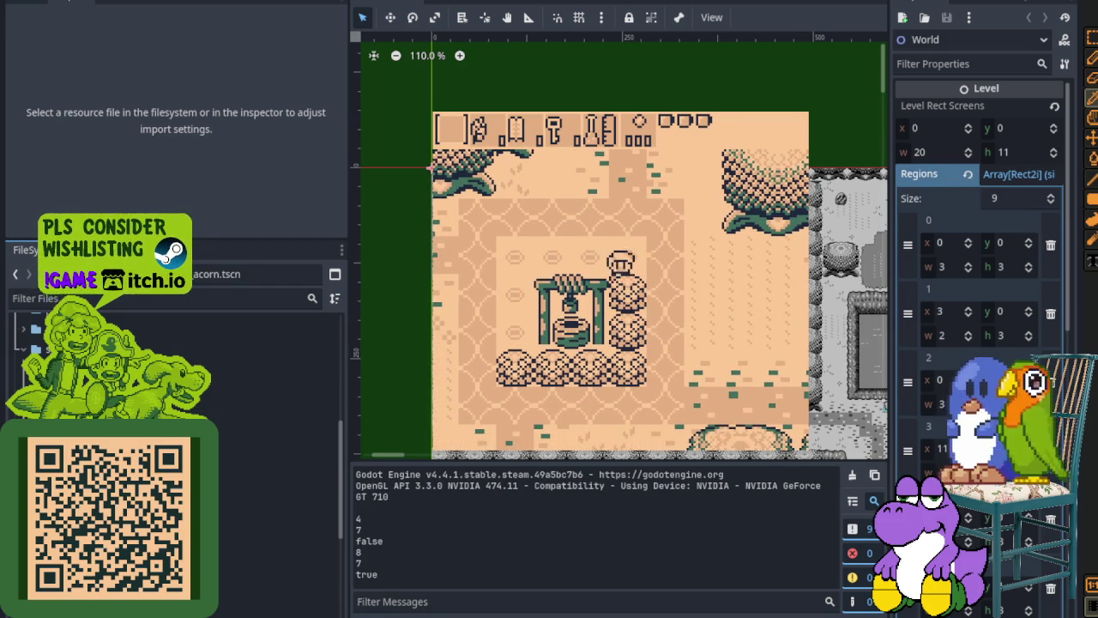
key("Right")
key("Left")
key("Down")
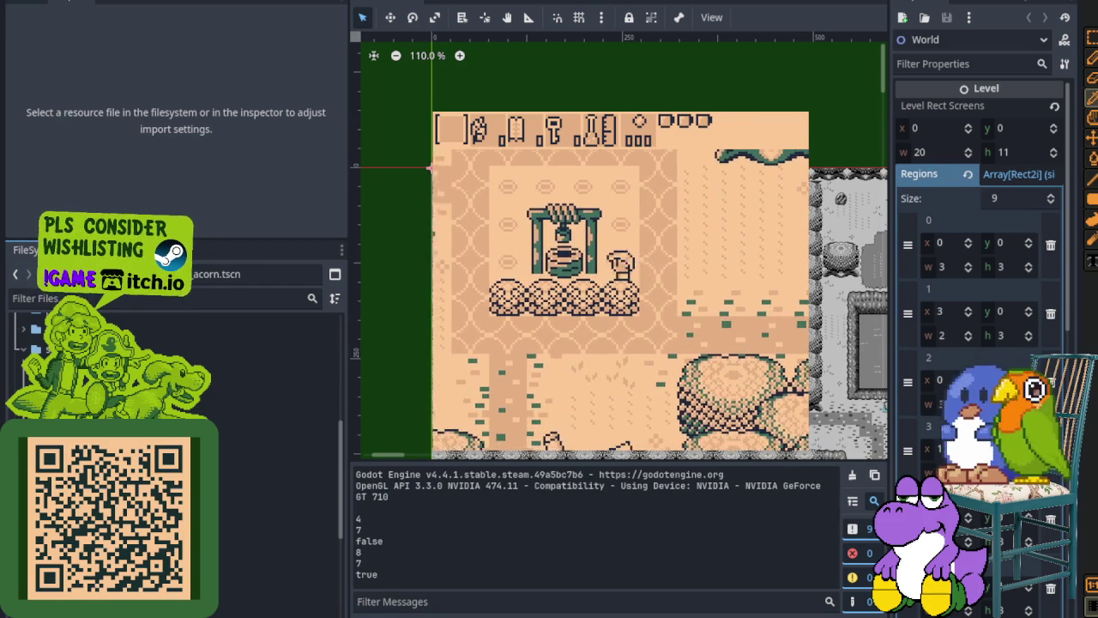
key("Down")
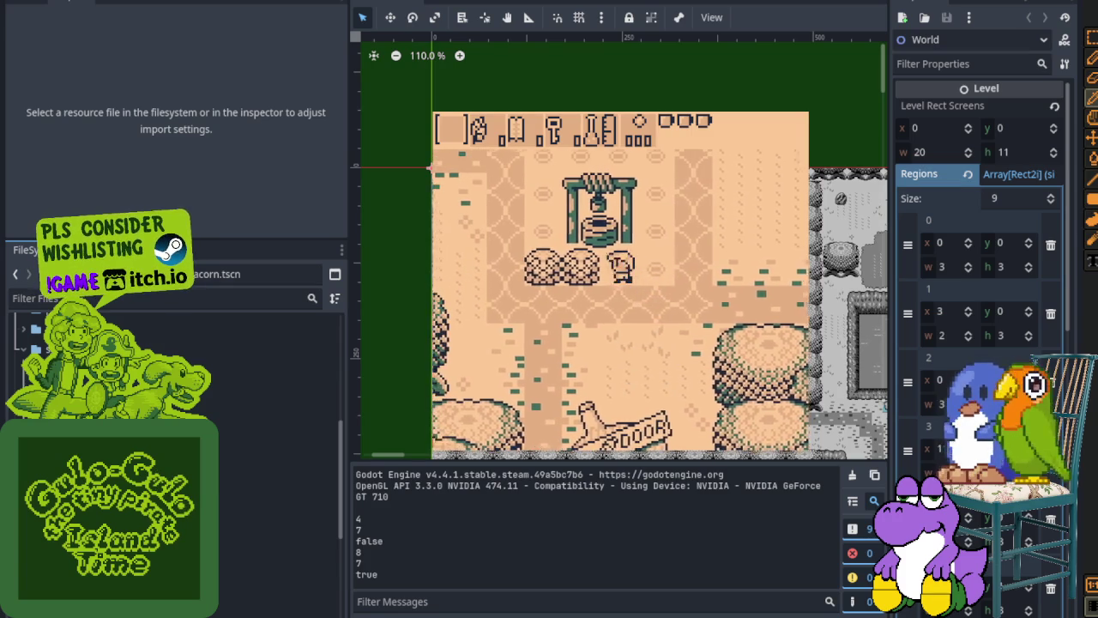
key("Left")
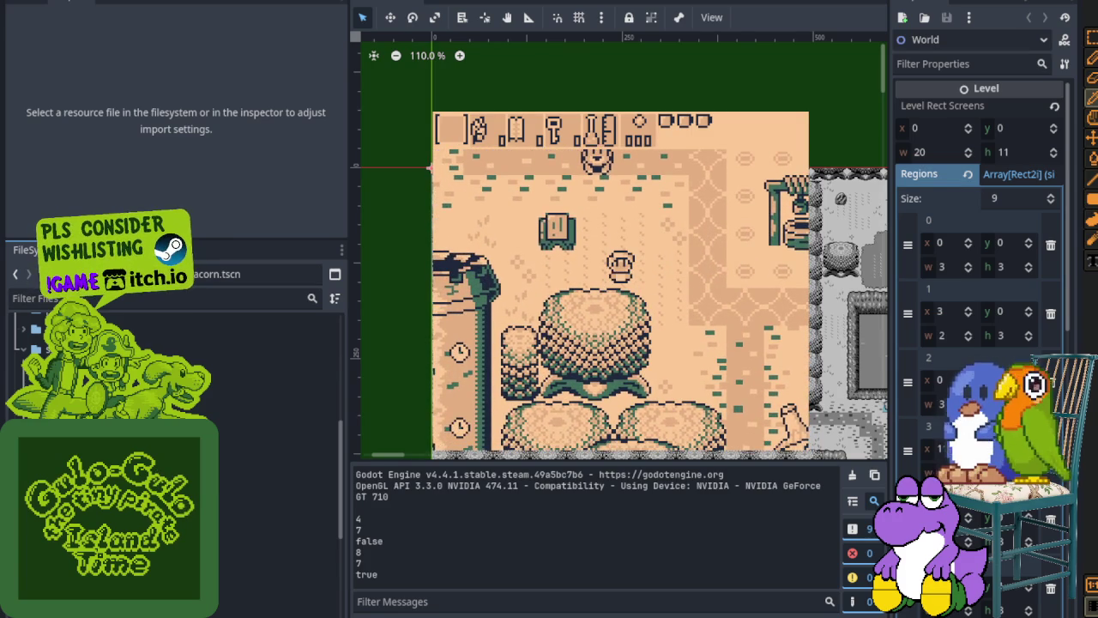
key("Right")
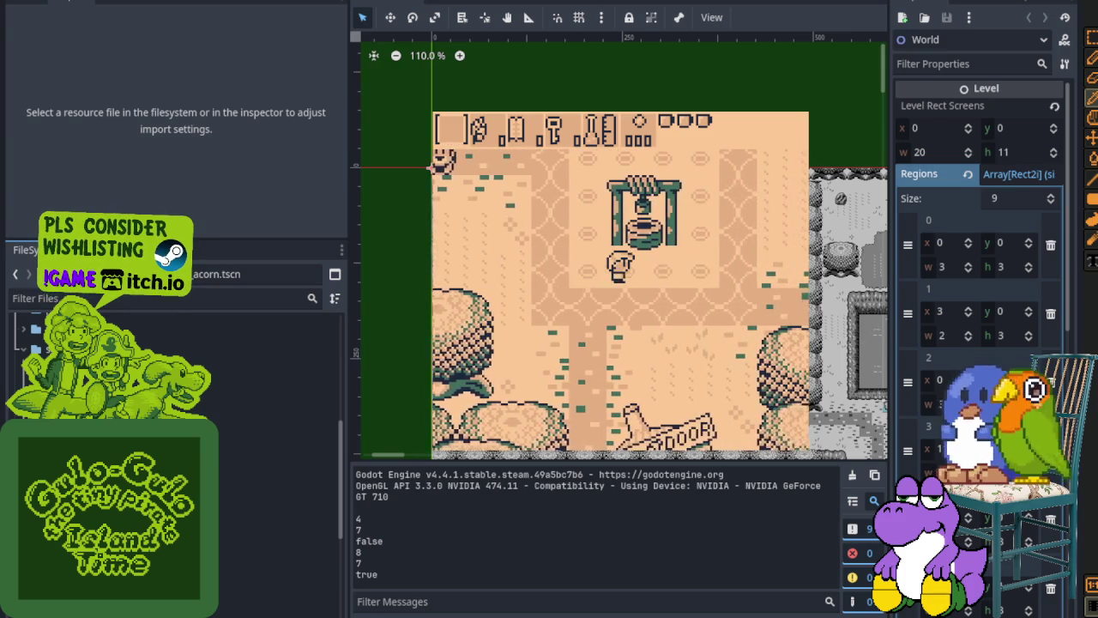
key("Up")
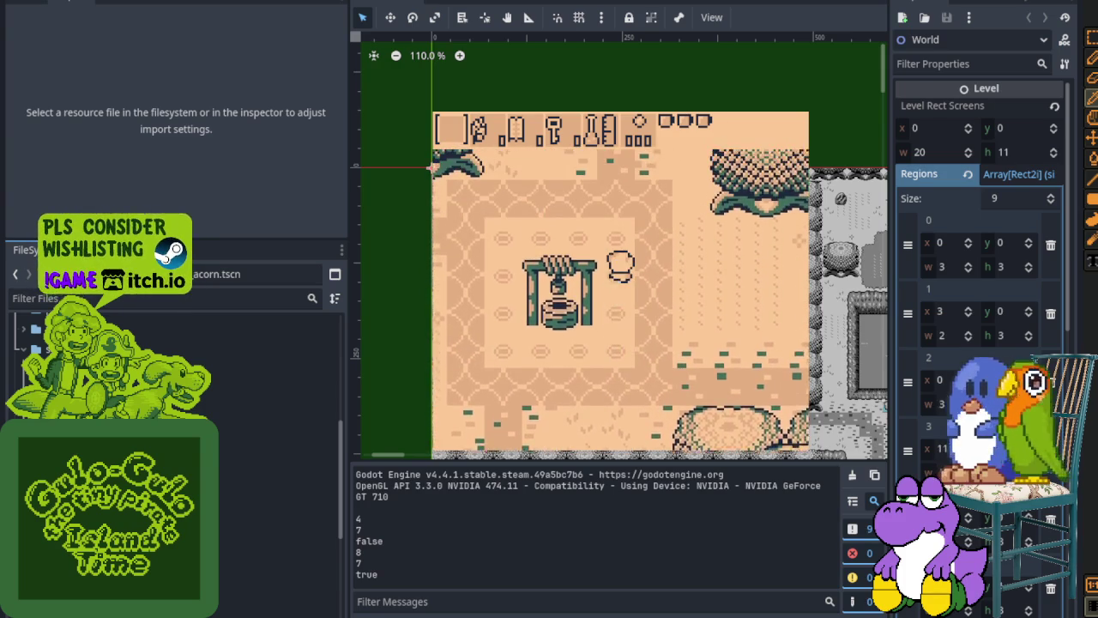
key("Up")
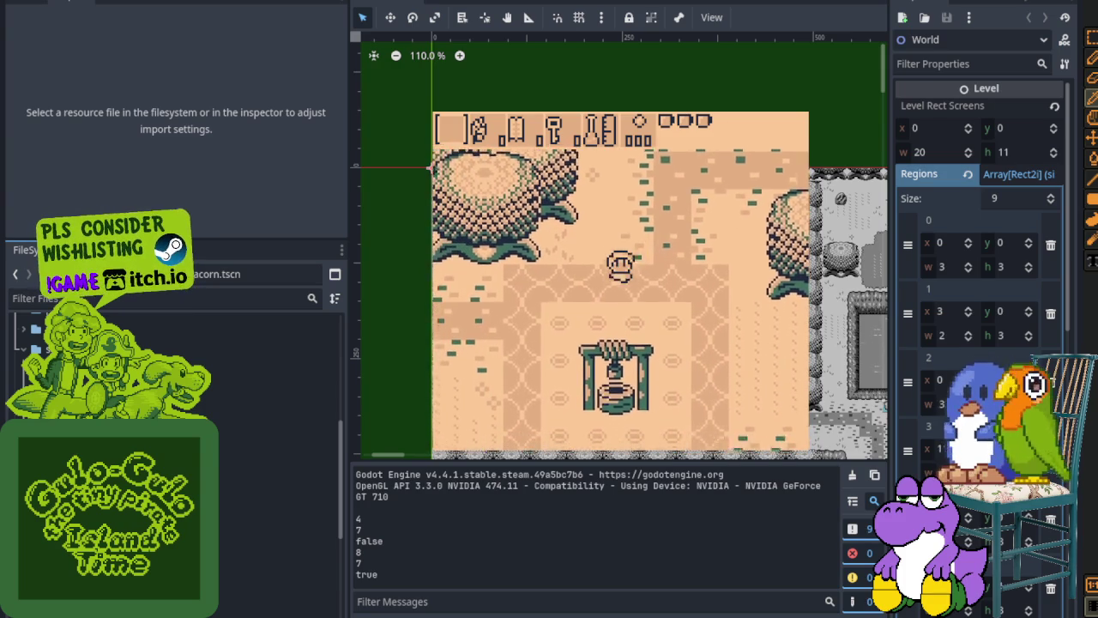
key("Down")
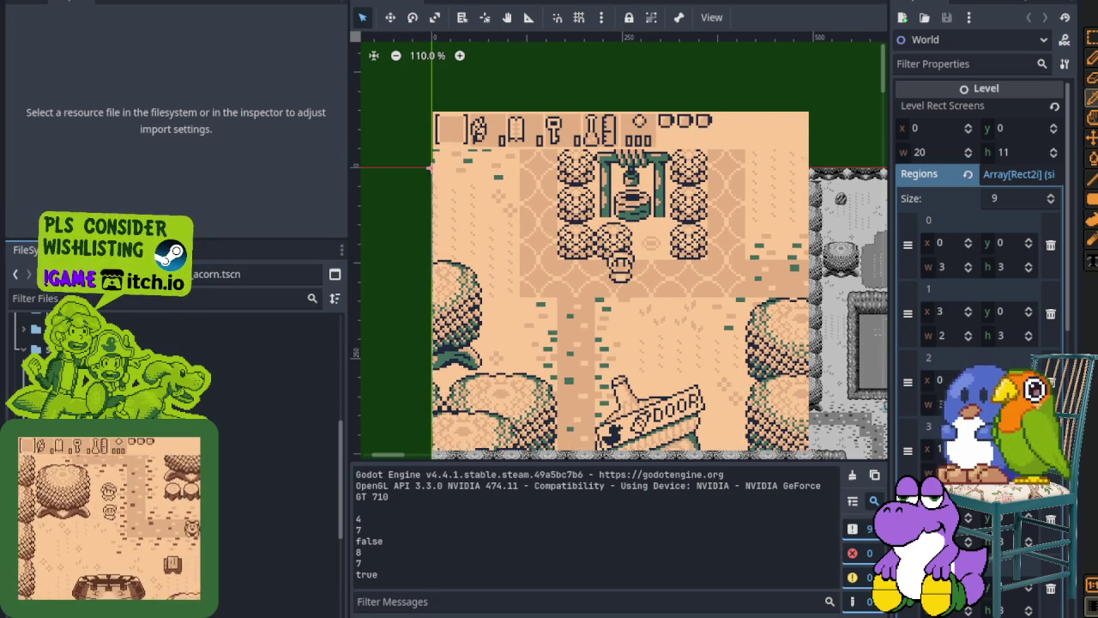
key("F8")
Step: Filter the FileSystem for 'pick' and open j_pickable.gd
left_click(163, 298)
type("pick")
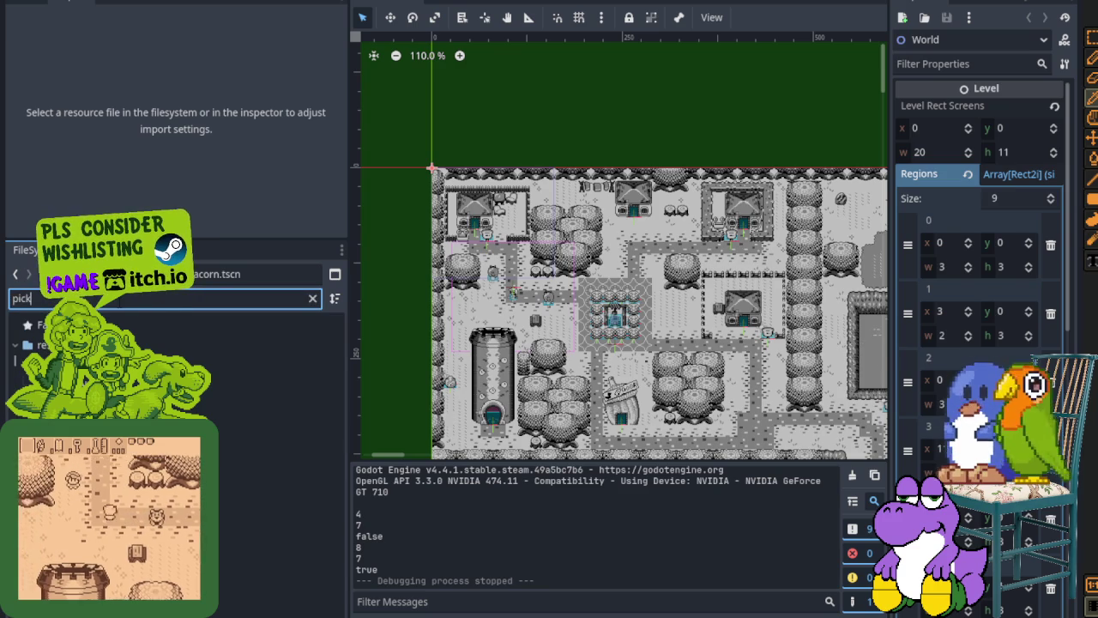
left_click(129, 385)
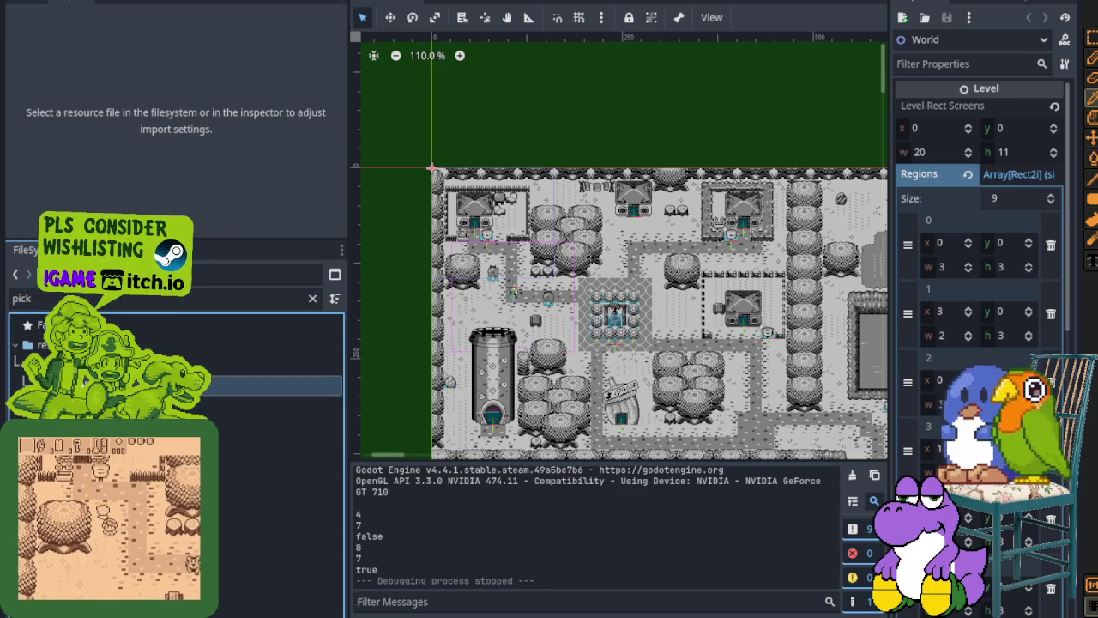
double_click(128, 385)
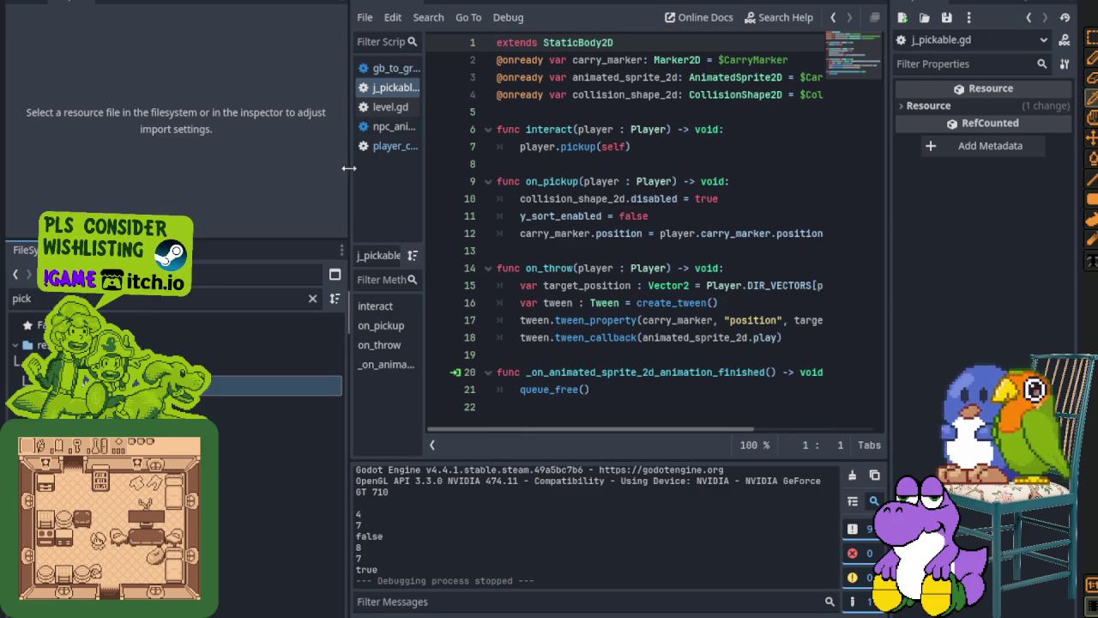
Step: Widen the code editor, hide the Output panel and enlarge the code text
left_click_drag(350, 166, 133, 166)
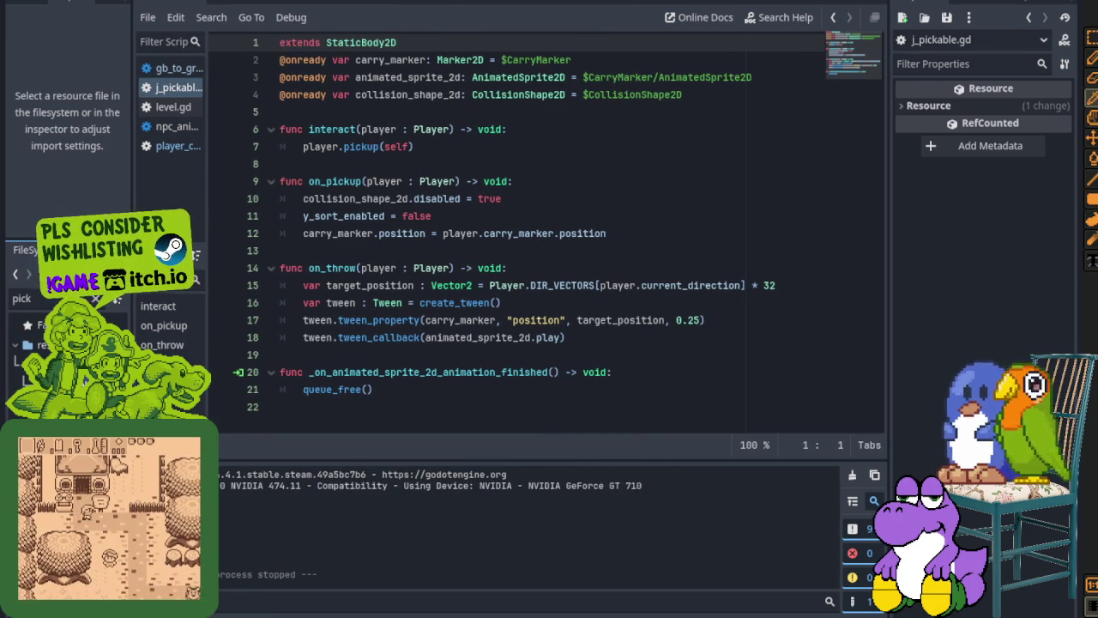
key("ctrl+j")
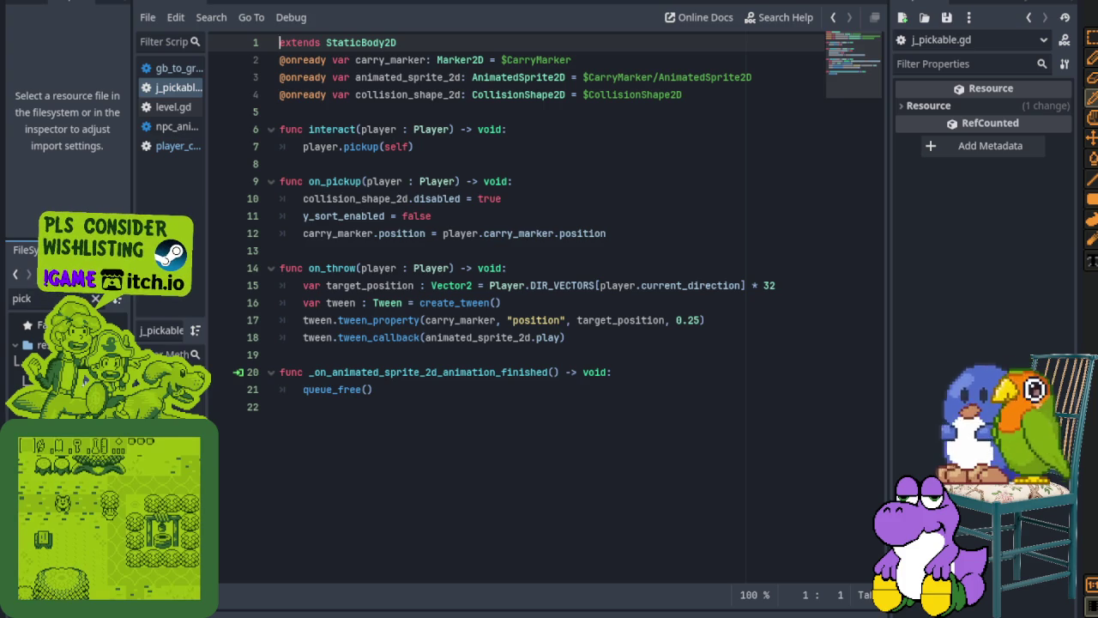
left_click(280, 406)
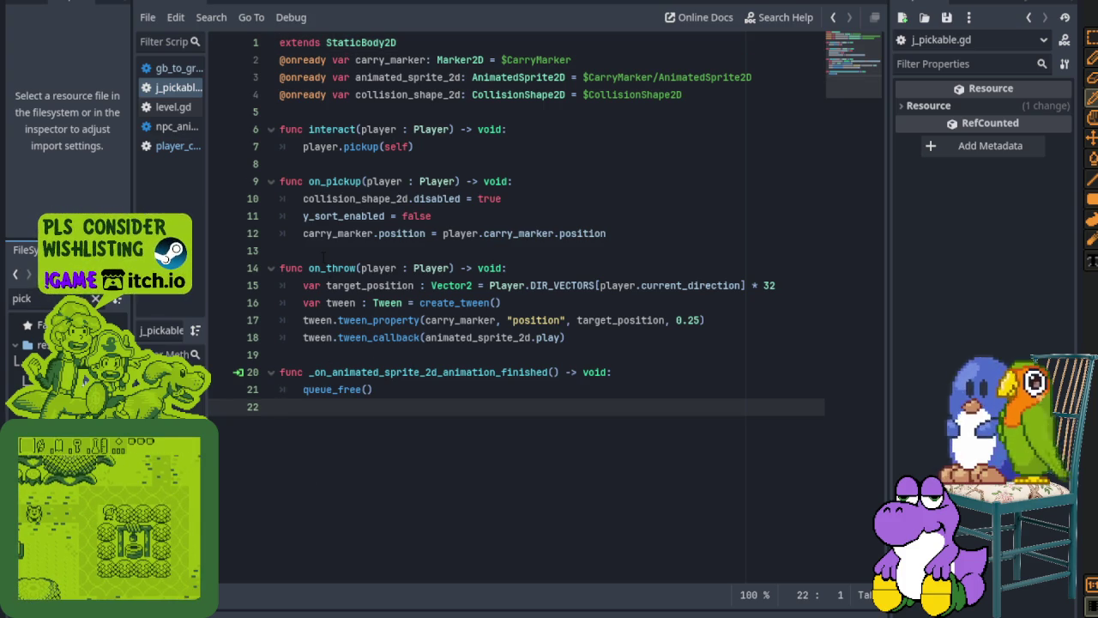
key("ctrl+equal")
key("ctrl+equal")
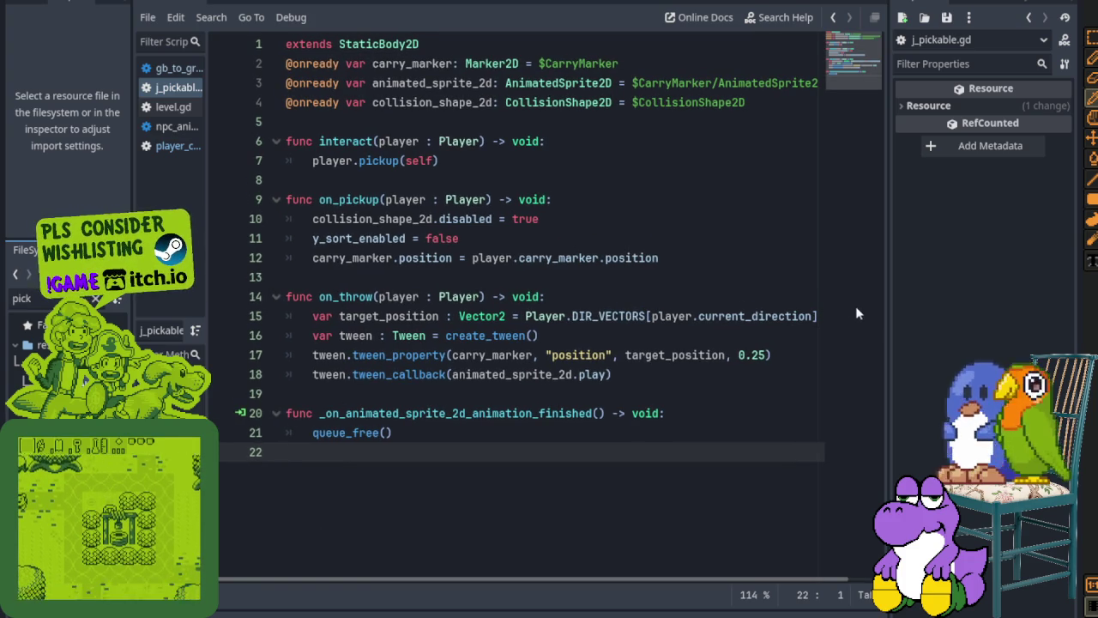
Step: Widen j_pickable.gd's code view rightward so on_throw's 32-unit, 0.25-second tween line fits
left_click_drag(890, 322, 933, 321)
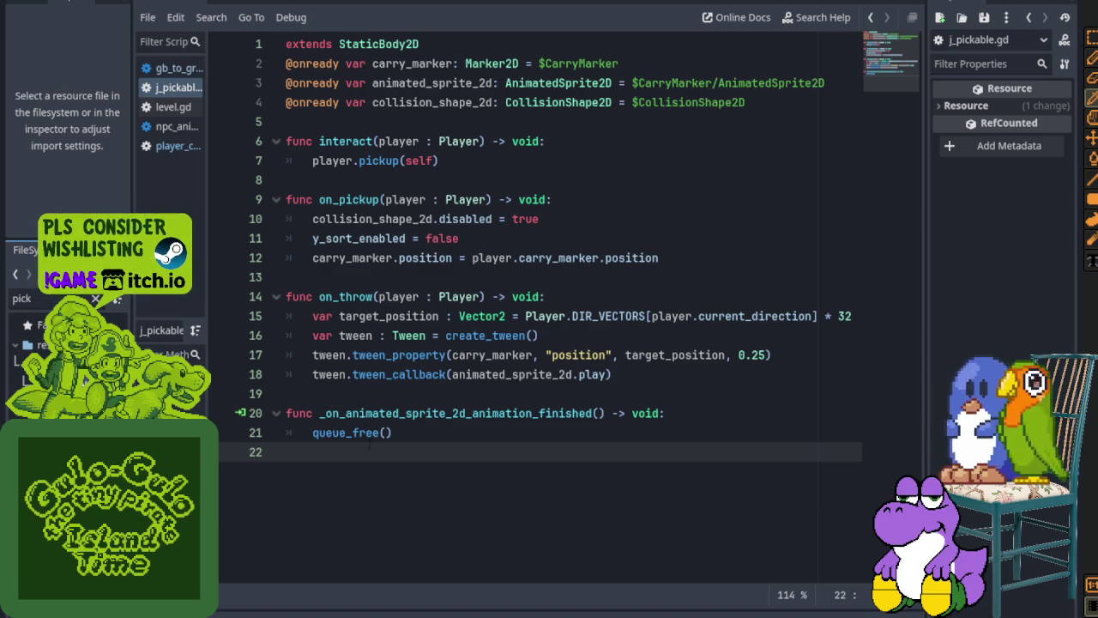
Step: Select the whole script and browse the rock and bush objects connected to the animation-finished handler
left_click_drag(406, 443, 287, 44)
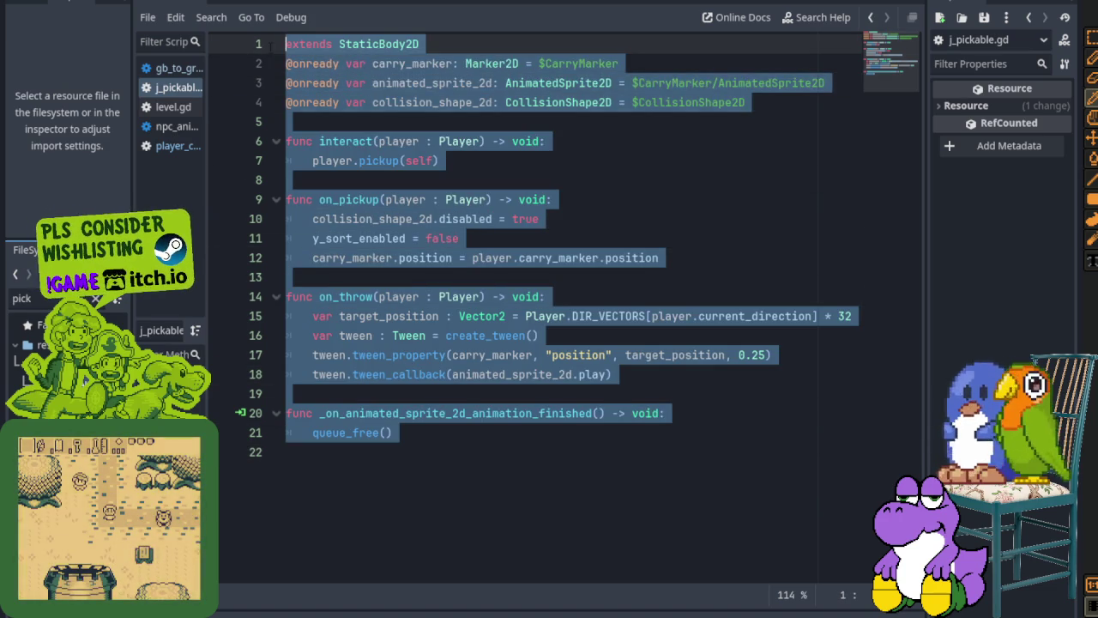
left_click(242, 413)
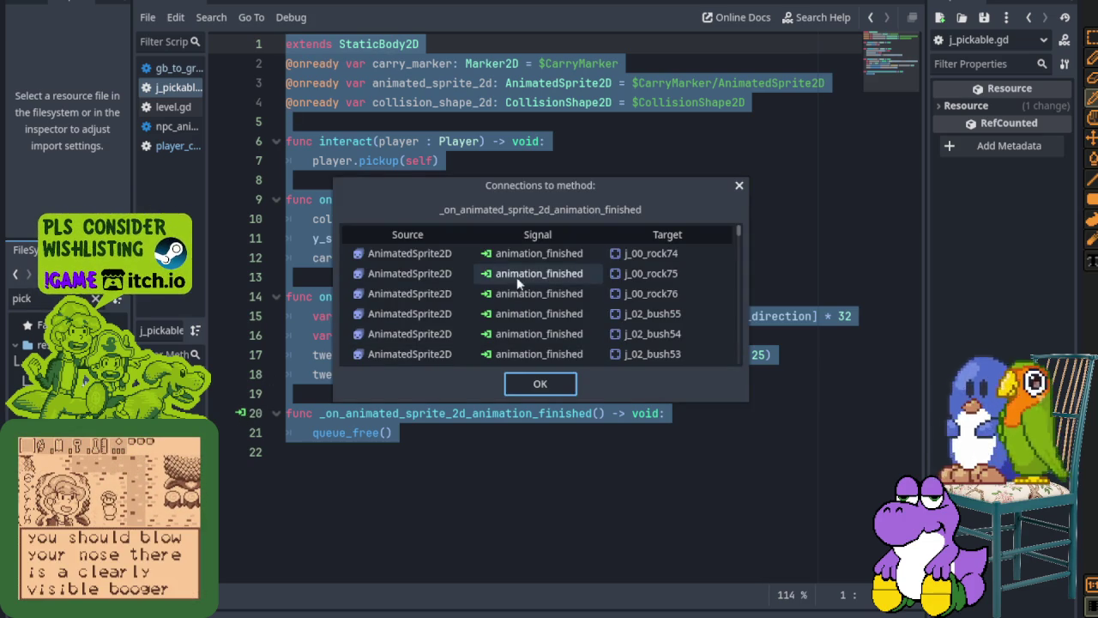
scroll(535, 283, "down", 2)
scroll(536, 313, "down", 3)
scroll(537, 319, "down", 1)
scroll(558, 319, "down", 1)
scroll(580, 317, "down", 1)
scroll(645, 317, "down", 1)
scroll(646, 317, "down", 1)
scroll(646, 317, "down", 1)
scroll(645, 320, "down", 1)
scroll(645, 319, "down", 1)
scroll(635, 292, "down", 1)
scroll(656, 265, "down", 1)
scroll(657, 330, "down", 1)
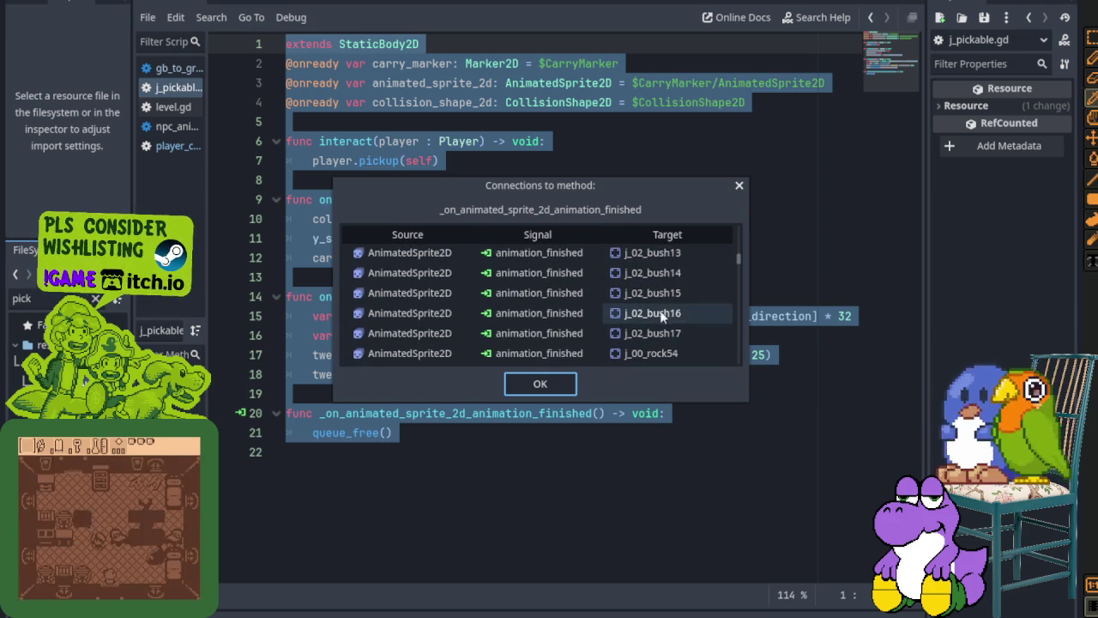
scroll(663, 311, "down", 1)
scroll(673, 304, "down", 2)
Step: Close the connections list, recheck the handler's connections once more, then close it again
mouse_move(741, 279)
left_mouse_down()
mouse_move(741, 297)
mouse_move(762, 181)
left_mouse_up()
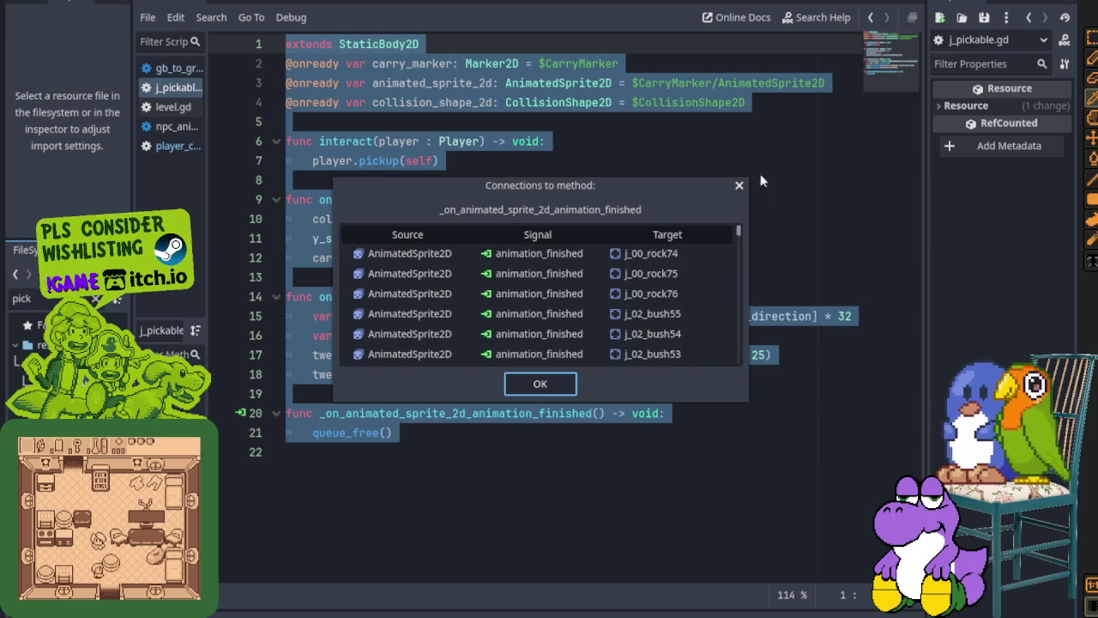
left_click(739, 186)
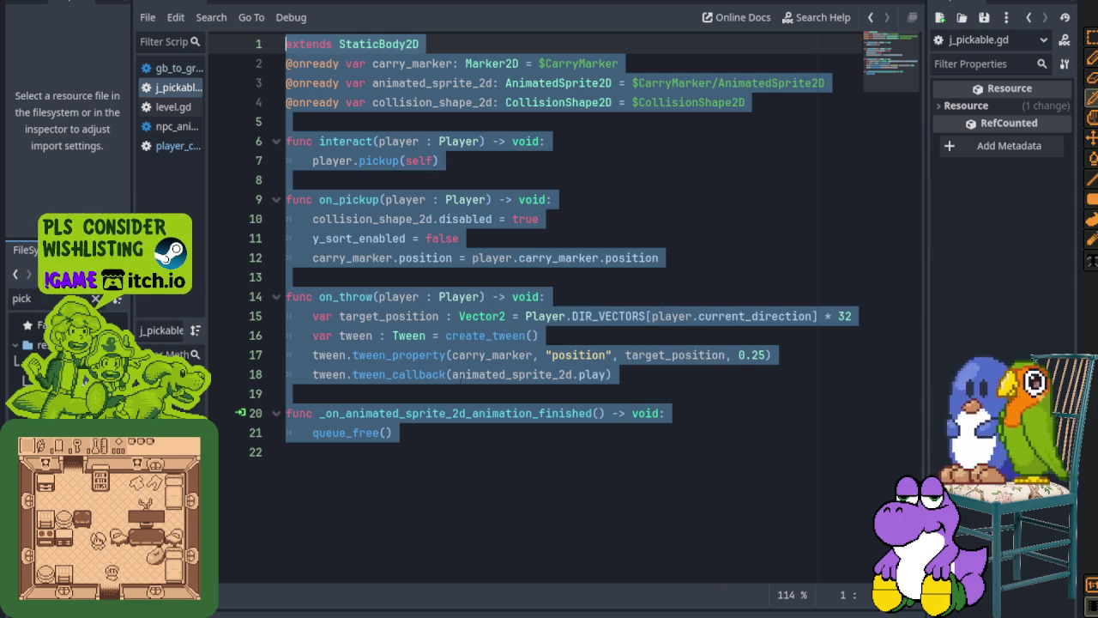
left_click(244, 414)
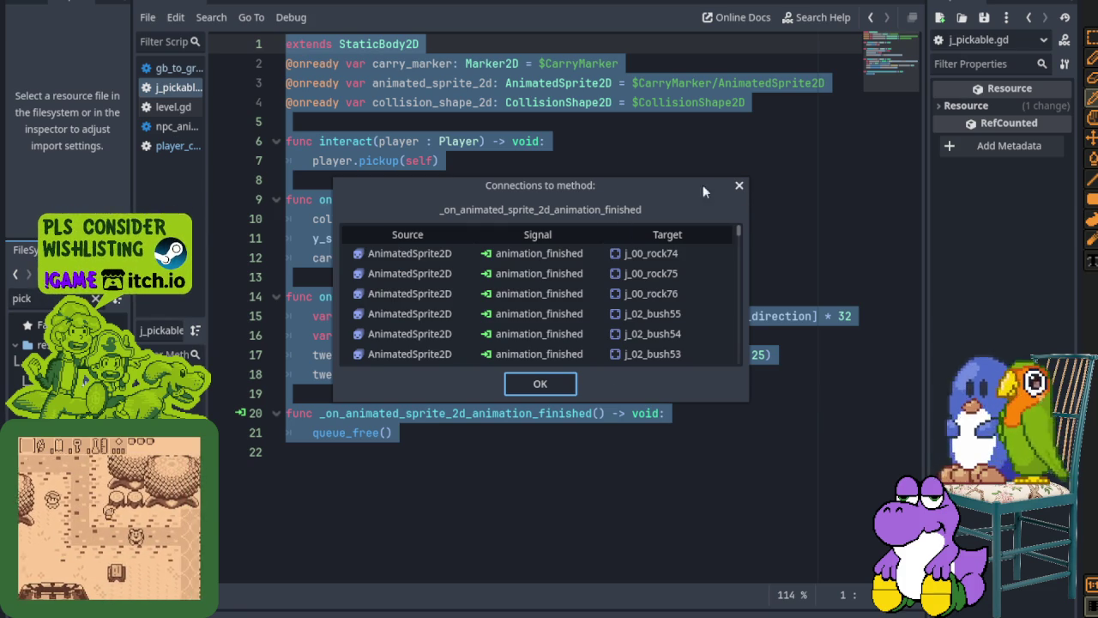
left_click(740, 186)
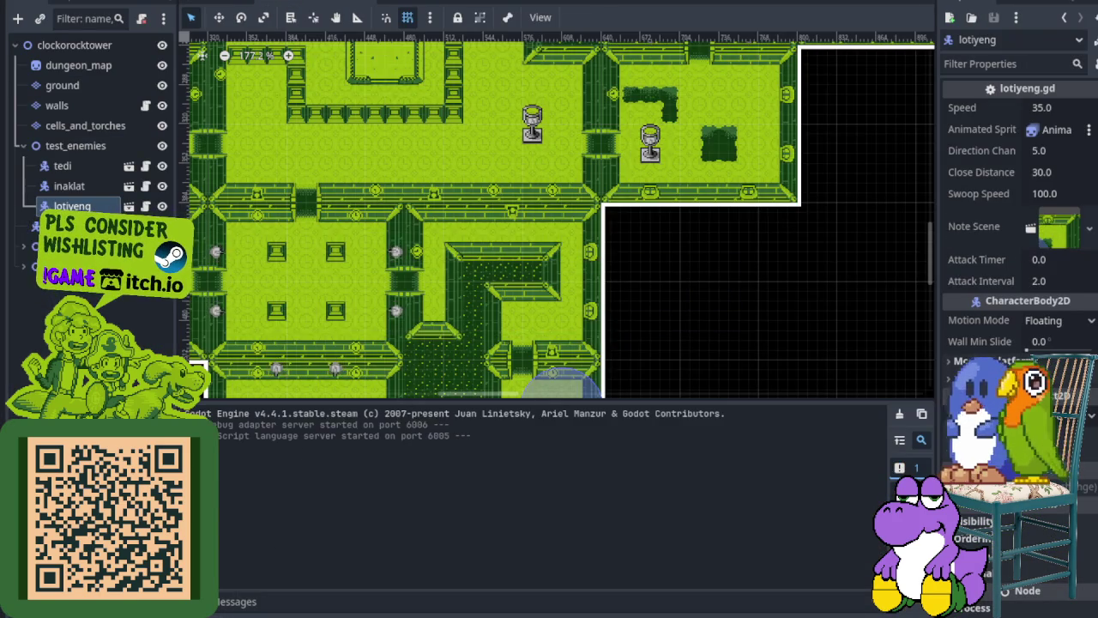
Step: Zoom the reopened clockorocktower dungeon map out and back in to inspect its rooms
left_click(246, 598)
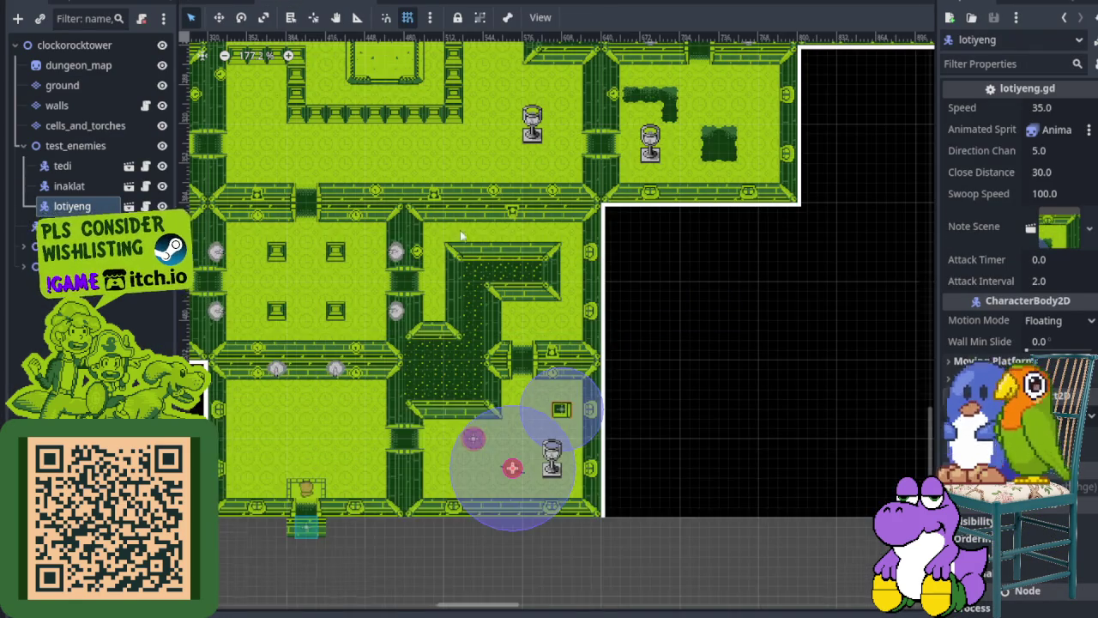
scroll(461, 235, "down", 3)
scroll(455, 275, "down", 2)
scroll(459, 333, "down", 2)
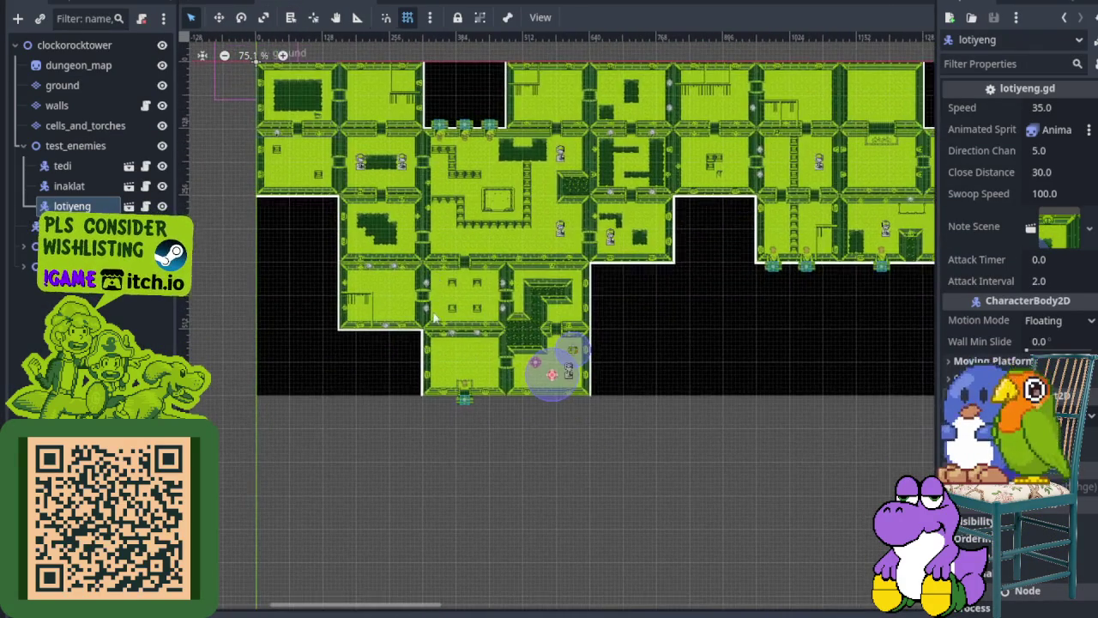
scroll(436, 317, "up", 3)
scroll(463, 360, "up", 3)
scroll(464, 371, "up", 3)
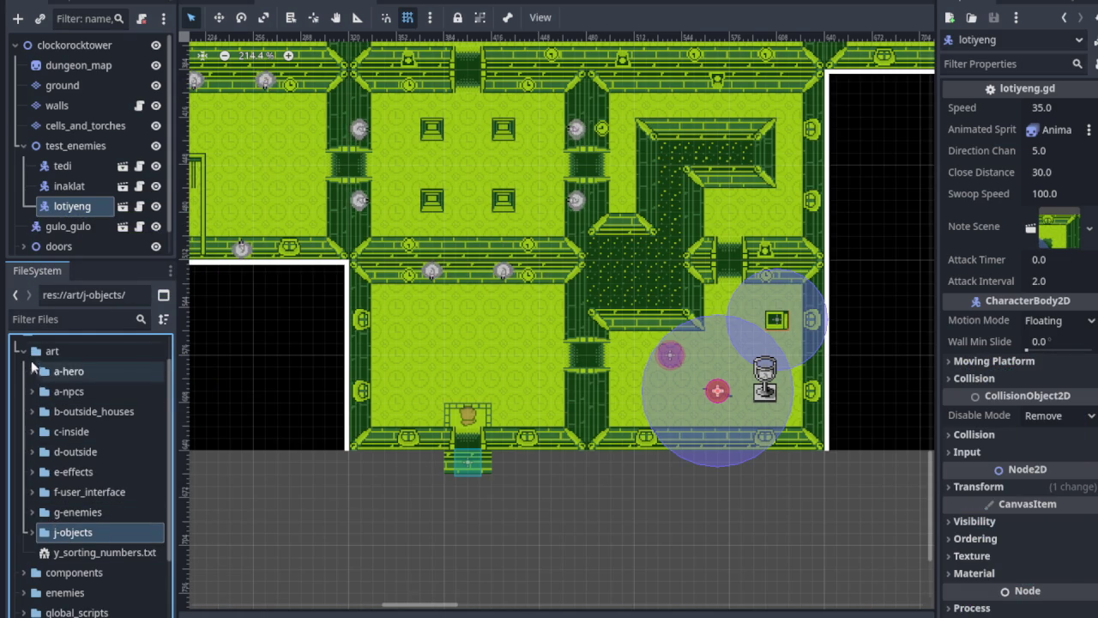
Step: Collapse the art folder and select the world folder in the project files
double_click(48, 351)
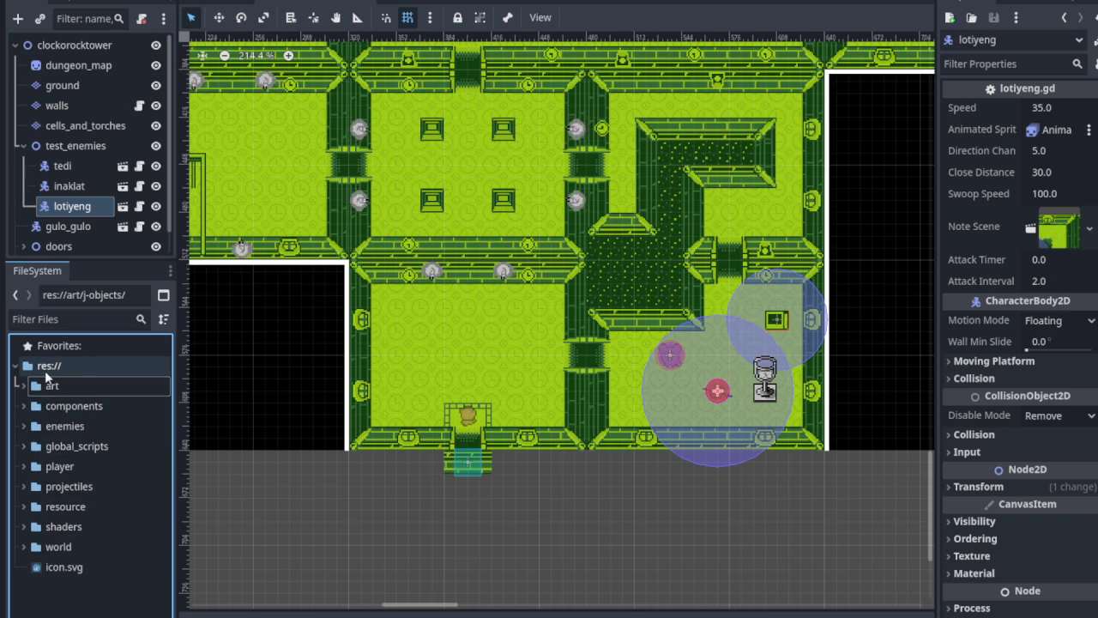
right_click(44, 370)
mouse_move(89, 383)
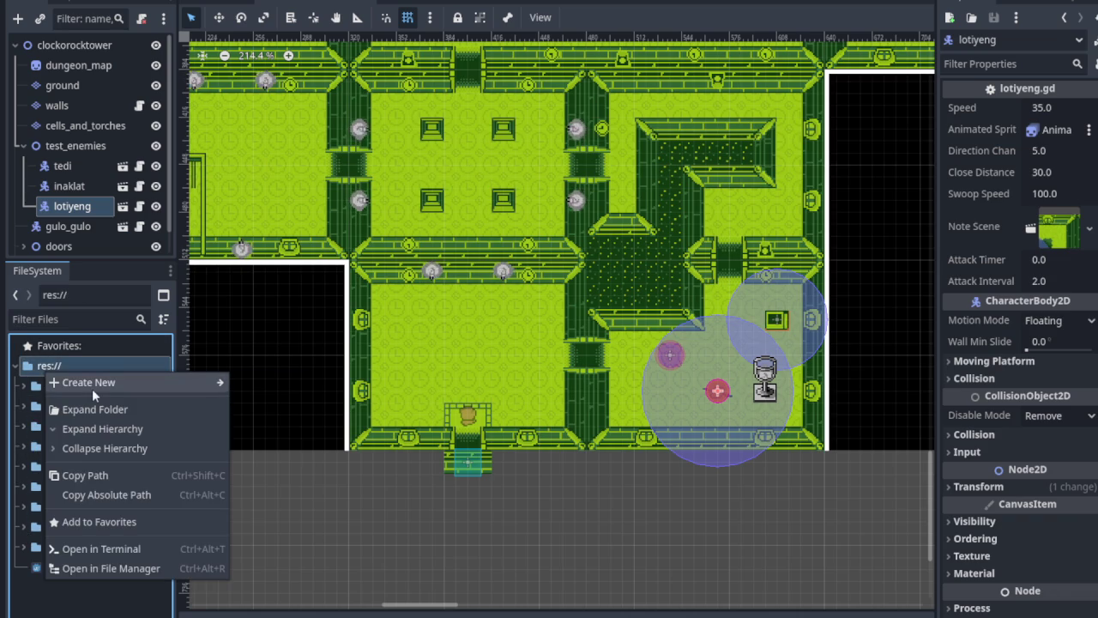
left_click(40, 549)
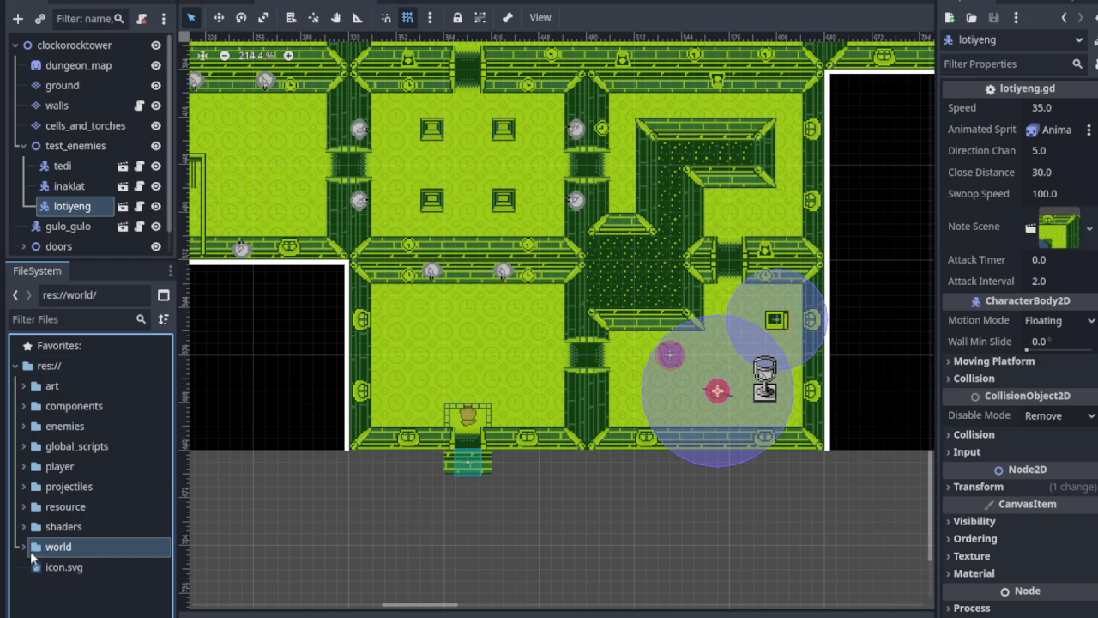